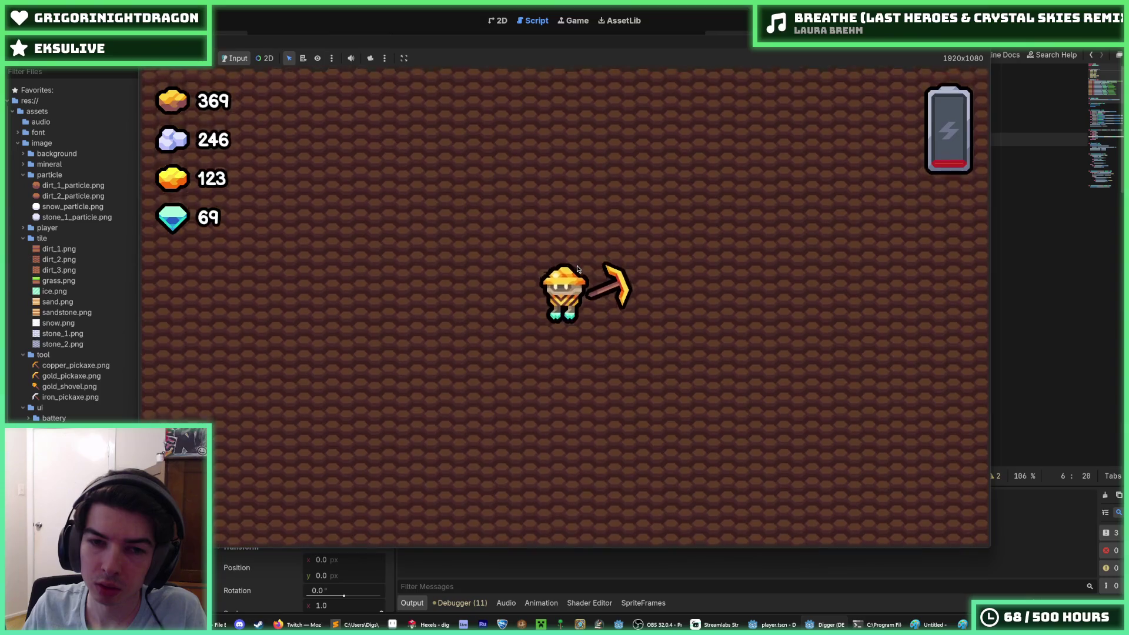
Step: Test the player's facing by turning it left and right with A and D
{"action": "key", "text": "a"}
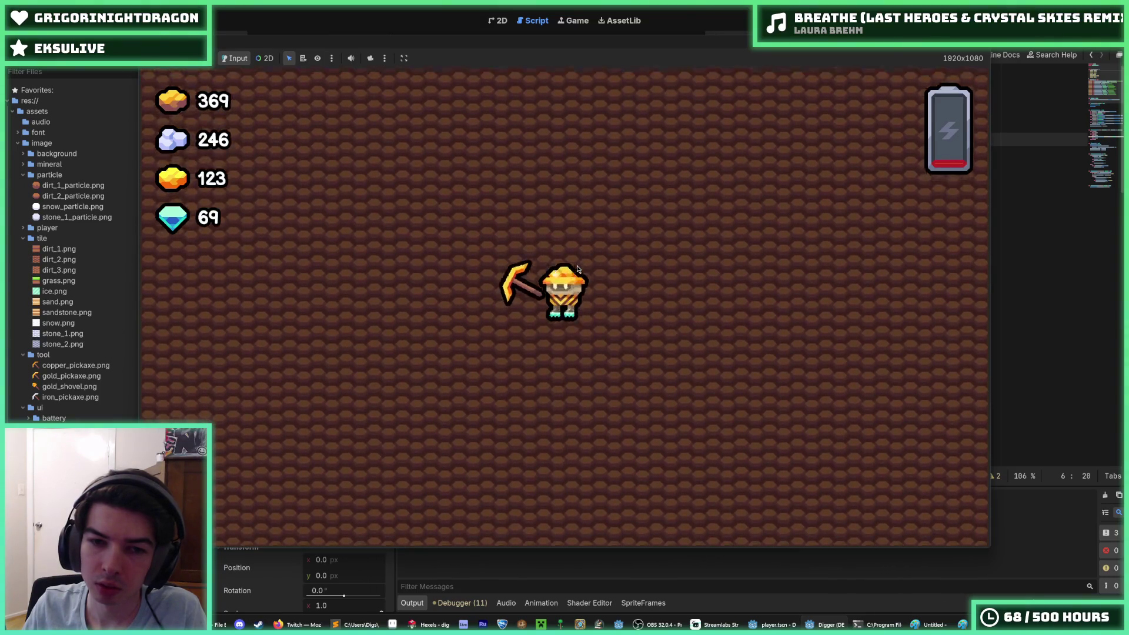
{"action": "key", "text": "d"}
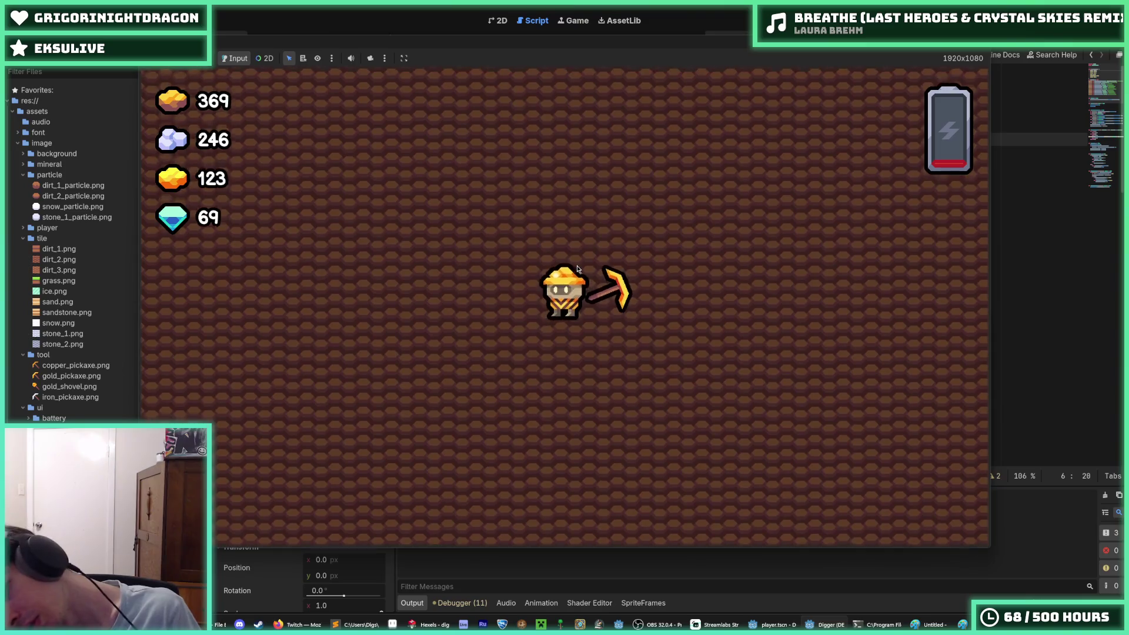
{"action": "key", "text": "a"}
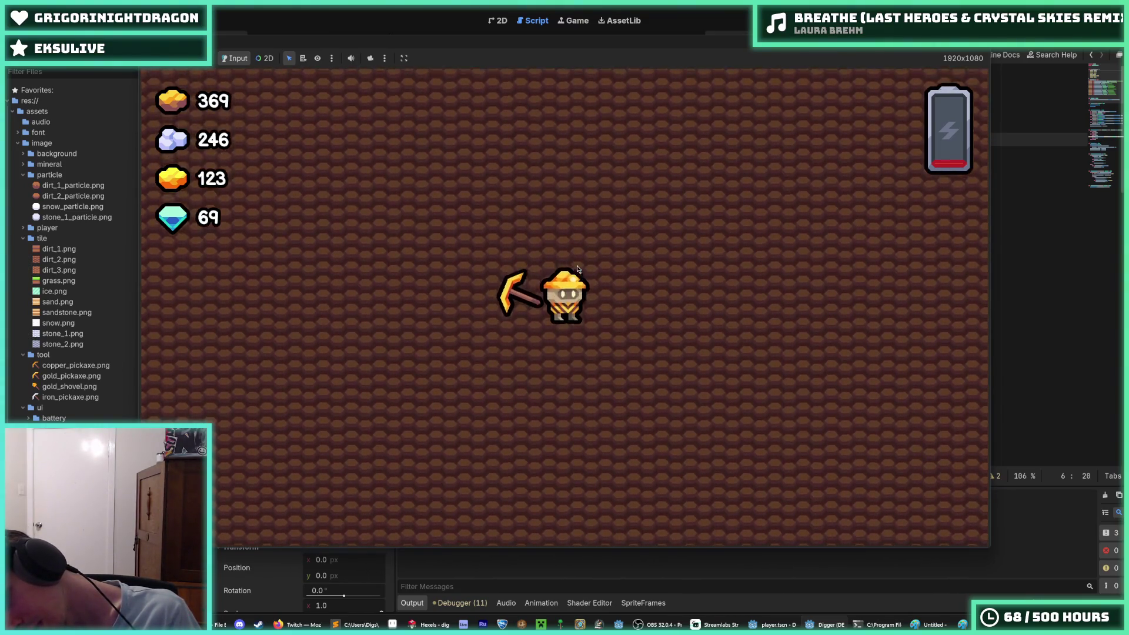
{"action": "key", "text": "d"}
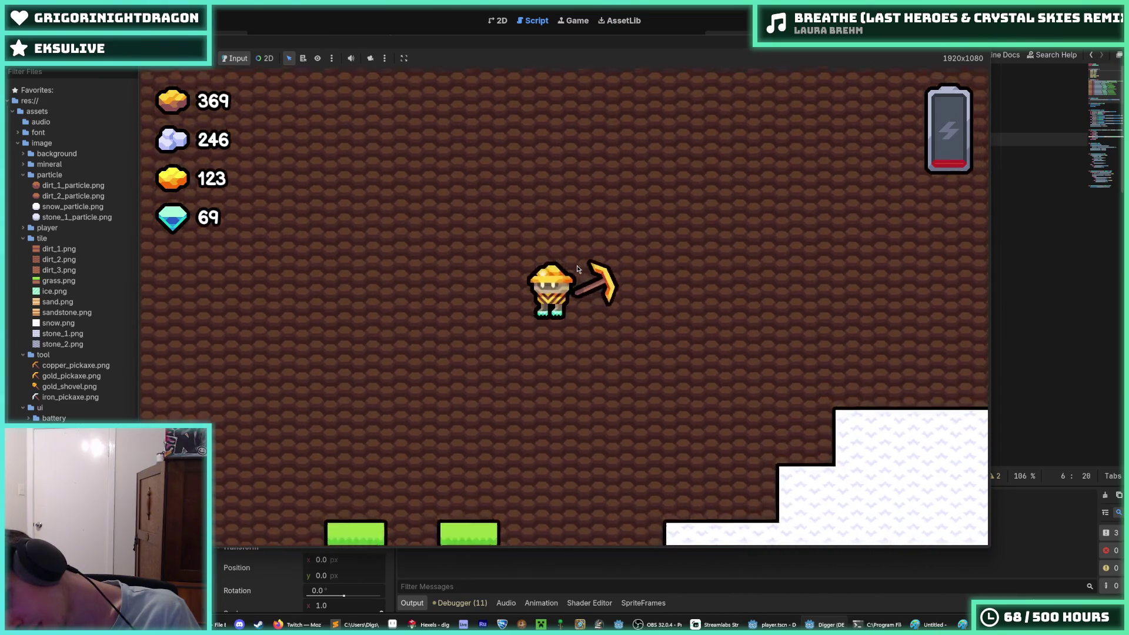
{"action": "key", "text": "a"}
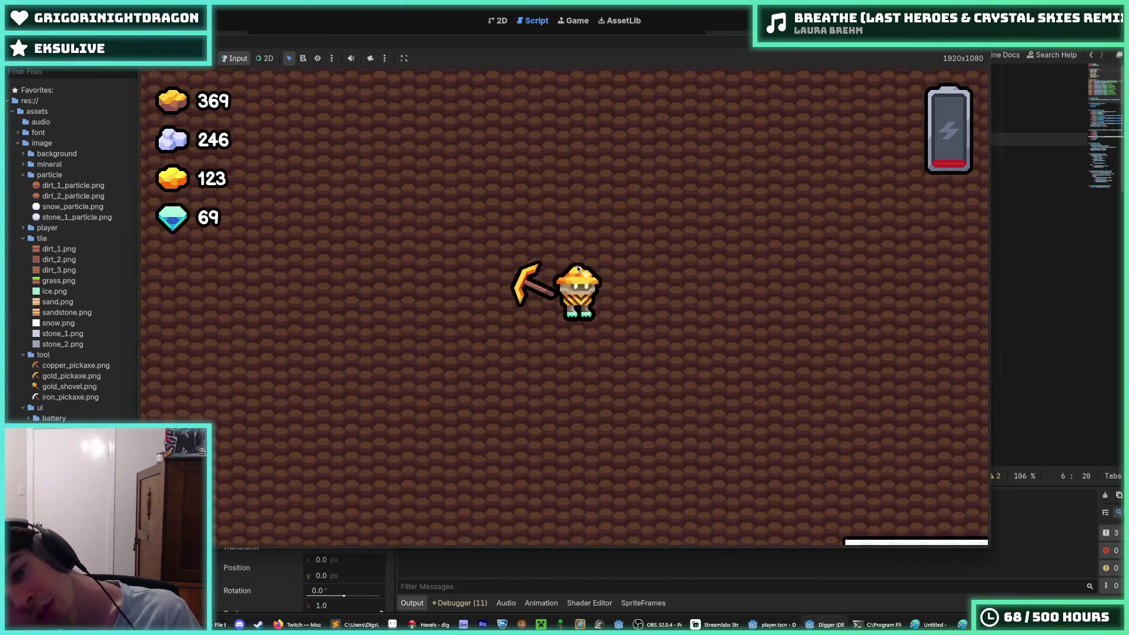
{"action": "key", "text": "d"}
{"action": "key", "text": "a"}
{"action": "key", "text": "d"}
Step: Move the player left and back, fly it upward with W, then stop the game and switch to Hexels
{"action": "key", "text": "a"}
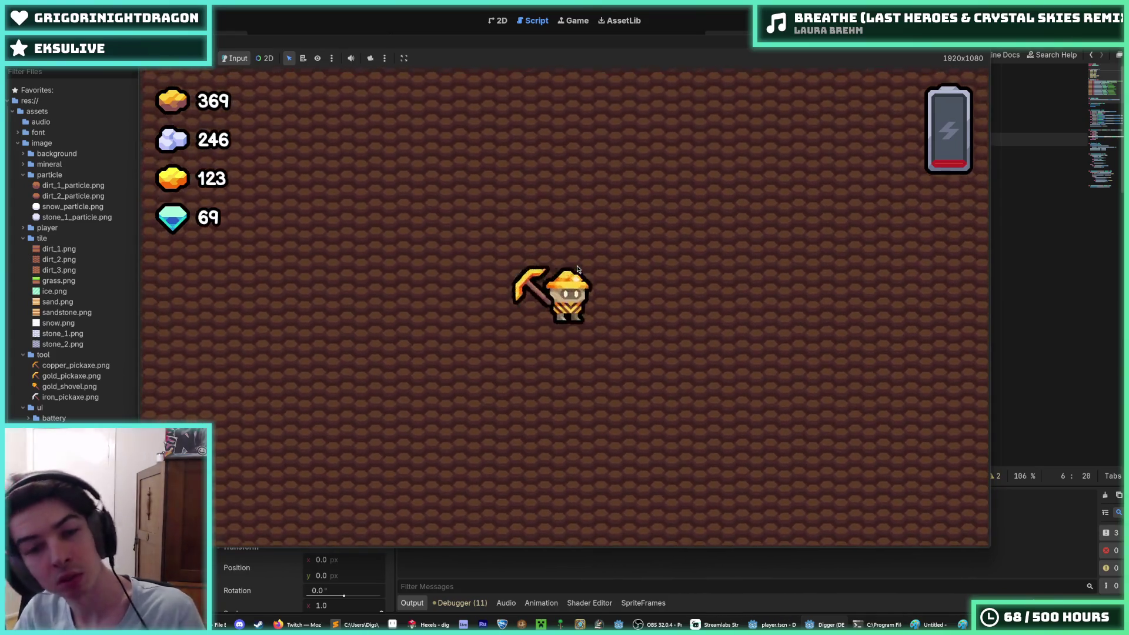
{"action": "key", "text": "d"}
{"action": "key", "text": "d"}
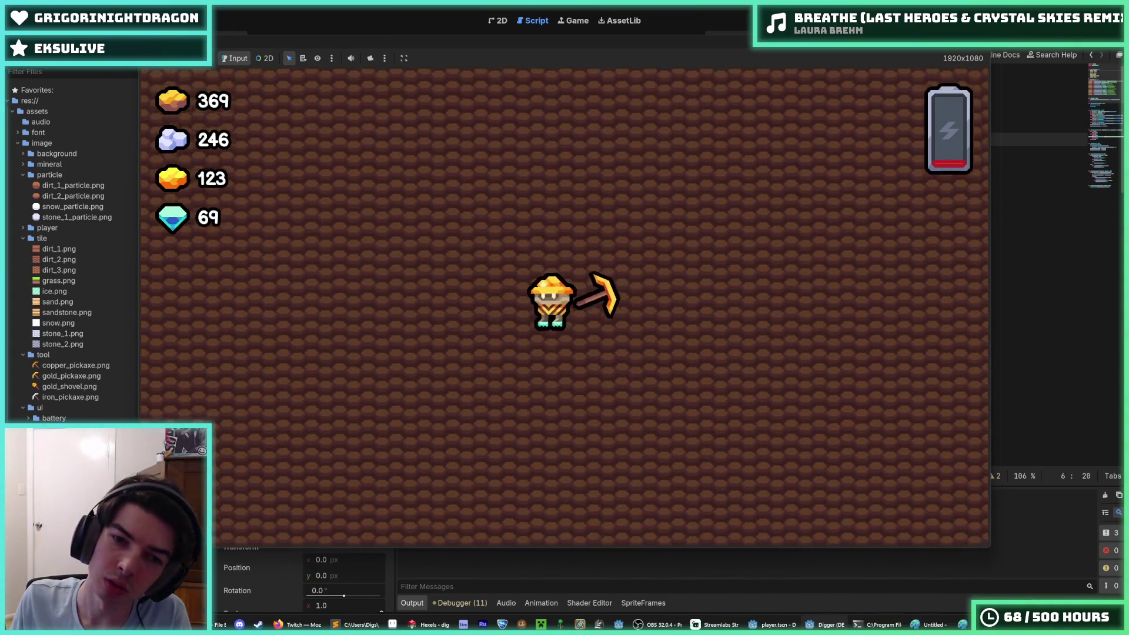
{"action": "key", "text": "w"}
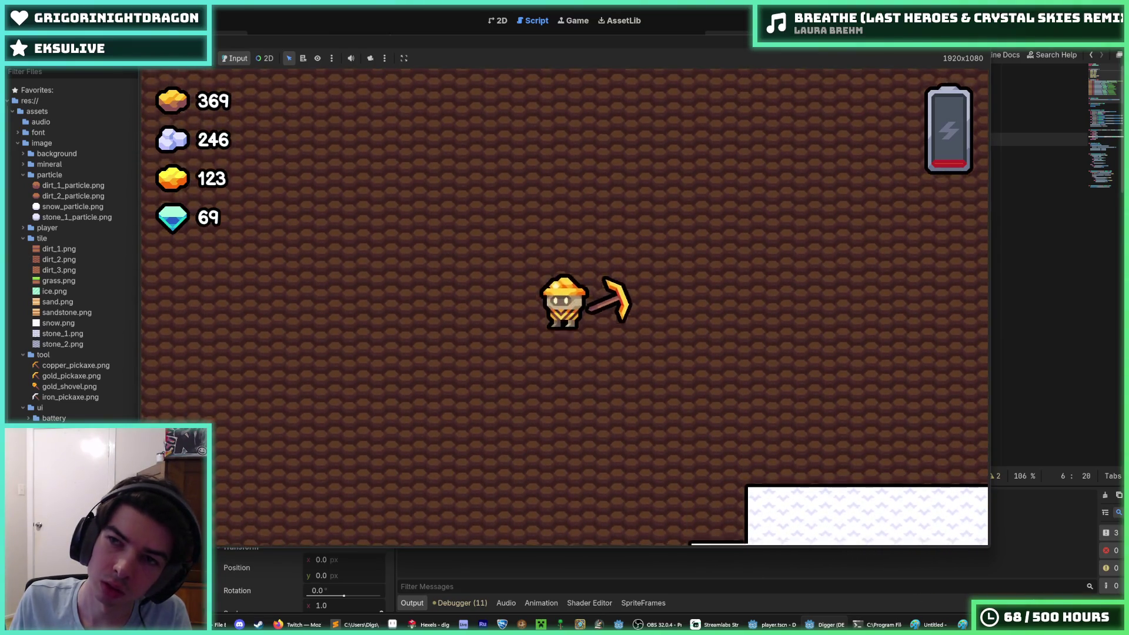
{"action": "key", "text": "F8"}
{"action": "key", "text": "alt+Tab"}
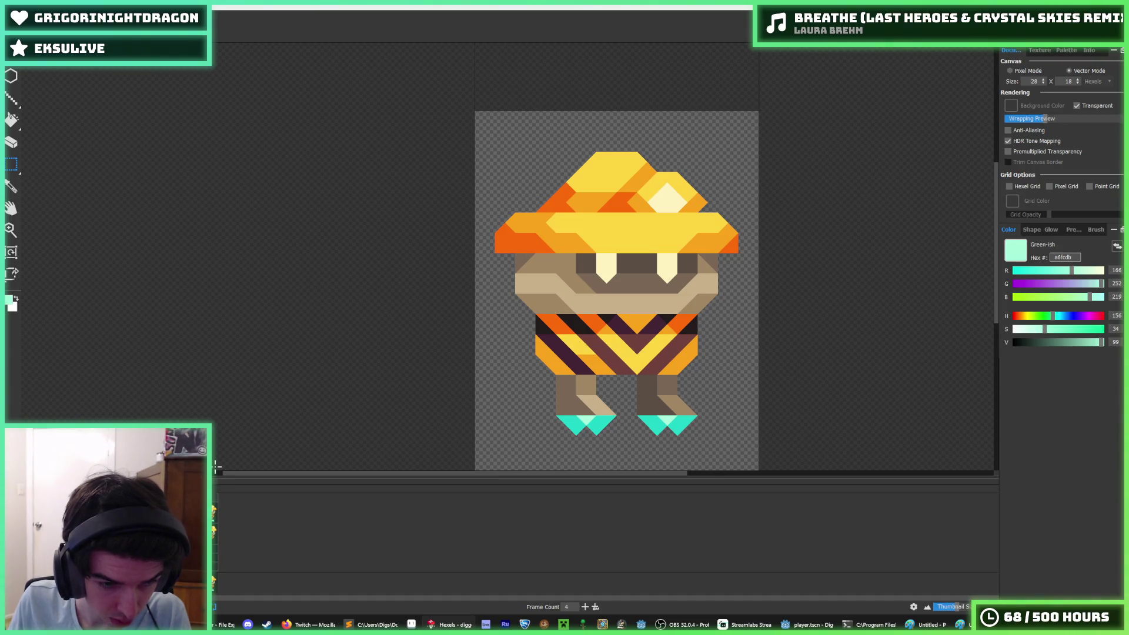
Step: Export the sprite animation over assets/image/player/fly.png at 112×144, then return to Godot
{"action": "left_click", "coordinate": [12, 23]}
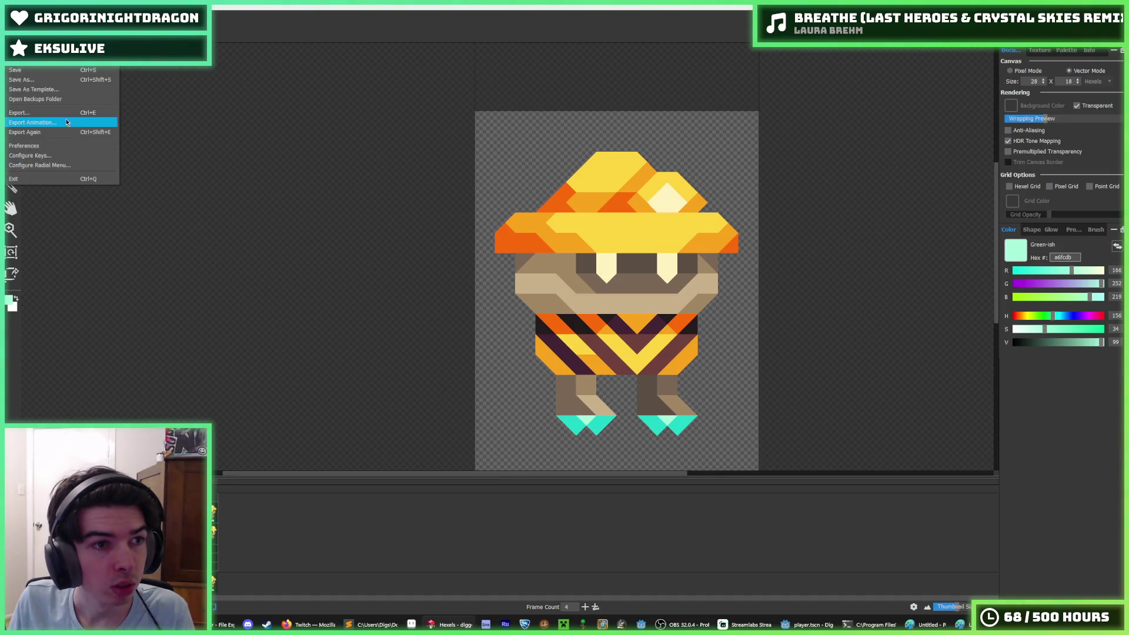
{"action": "left_click", "coordinate": [69, 124]}
{"action": "key", "text": "Return"}
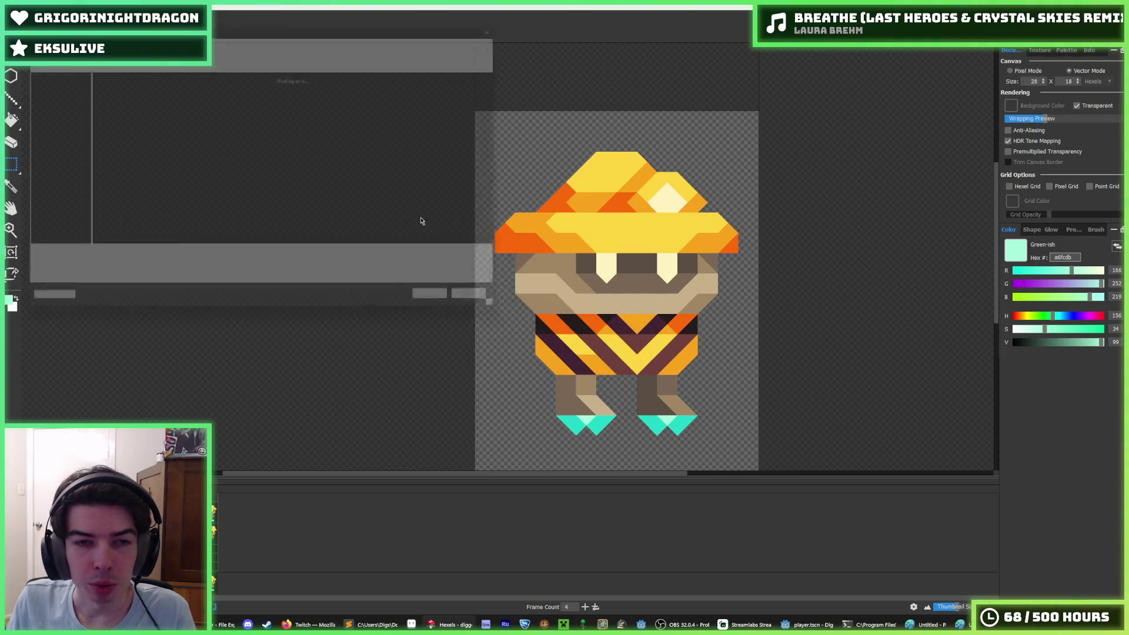
{"action": "left_click", "coordinate": [167, 91]}
{"action": "double_click", "coordinate": [168, 91]}
{"action": "left_click", "coordinate": [583, 317]}
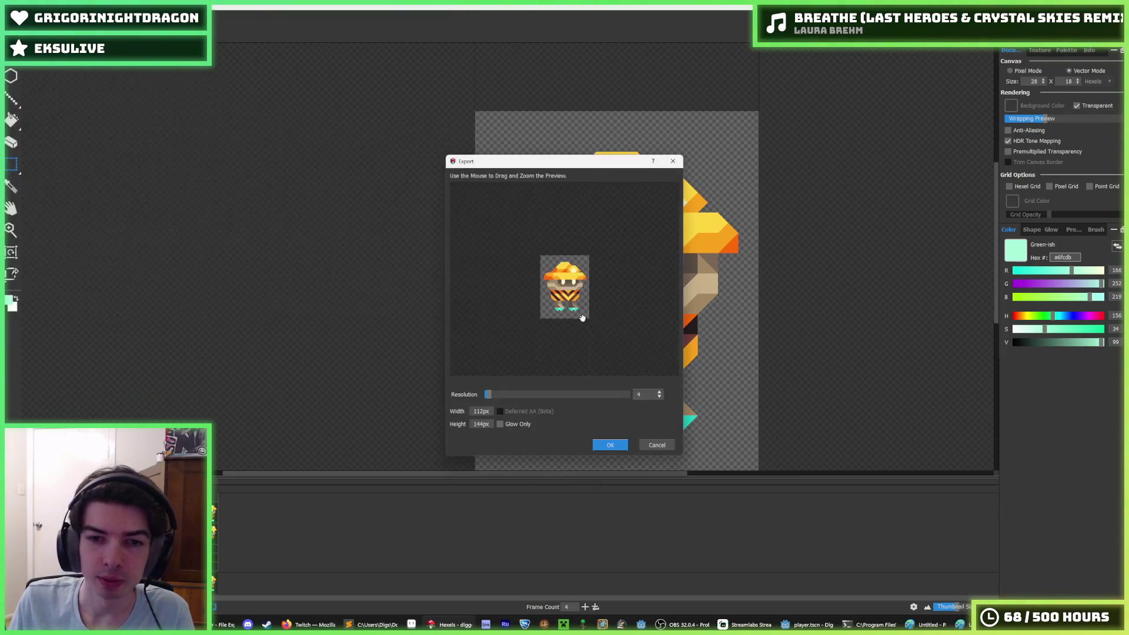
{"action": "left_click", "coordinate": [610, 445]}
{"action": "left_click", "coordinate": [809, 624]}
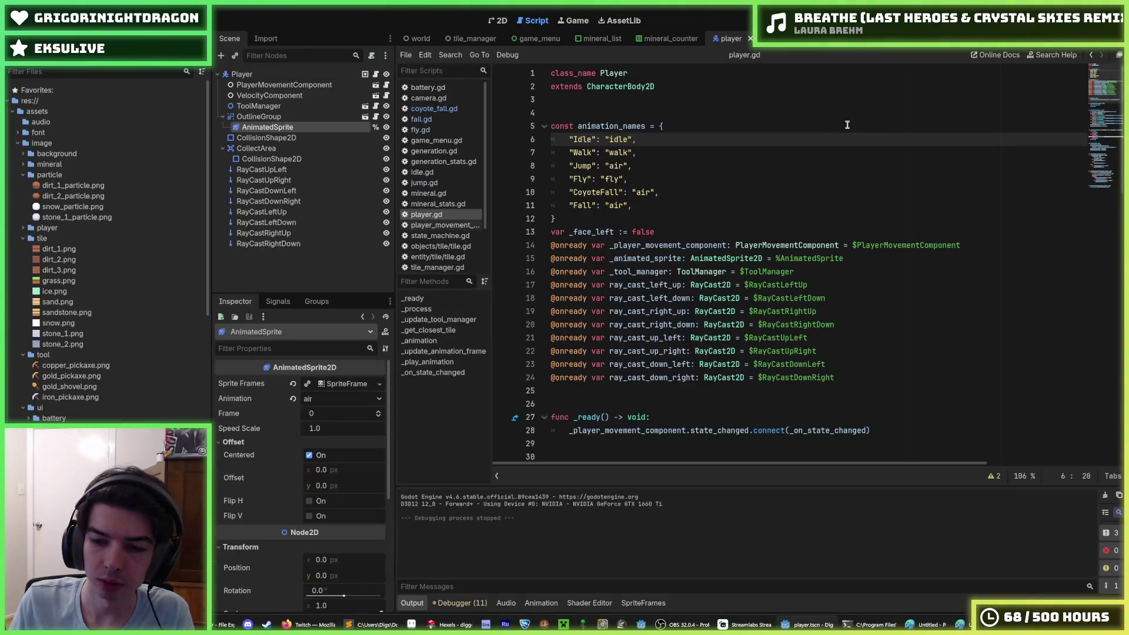
{"action": "key", "text": "F5"}
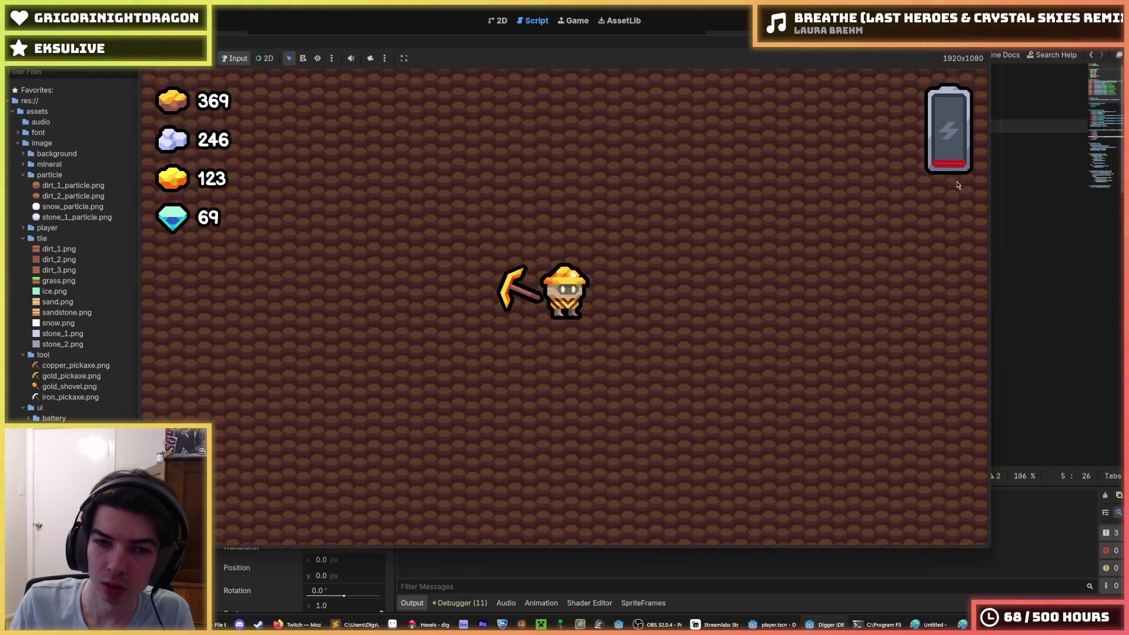
{"action": "key", "text": "w"}
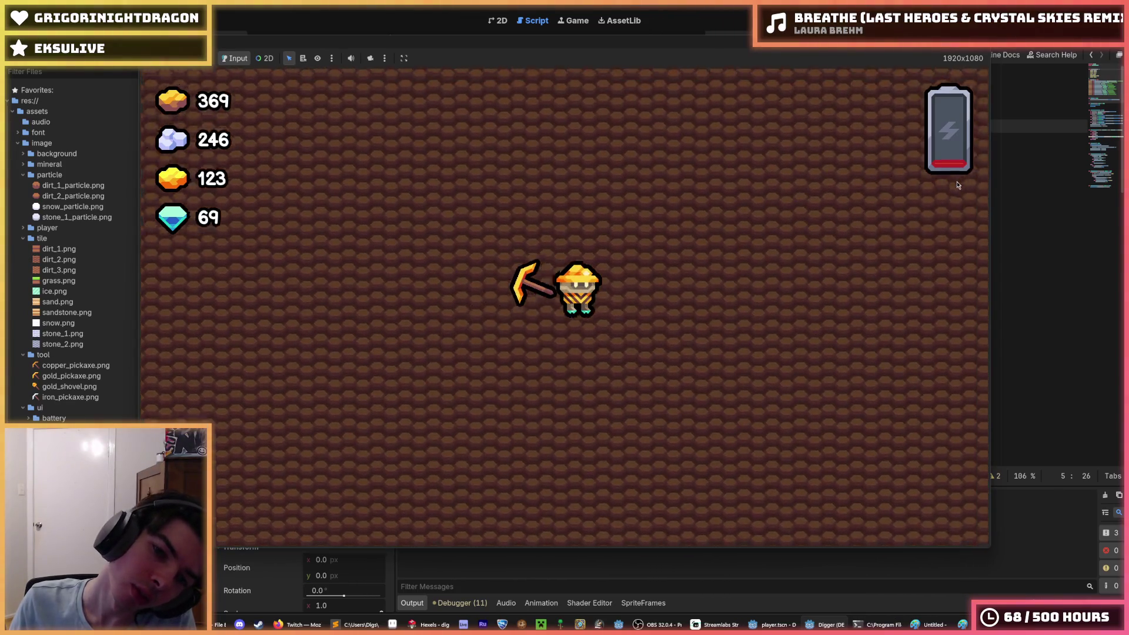
{"action": "key", "text": "d"}
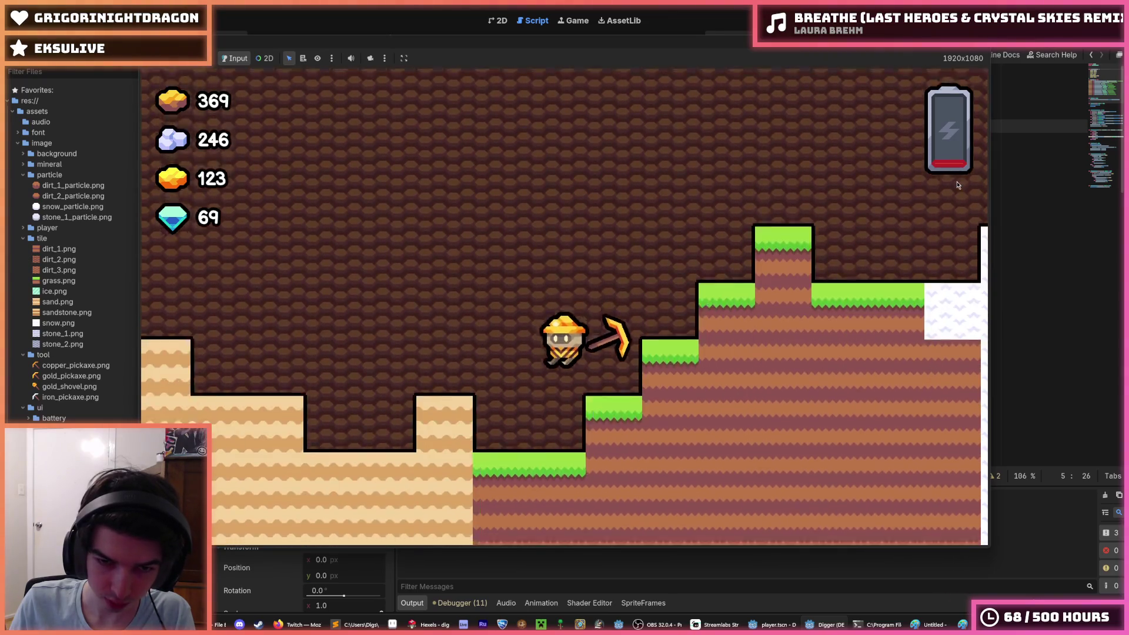
{"action": "key", "text": "w"}
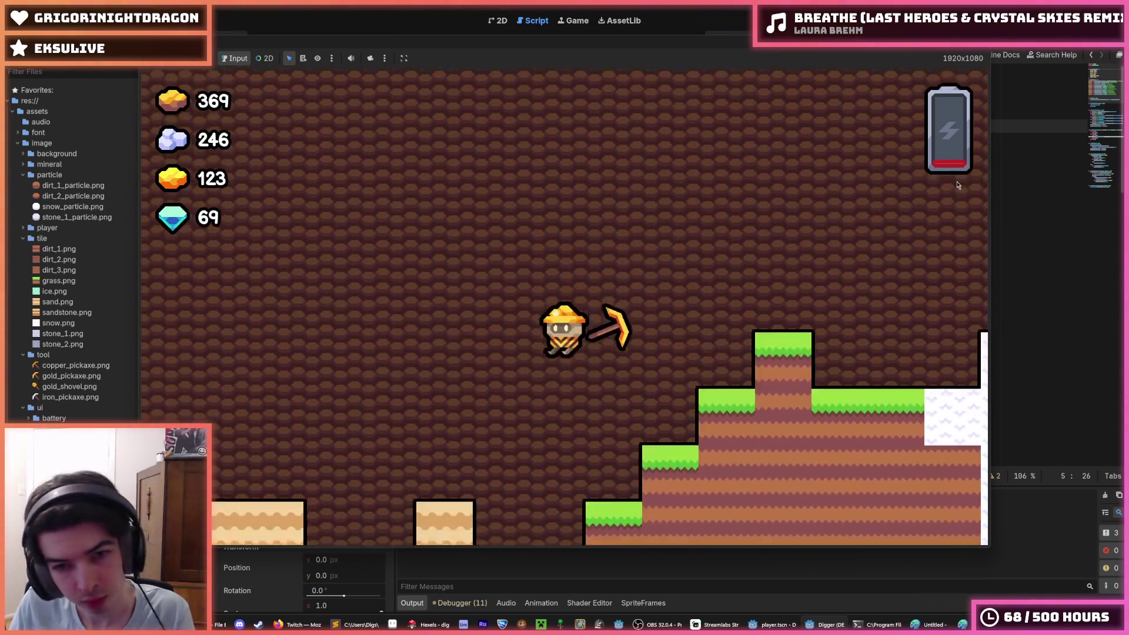
{"action": "key", "text": "w"}
{"action": "key", "text": "w"}
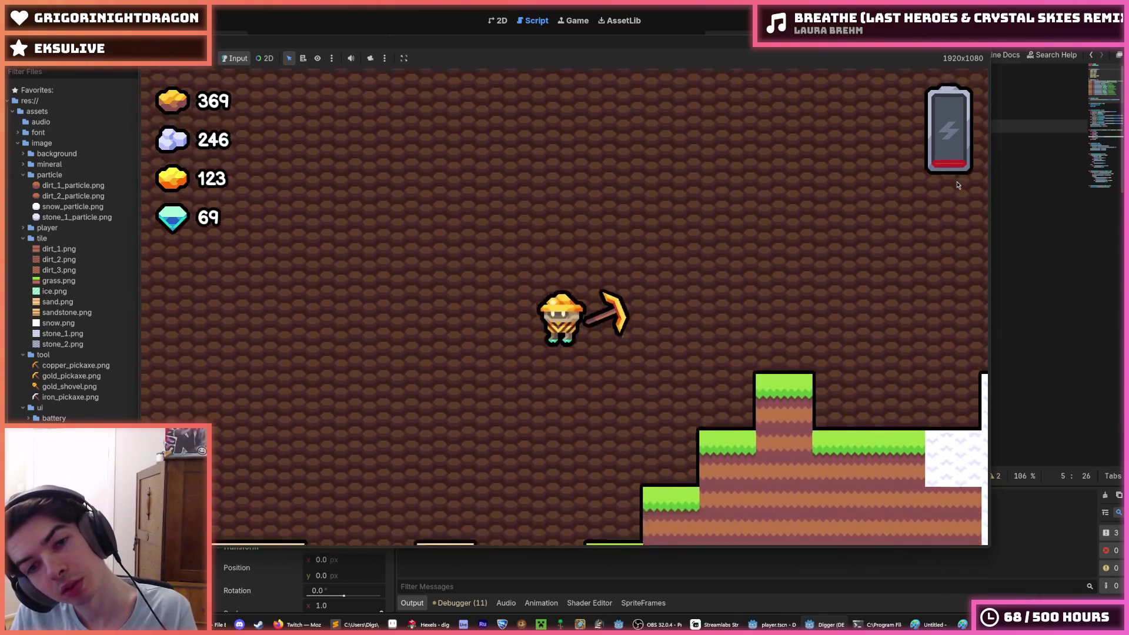
{"action": "key", "text": "a"}
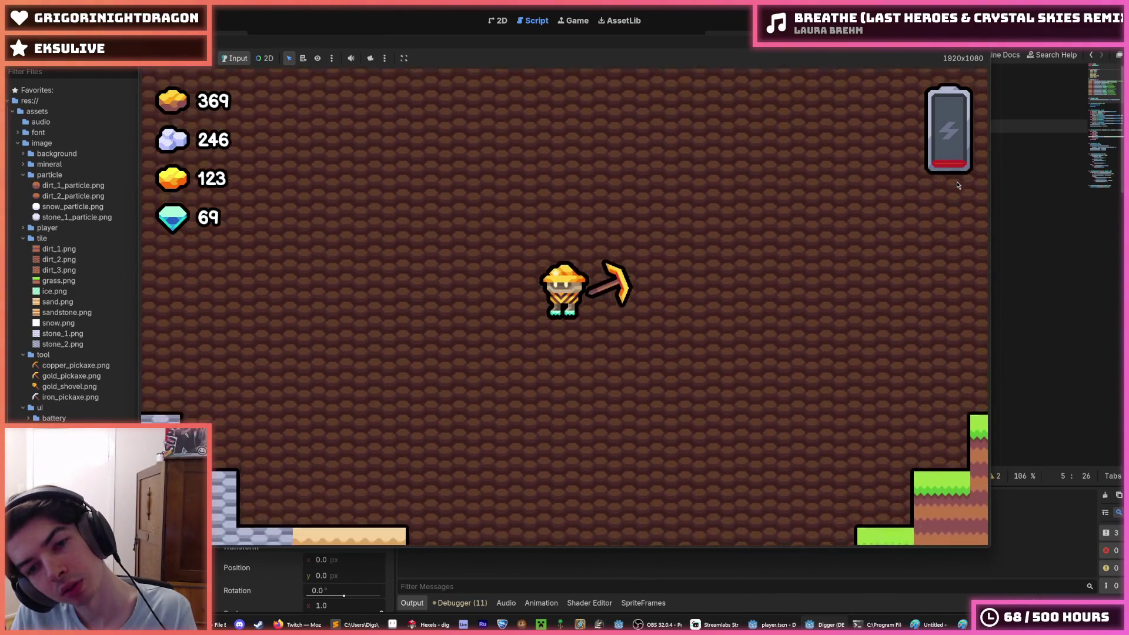
{"action": "key", "text": "w"}
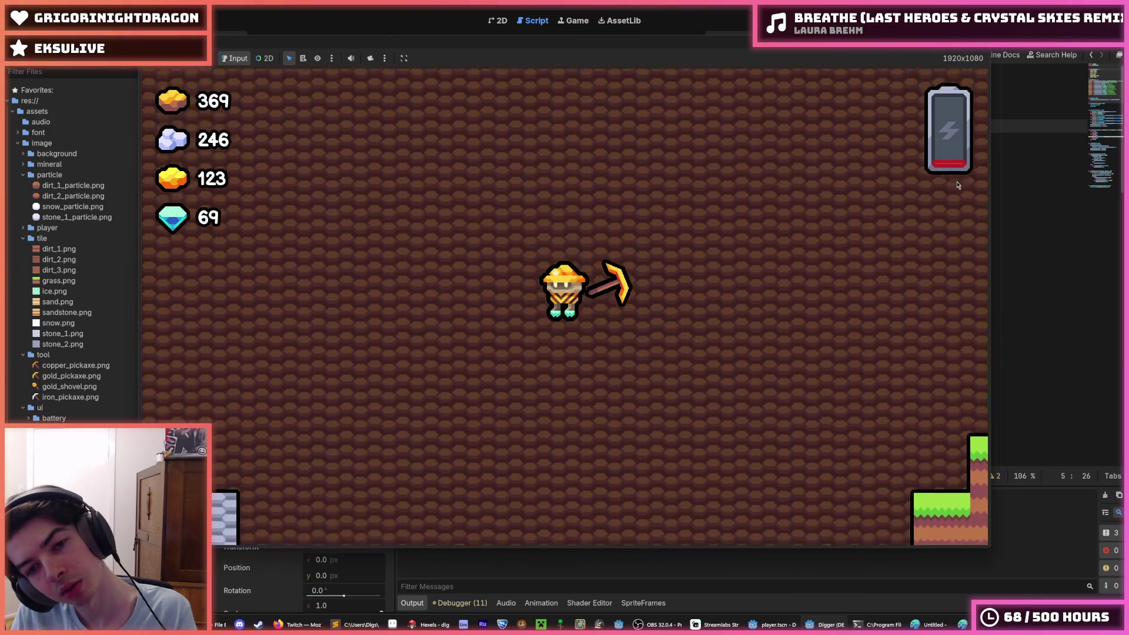
{"action": "key", "text": "w"}
{"action": "key", "text": "a"}
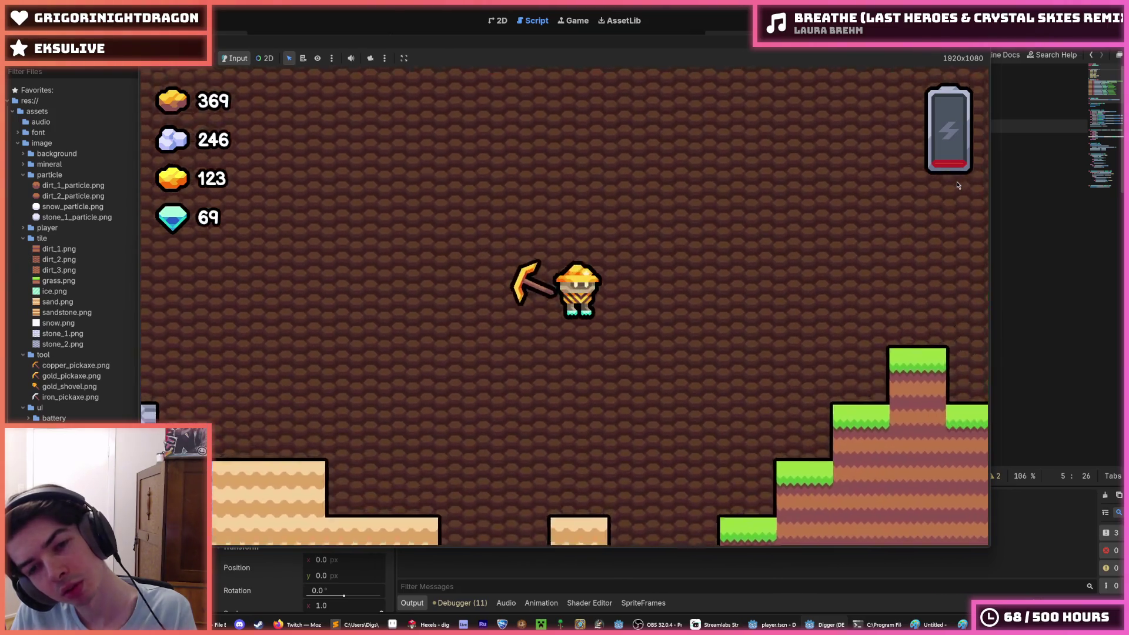
{"action": "key", "text": "d"}
{"action": "key", "text": "d"}
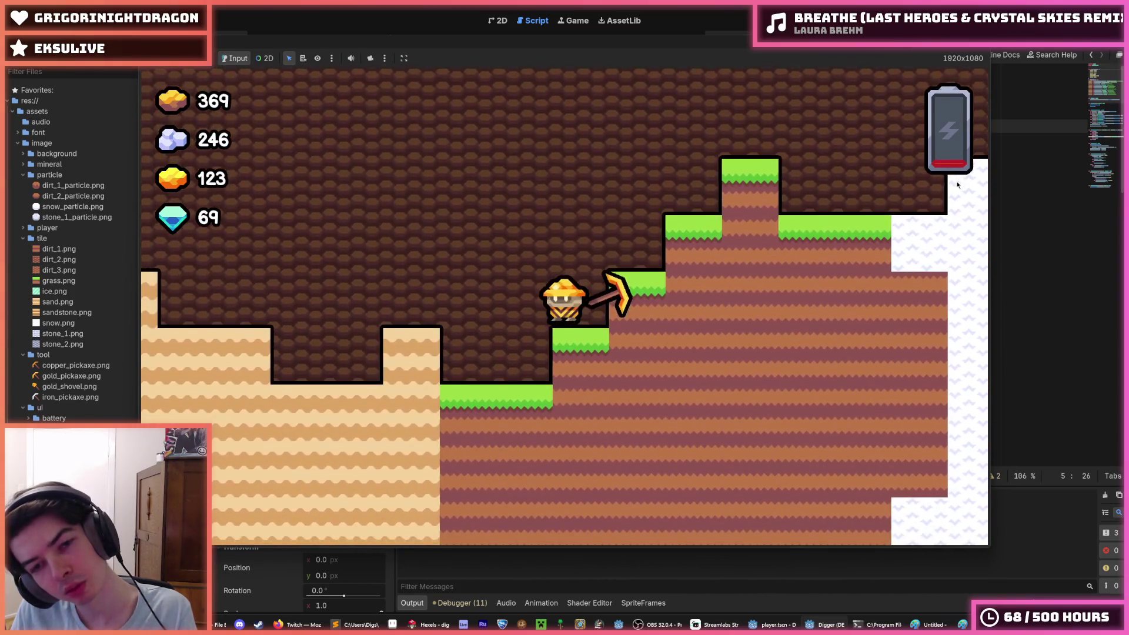
{"action": "key", "text": "w"}
{"action": "key", "text": "a"}
{"action": "key", "text": "d"}
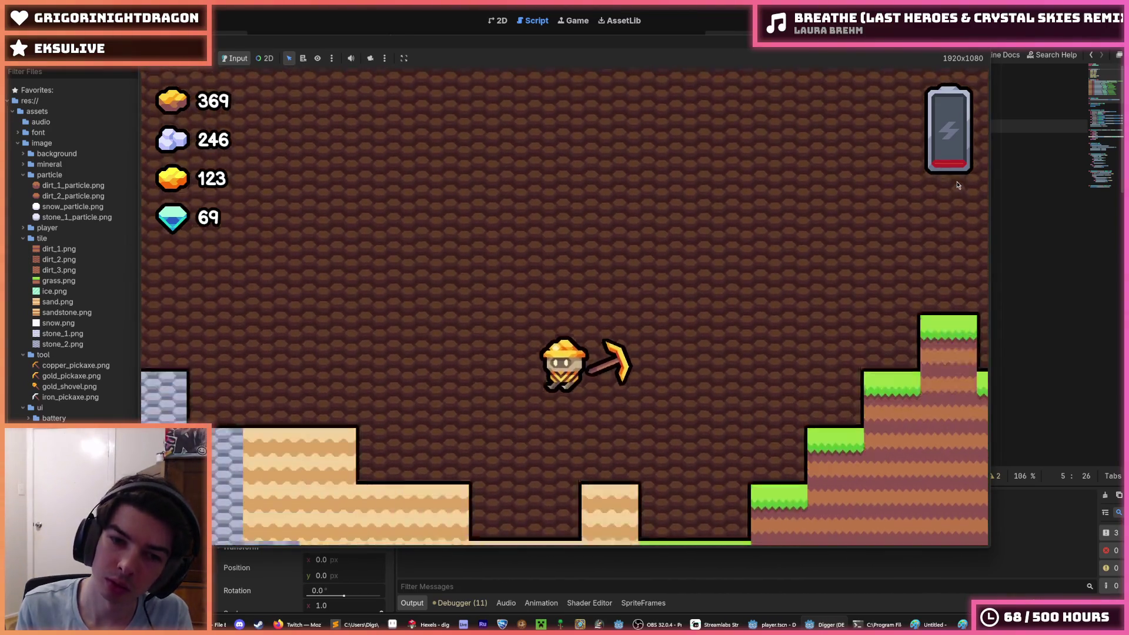
{"action": "key", "text": "a"}
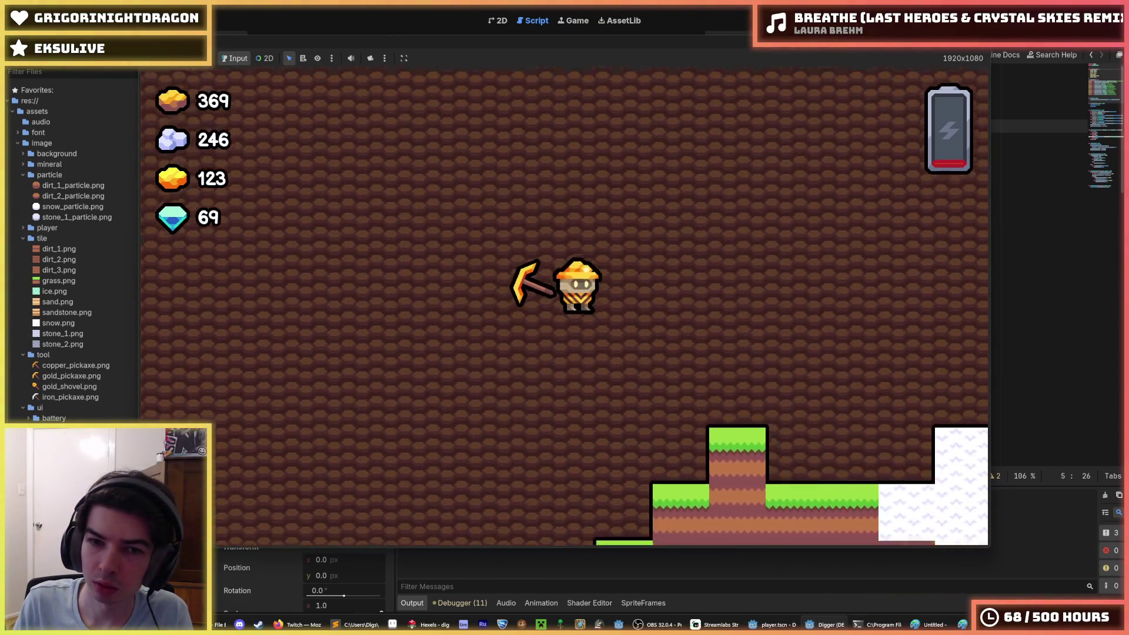
{"action": "key", "text": "F8"}
Step: Review player.gd's _update_animation_frame, checking lines 85, 83 and the else branch on line 75
{"action": "scroll", "coordinate": [741, 335], "scroll_direction": "down", "scroll_amount": 15}
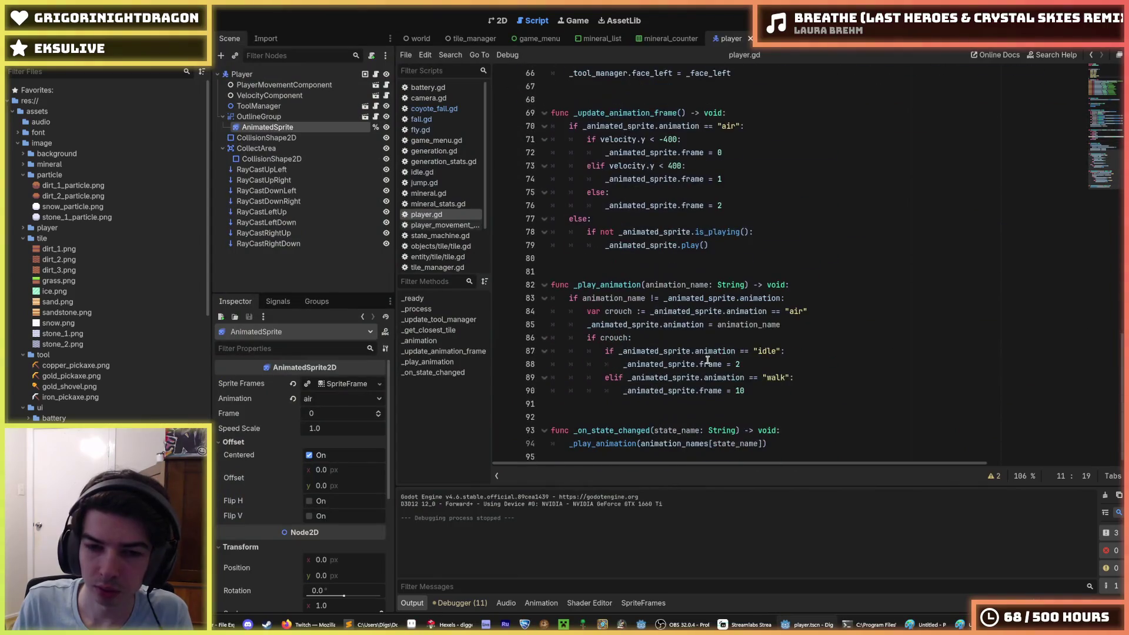
{"action": "left_click", "coordinate": [786, 391]}
{"action": "left_click", "coordinate": [824, 321]}
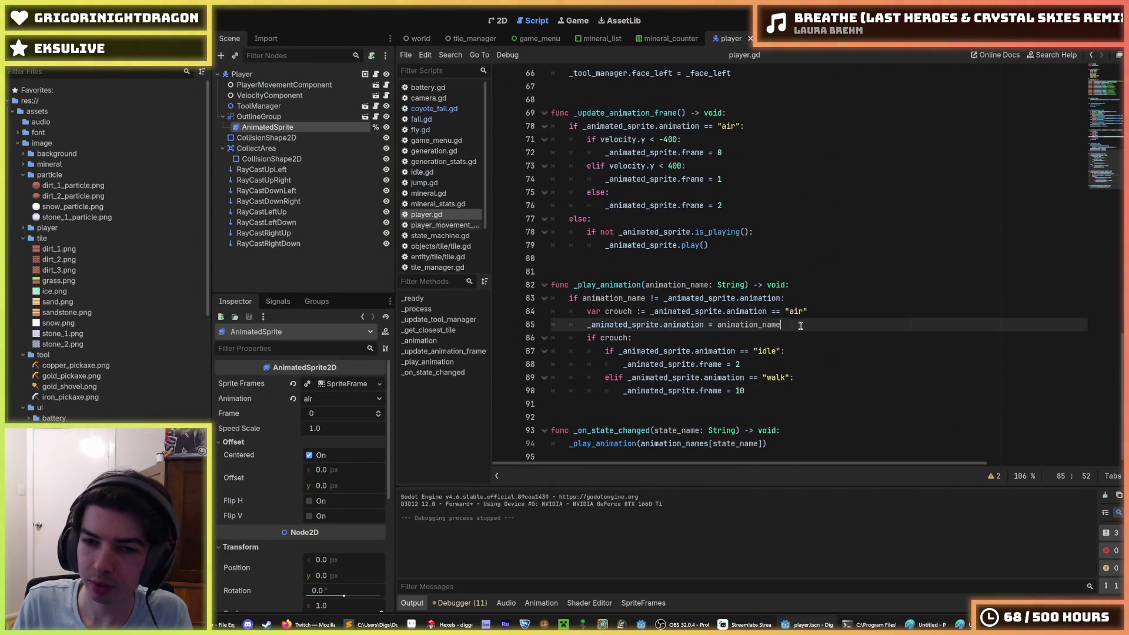
{"action": "left_click", "coordinate": [832, 301]}
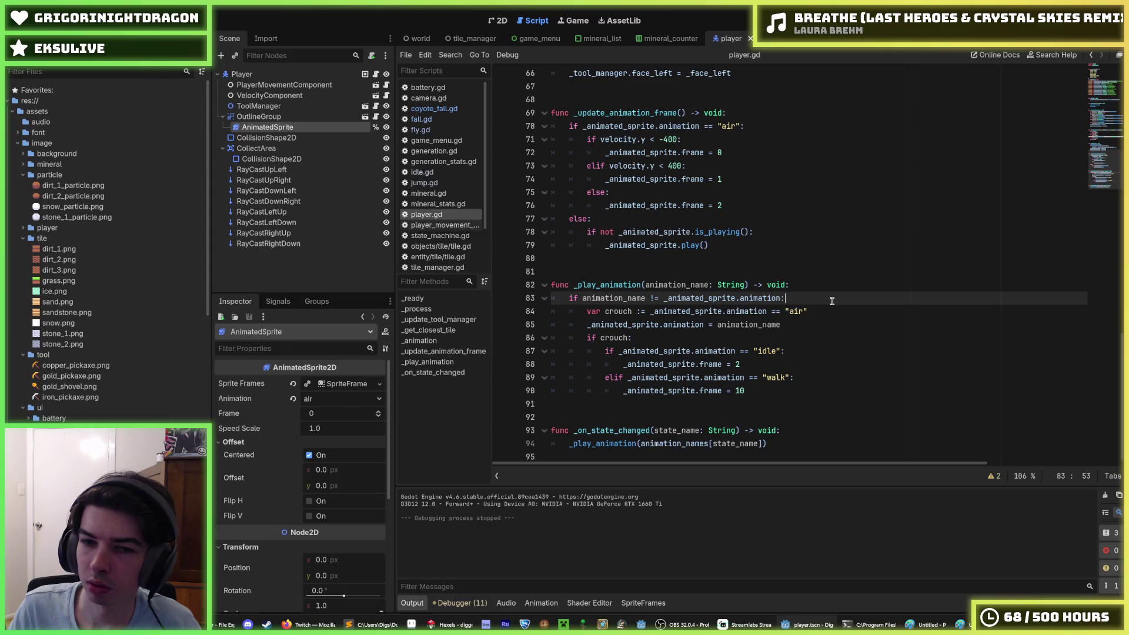
{"action": "left_click", "coordinate": [806, 194]}
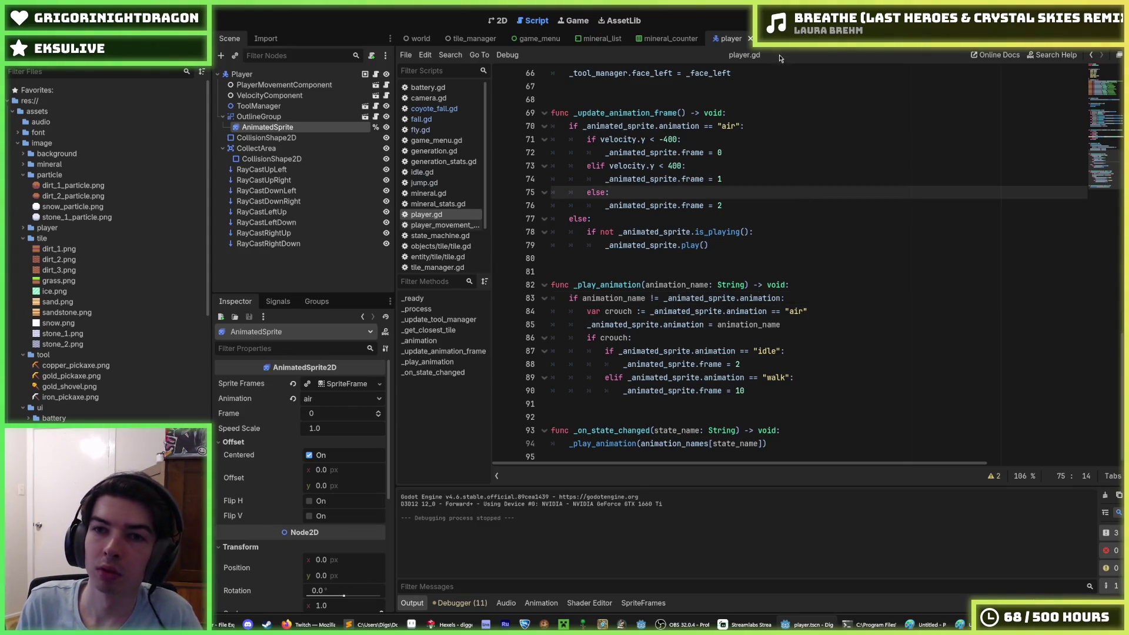
Step: Return to the player scene tab and open PlayerMovementComponent's script
{"action": "left_click", "coordinate": [771, 40]}
{"action": "left_click", "coordinate": [838, 42]}
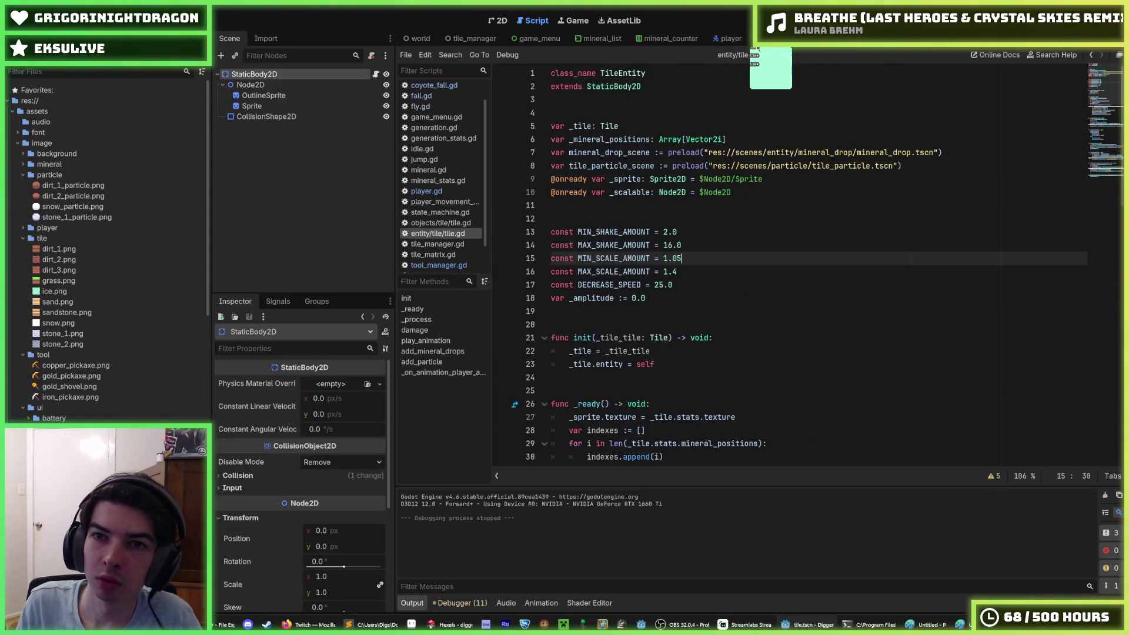
{"action": "left_click", "coordinate": [771, 39]}
{"action": "left_click", "coordinate": [722, 38]}
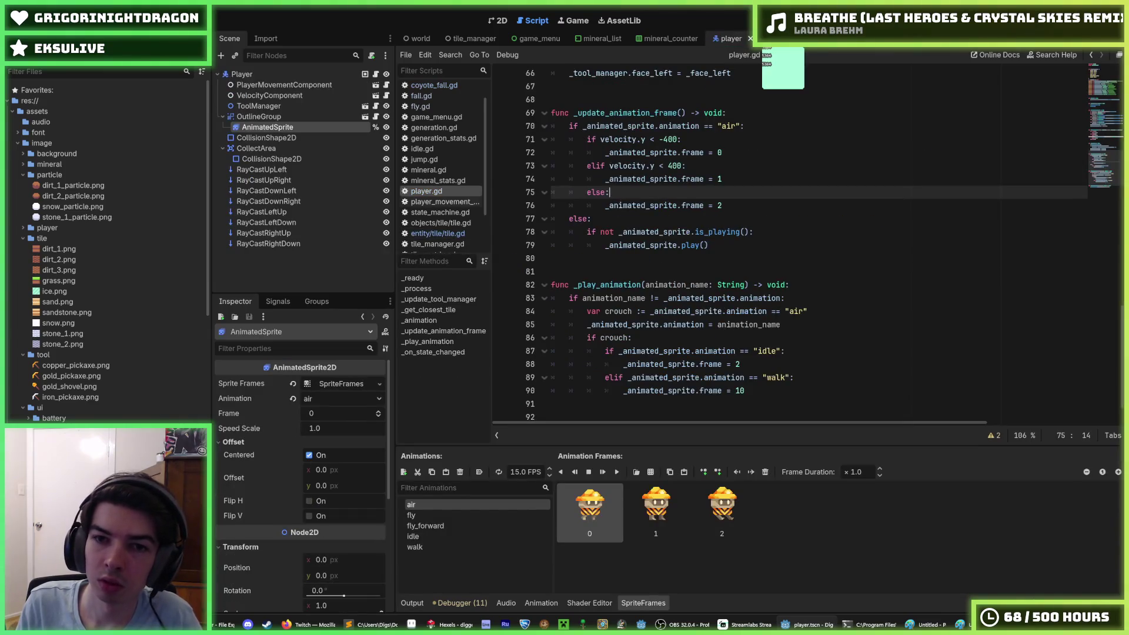
{"action": "left_click", "coordinate": [386, 85]}
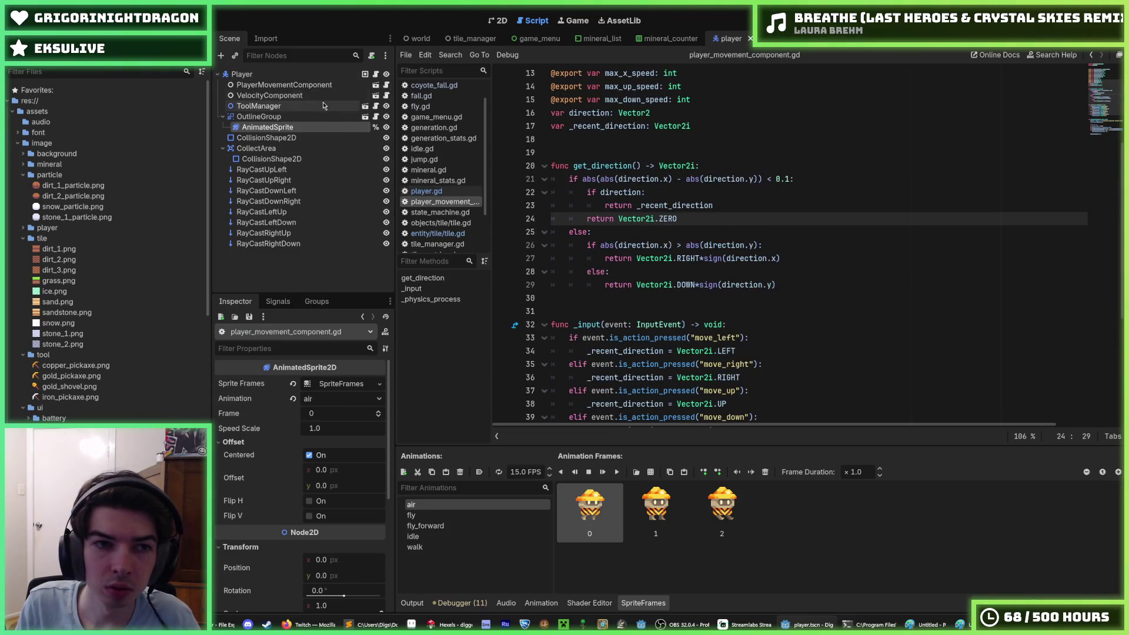
Step: Open the PlayerMovementComponent scene and view the Walk, Fall and Fly state scripts
{"action": "left_click", "coordinate": [375, 86]}
{"action": "left_click", "coordinate": [387, 87]}
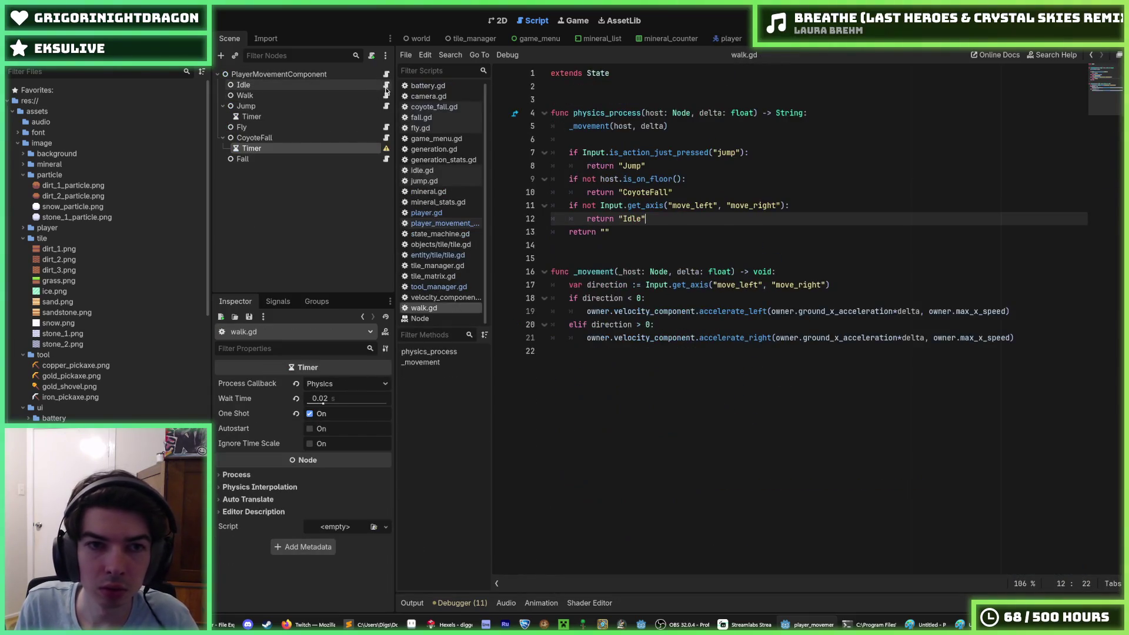
{"action": "left_click", "coordinate": [386, 95]}
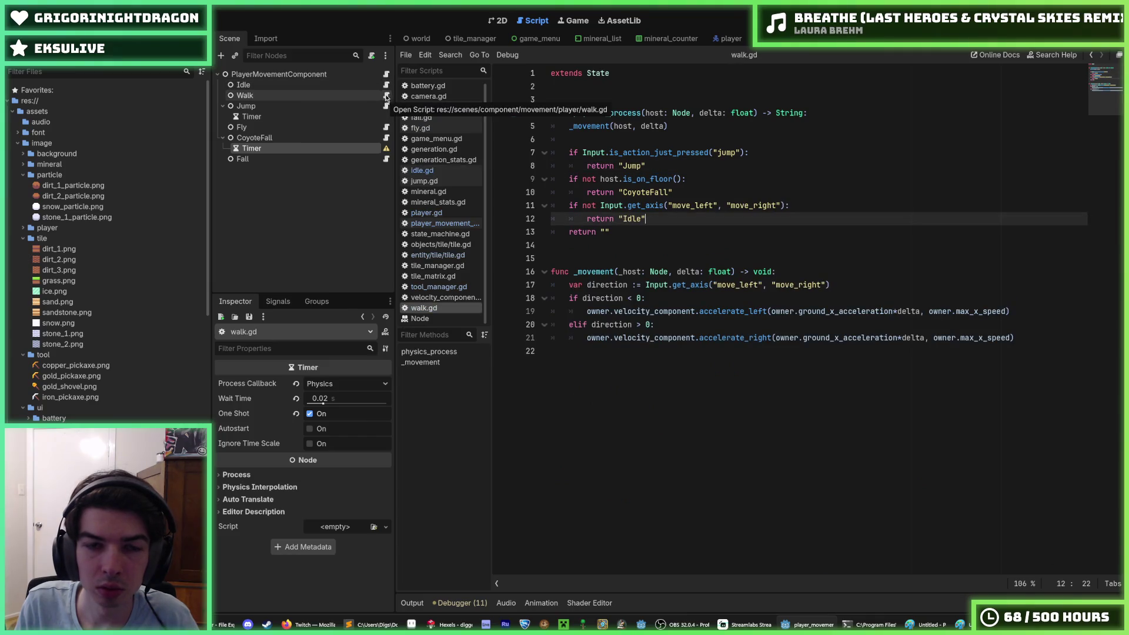
{"action": "left_click", "coordinate": [386, 87]}
{"action": "left_click", "coordinate": [386, 95]}
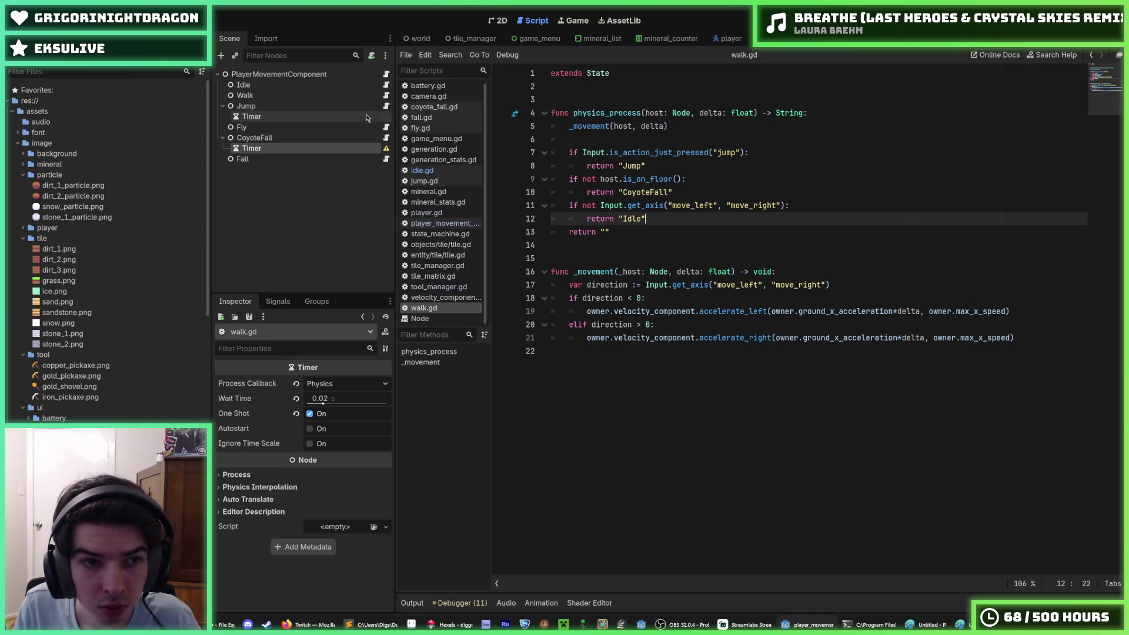
{"action": "left_click", "coordinate": [386, 160]}
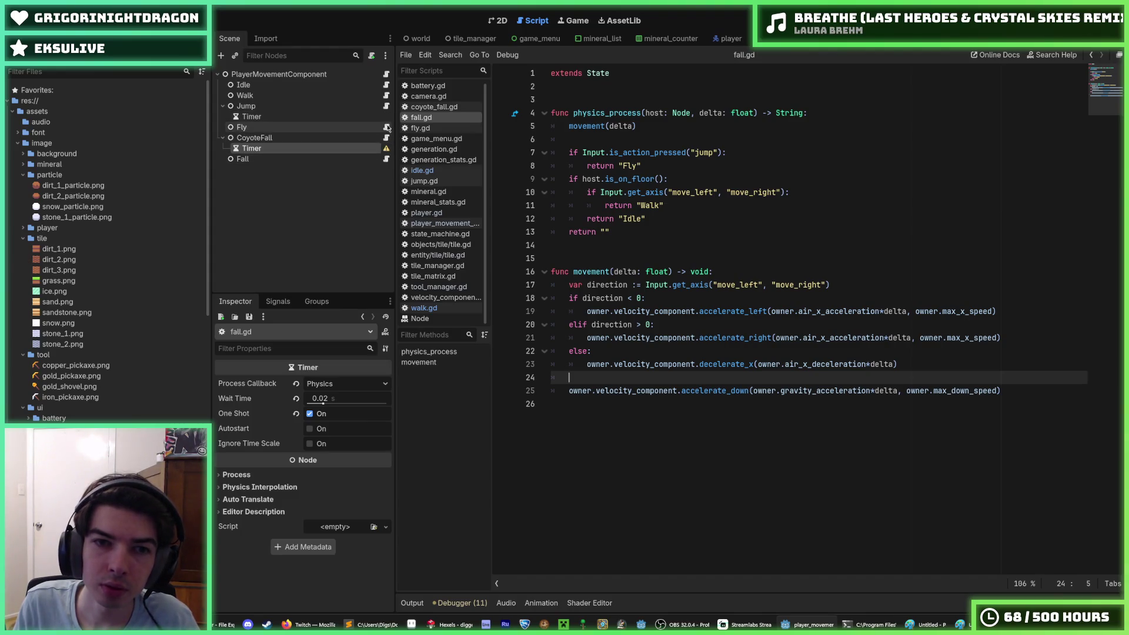
{"action": "left_click", "coordinate": [387, 128]}
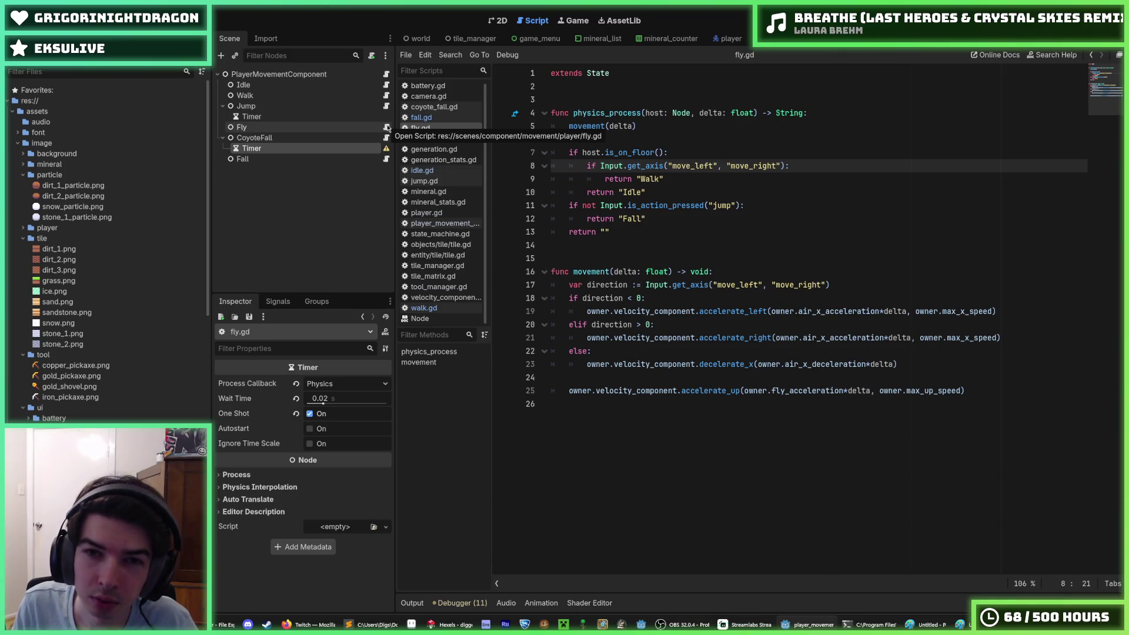
Step: Inspect the on-floor walk and idle return lines in fly.gd
{"action": "left_click", "coordinate": [681, 155]}
{"action": "left_click", "coordinate": [683, 176]}
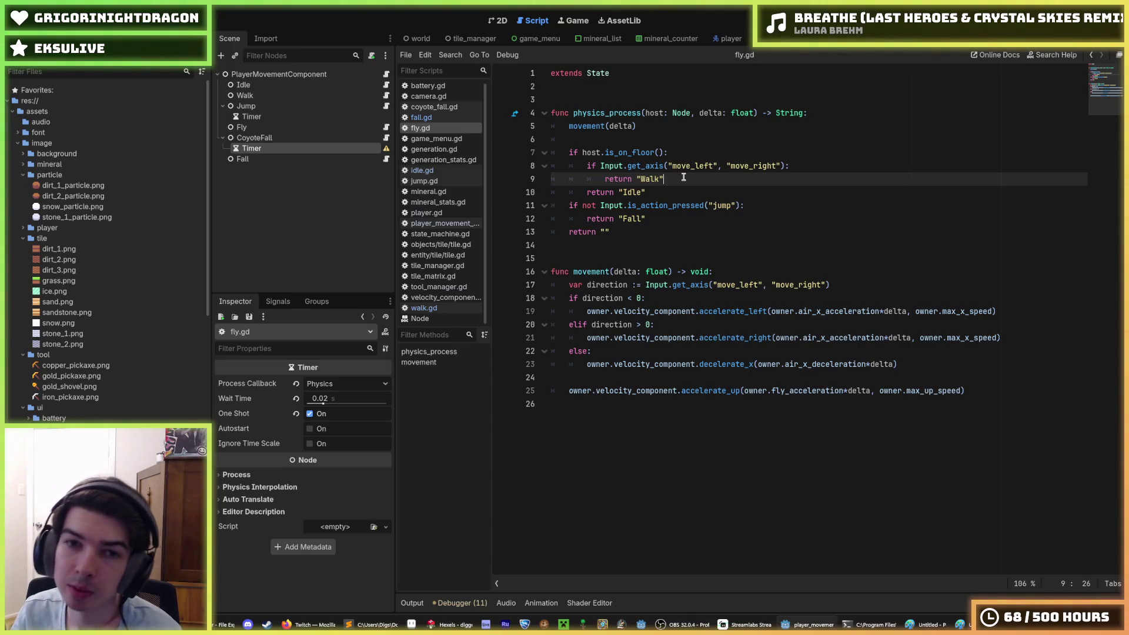
{"action": "left_click_drag", "start_coordinate": [683, 178], "coordinate": [553, 153]}
{"action": "left_click", "coordinate": [614, 166]}
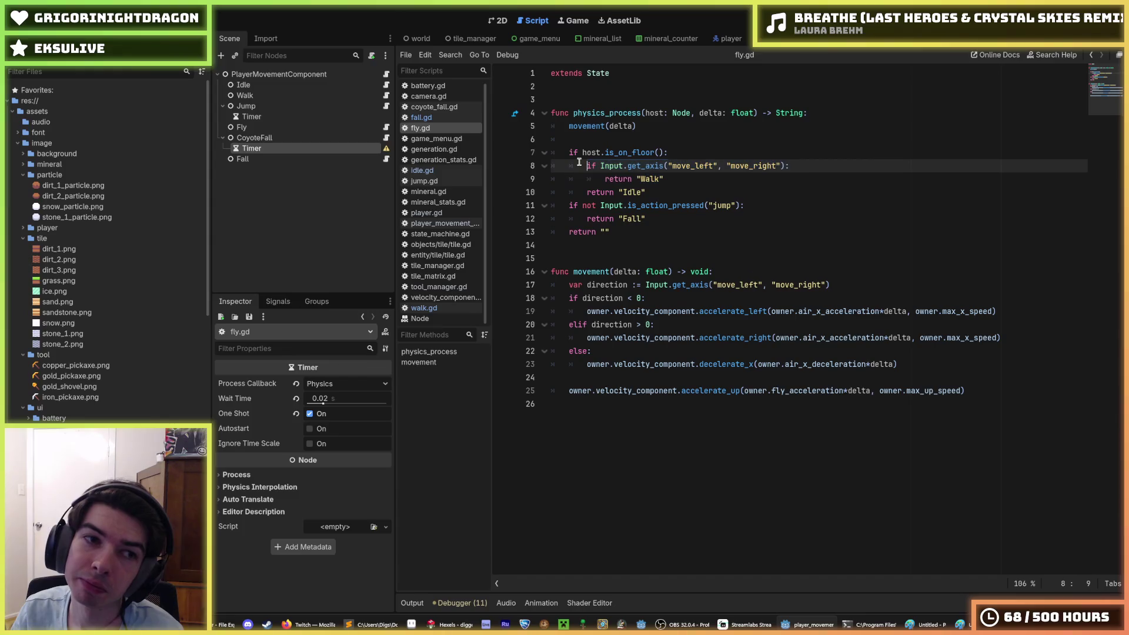
Step: Inspect the Jump state's Timer wait time and the Jump script, then reopen fly.gd
{"action": "left_click", "coordinate": [372, 127]}
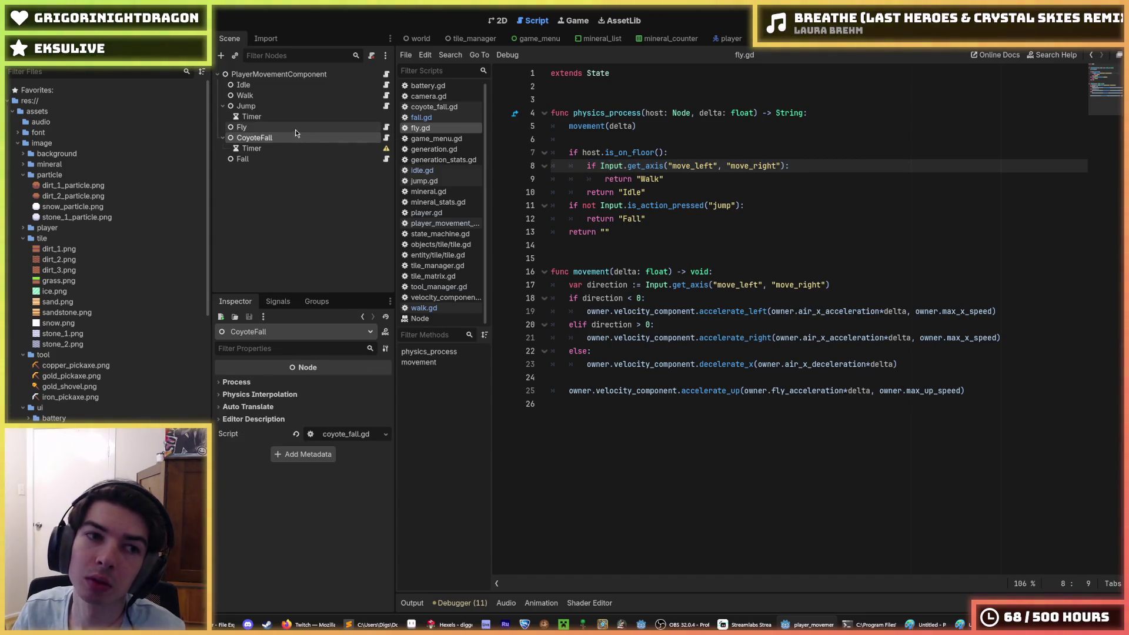
{"action": "left_click", "coordinate": [309, 117]}
{"action": "left_click", "coordinate": [277, 124]}
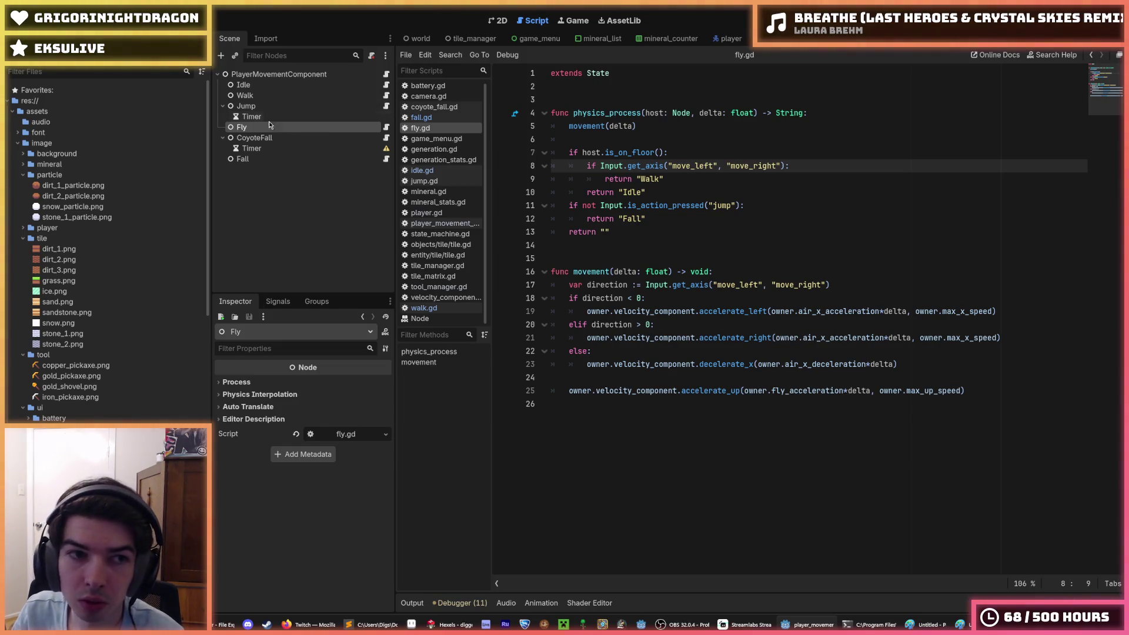
{"action": "left_click", "coordinate": [268, 117]}
{"action": "left_click", "coordinate": [294, 107]}
{"action": "left_click", "coordinate": [320, 118]}
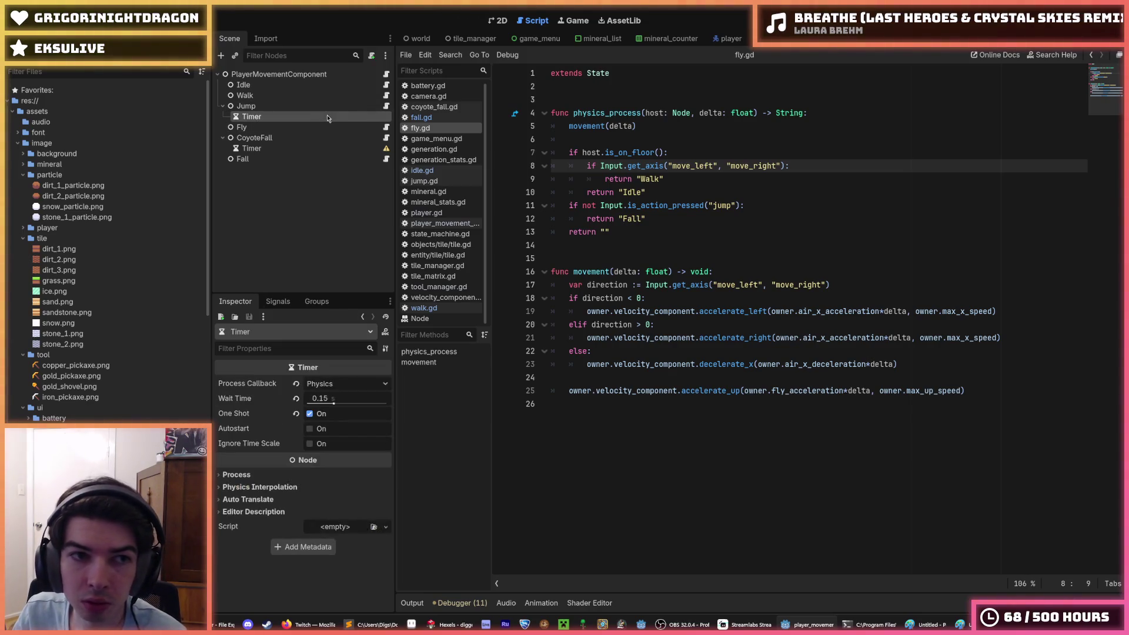
{"action": "left_click", "coordinate": [369, 108]}
{"action": "left_click", "coordinate": [386, 106]}
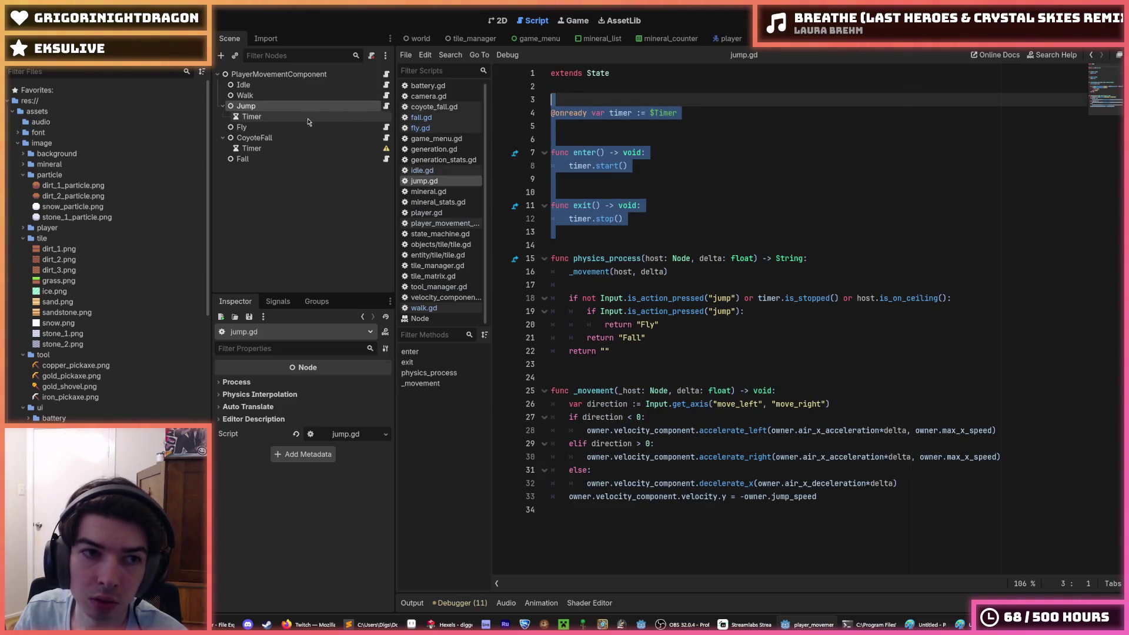
{"action": "left_click", "coordinate": [282, 129]}
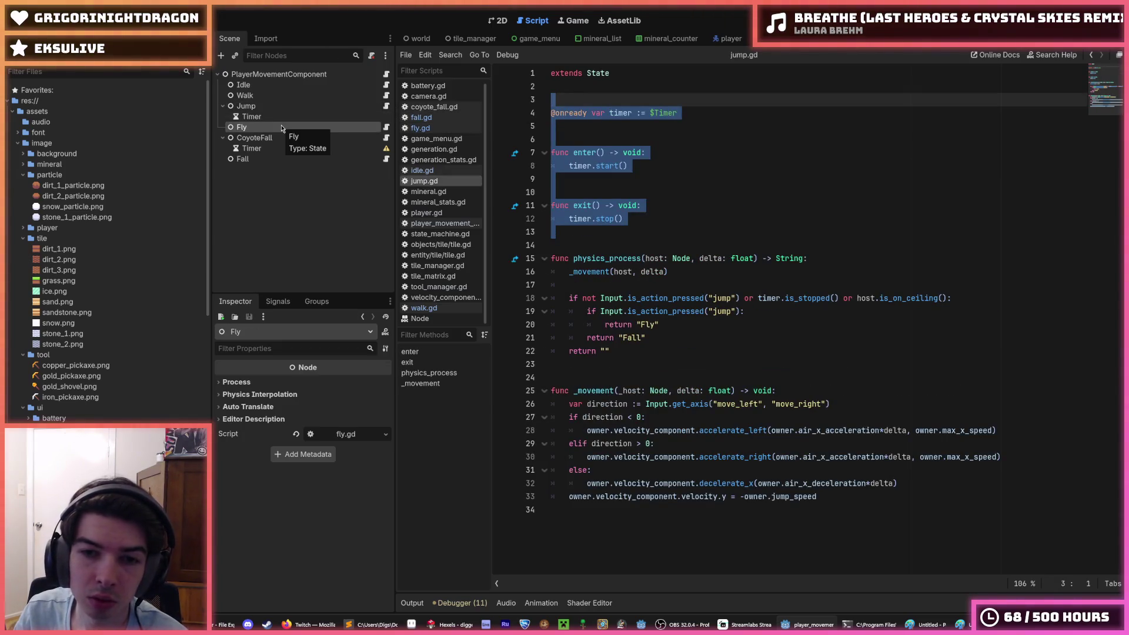
{"action": "left_click", "coordinate": [386, 127]}
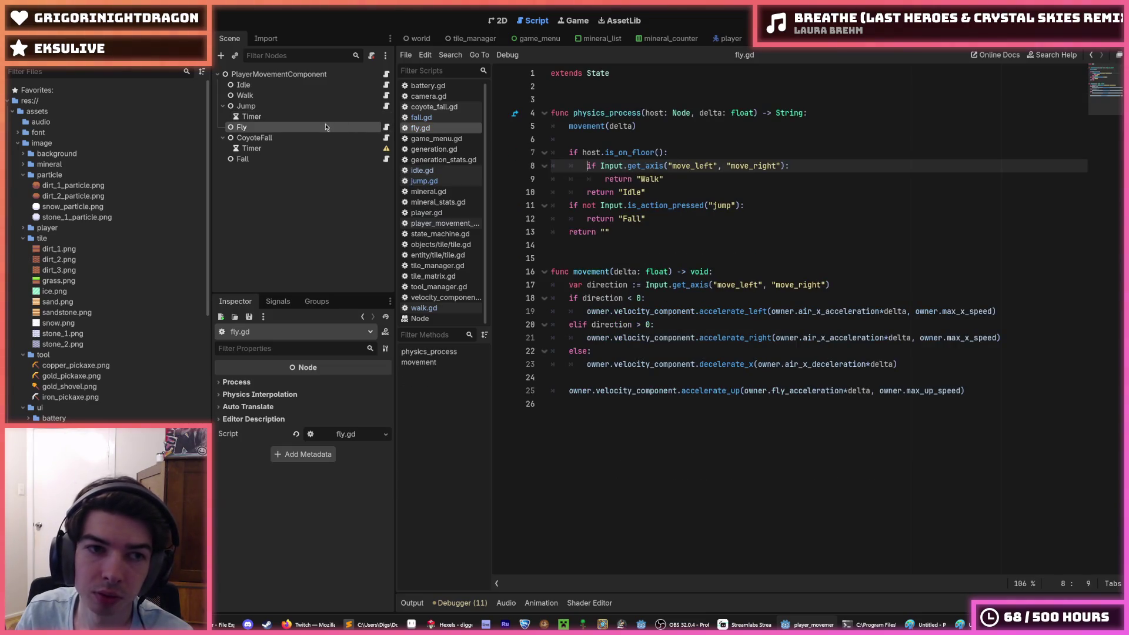
Step: Check the Idle state's script, then duplicate the Fly state node into Fly2
{"action": "left_click", "coordinate": [300, 95]}
{"action": "left_click", "coordinate": [322, 85]}
{"action": "left_click", "coordinate": [387, 85]}
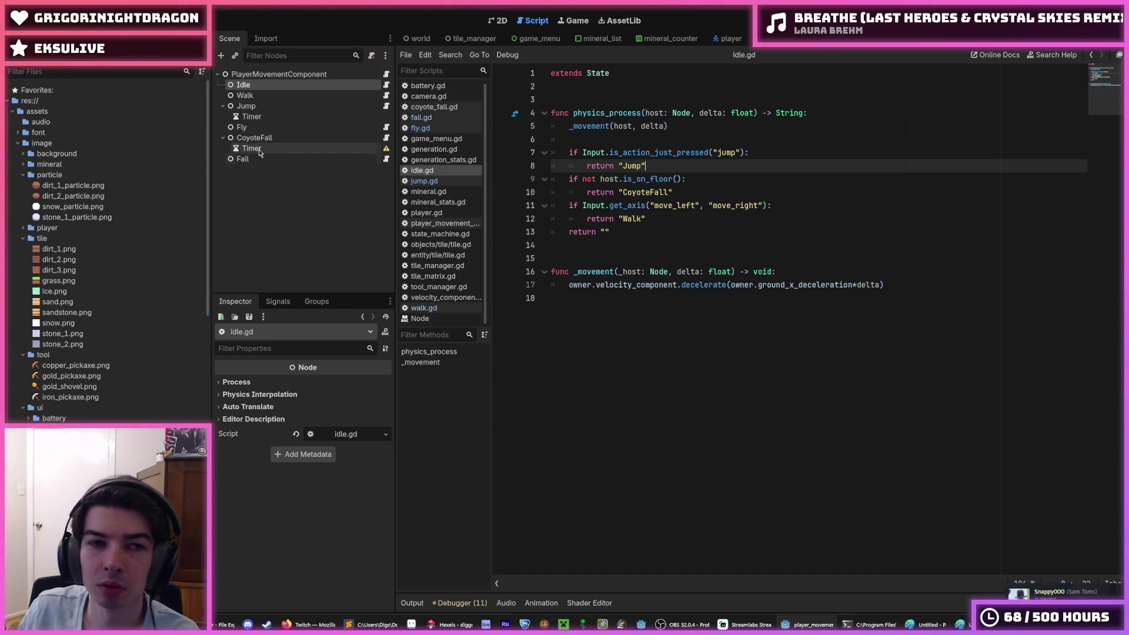
{"action": "left_click", "coordinate": [254, 128]}
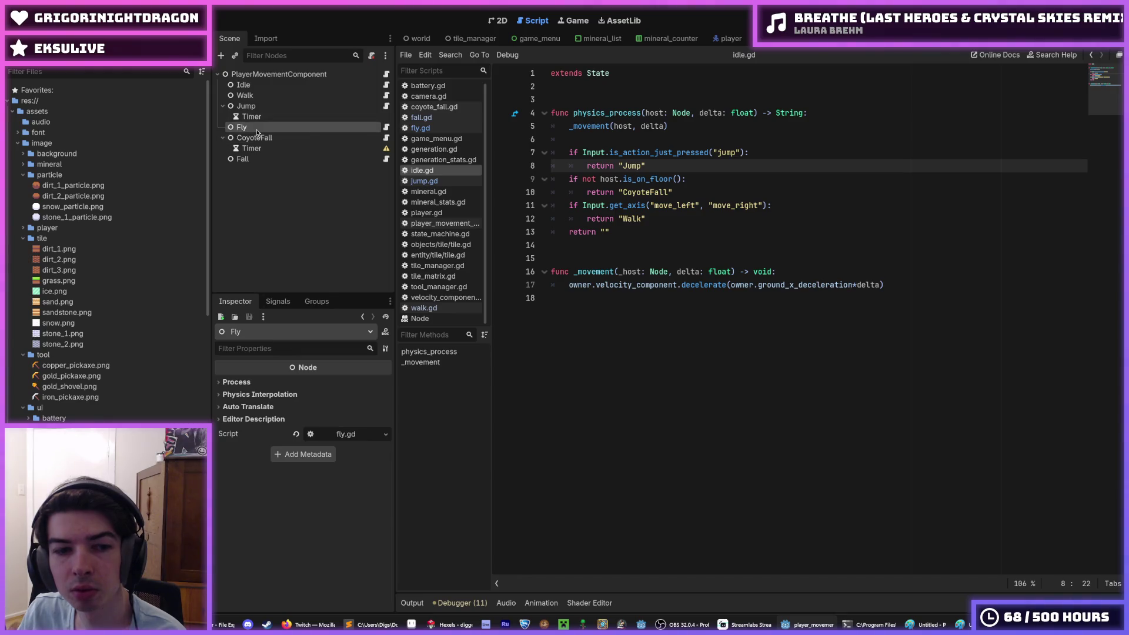
{"action": "left_click", "coordinate": [386, 128]}
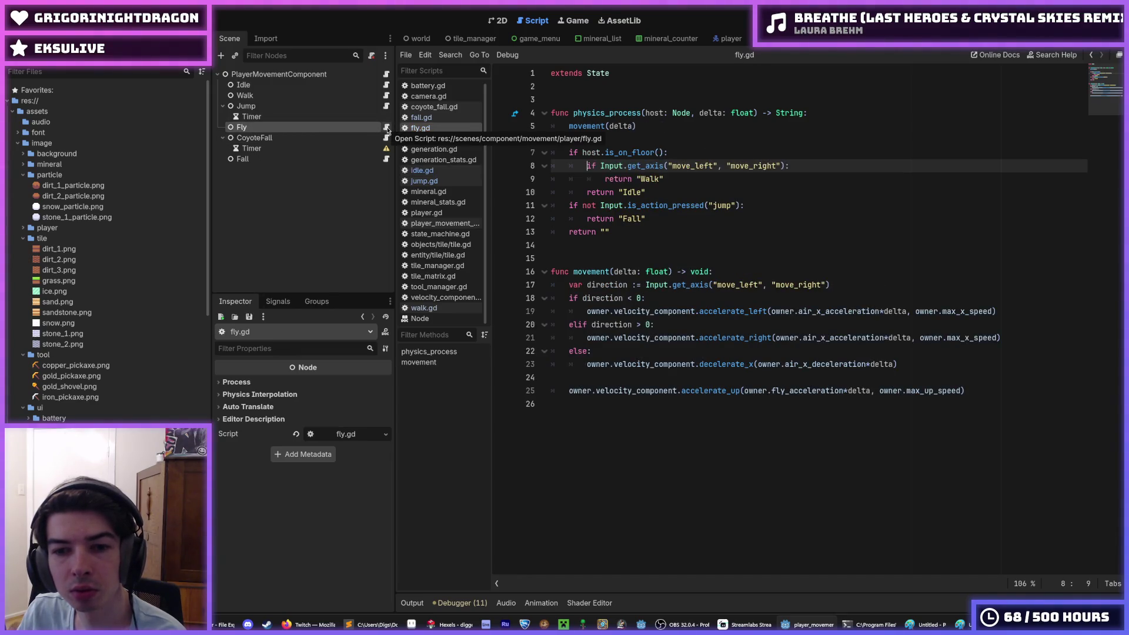
{"action": "left_click", "coordinate": [347, 127]}
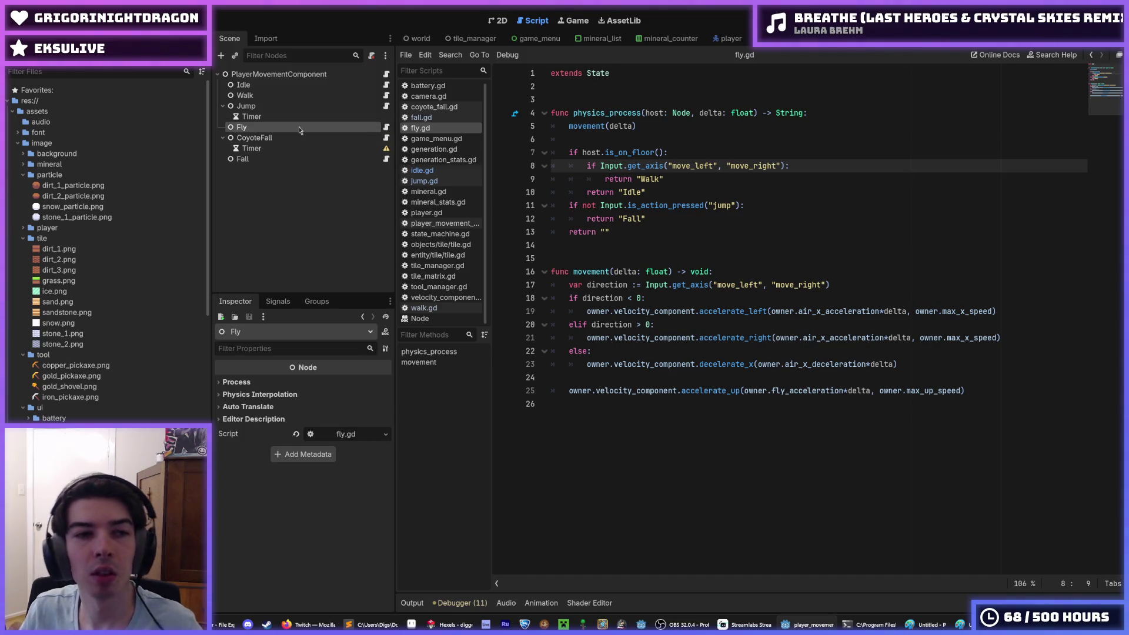
{"action": "key", "text": "ctrl+d"}
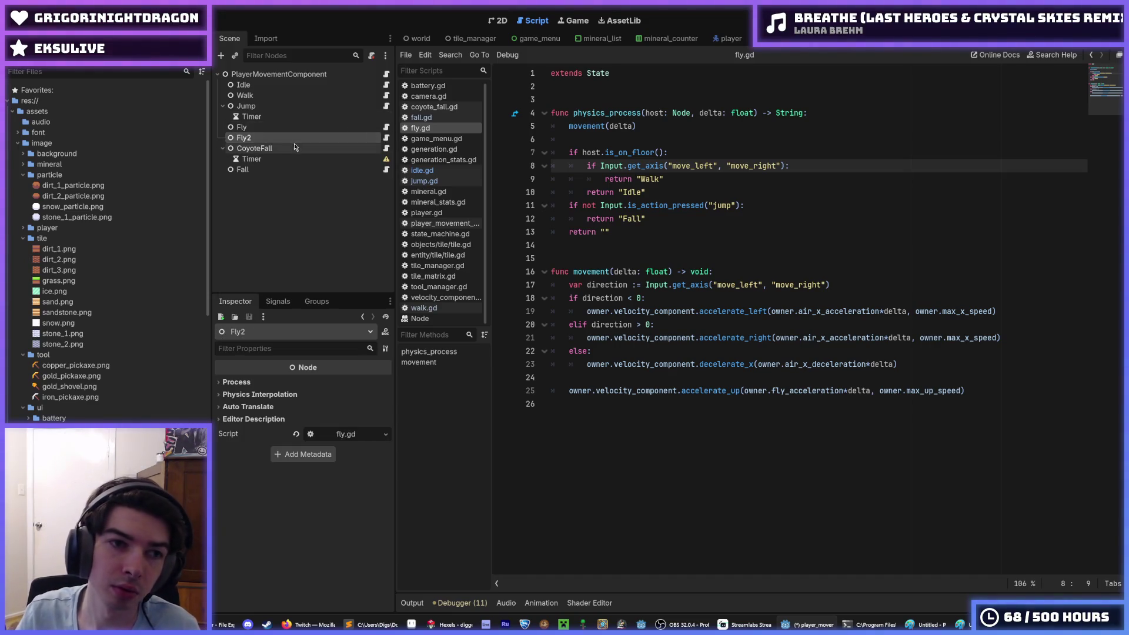
Step: Rename the duplicated Fly2 node to FlyIdle
{"action": "double_click", "coordinate": [297, 137]}
{"action": "left_click_drag", "start_coordinate": [297, 137], "coordinate": [229, 125]}
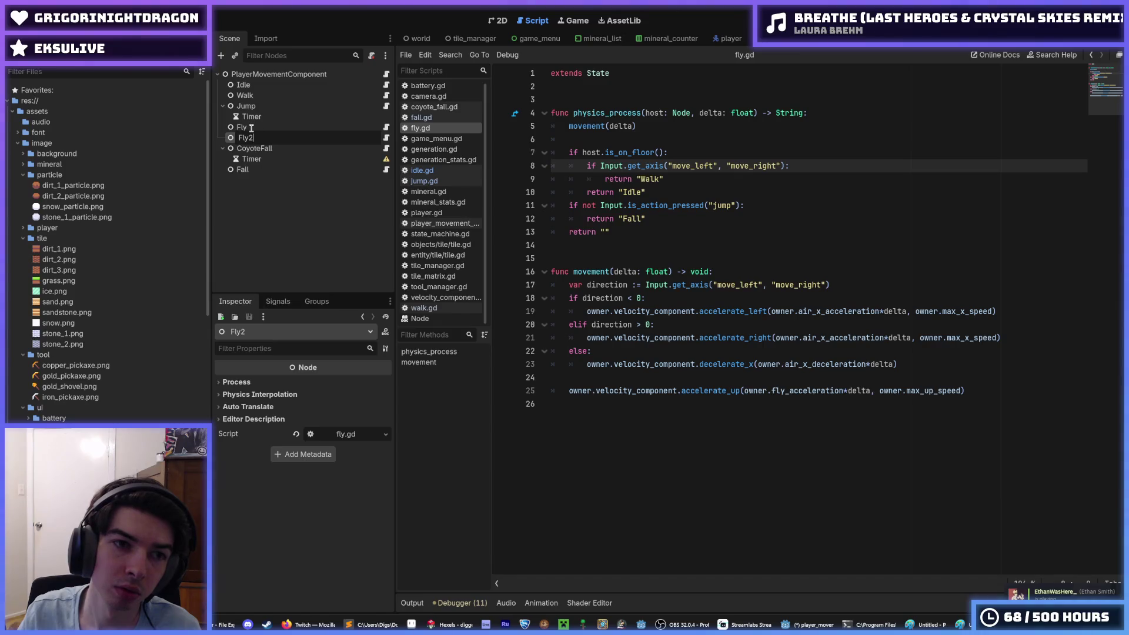
{"action": "key", "text": "shift+Left"}
{"action": "type", "text": "1"}
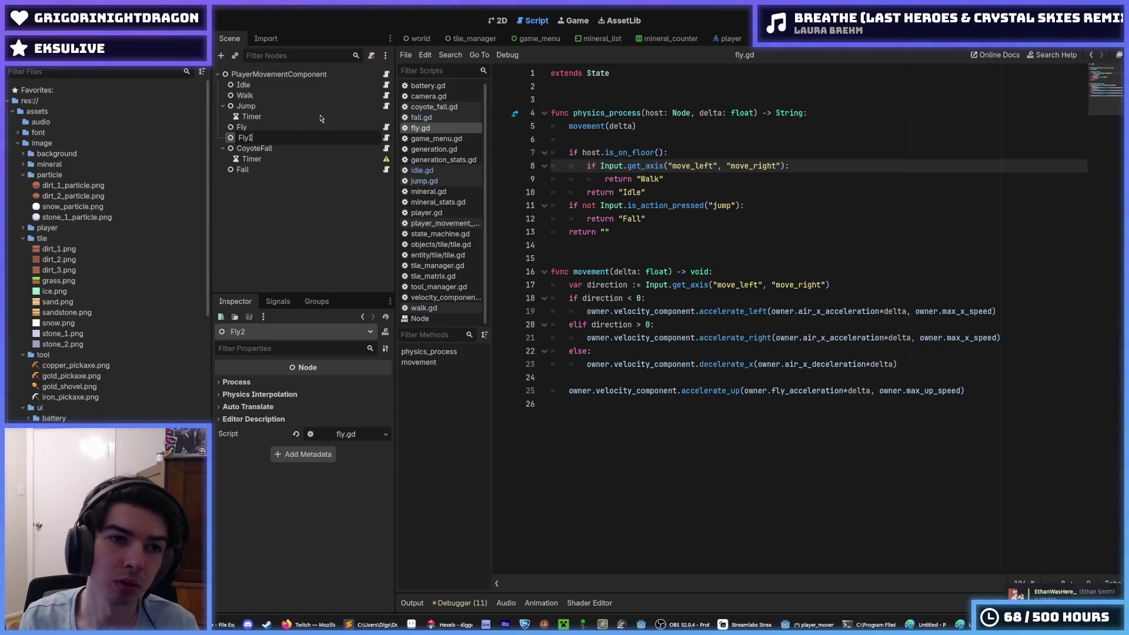
{"action": "type", "text": "le"}
{"action": "key", "text": "Return"}
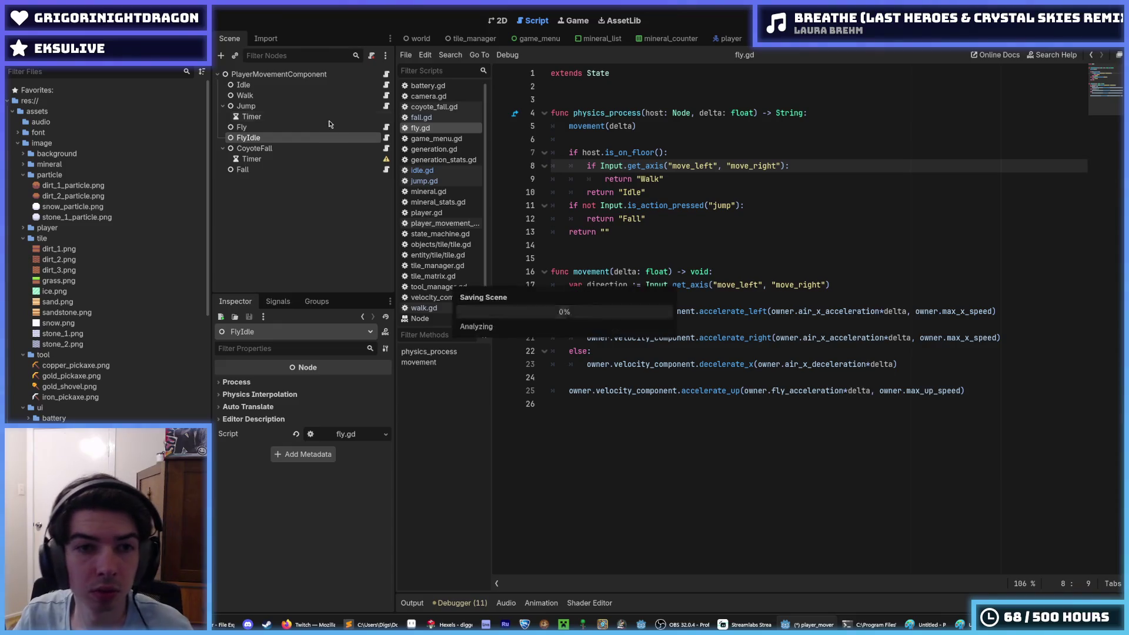
Step: Give FlyIdle its own new fly_idle.gd script instead of fly.gd, then select all of fly.gd's code
{"action": "right_click", "coordinate": [366, 139]}
{"action": "left_click", "coordinate": [405, 274]}
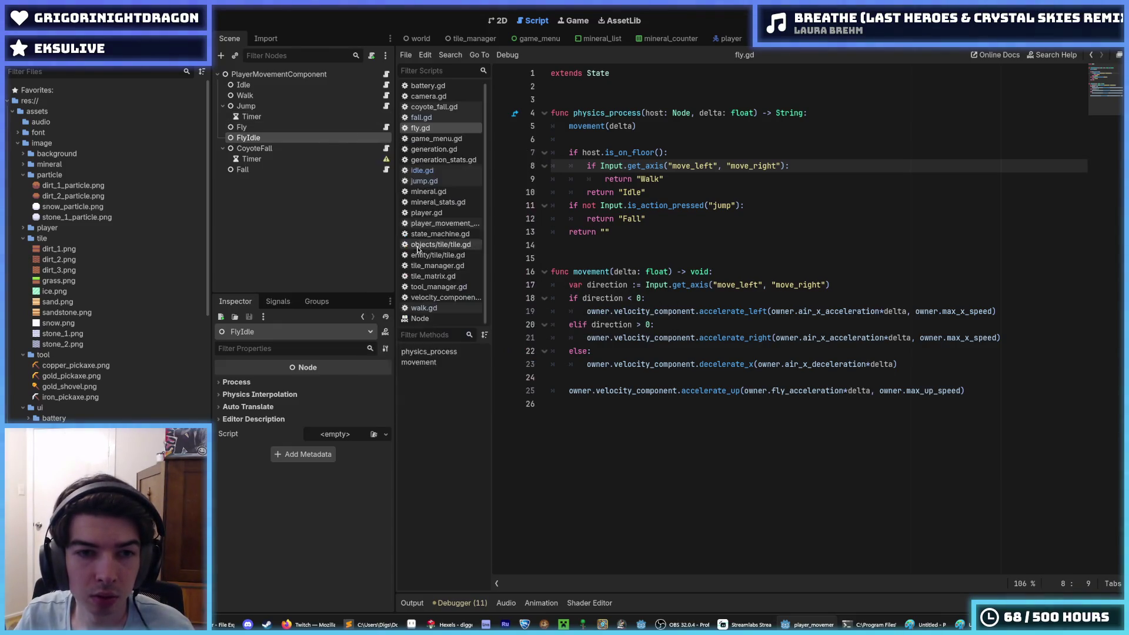
{"action": "right_click", "coordinate": [298, 141]}
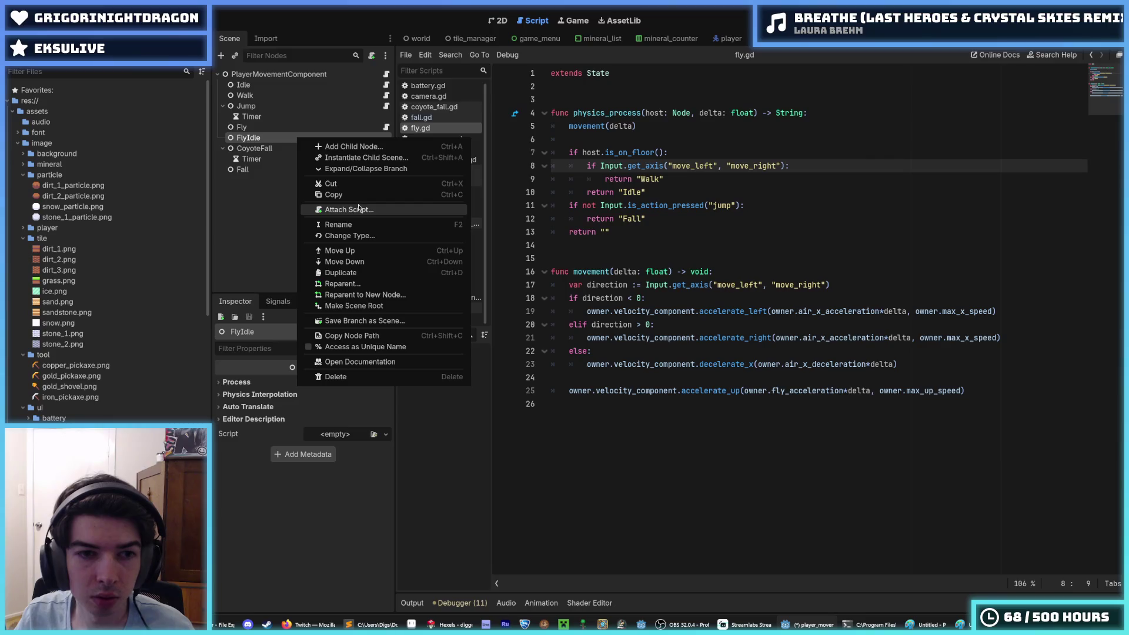
{"action": "left_click", "coordinate": [358, 210]}
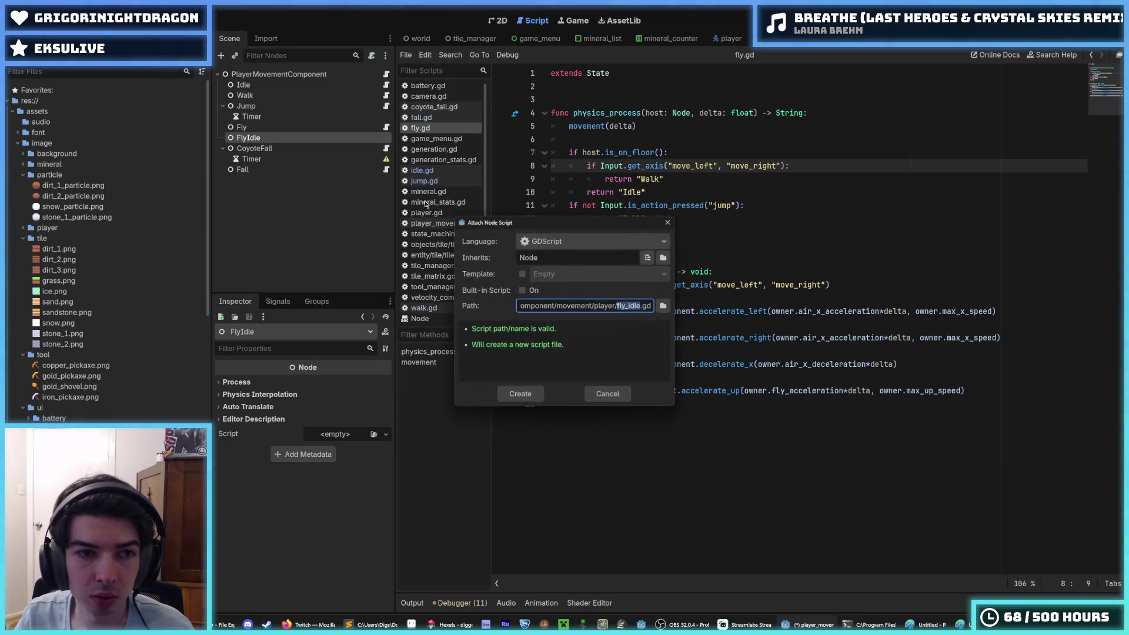
{"action": "left_click", "coordinate": [539, 391]}
{"action": "left_click", "coordinate": [385, 127]}
{"action": "key", "text": "ctrl+a"}
{"action": "key", "text": "ctrl+c"}
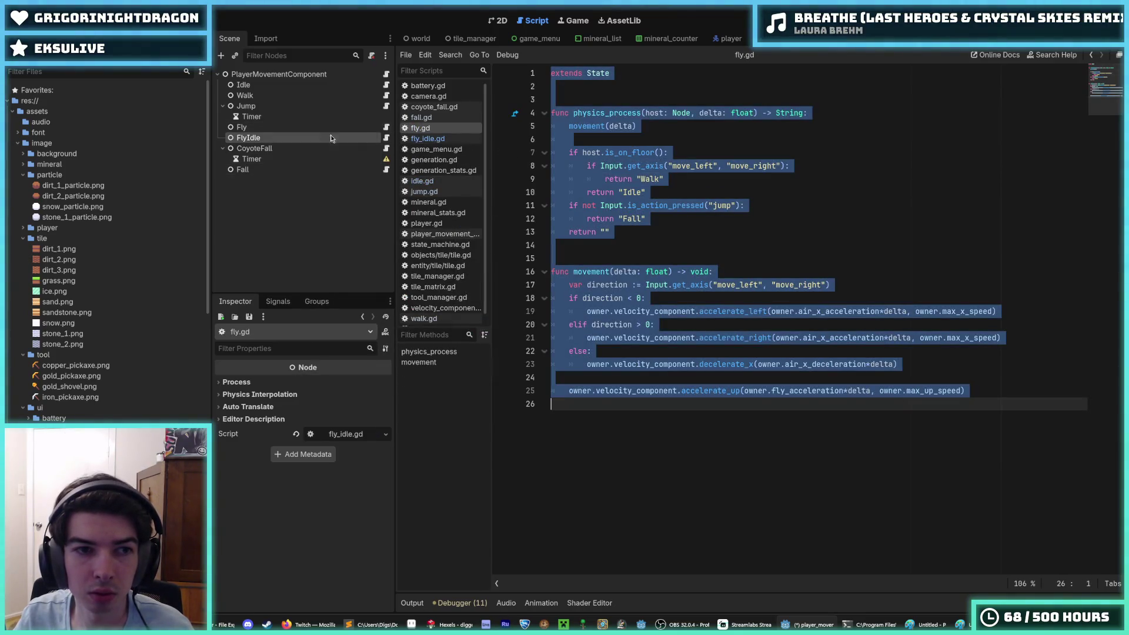
Step: Replace fly_idle.gd's template code with the copied fly.gd code
{"action": "left_click", "coordinate": [386, 138]}
{"action": "key", "text": "ctrl+a"}
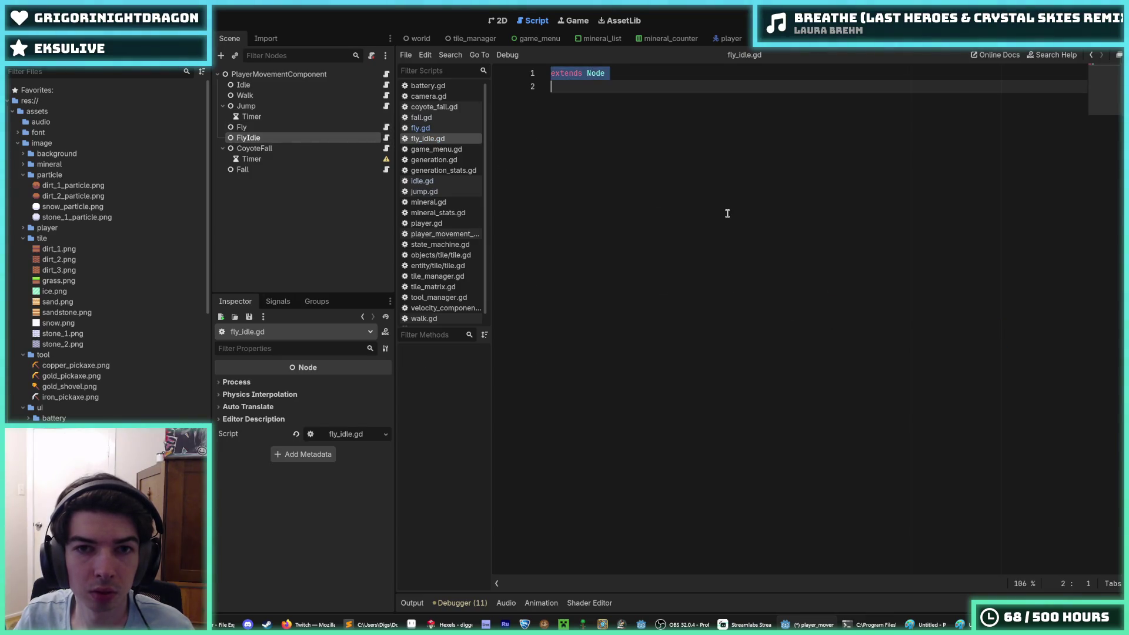
{"action": "key", "text": "ctrl+v"}
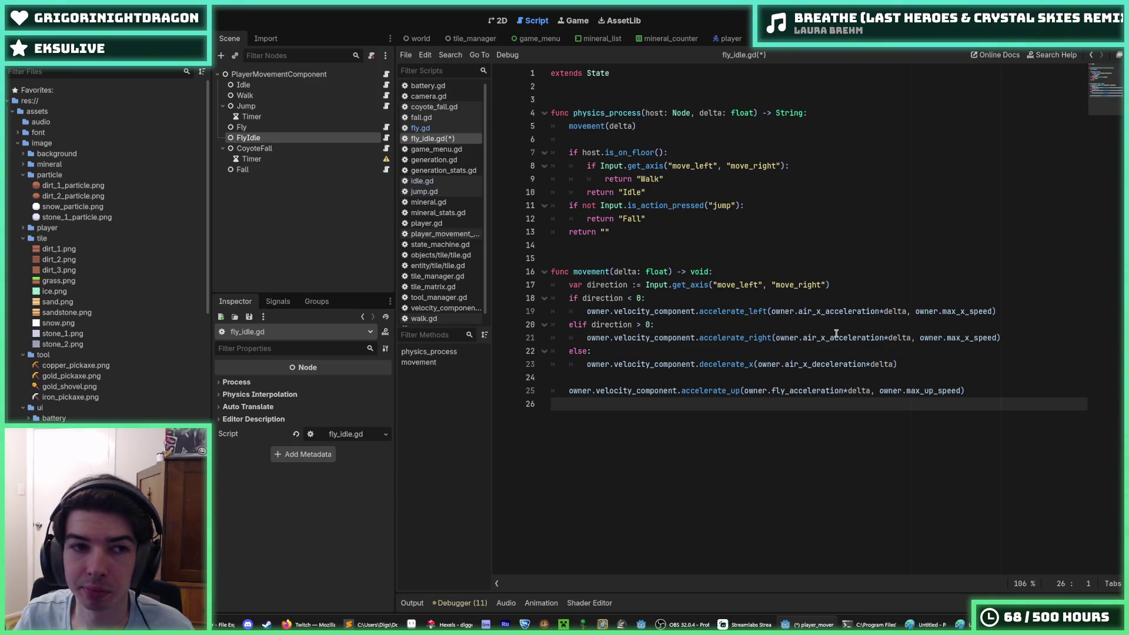
{"action": "left_click", "coordinate": [907, 364]}
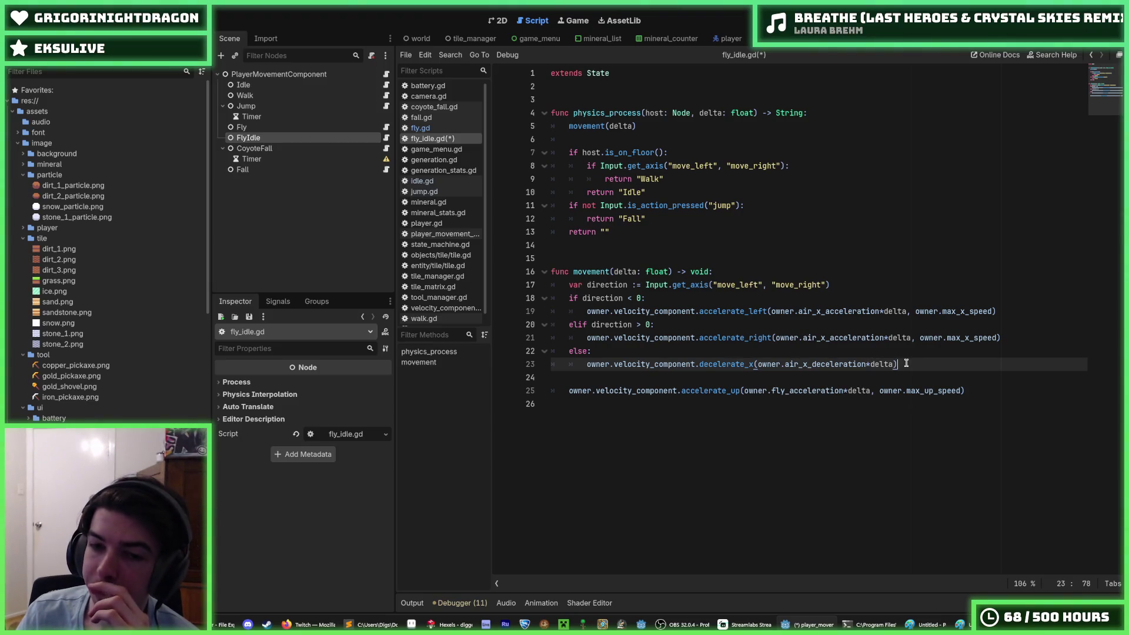
{"action": "left_click", "coordinate": [387, 170]}
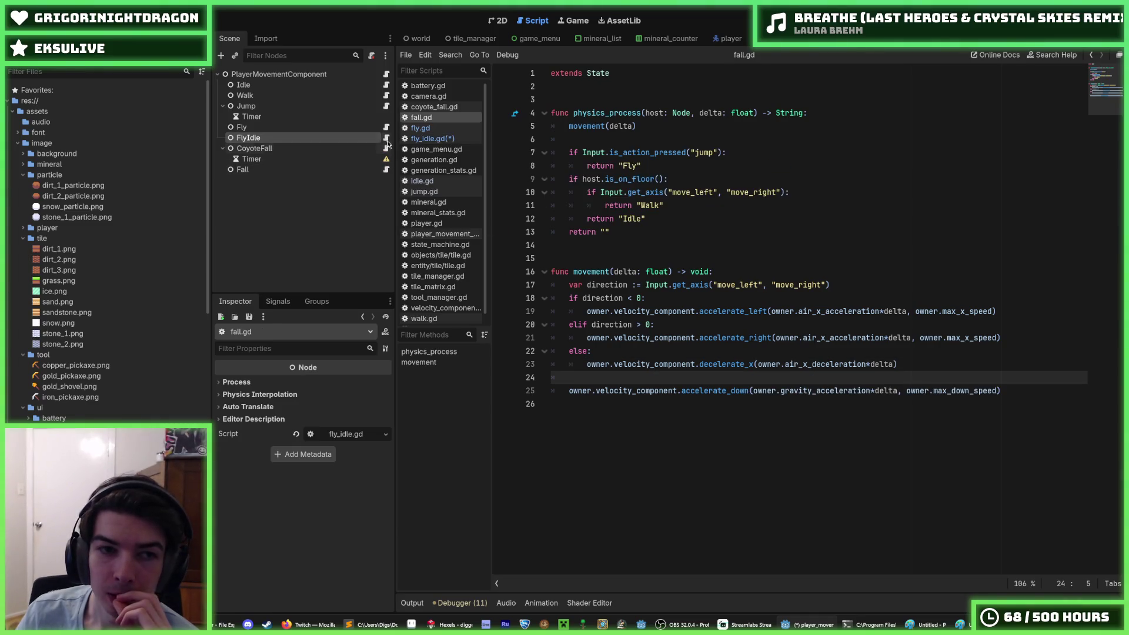
{"action": "left_click", "coordinate": [387, 138]}
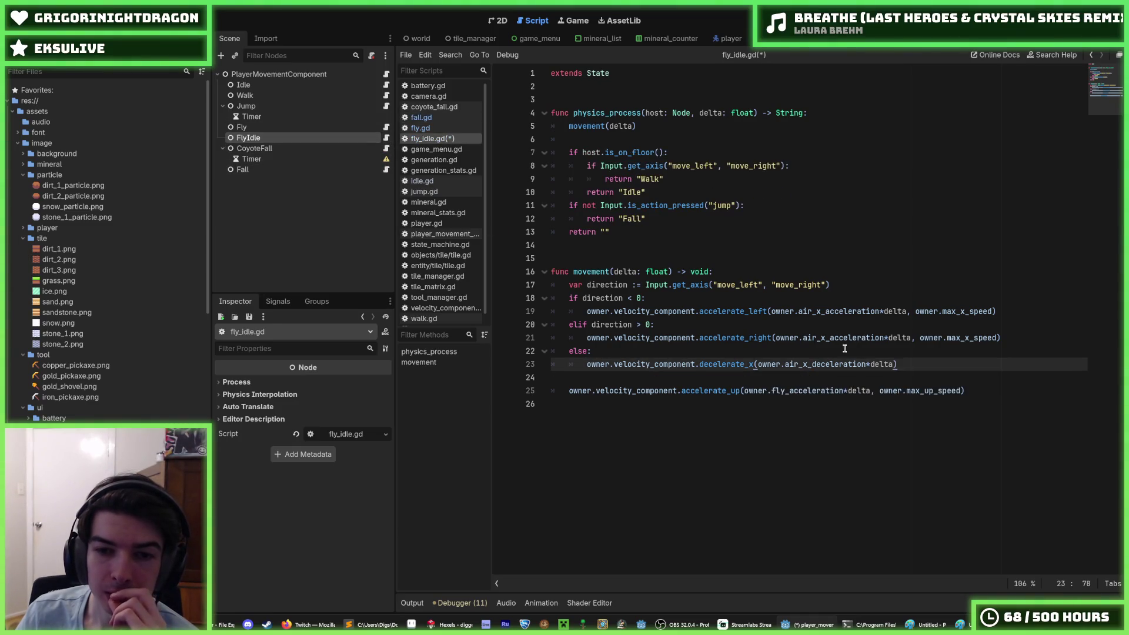
Step: Delete the left/right acceleration branches and the direction variable from fly_idle.gd, and save
{"action": "left_click_drag", "start_coordinate": [845, 349], "coordinate": [479, 300]}
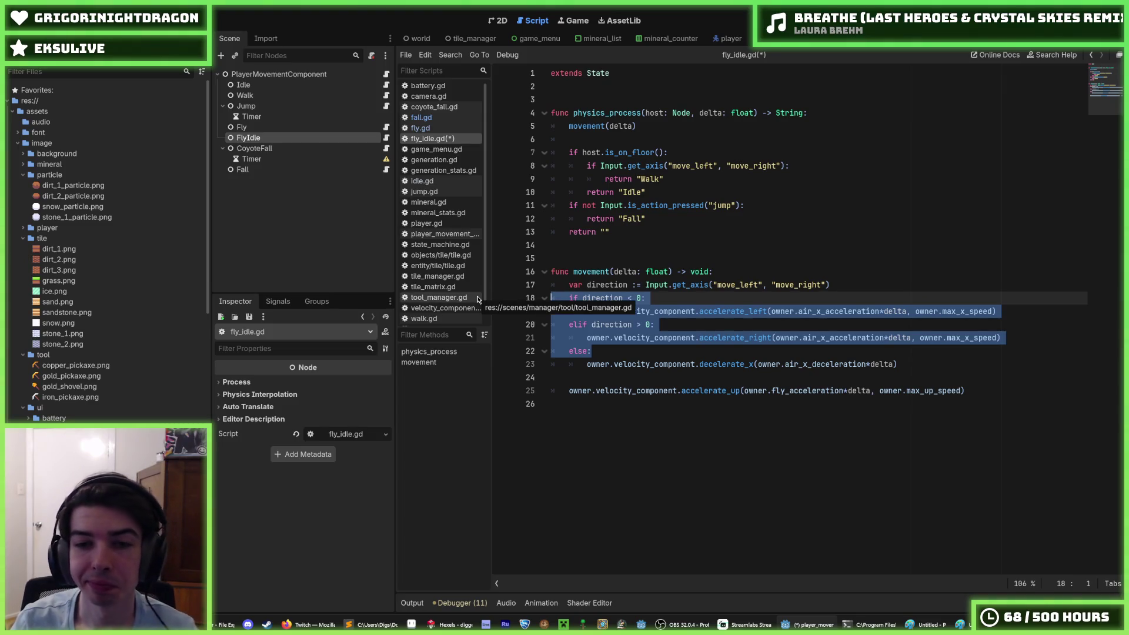
{"action": "key", "text": "Delete"}
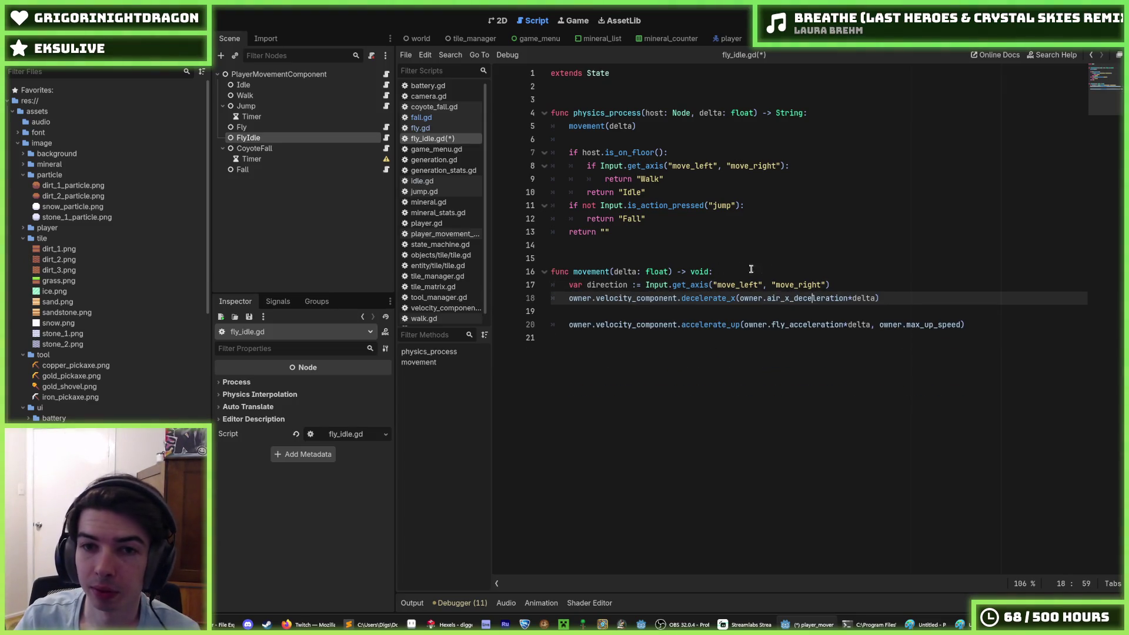
{"action": "mouse_move", "coordinate": [832, 285]}
{"action": "left_mouse_down"}
{"action": "mouse_move", "coordinate": [484, 274]}
{"action": "mouse_move", "coordinate": [462, 287]}
{"action": "left_mouse_up"}
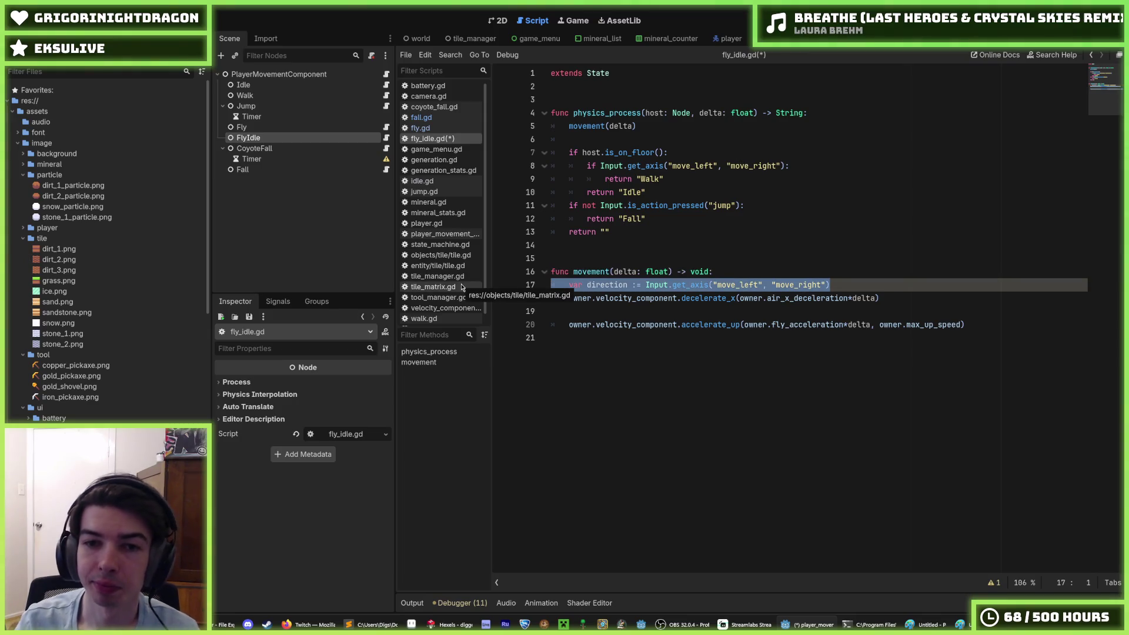
{"action": "key", "text": "BackSpace"}
{"action": "key", "text": "BackSpace"}
{"action": "key", "text": "Up"}
{"action": "key", "text": "Up"}
{"action": "key", "text": "Up"}
{"action": "key", "text": "Up"}
{"action": "key", "text": "Up"}
{"action": "key", "text": "Up"}
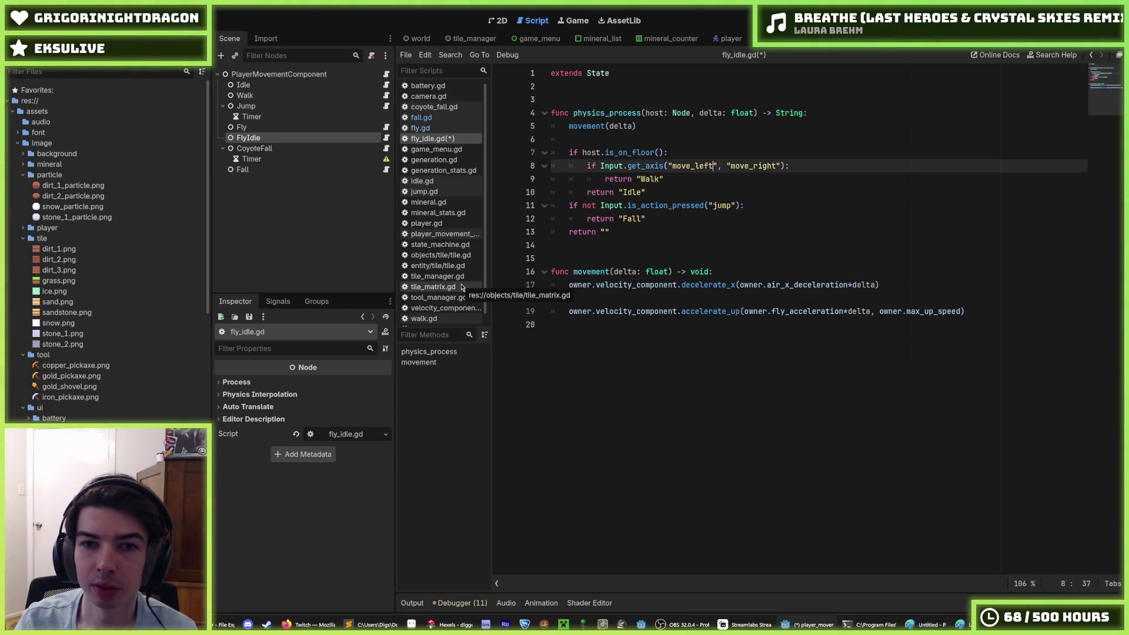
{"action": "key", "text": "Down"}
{"action": "key", "text": "Down"}
{"action": "key", "text": "Down"}
{"action": "key", "text": "Up"}
{"action": "key", "text": "Up"}
{"action": "key", "text": "Up"}
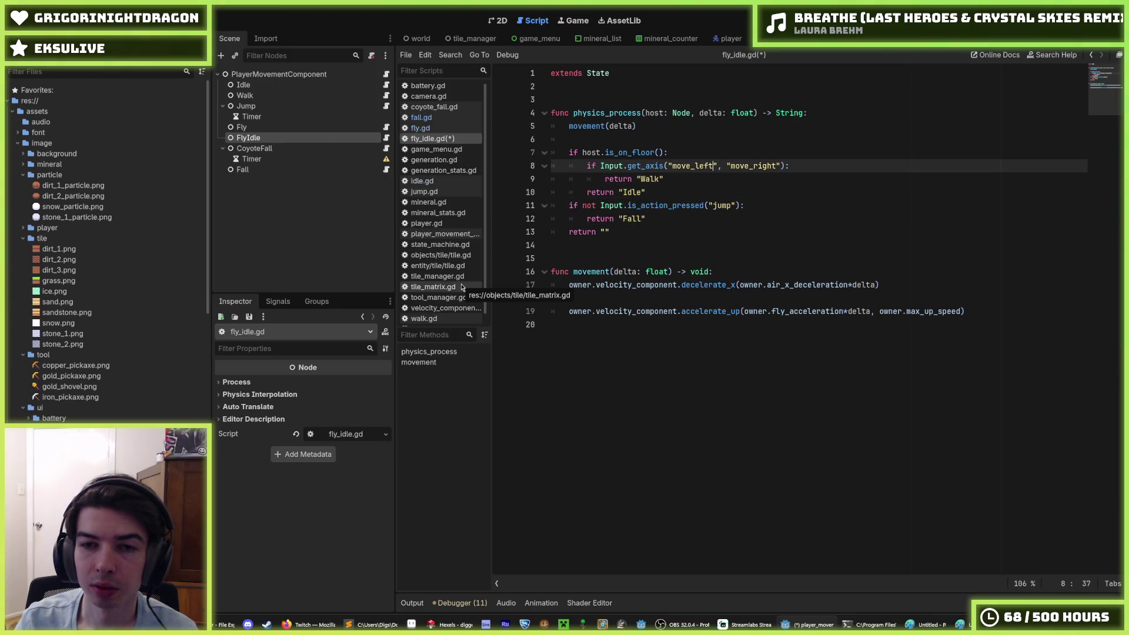
{"action": "key", "text": "End"}
{"action": "key", "text": "Down"}
{"action": "key", "text": "Down"}
{"action": "key", "text": "Down"}
{"action": "key", "text": "ctrl+s"}
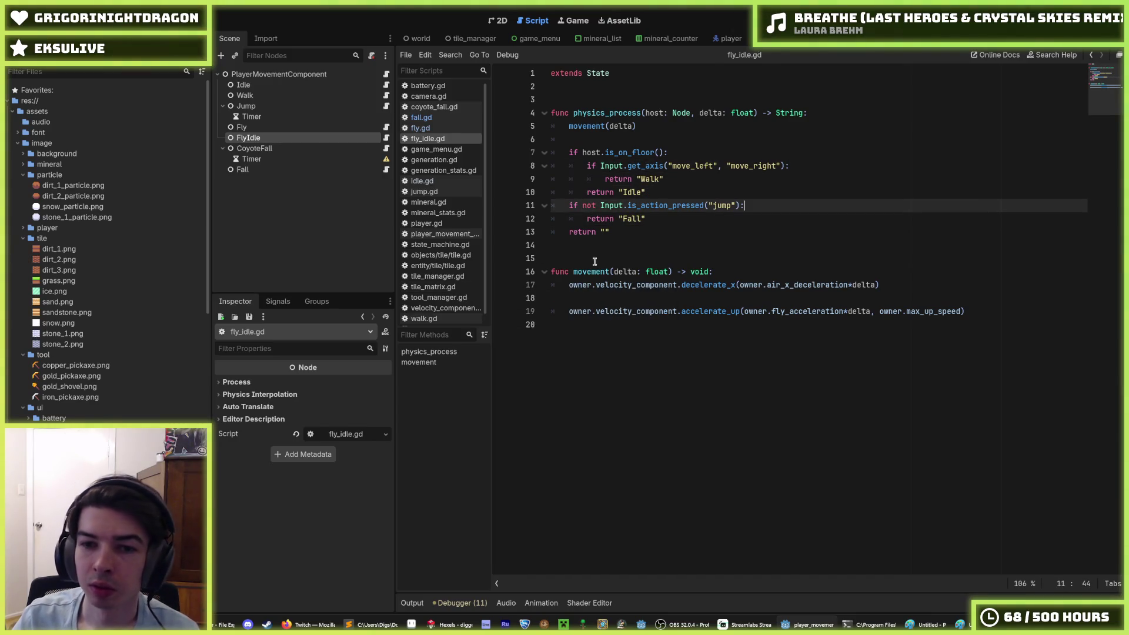
Step: Remove the blank line before accelerate_up, then select fly.gd's else deceleration branch
{"action": "left_click", "coordinate": [715, 298]}
{"action": "key", "text": "BackSpace"}
{"action": "key", "text": "BackSpace"}
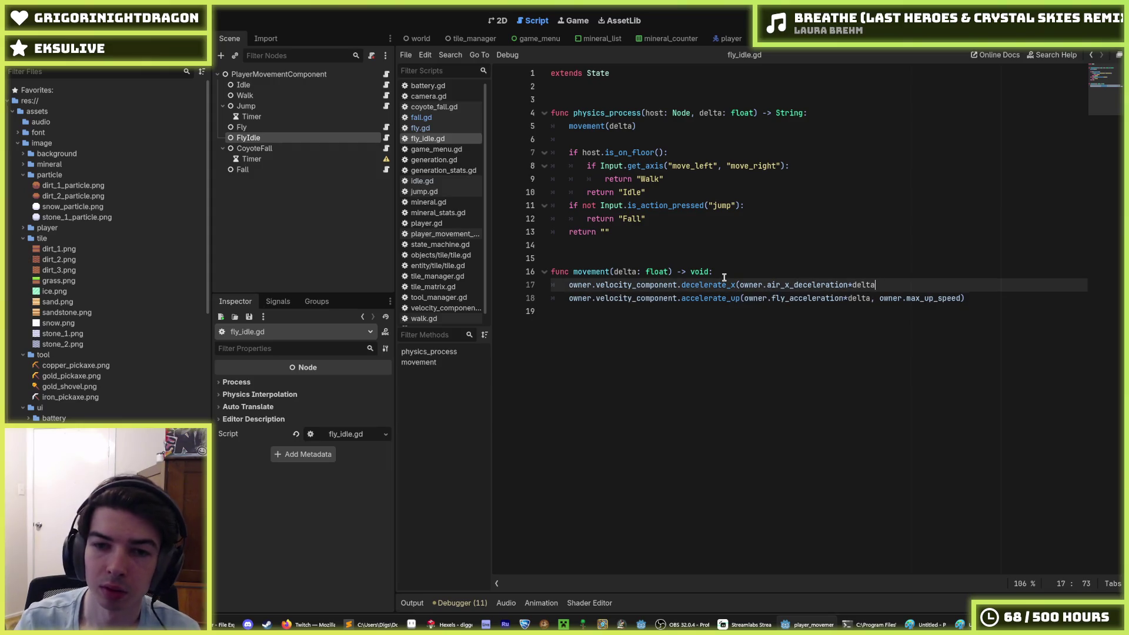
{"action": "left_click", "coordinate": [386, 127]}
{"action": "left_click_drag", "start_coordinate": [898, 365], "coordinate": [507, 352]}
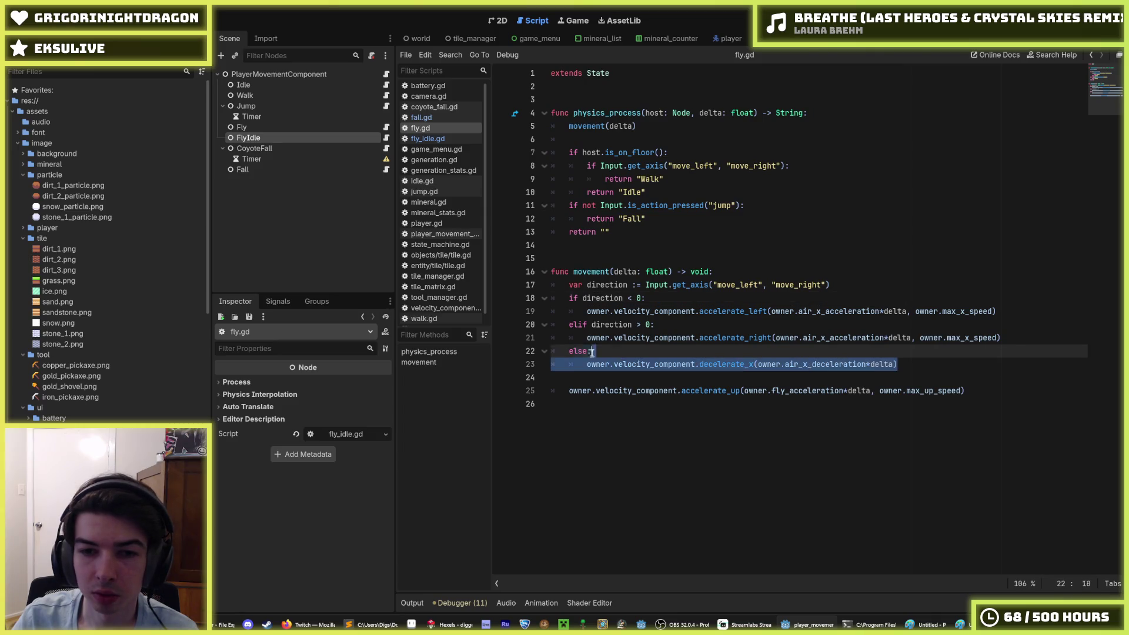
Step: Delete fly.gd's else decelerate_x branch and the blank line after it, and save
{"action": "key", "text": "BackSpace"}
{"action": "key", "text": "BackSpace"}
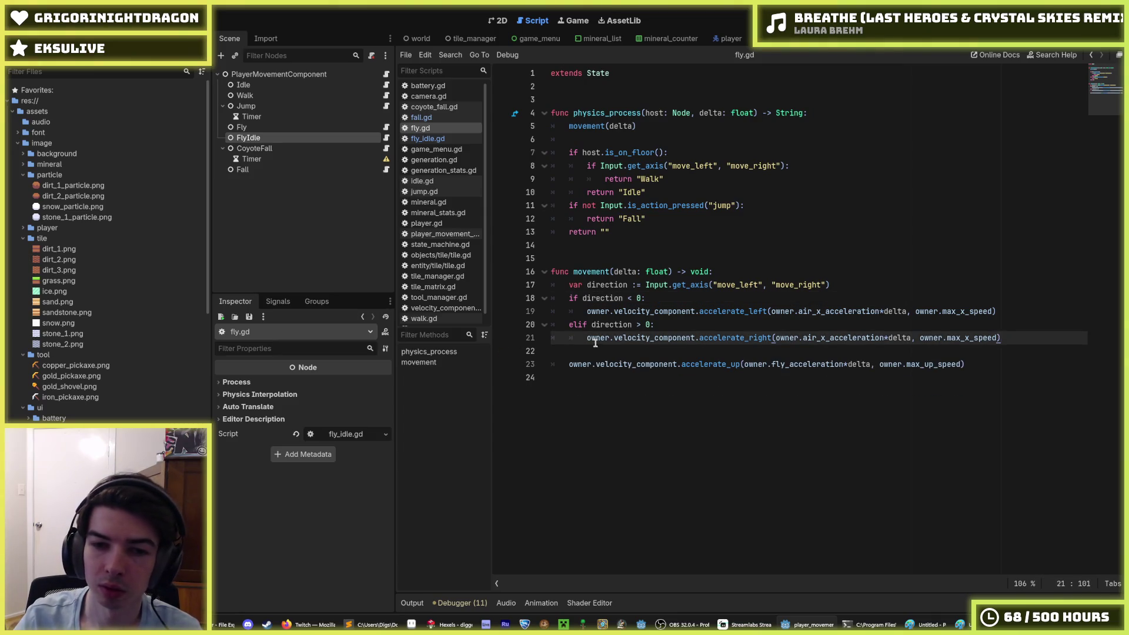
{"action": "left_click", "coordinate": [600, 351]}
{"action": "key", "text": "BackSpace"}
{"action": "key", "text": "ctrl+s"}
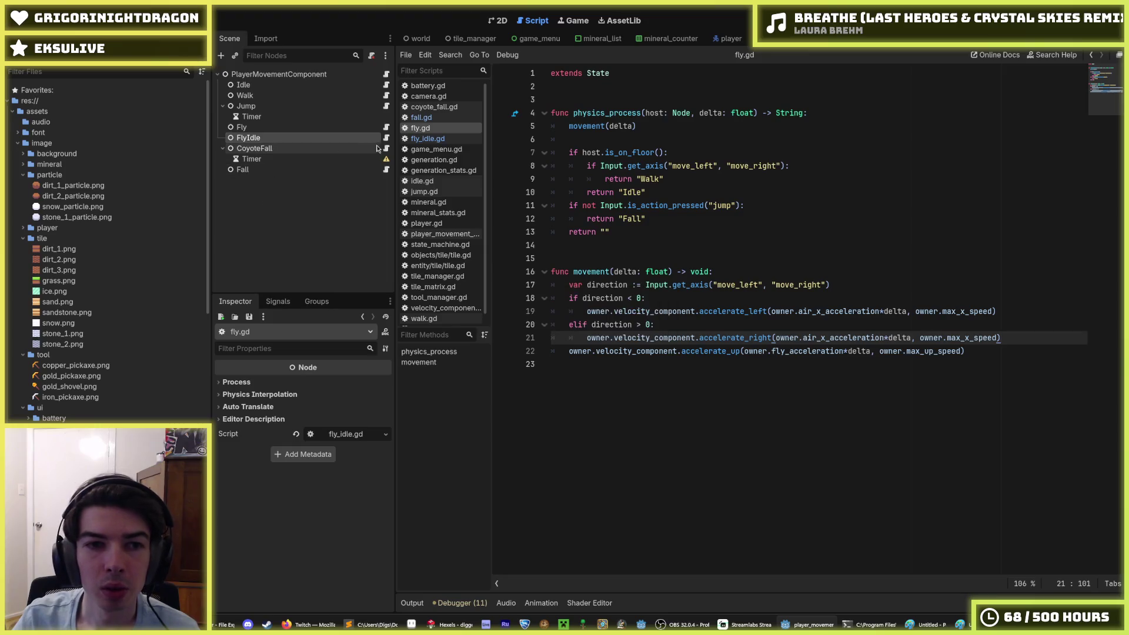
Step: Review the movement call in coyote_fall.gd's physics_process and player_movement_component.gd, then reopen fly.gd
{"action": "left_click", "coordinate": [386, 148]}
{"action": "left_click", "coordinate": [853, 248]}
{"action": "key", "text": "ctrl+s"}
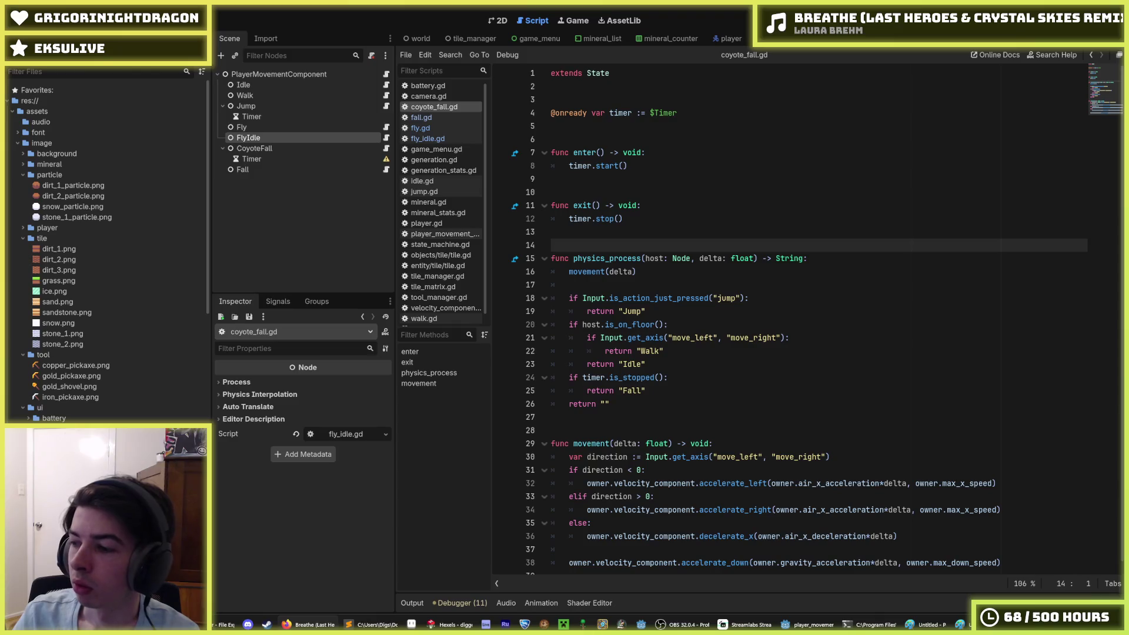
{"action": "left_click", "coordinate": [820, 257]}
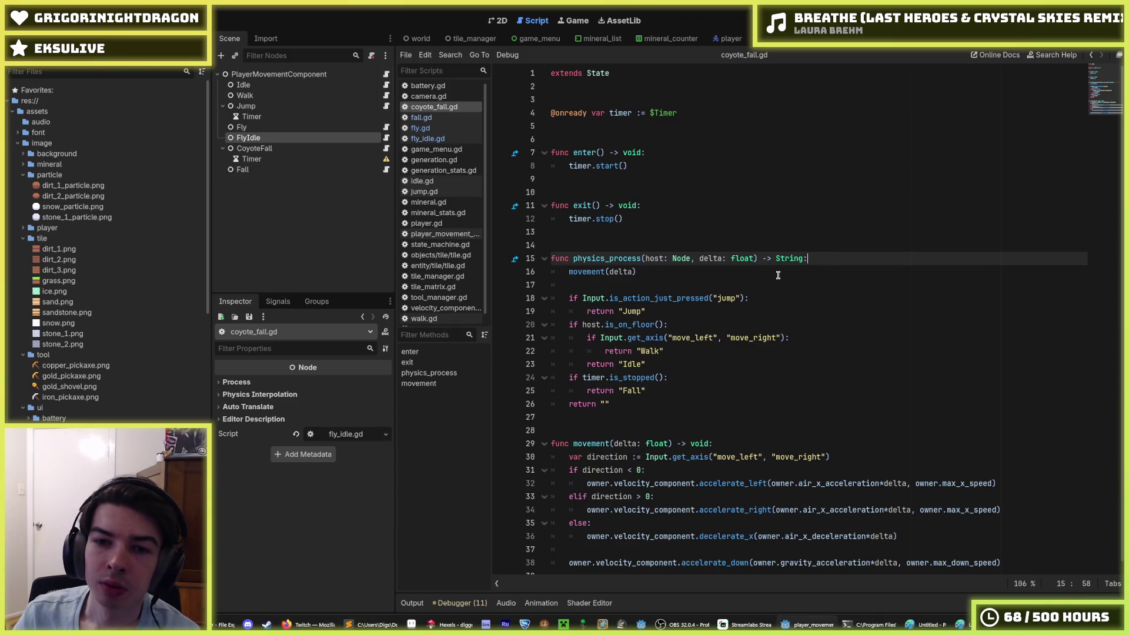
{"action": "left_click", "coordinate": [779, 272]}
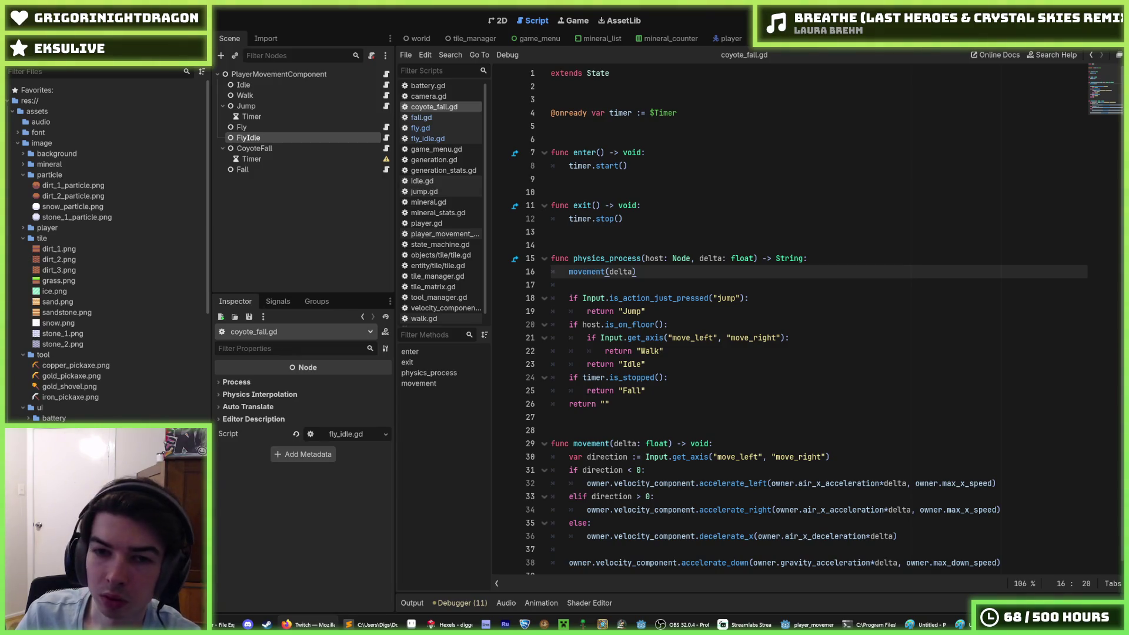
{"action": "left_click", "coordinate": [665, 259]}
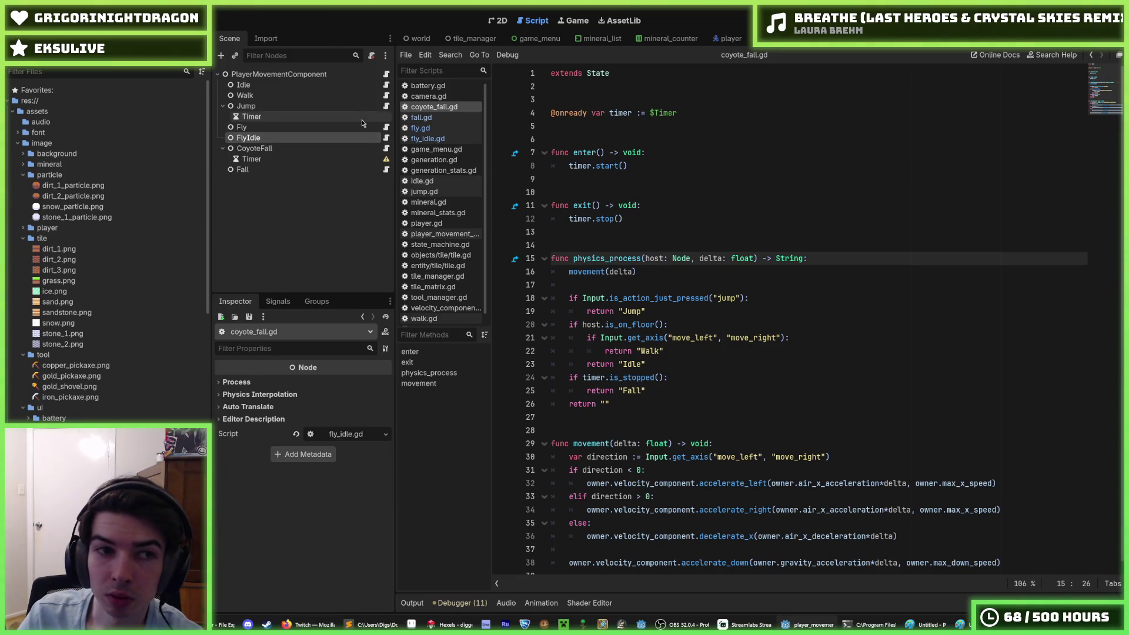
{"action": "left_click", "coordinate": [386, 75]}
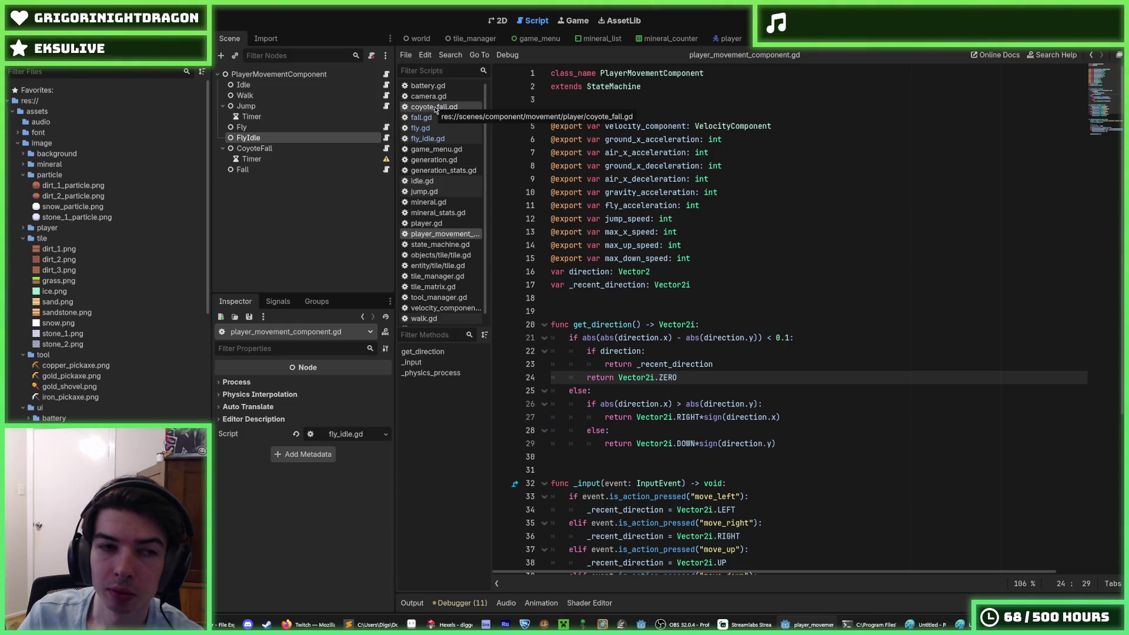
{"action": "left_click", "coordinate": [385, 127]}
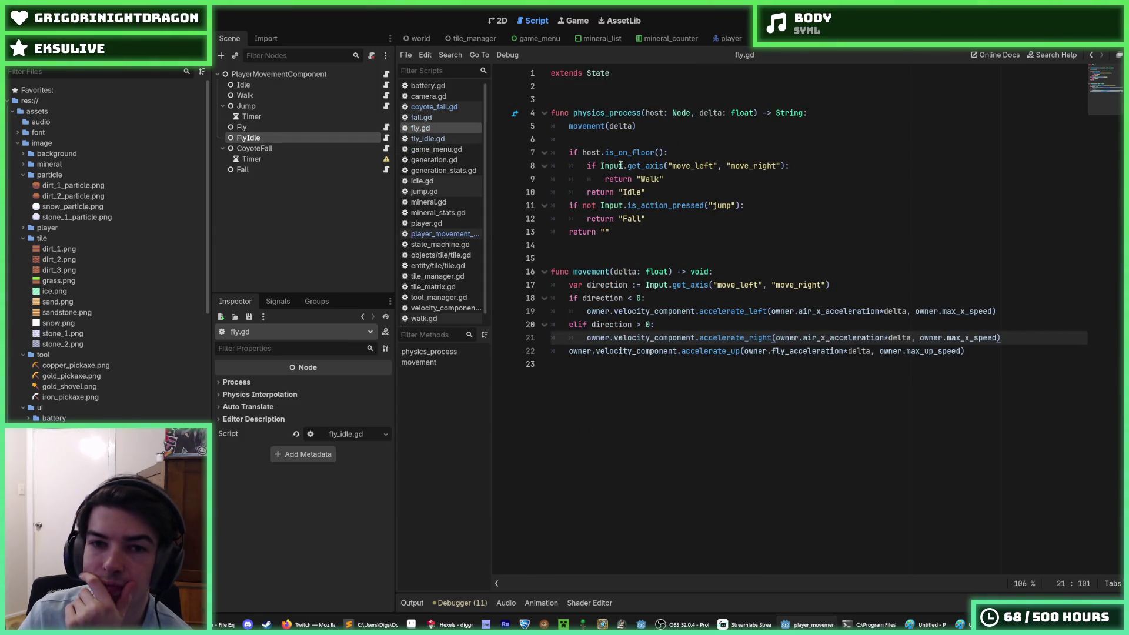
Step: Add an if get_axis("move_left", "move_right") check returning FlyIdle after the Fall return in fly.gd
{"action": "left_click", "coordinate": [672, 189]}
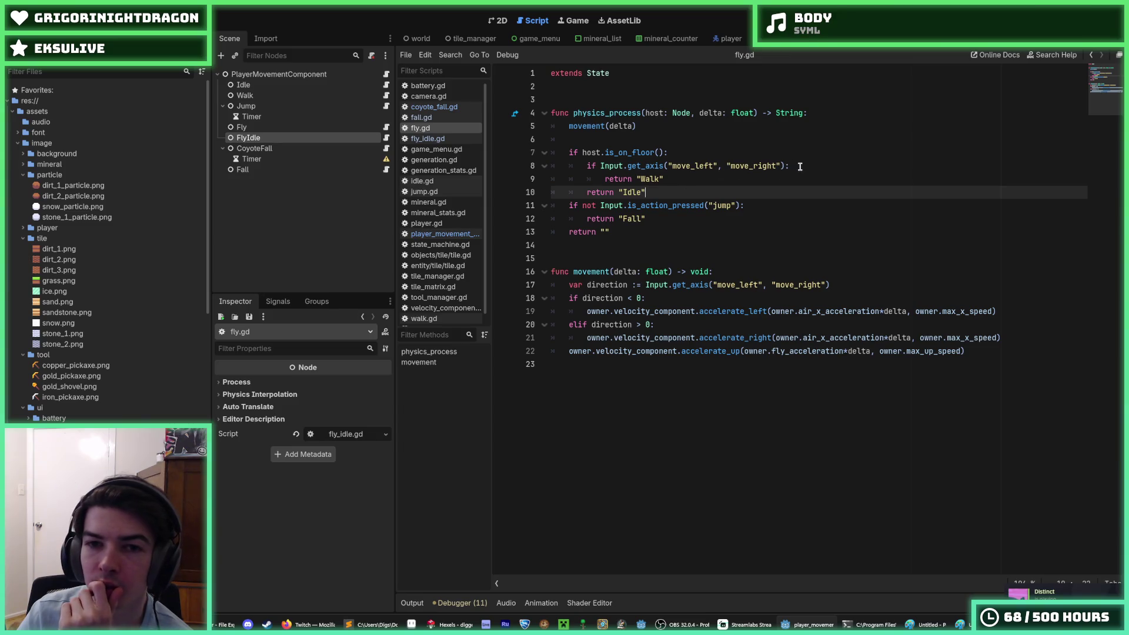
{"action": "left_click_drag", "start_coordinate": [800, 166], "coordinate": [599, 165]}
{"action": "key", "text": "ctrl+c"}
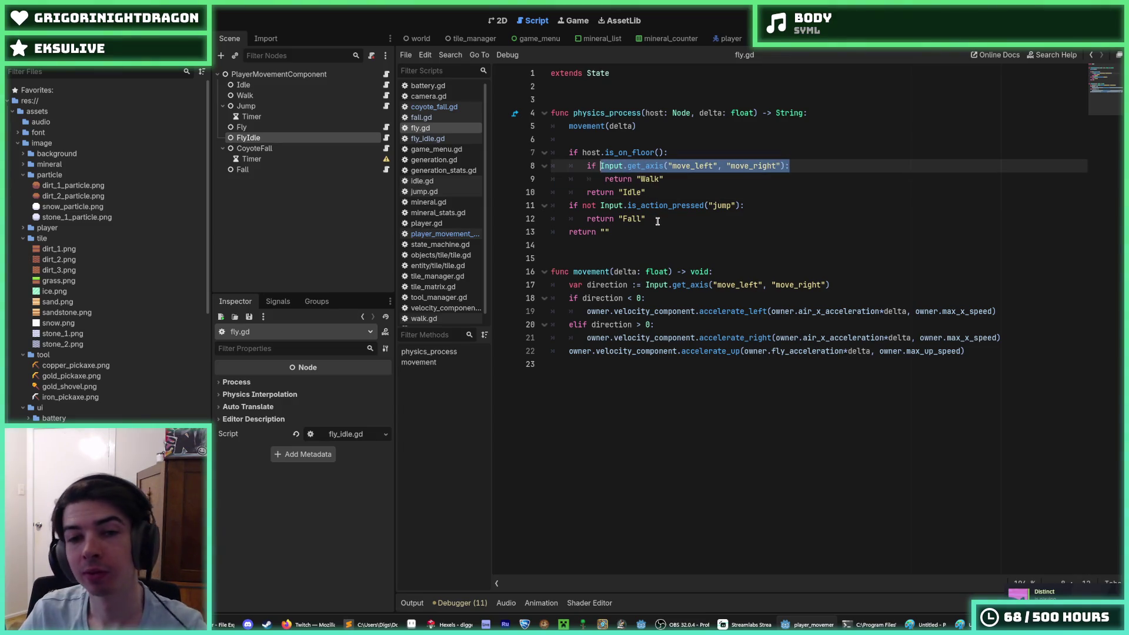
{"action": "left_click", "coordinate": [664, 221]}
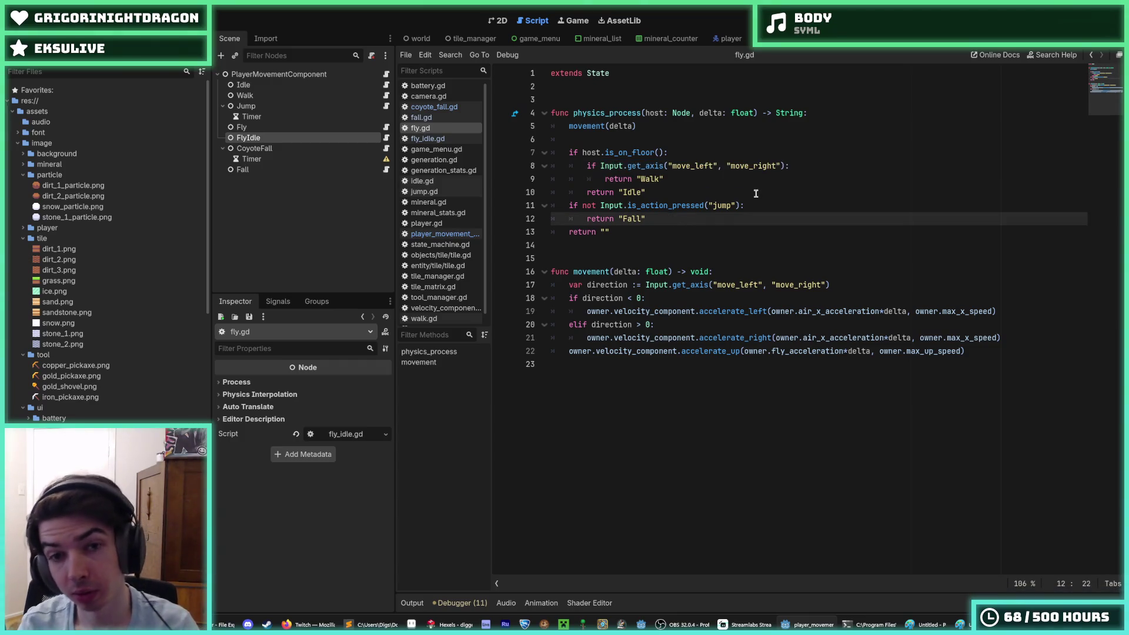
{"action": "key", "text": "Return"}
{"action": "type", "text": "if"}
{"action": "key", "text": "ctrl+v"}
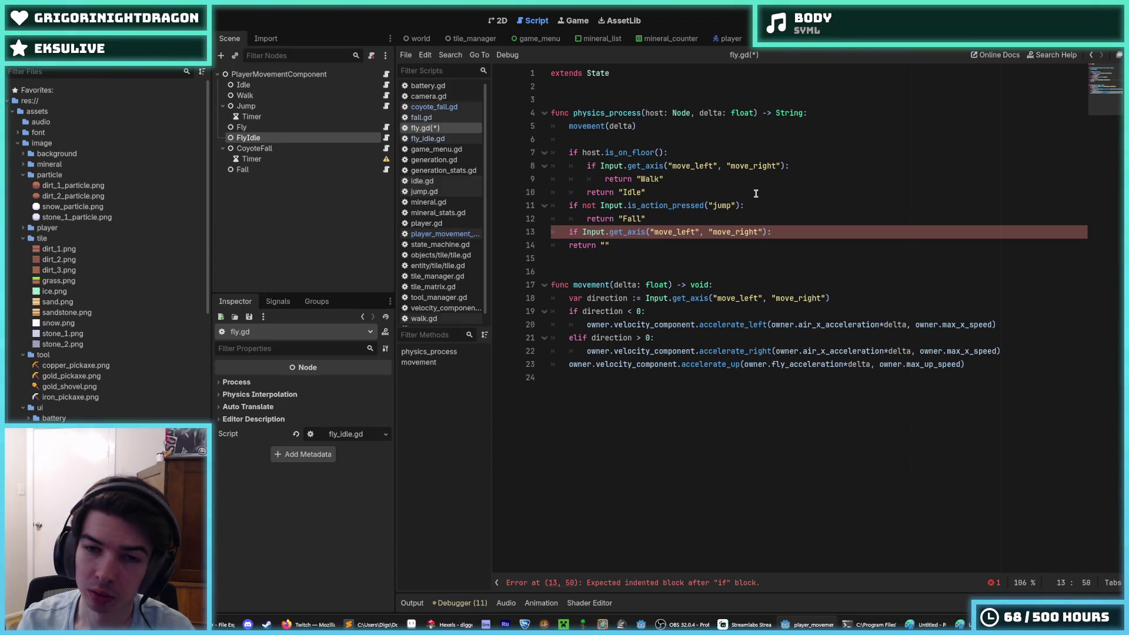
{"action": "key", "text": "Return"}
{"action": "type", "text": "retrn"}
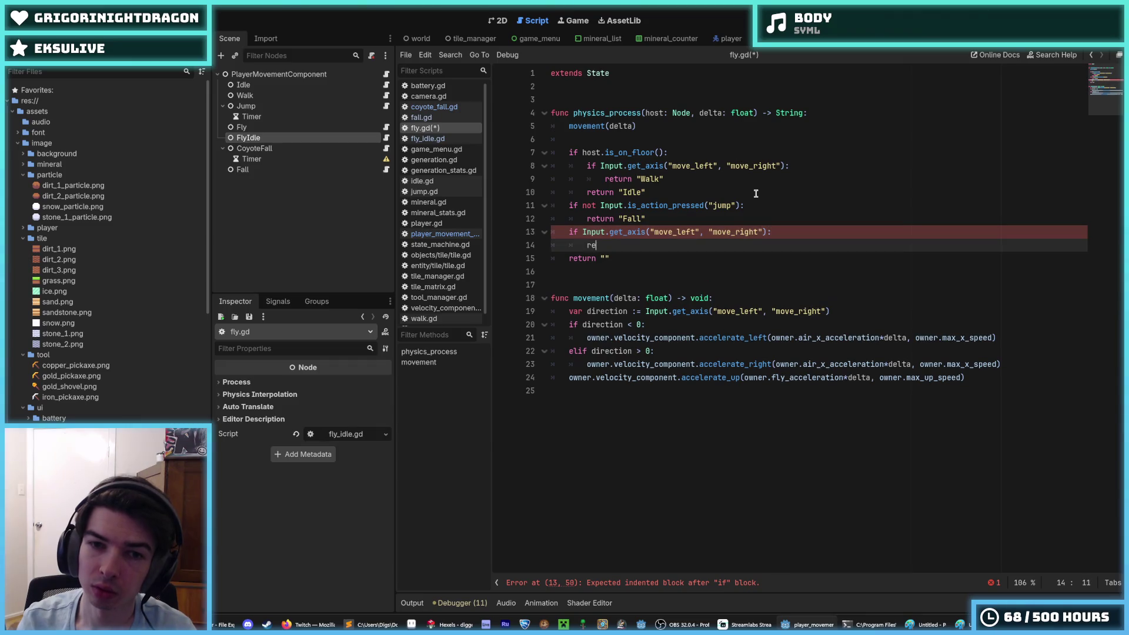
{"action": "key", "text": "BackSpace"}
{"action": "key", "text": "BackSpace"}
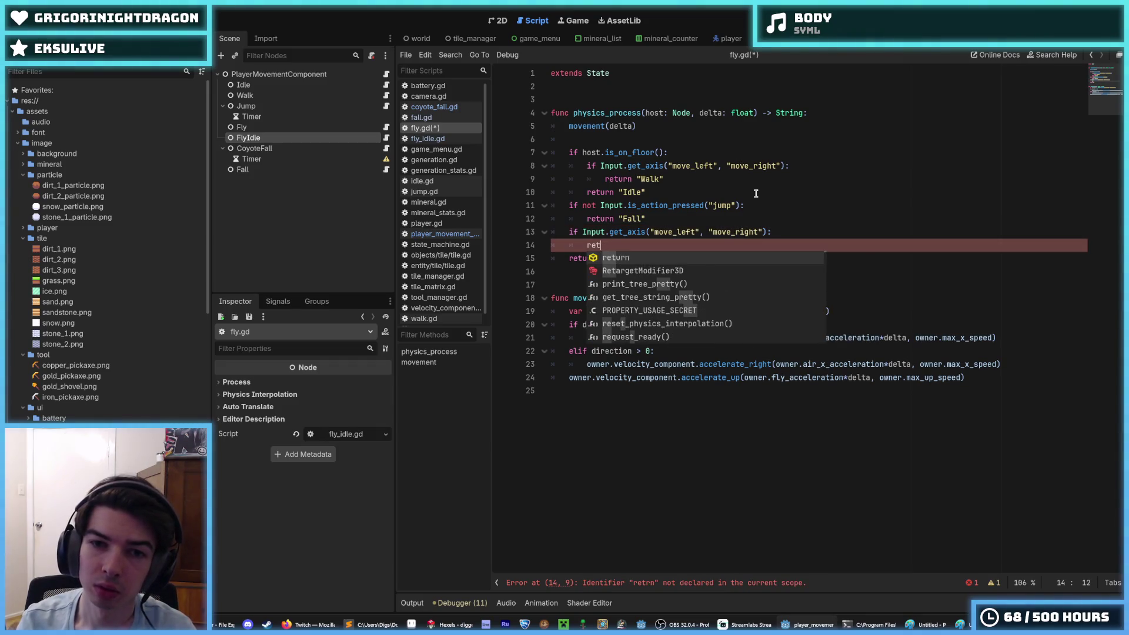
{"action": "type", "text": "urn FlyId"}
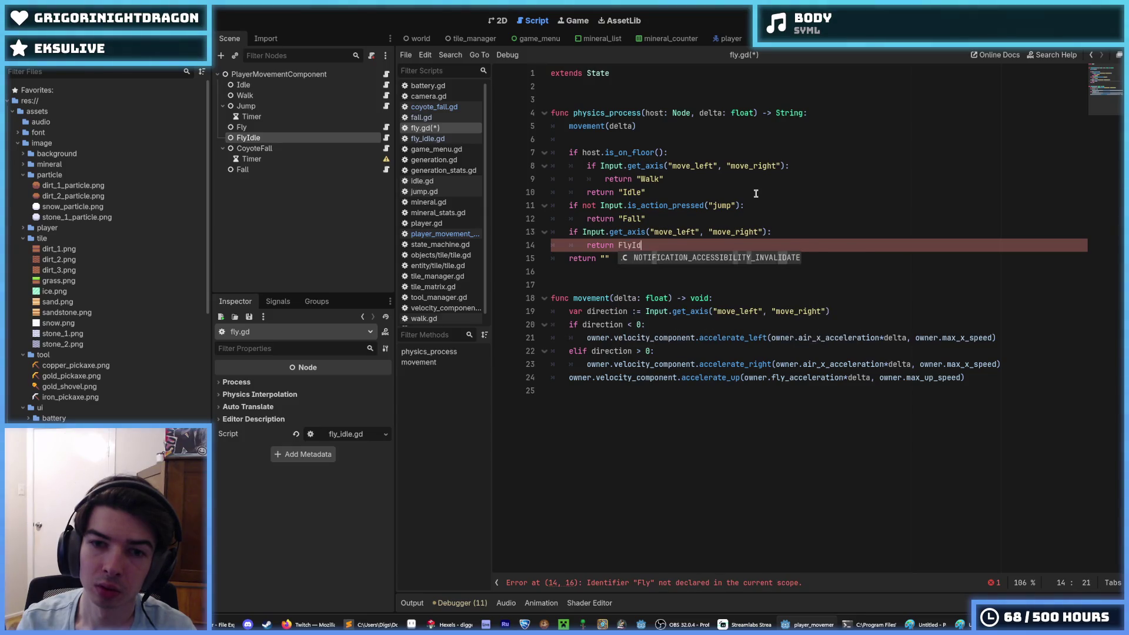
{"action": "key", "text": "Return"}
Step: Negate the check with not, quote "FlyIdle", save fly.gd, and open coyote_fall.gd
{"action": "key", "text": "Up"}
{"action": "key", "text": "Left"}
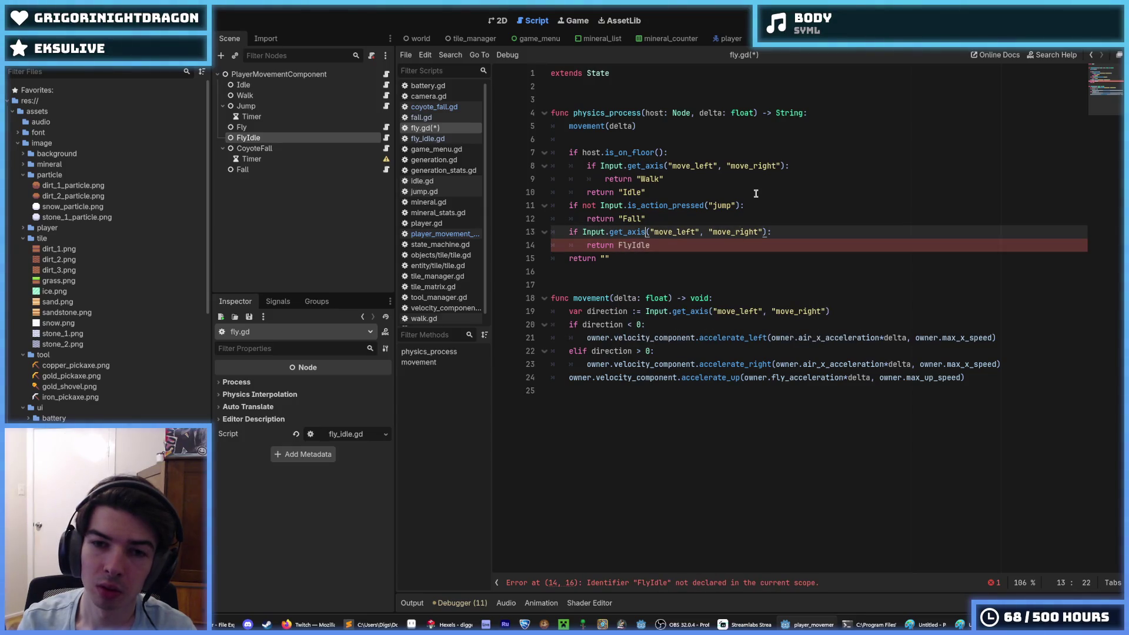
{"action": "type", "text": "not"}
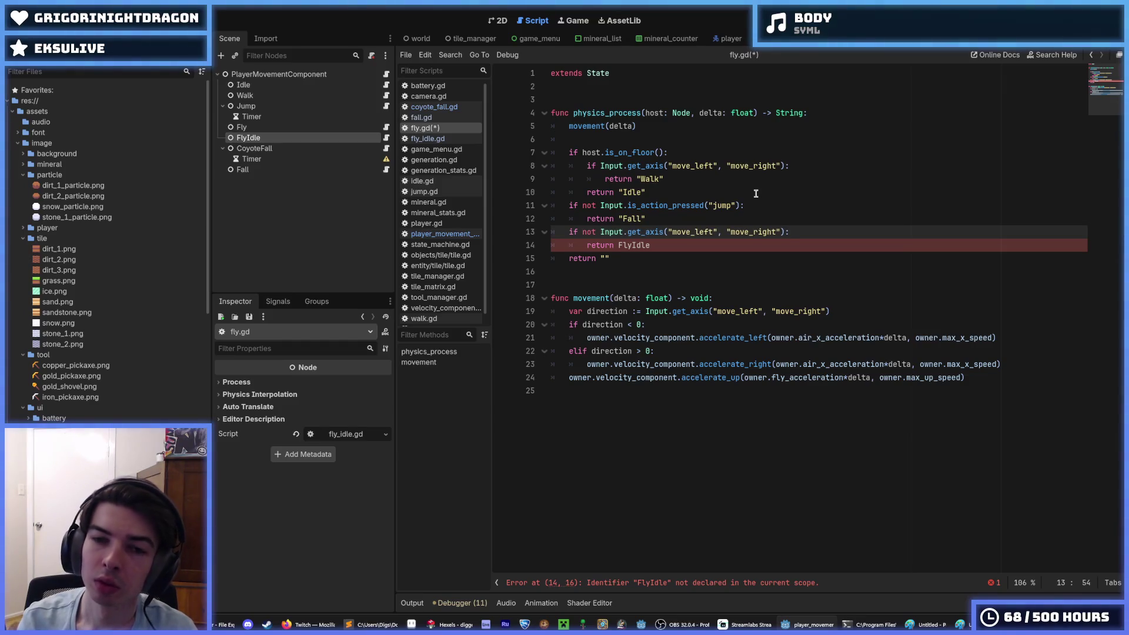
{"action": "key", "text": "Down"}
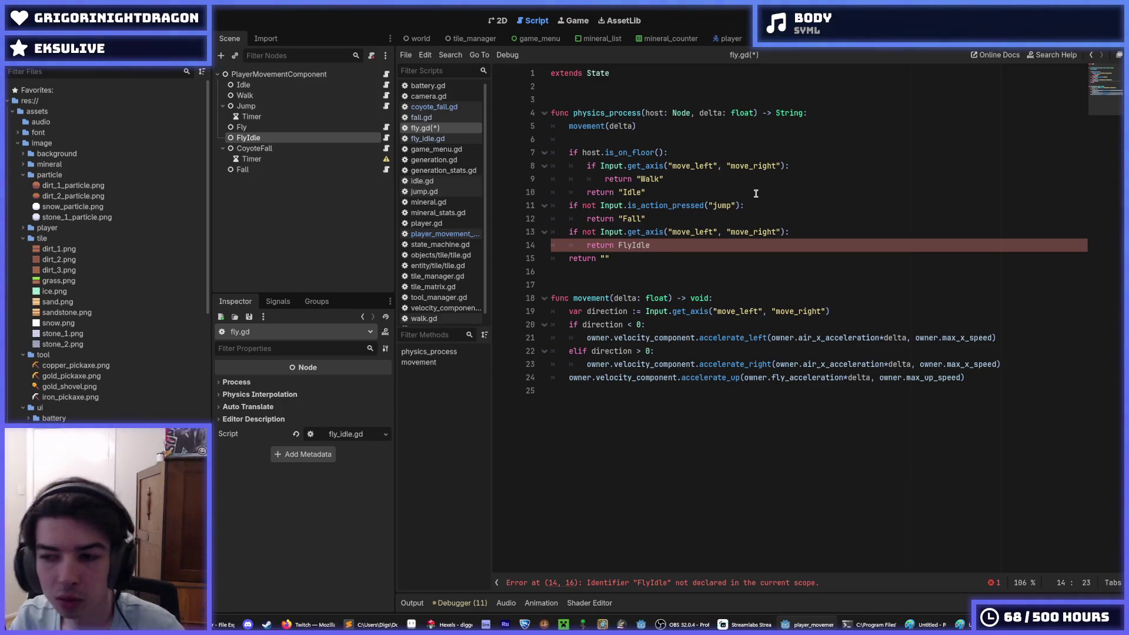
{"action": "type", "text": "\""}
{"action": "key", "text": "Left"}
{"action": "key", "text": "Left"}
{"action": "key", "text": "Left"}
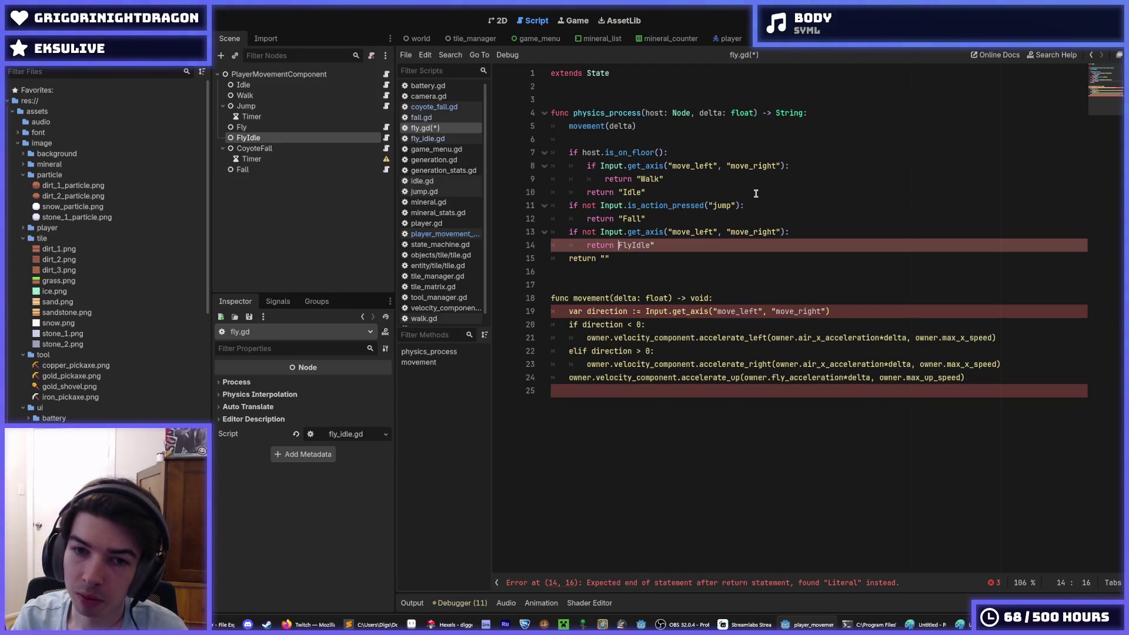
{"action": "type", "text": "\""}
{"action": "left_click", "coordinate": [698, 244]}
{"action": "key", "text": "ctrl+s"}
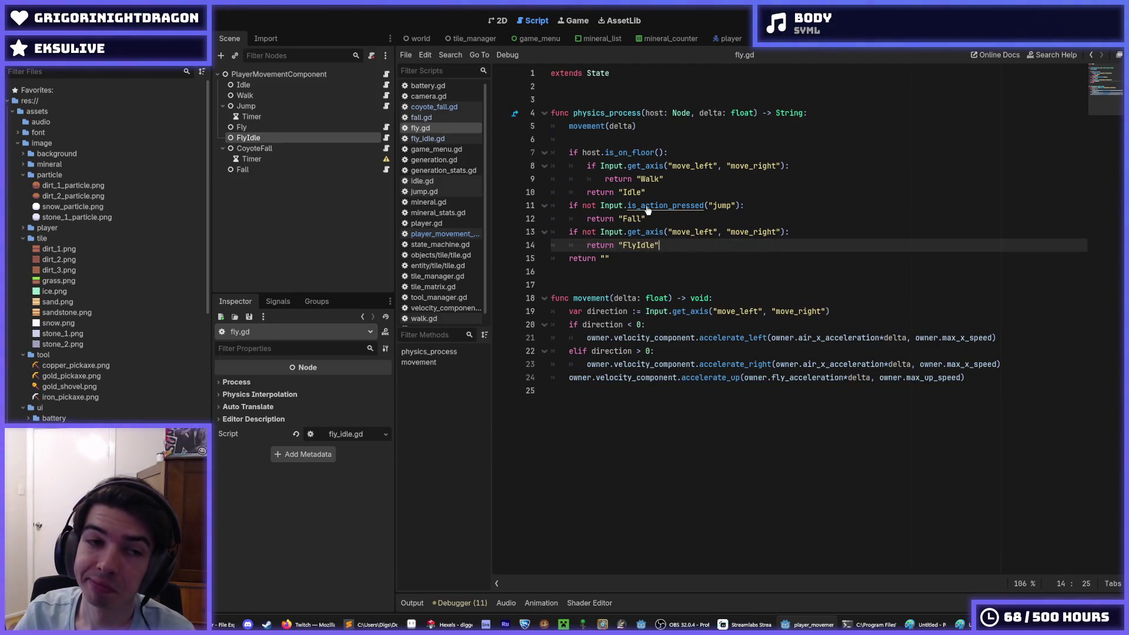
{"action": "left_click", "coordinate": [386, 148]}
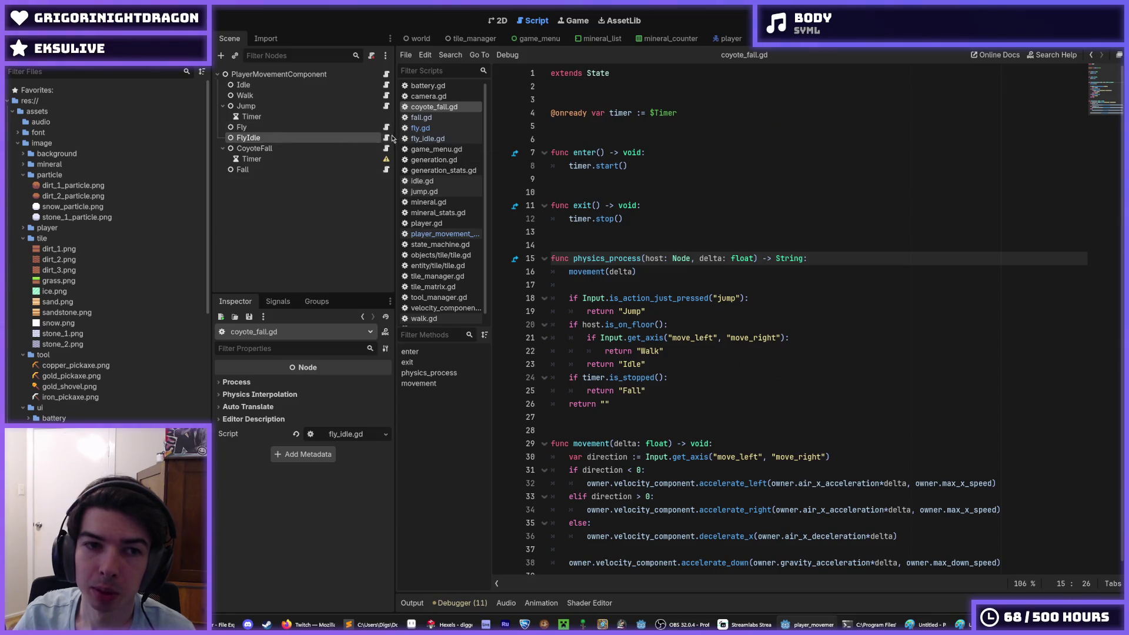
Step: Copy the movement-input check from fly.gd into fly_idle.gd below the Fall return
{"action": "left_click", "coordinate": [386, 137]}
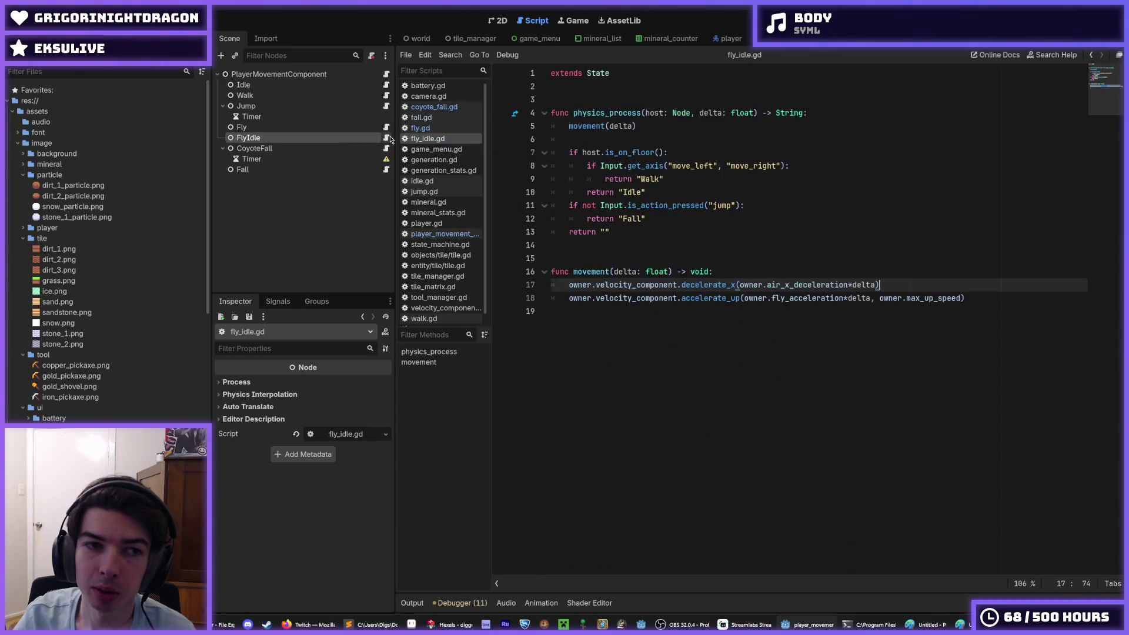
{"action": "left_click", "coordinate": [680, 215]}
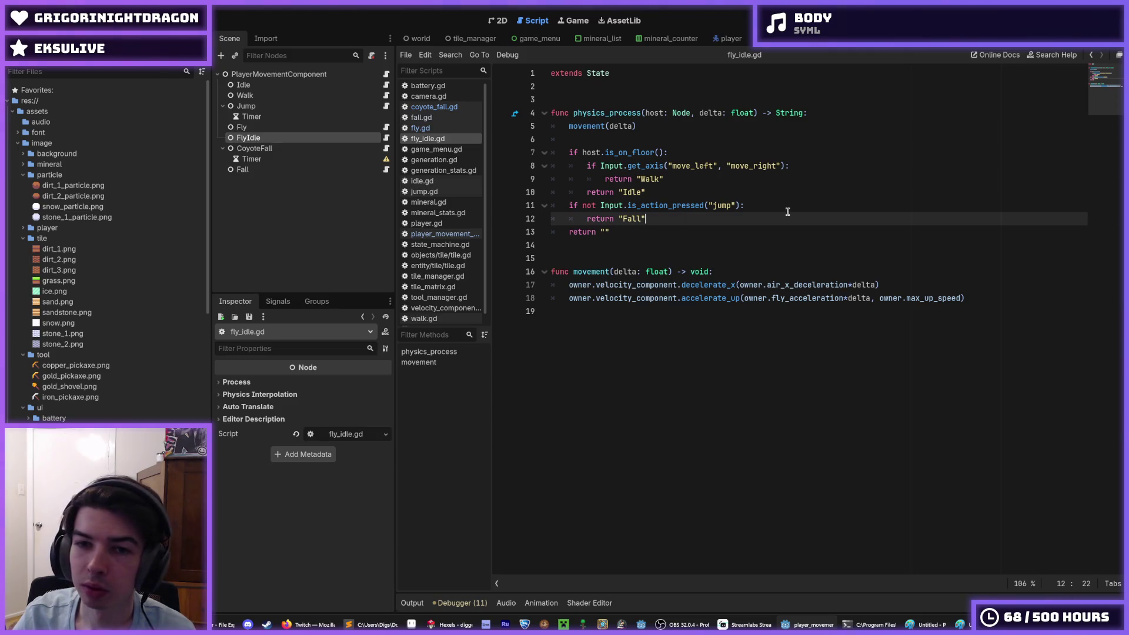
{"action": "left_click", "coordinate": [386, 127]}
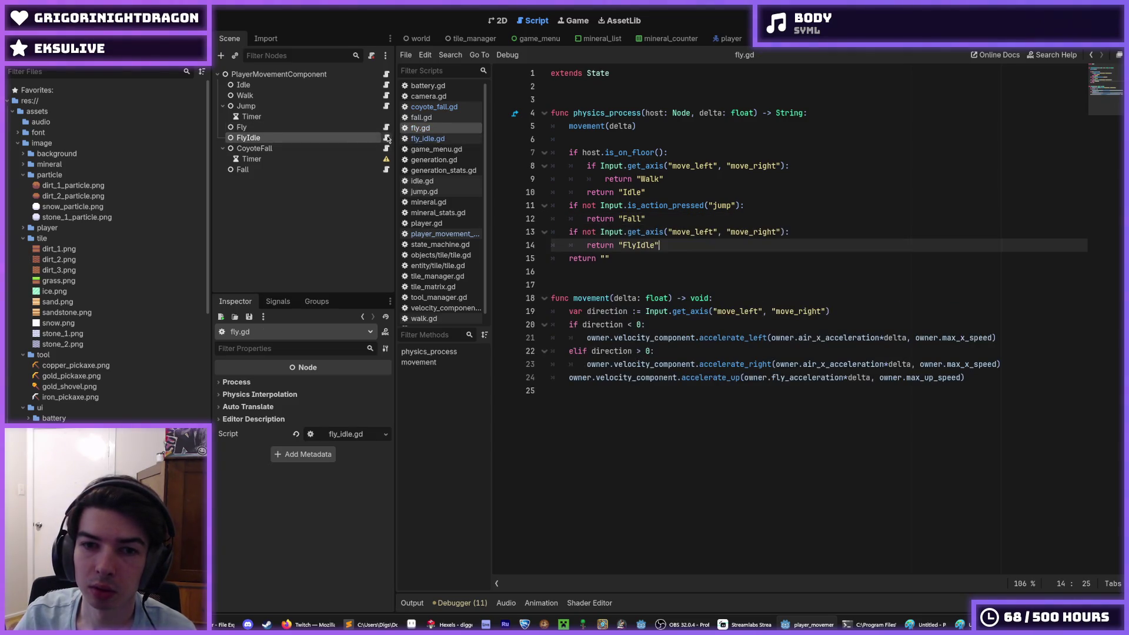
{"action": "left_click", "coordinate": [387, 138]}
{"action": "left_click", "coordinate": [386, 127]}
{"action": "left_click_drag", "start_coordinate": [694, 243], "coordinate": [551, 232]}
{"action": "key", "text": "ctrl+c"}
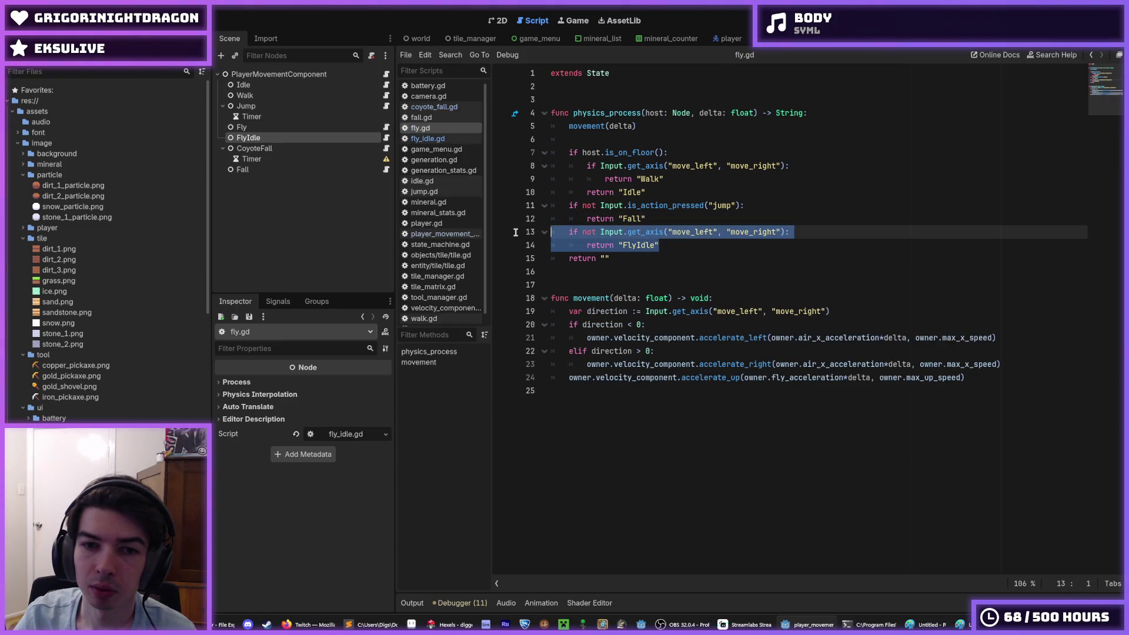
{"action": "left_click", "coordinate": [385, 138]}
{"action": "key", "text": "Return"}
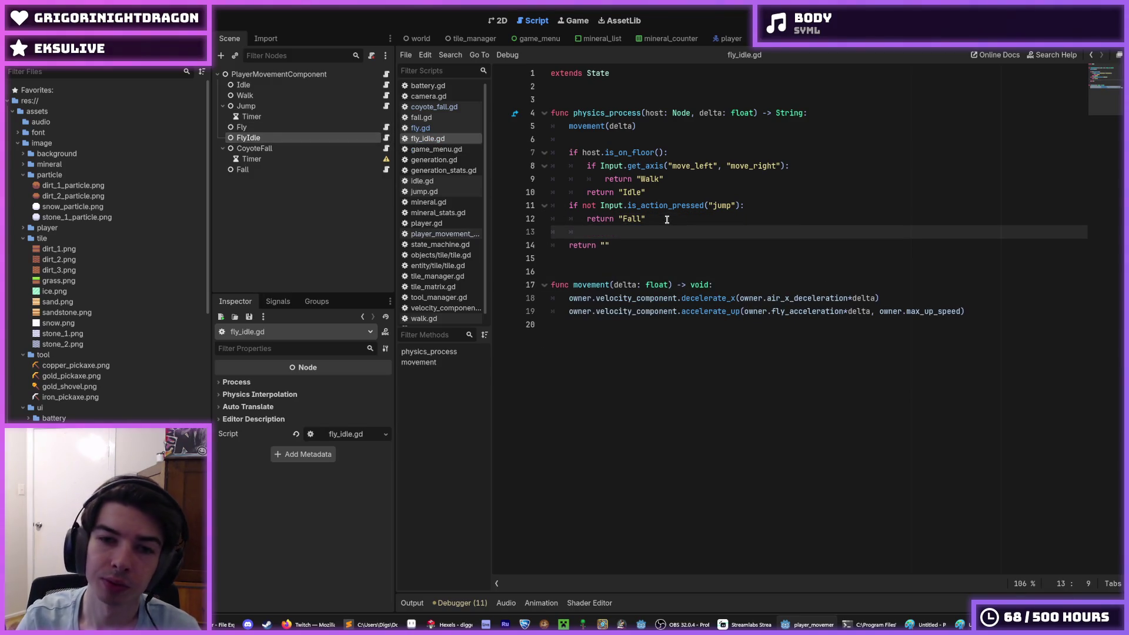
{"action": "key", "text": "ctrl+v"}
{"action": "left_click", "coordinate": [625, 233]}
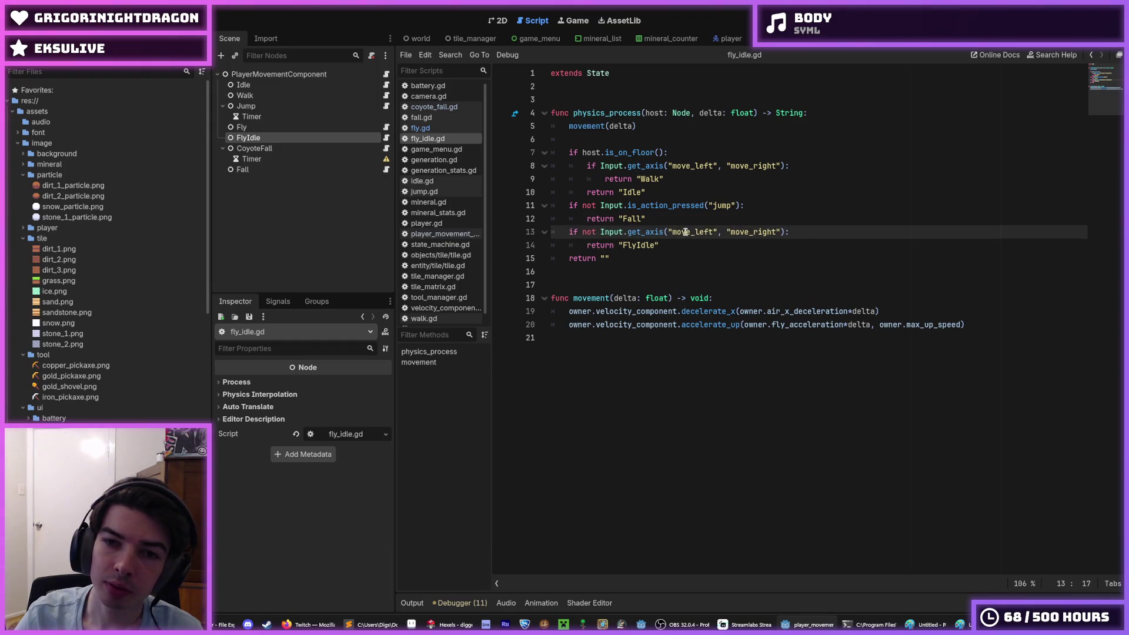
Step: Delete 'not' on line 13, change the return "FlyIdle" to "Fly", and save fly_idle.gd
{"action": "double_click", "coordinate": [590, 231]}
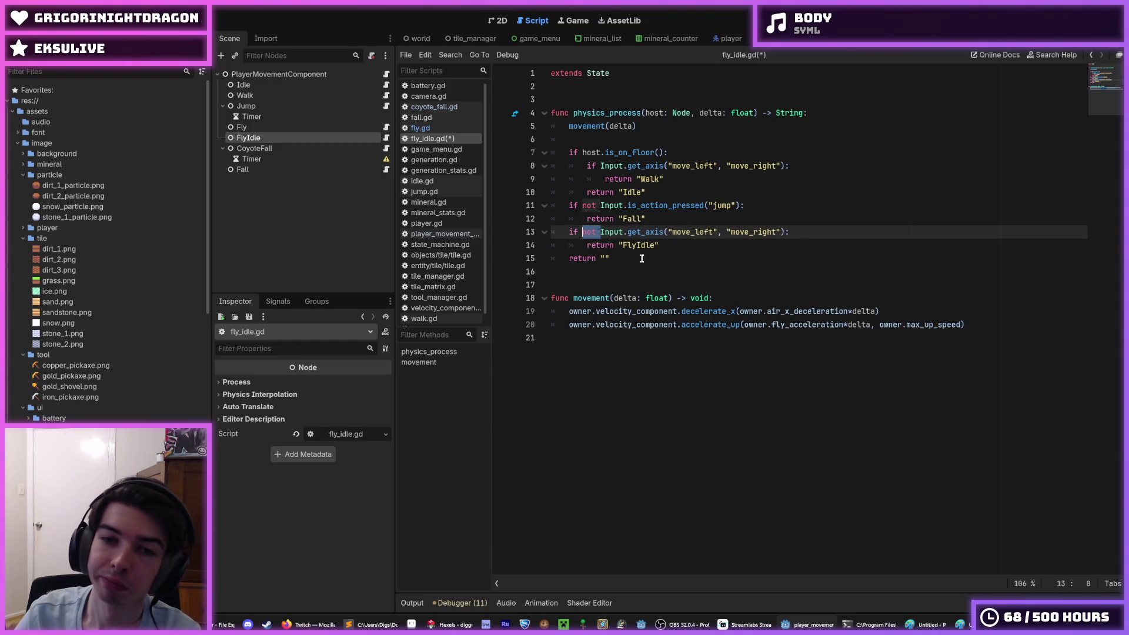
{"action": "key", "text": "Delete"}
{"action": "key", "text": "Delete"}
{"action": "left_click_drag", "start_coordinate": [655, 246], "coordinate": [638, 246]}
{"action": "key", "text": "BackSpace"}
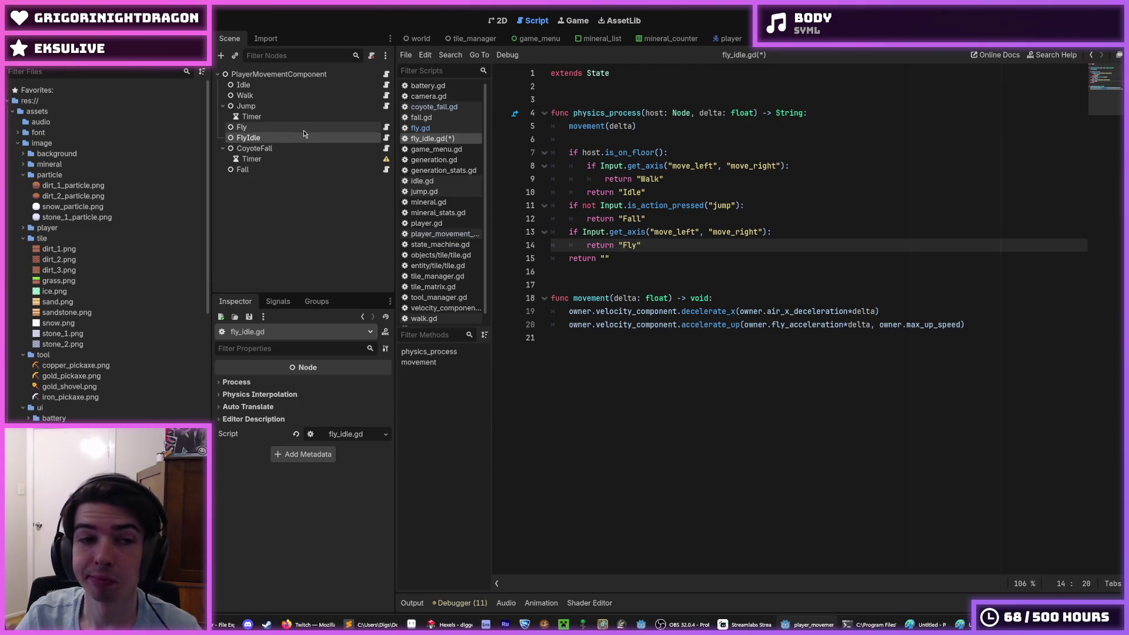
{"action": "key", "text": "ctrl+s"}
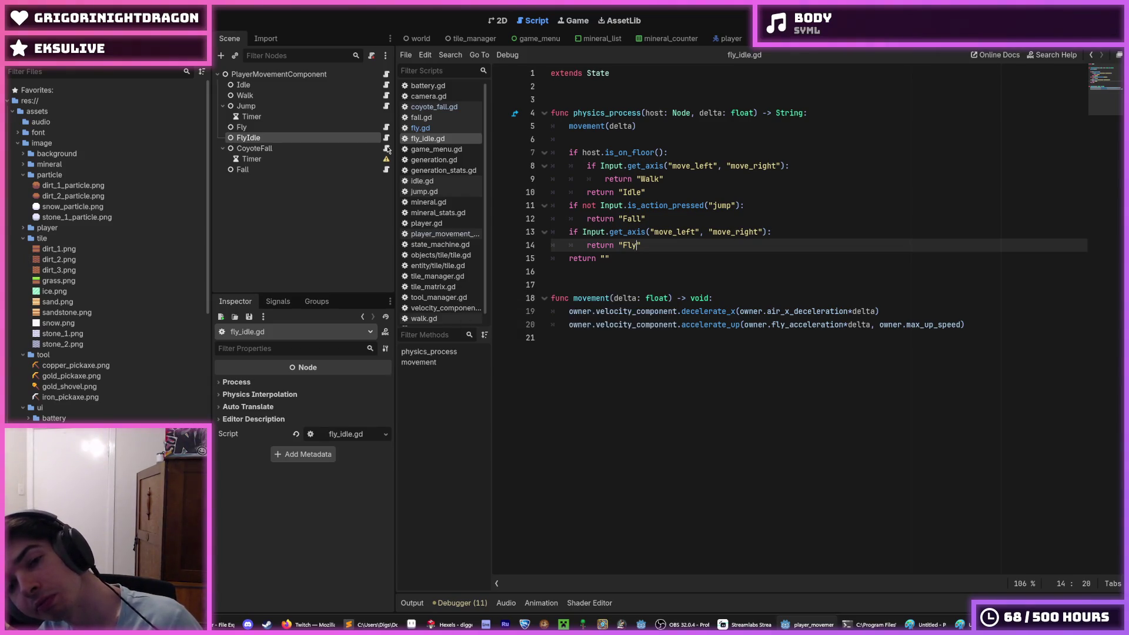
{"action": "key", "text": "ctrl+s"}
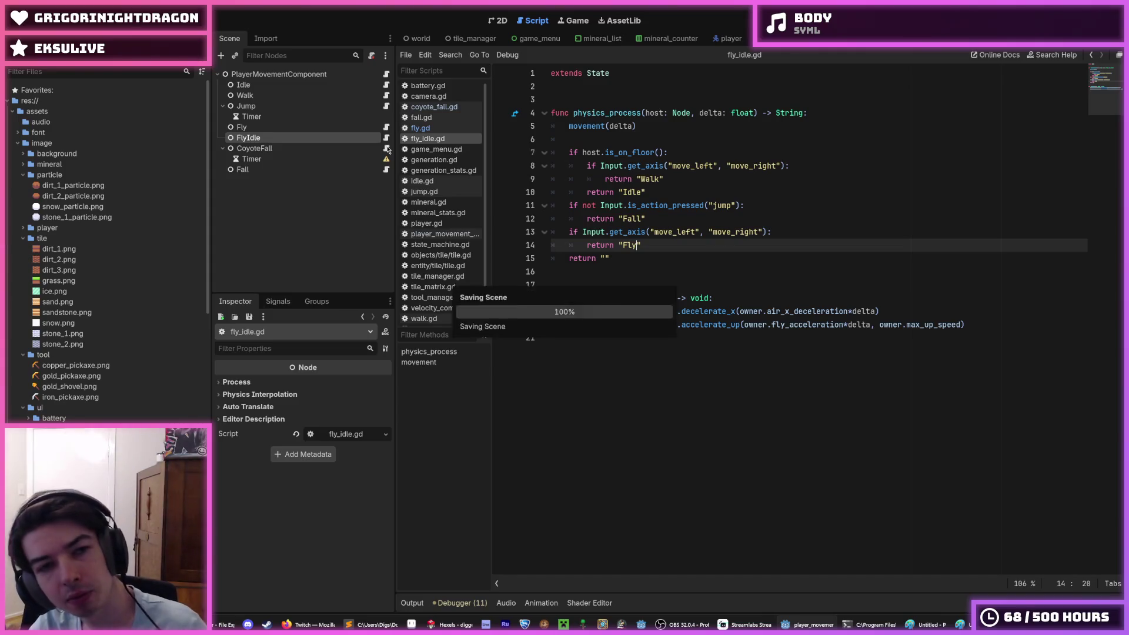
Step: Review the CoyoteFall, FlyIdle and Fly scripts, resave, and switch to the player scene's player.gd
{"action": "left_click", "coordinate": [388, 149]}
{"action": "left_click", "coordinate": [389, 142]}
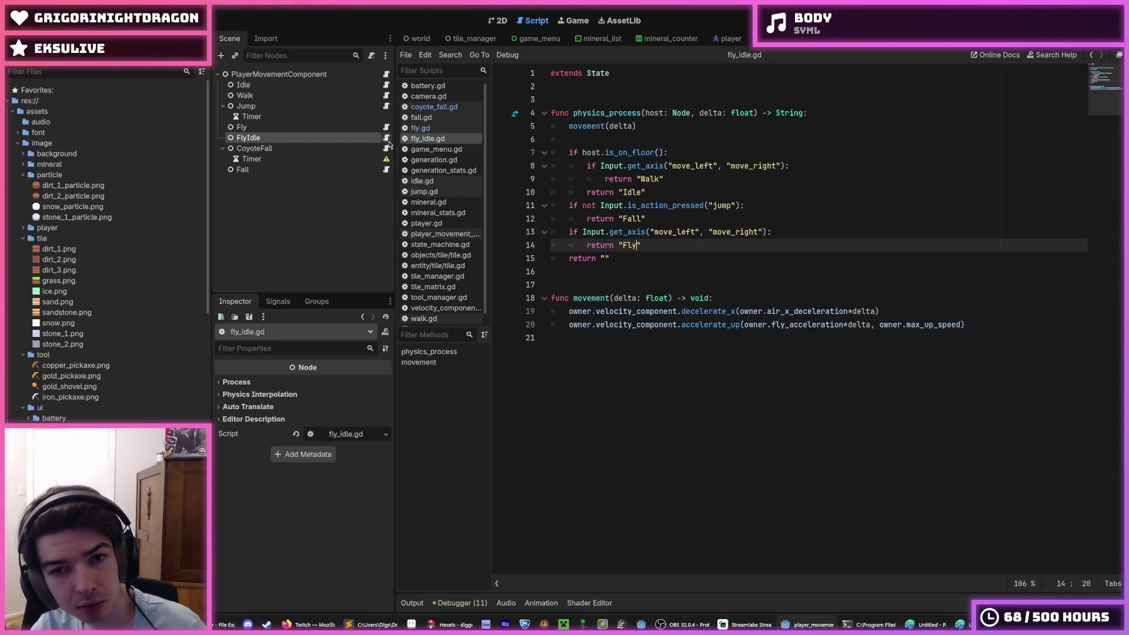
{"action": "left_click", "coordinate": [386, 127]}
{"action": "left_click", "coordinate": [386, 138]}
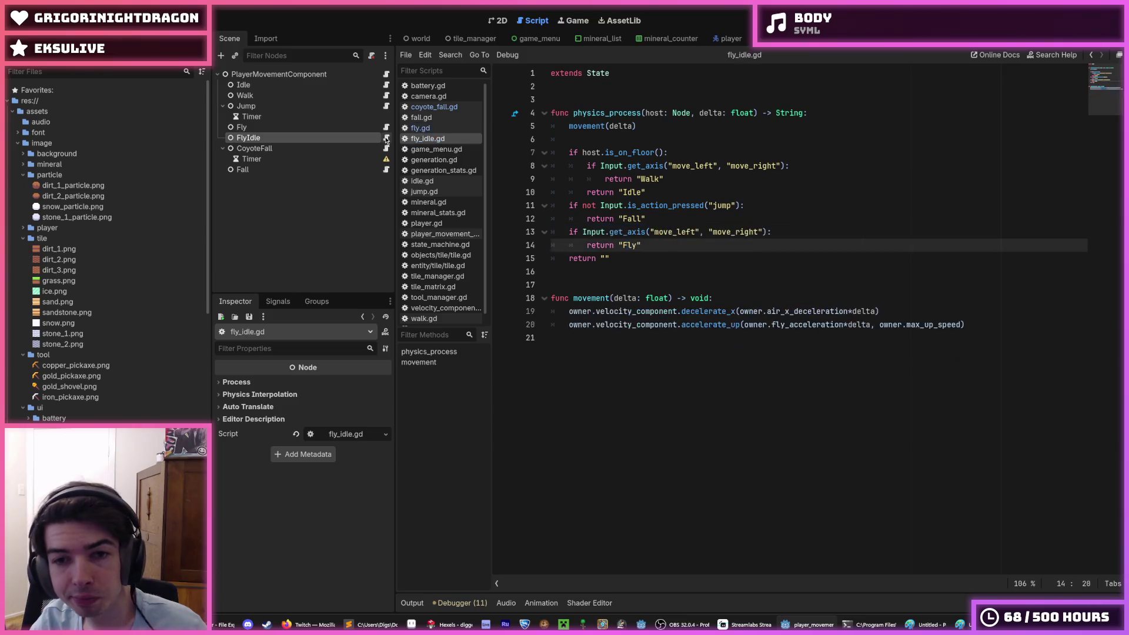
{"action": "key", "text": "ctrl+s"}
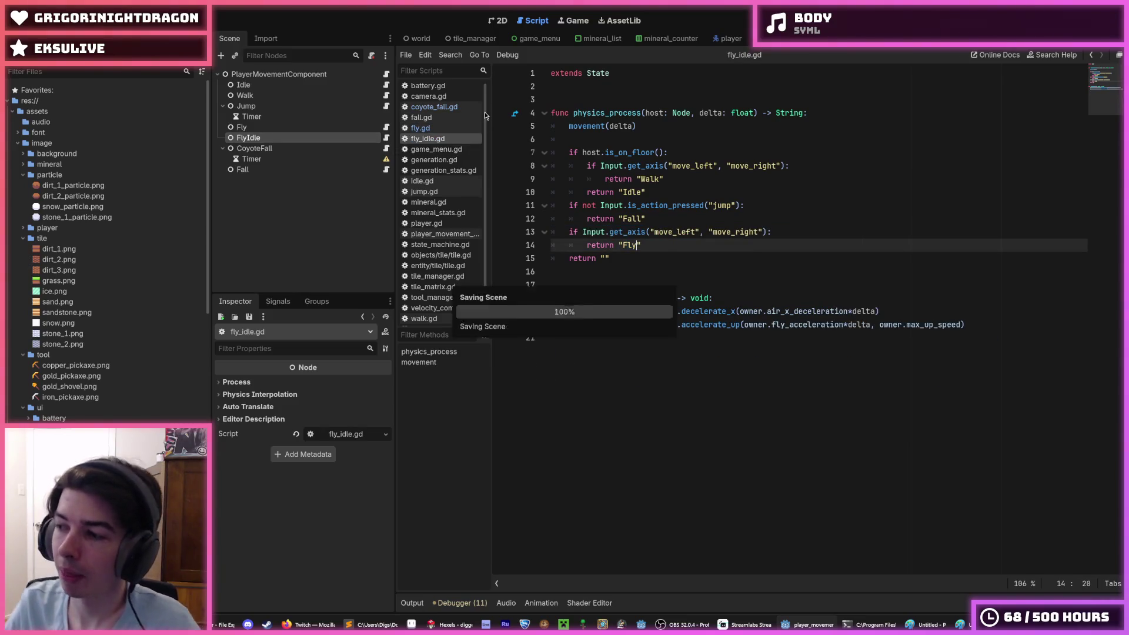
{"action": "type", "text": "\""}
{"action": "key", "text": "ctrl+s"}
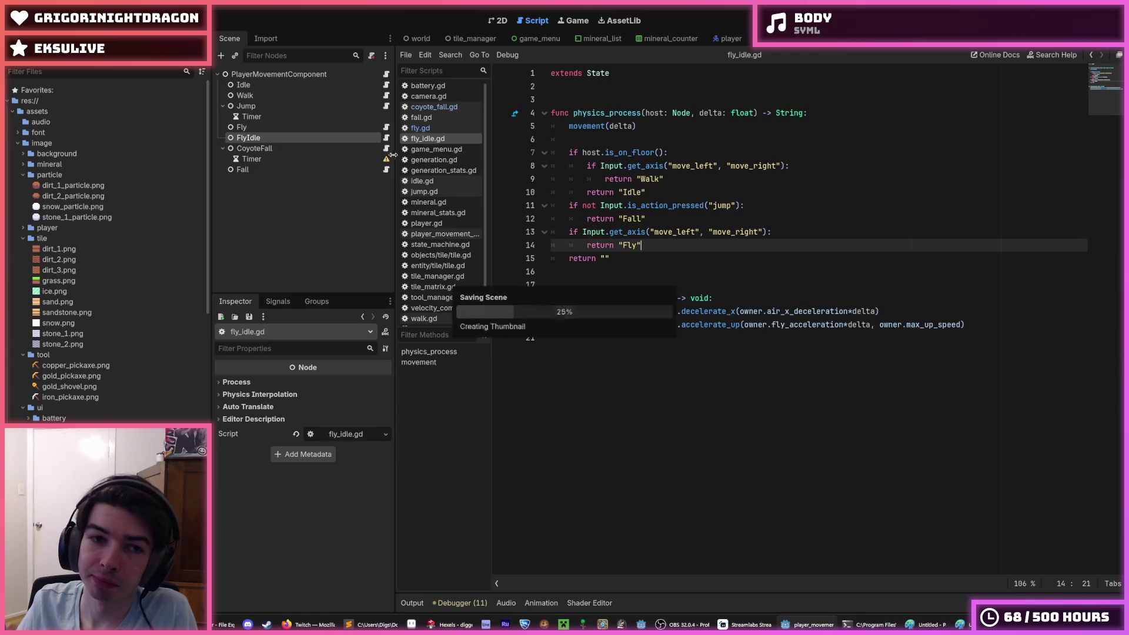
{"action": "left_click", "coordinate": [387, 147]}
{"action": "left_click", "coordinate": [387, 140]}
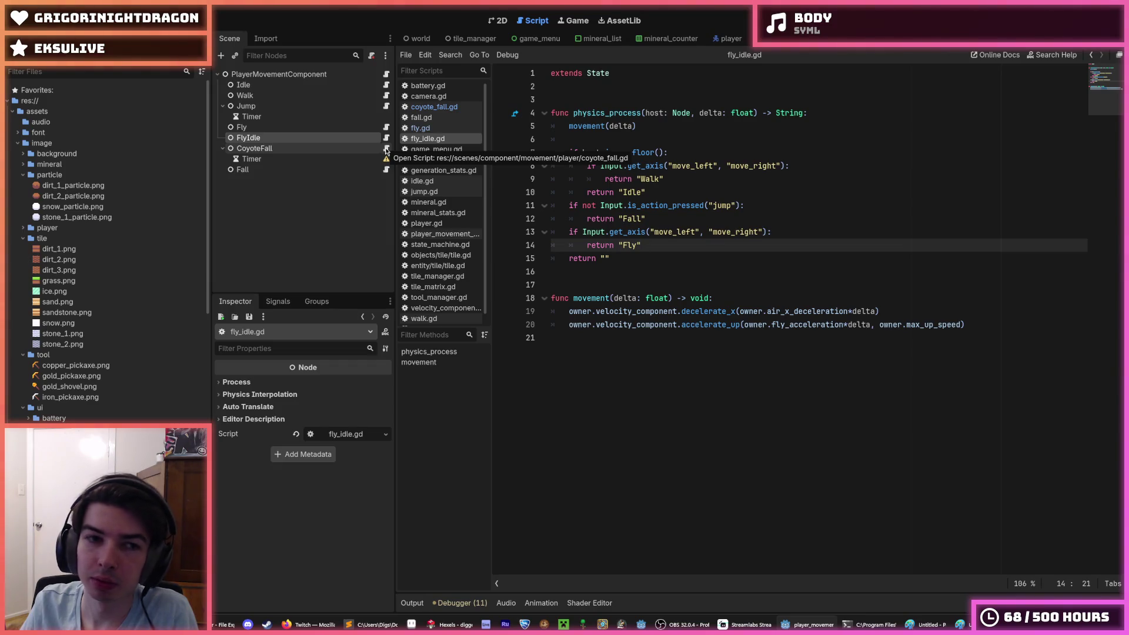
{"action": "left_click", "coordinate": [387, 148]}
{"action": "left_click", "coordinate": [386, 127]}
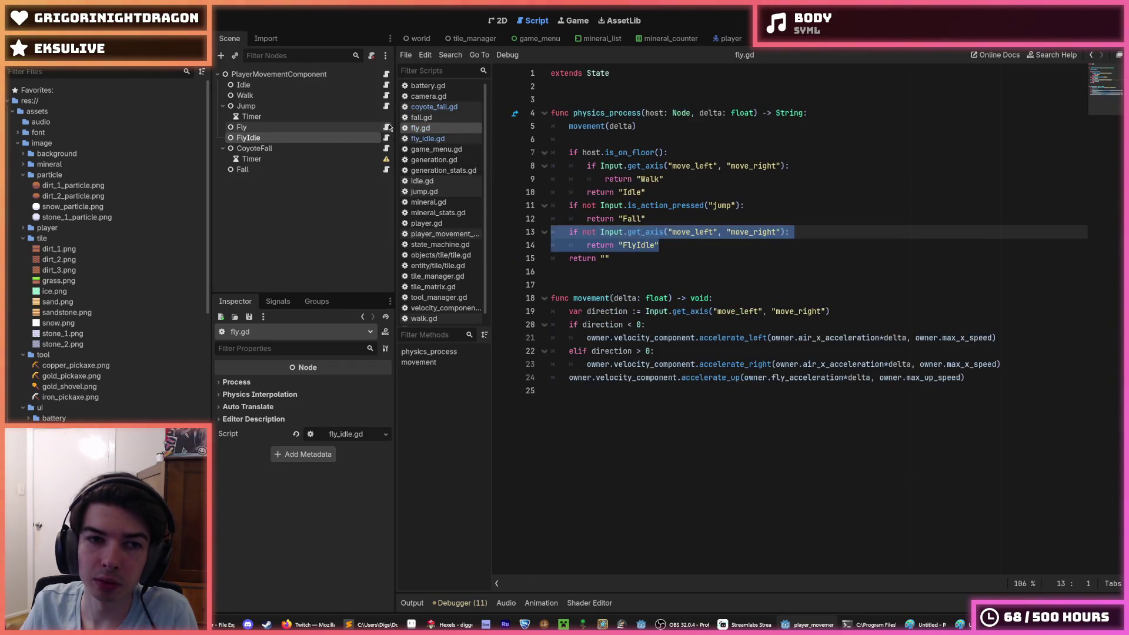
{"action": "left_click", "coordinate": [387, 148]}
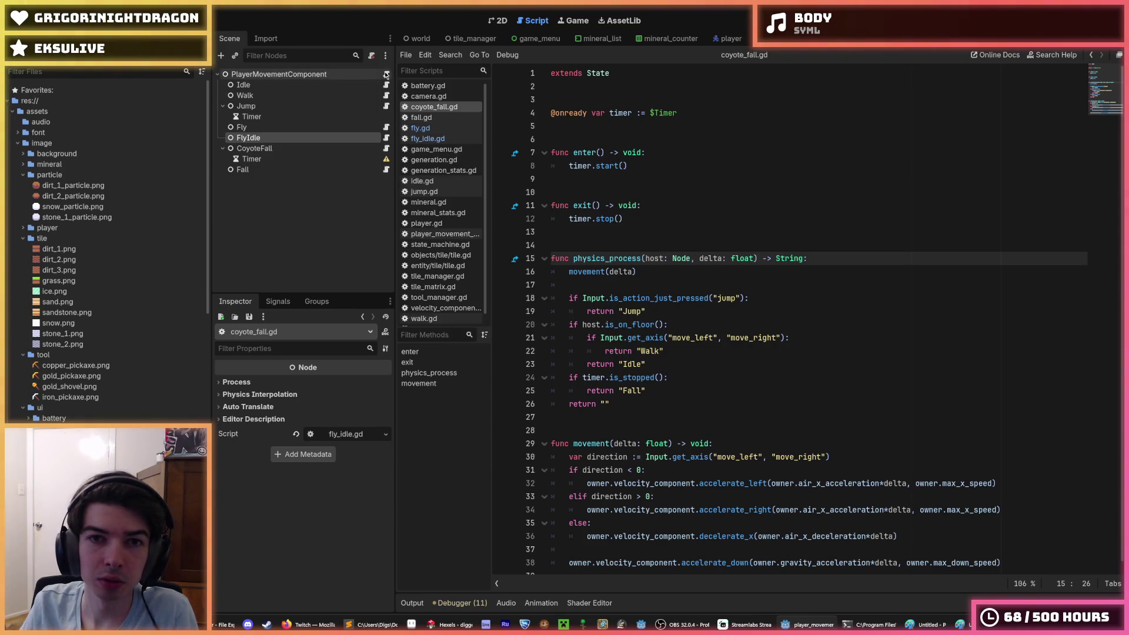
{"action": "left_click", "coordinate": [731, 38]}
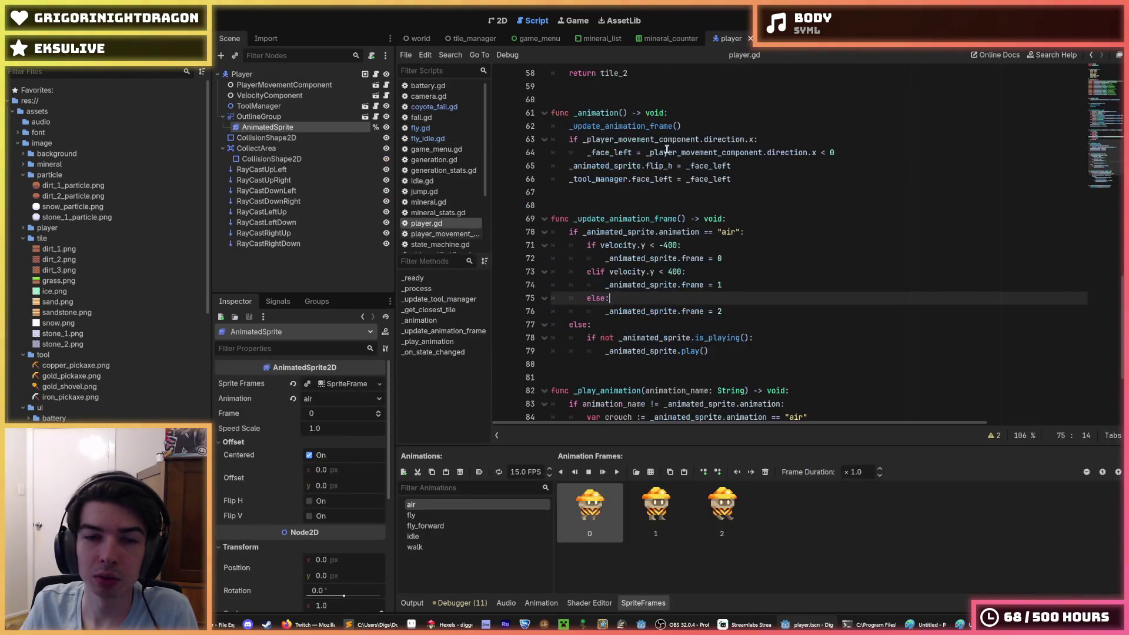
Step: Duplicate the "Fly" animation-name entry as a FlyIdle entry and move it above Fly
{"action": "scroll", "coordinate": [667, 150], "scroll_direction": "up", "scroll_amount": 15}
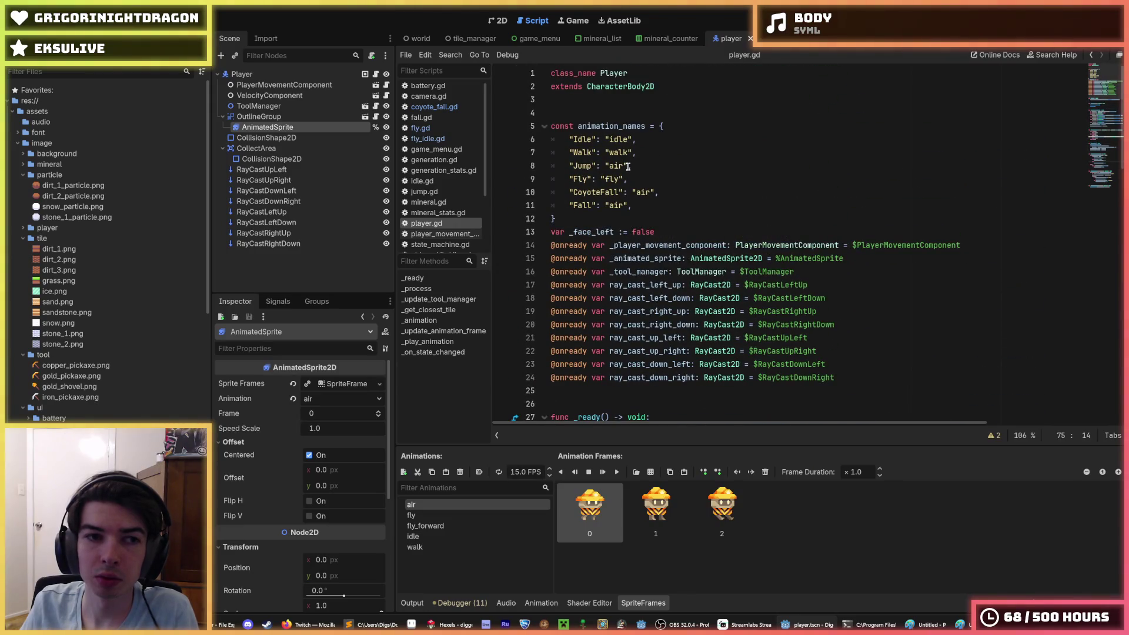
{"action": "left_click", "coordinate": [618, 180]}
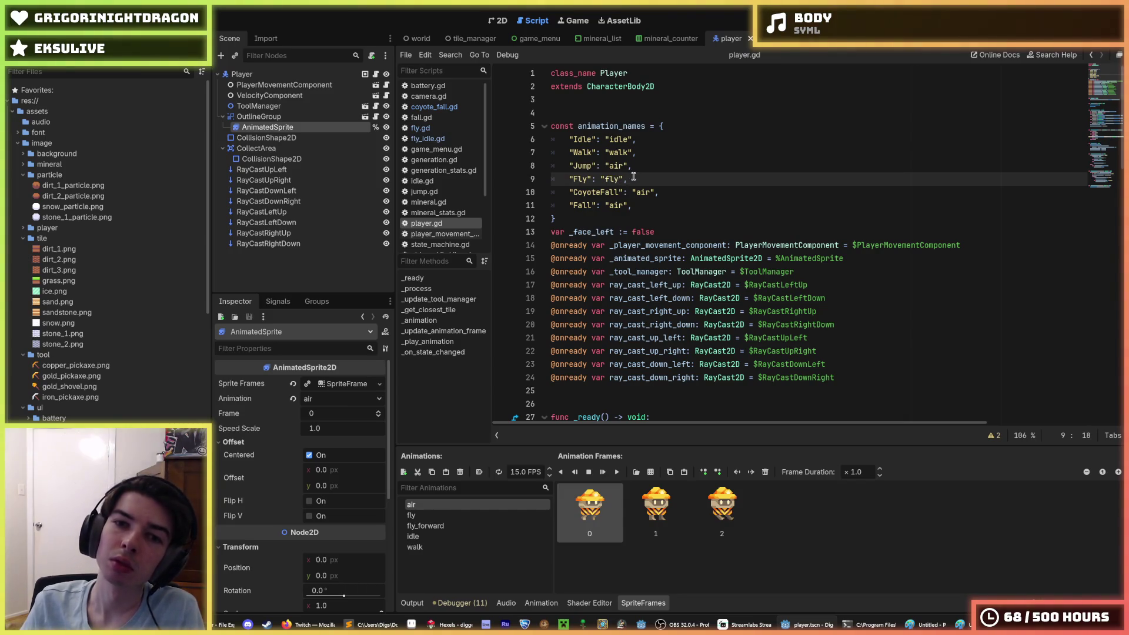
{"action": "key", "text": "End"}
{"action": "key", "text": "ctrl+shift+d"}
{"action": "left_click", "coordinate": [590, 192]}
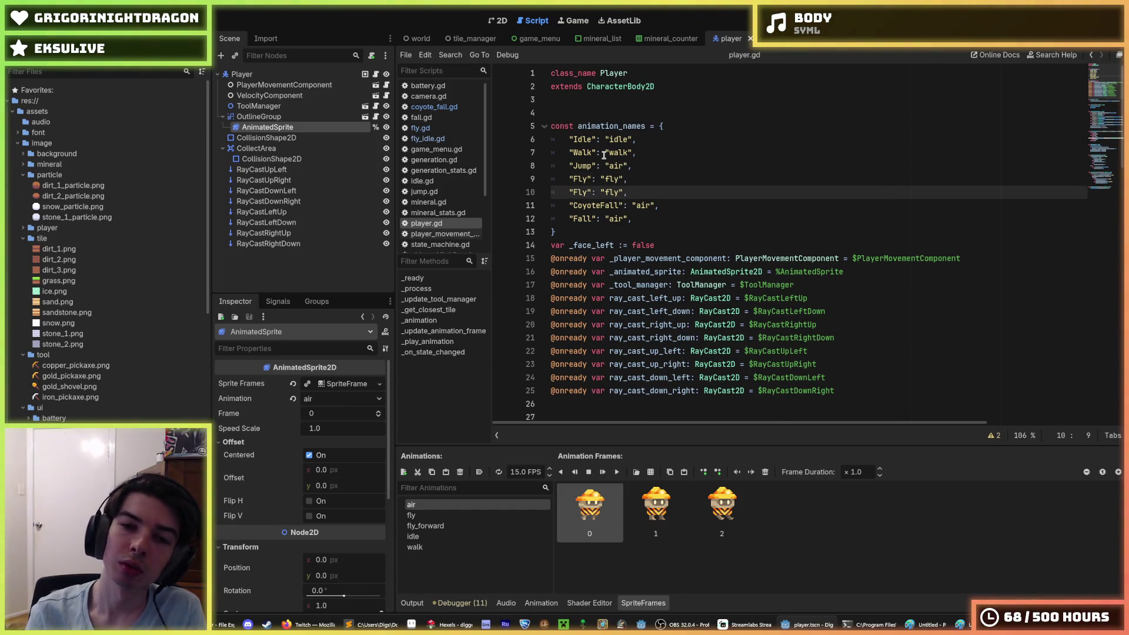
{"action": "type", "text": "Idle"}
{"action": "key", "text": "alt+Up"}
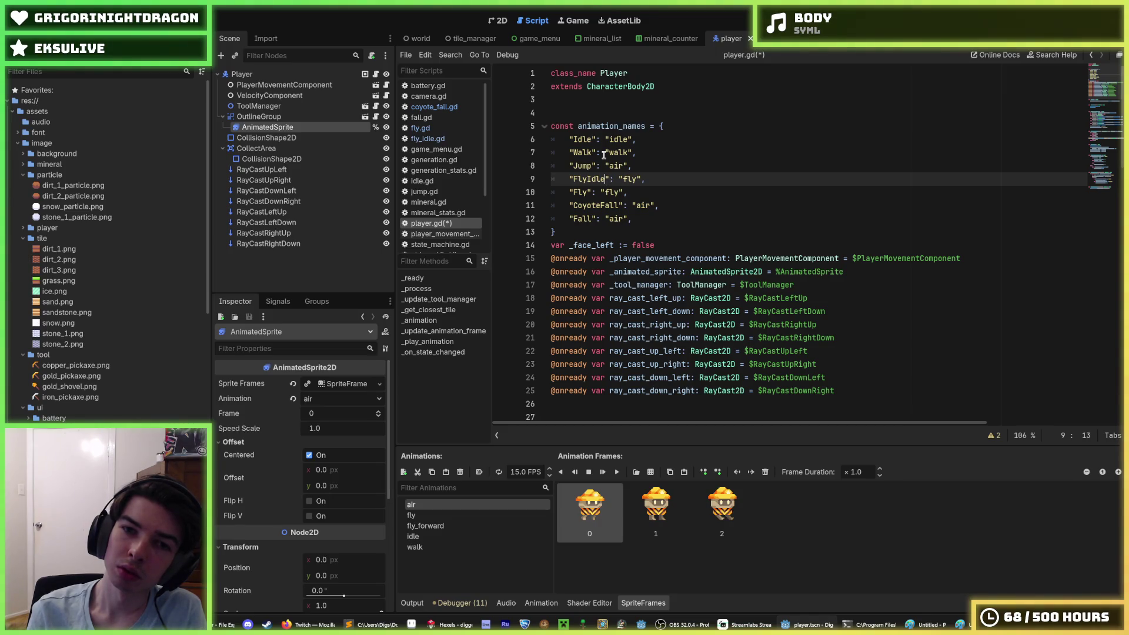
Step: Map Fly to "fly_forward", save player.gd, and open PlayerMovementComponent's script
{"action": "key", "text": "Down"}
{"action": "key", "text": "Right"}
{"action": "key", "text": "Right"}
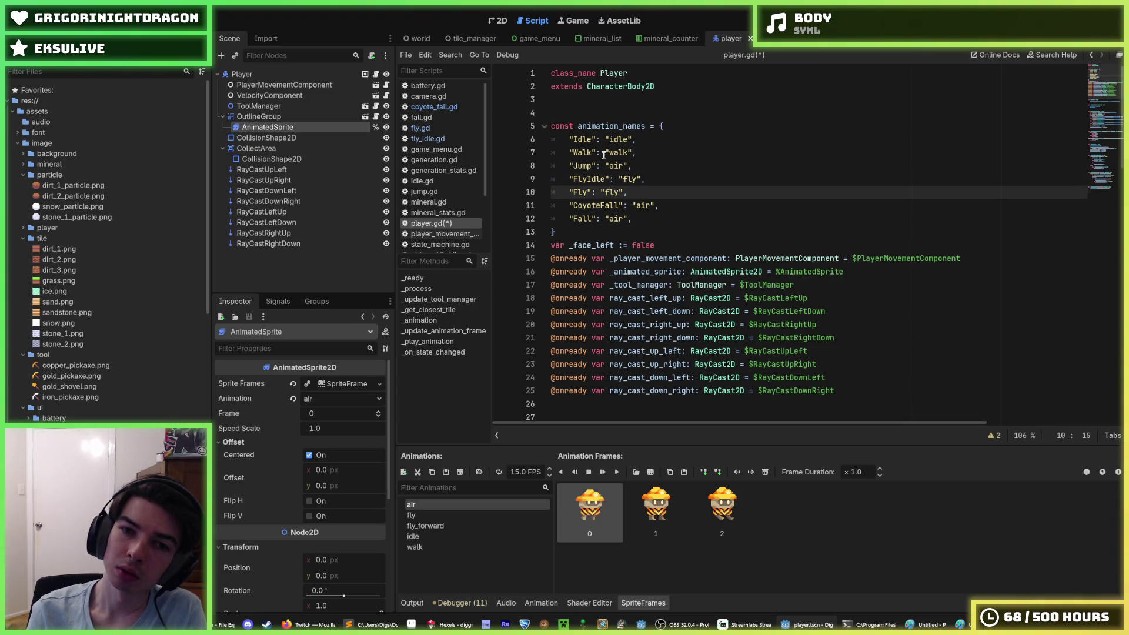
{"action": "type", "text": "_Forward"}
{"action": "key", "text": "BackSpace"}
{"action": "key", "text": "BackSpace"}
{"action": "key", "text": "BackSpace"}
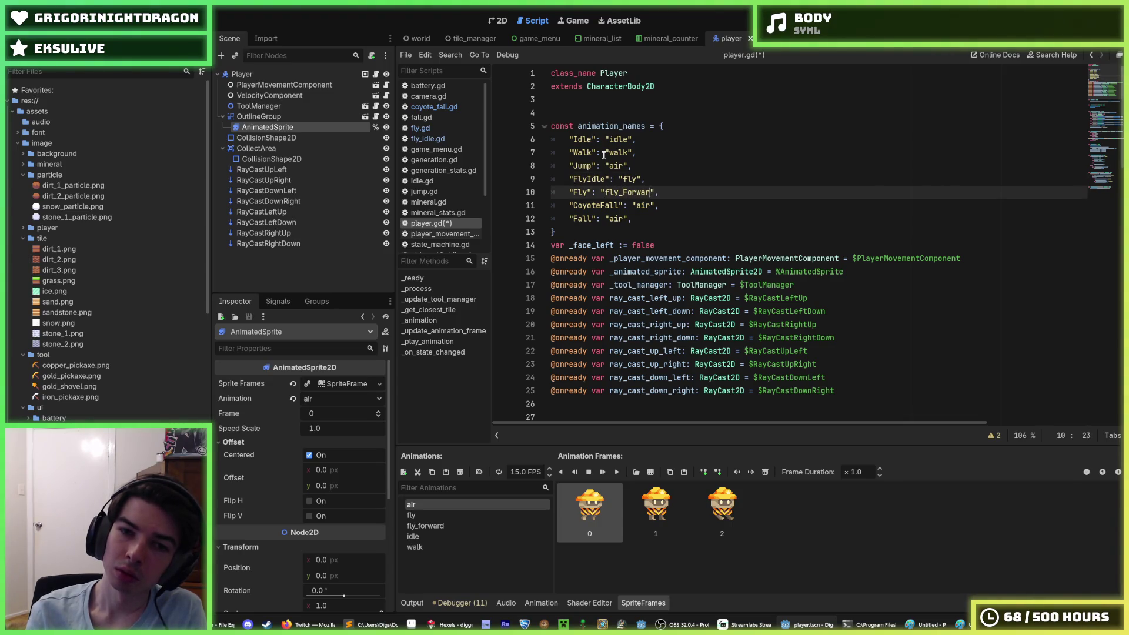
{"action": "key", "text": "BackSpace"}
{"action": "key", "text": "BackSpace"}
{"action": "type", "text": "fo"}
{"action": "type", "text": "forward"}
{"action": "key", "text": "ctrl+s"}
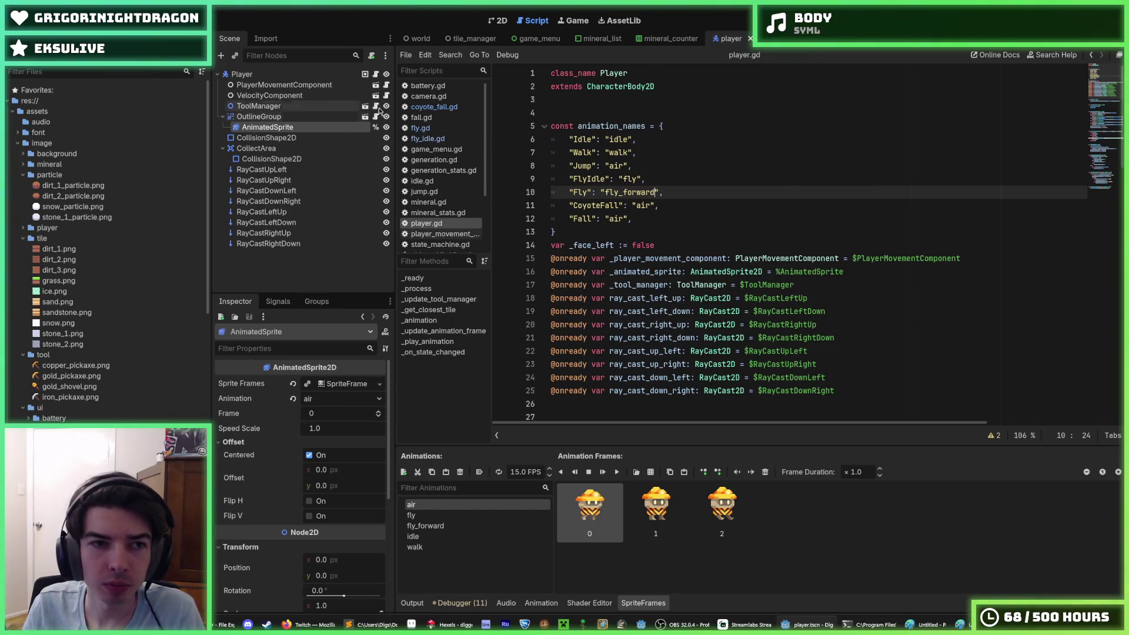
{"action": "left_click", "coordinate": [386, 85]}
{"action": "left_click", "coordinate": [375, 87]}
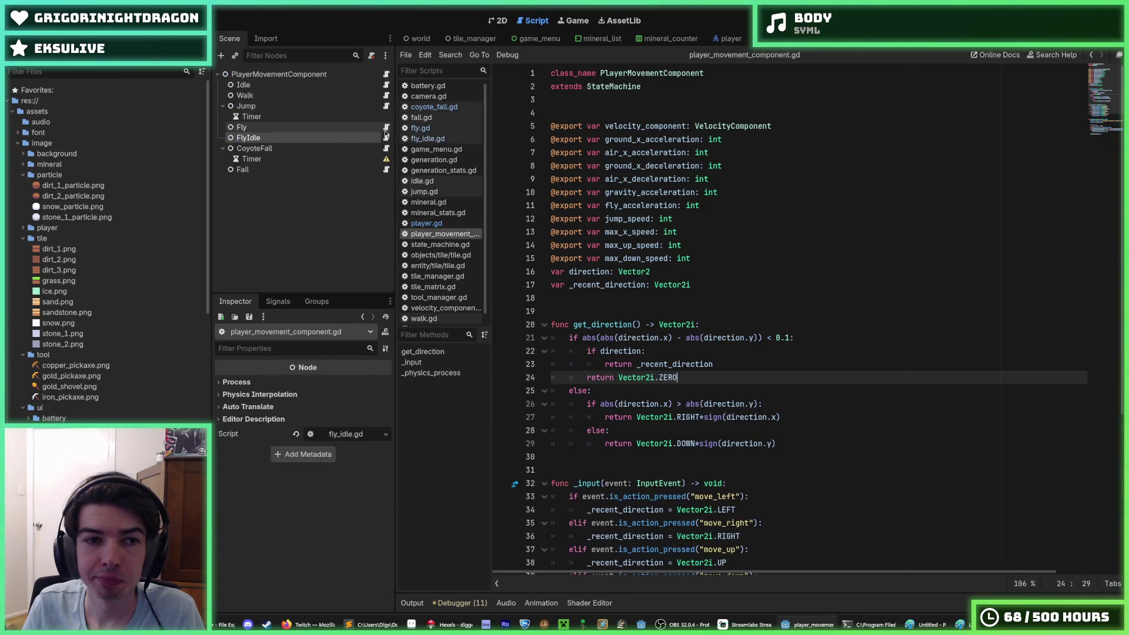
Step: Open jump.gd and insert a new line above its return "Fly" in the jump-held branch
{"action": "left_click", "coordinate": [385, 93]}
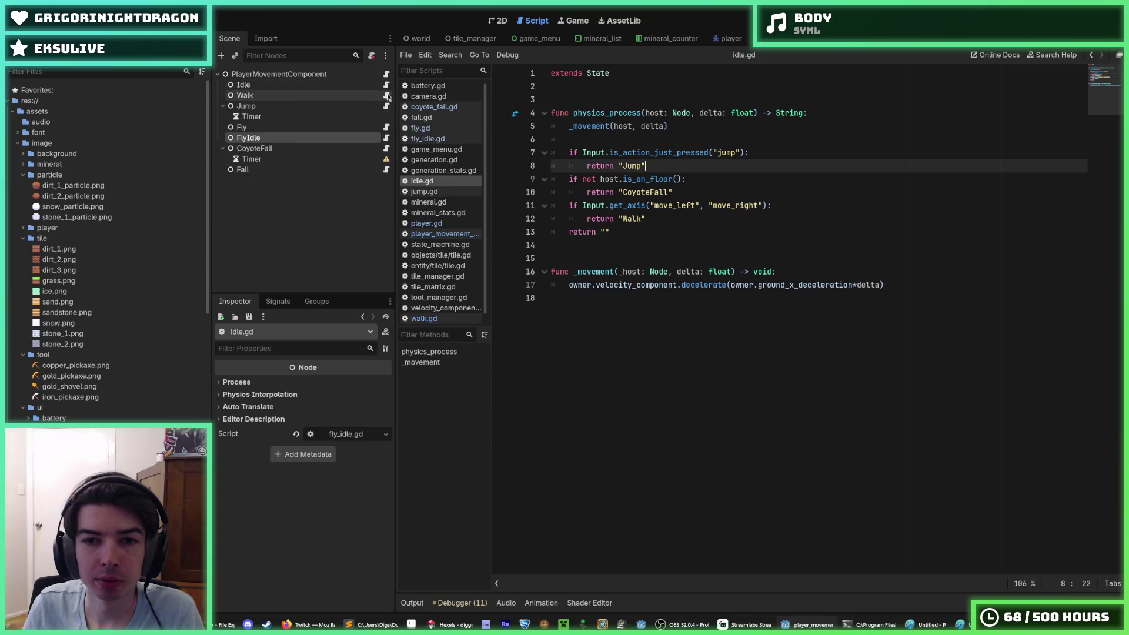
{"action": "left_click", "coordinate": [387, 107]}
{"action": "left_click", "coordinate": [695, 311]}
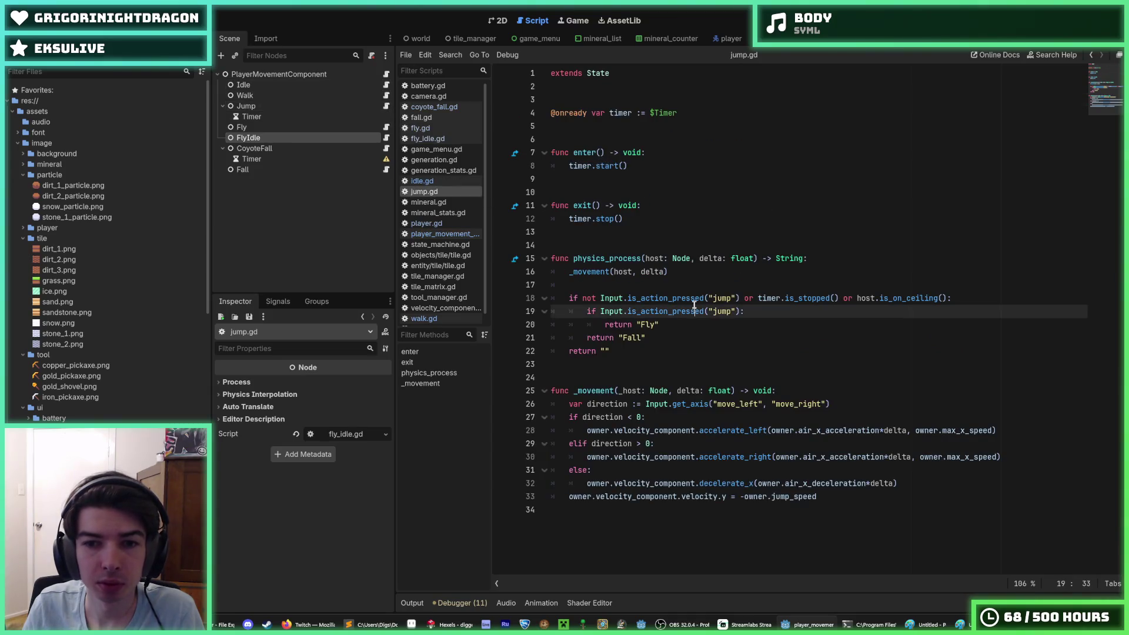
{"action": "left_click", "coordinate": [738, 319]}
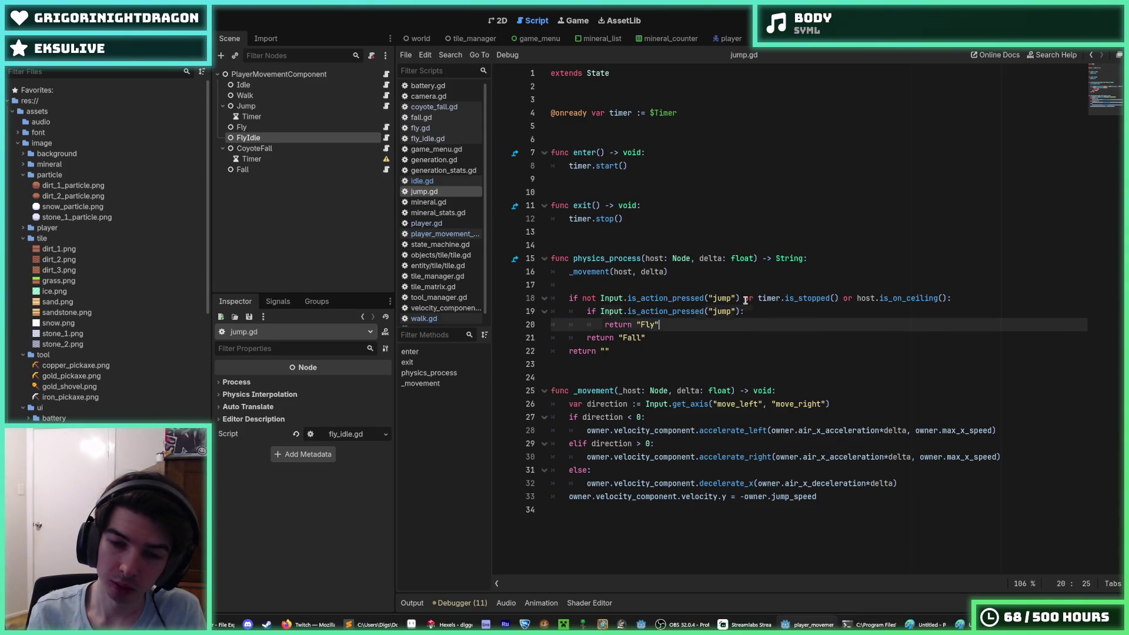
{"action": "key", "text": "ctrl+shift+Return"}
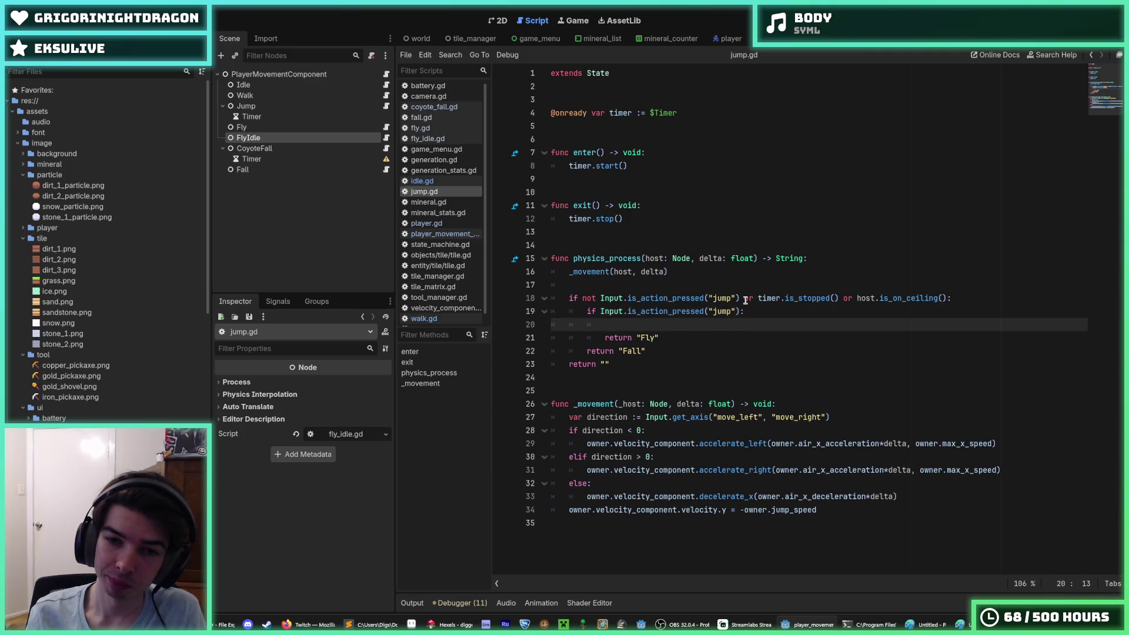
{"action": "key", "text": "Escape"}
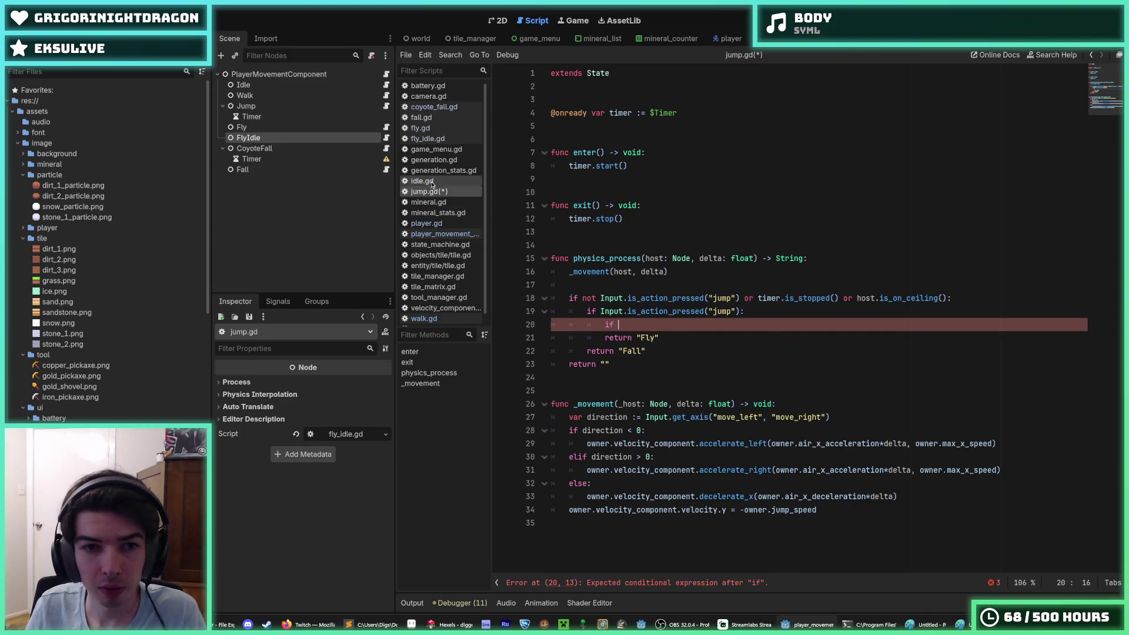
Step: Add an Input.get_axis("move_left", "move_right") condition above return "Fly" in jump.gd
{"action": "left_click", "coordinate": [384, 128]}
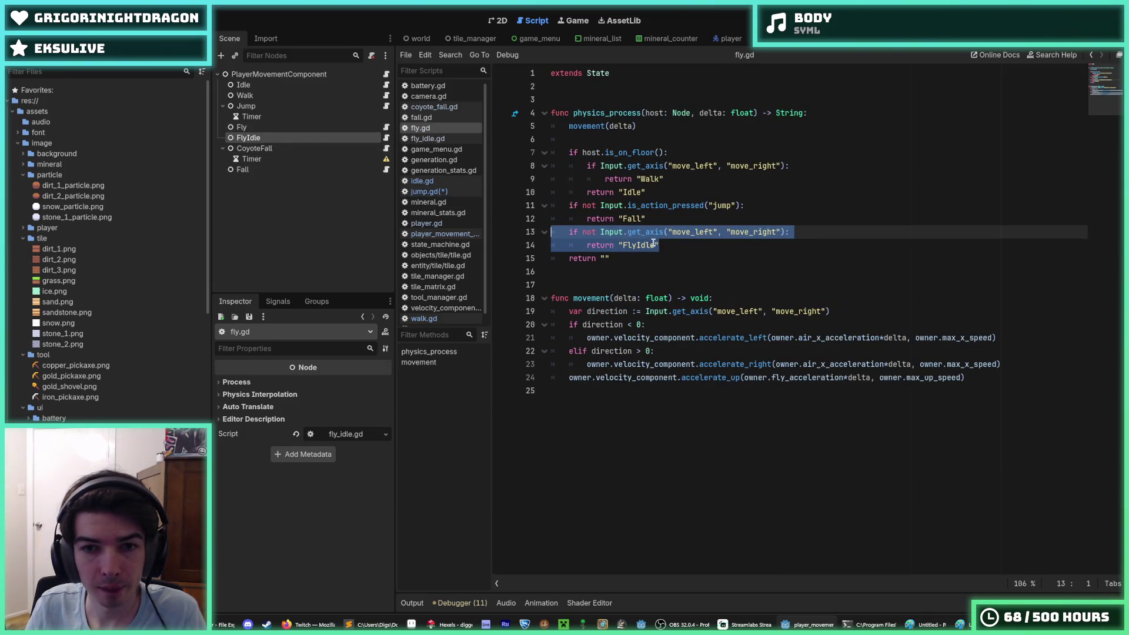
{"action": "left_click_drag", "start_coordinate": [788, 234], "coordinate": [600, 232]}
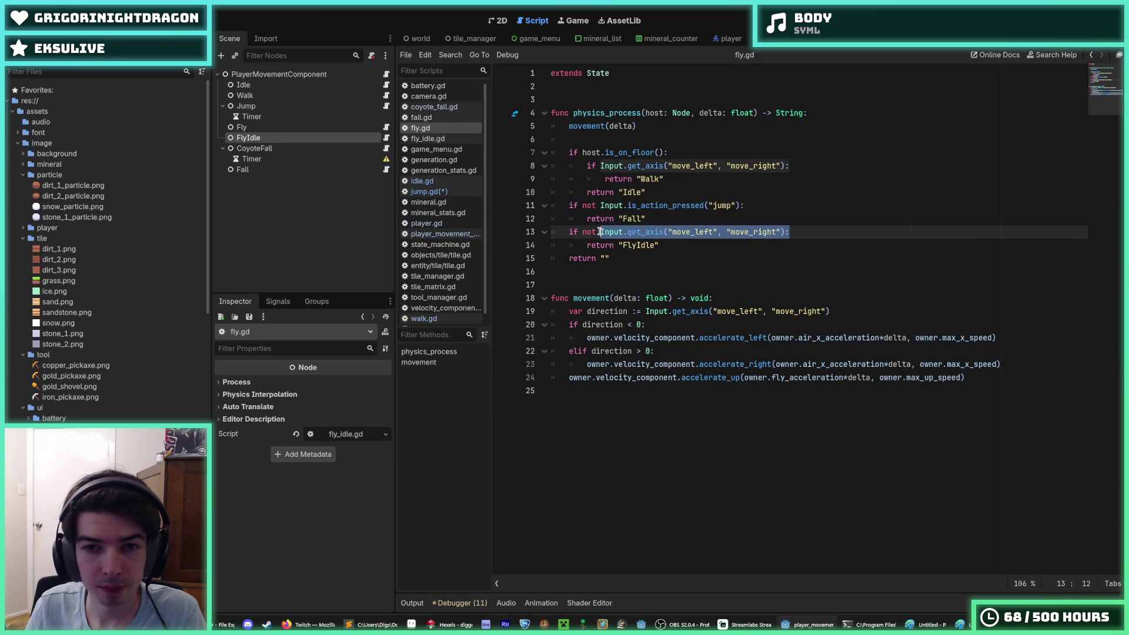
{"action": "left_click", "coordinate": [387, 139]}
{"action": "left_click", "coordinate": [386, 149]}
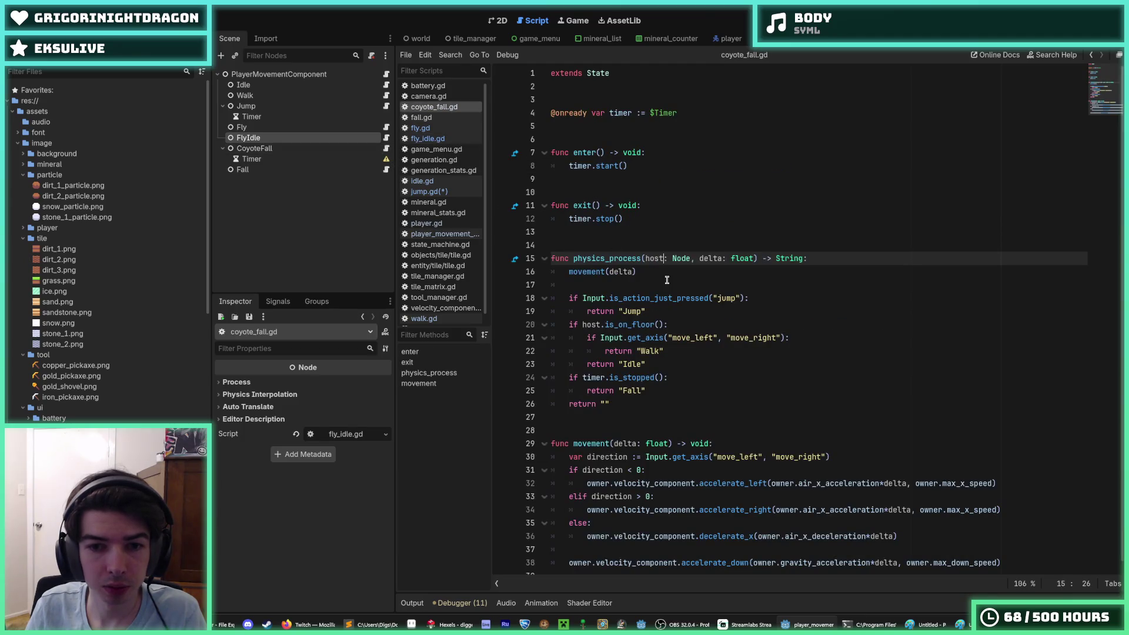
{"action": "left_click", "coordinate": [386, 105]}
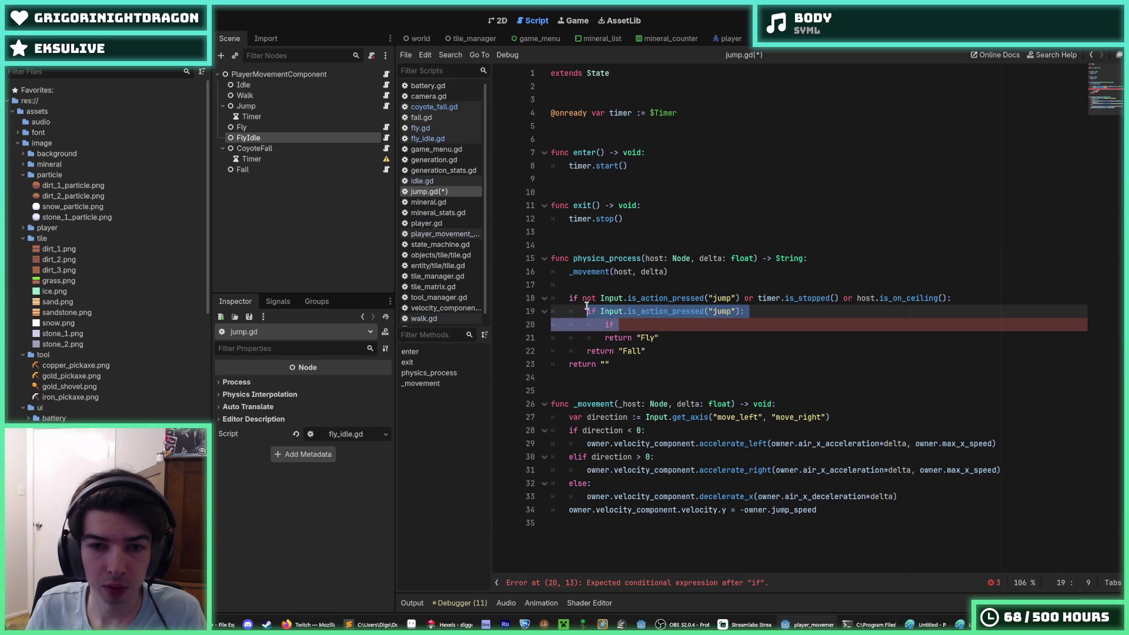
{"action": "type", "text": "Input.get_axis(\"move_left\", \"move_right\"):"}
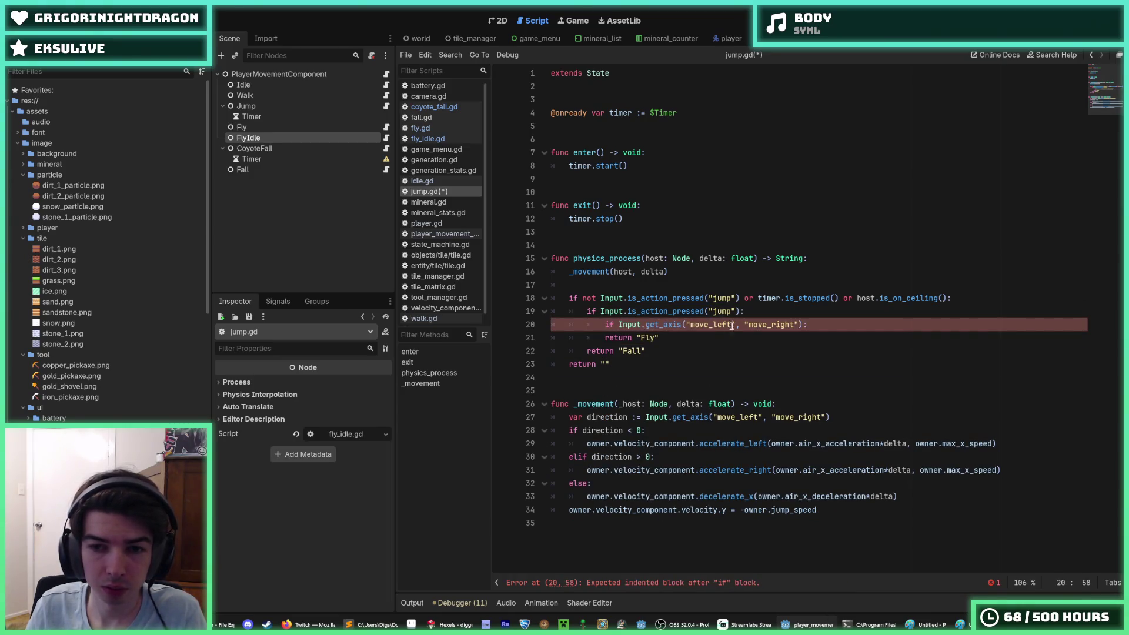
Step: Duplicate the return line so the fallback returns "FlyIdle", and save jump.gd
{"action": "left_click", "coordinate": [710, 334]}
{"action": "key", "text": "ctrl+shift+d"}
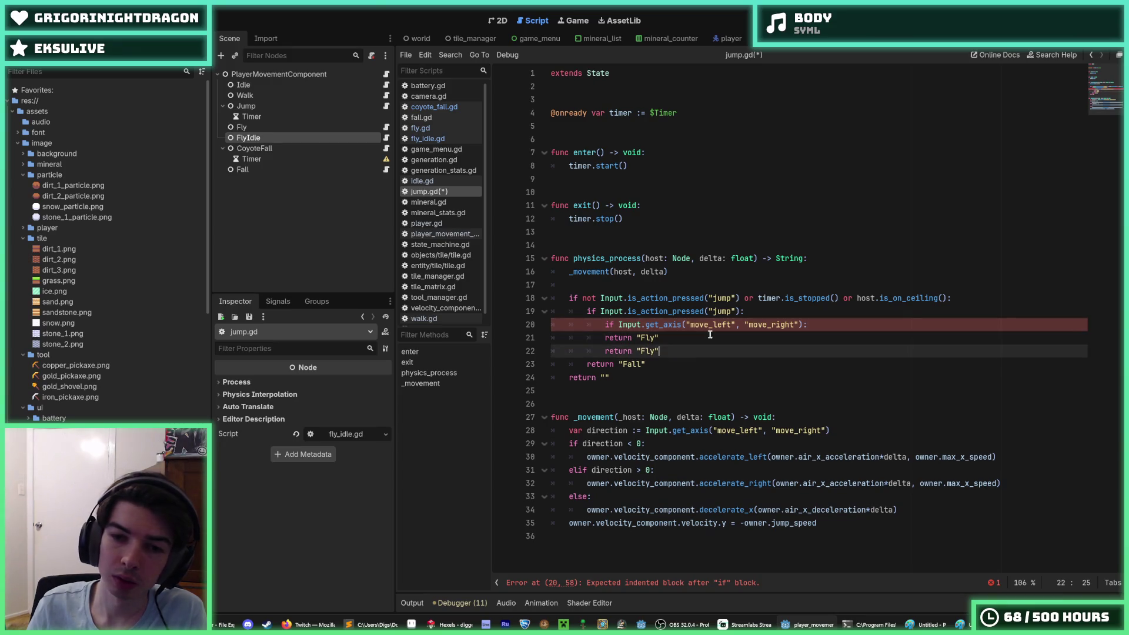
{"action": "left_click", "coordinate": [609, 337]}
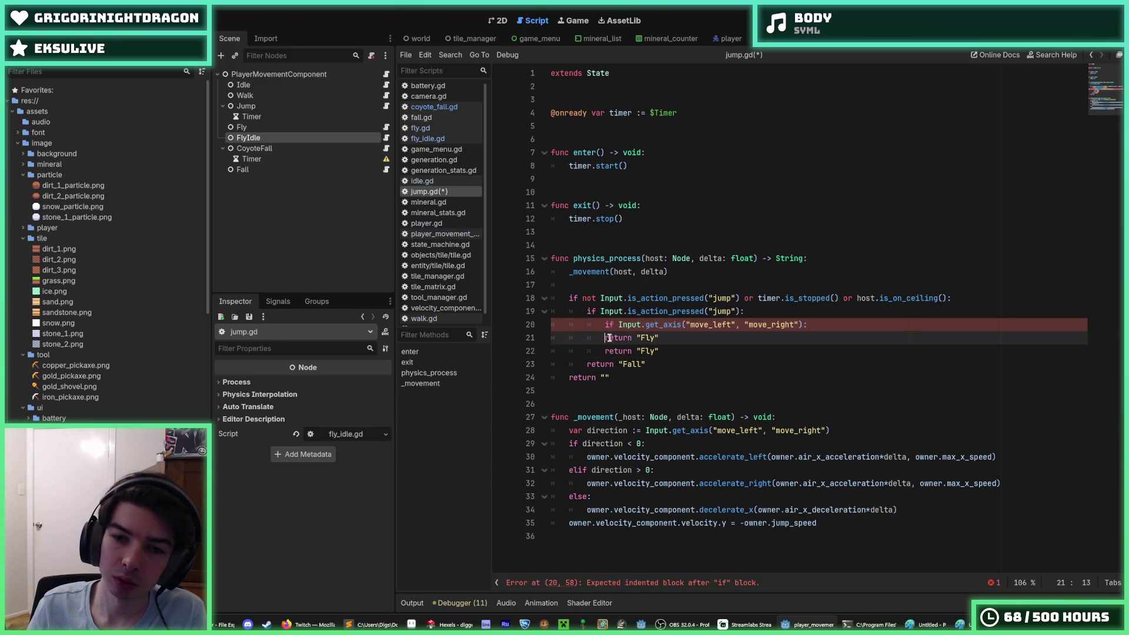
{"action": "double_click", "coordinate": [651, 351]}
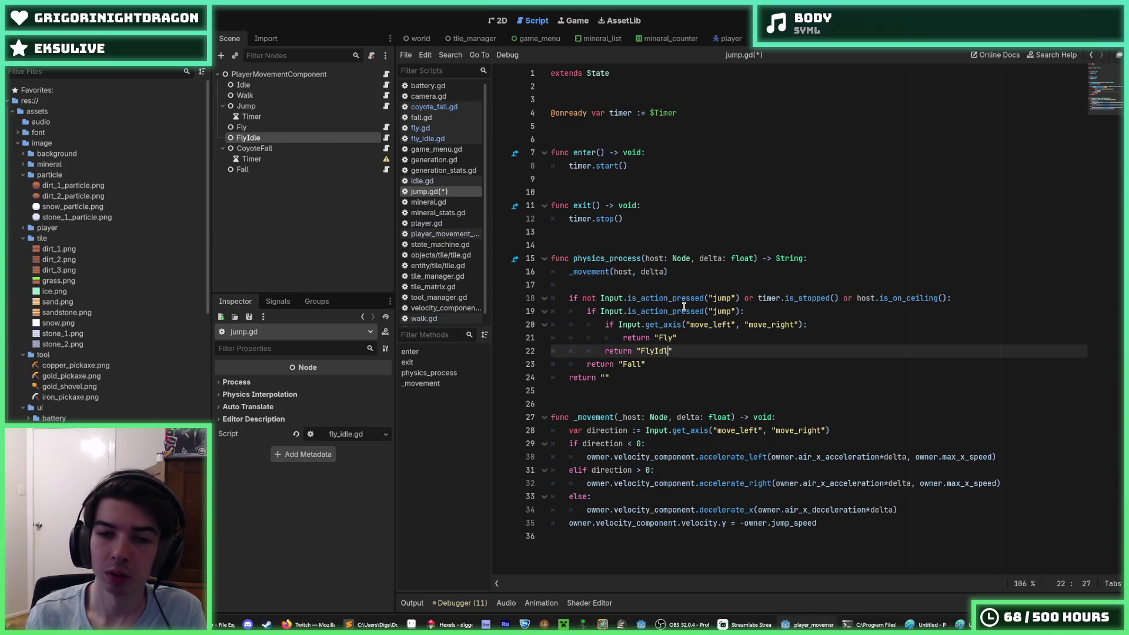
{"action": "key", "text": "ctrl+s"}
{"action": "key", "text": "Up"}
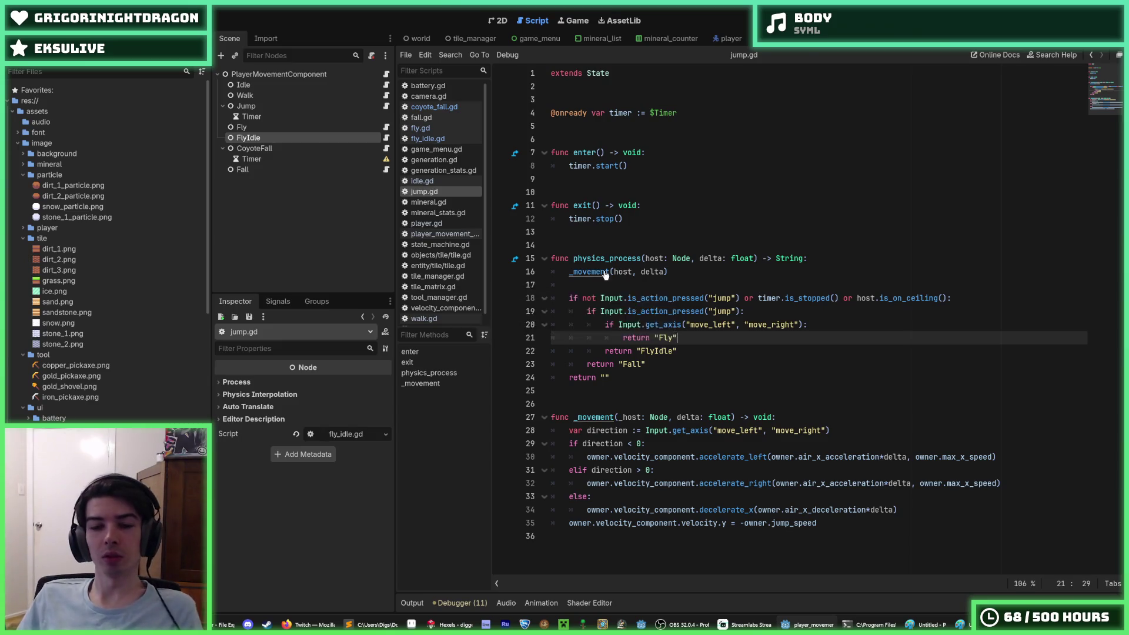
{"action": "key", "text": "F5"}
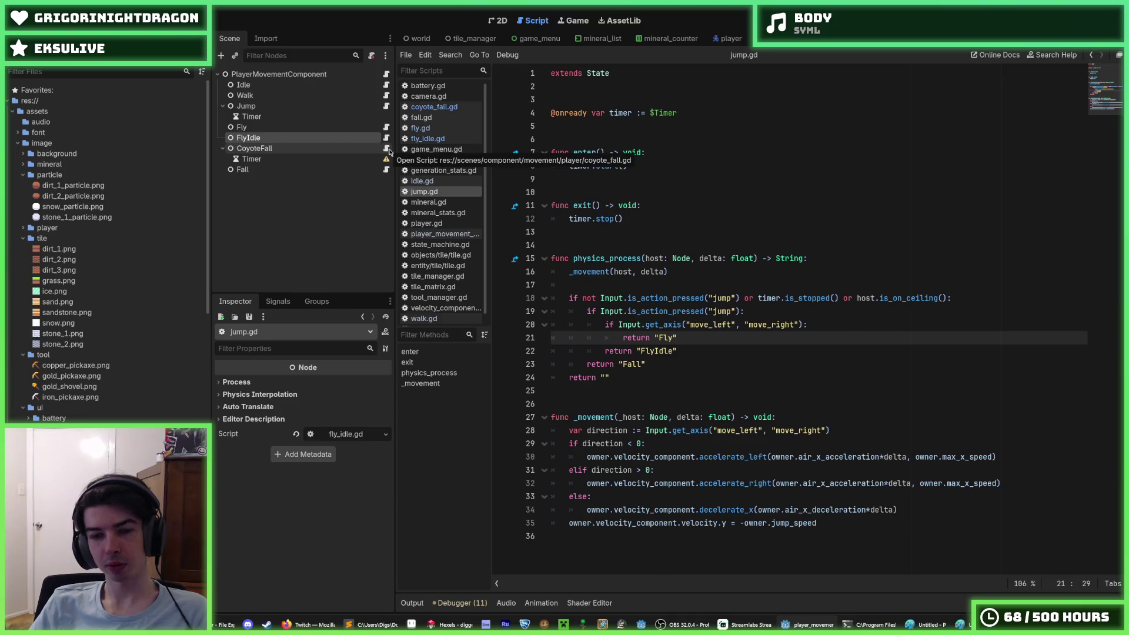
Step: Review the Fly, CoyoteFall, Fall and Jump scripts, select jump.gd lines 19–22, then open fall.gd
{"action": "left_click", "coordinate": [386, 127]}
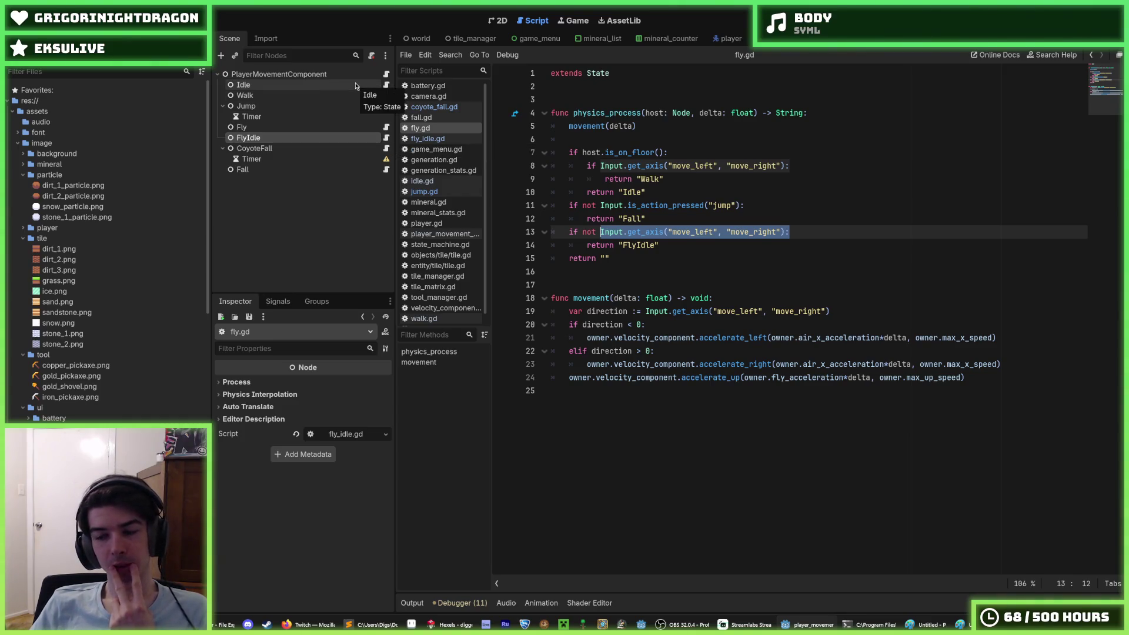
{"action": "left_click", "coordinate": [387, 150]}
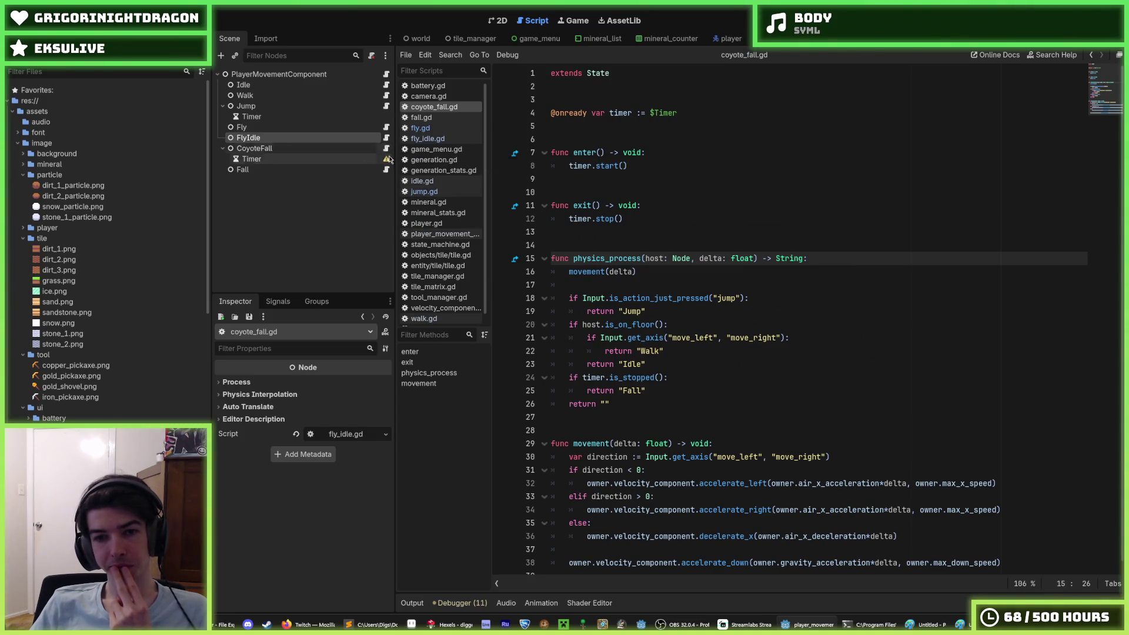
{"action": "scroll", "coordinate": [603, 269], "scroll_direction": "down", "scroll_amount": 1}
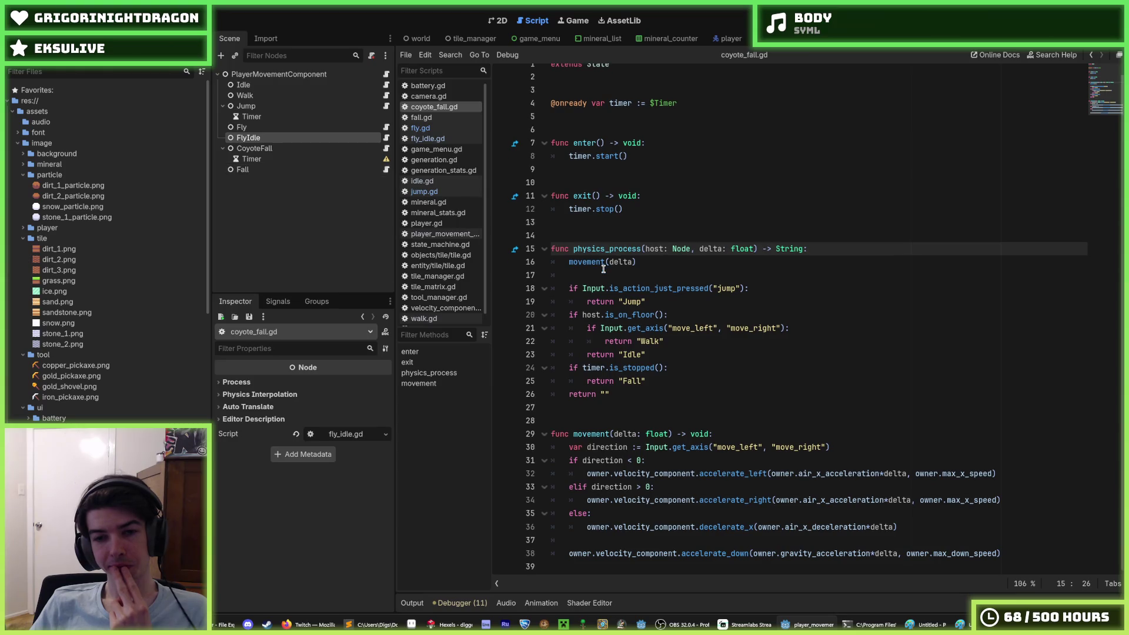
{"action": "left_click", "coordinate": [386, 170]}
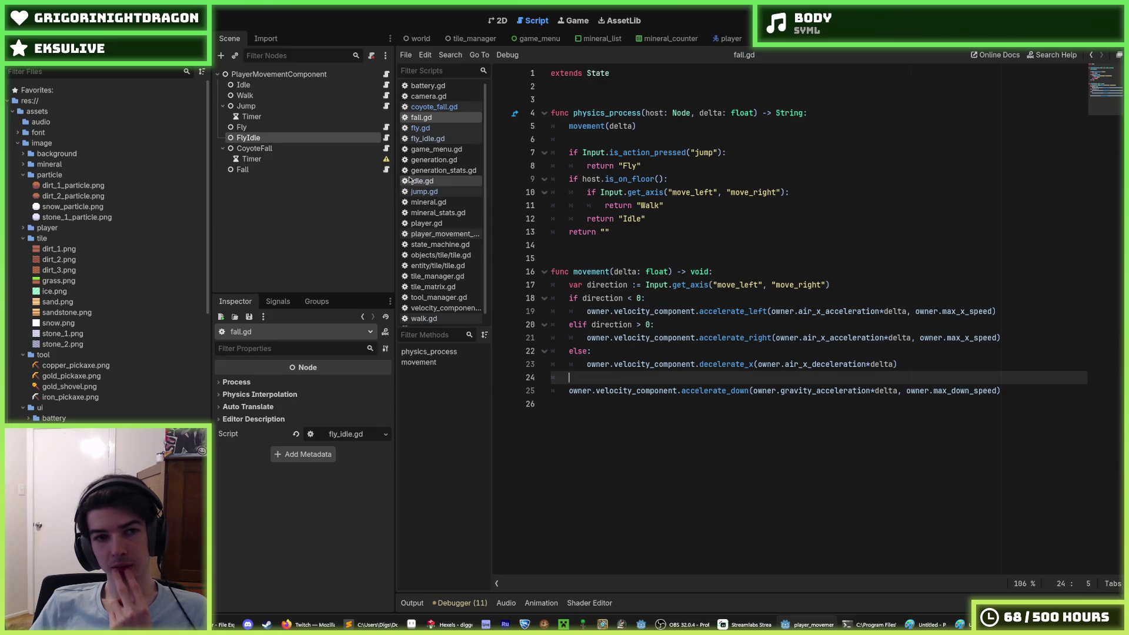
{"action": "left_click", "coordinate": [386, 128]}
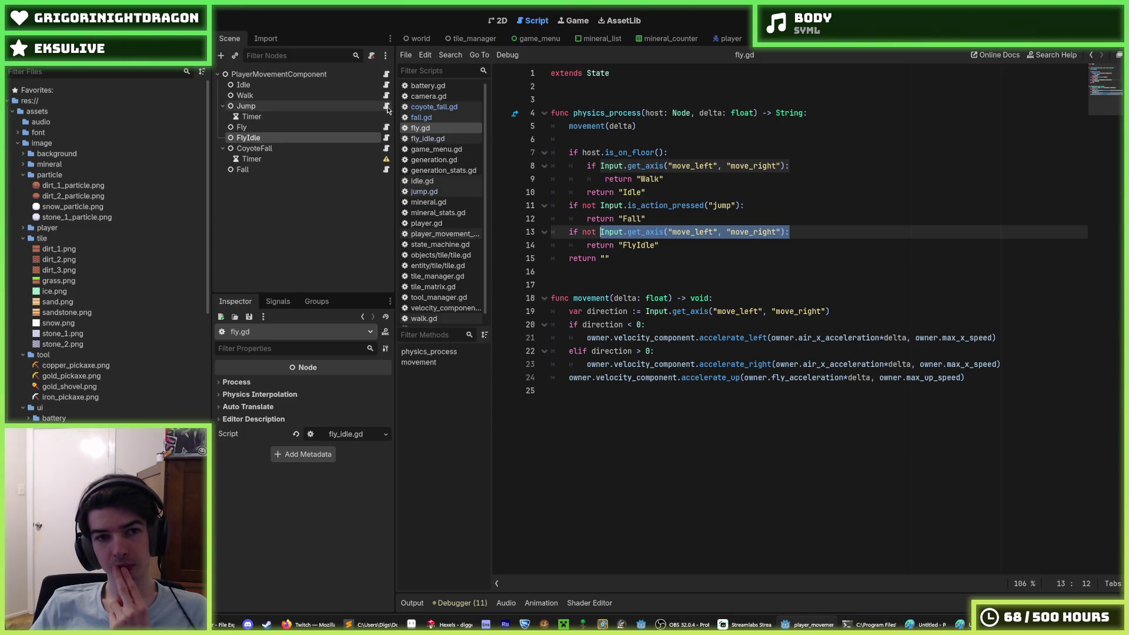
{"action": "left_click", "coordinate": [386, 107]}
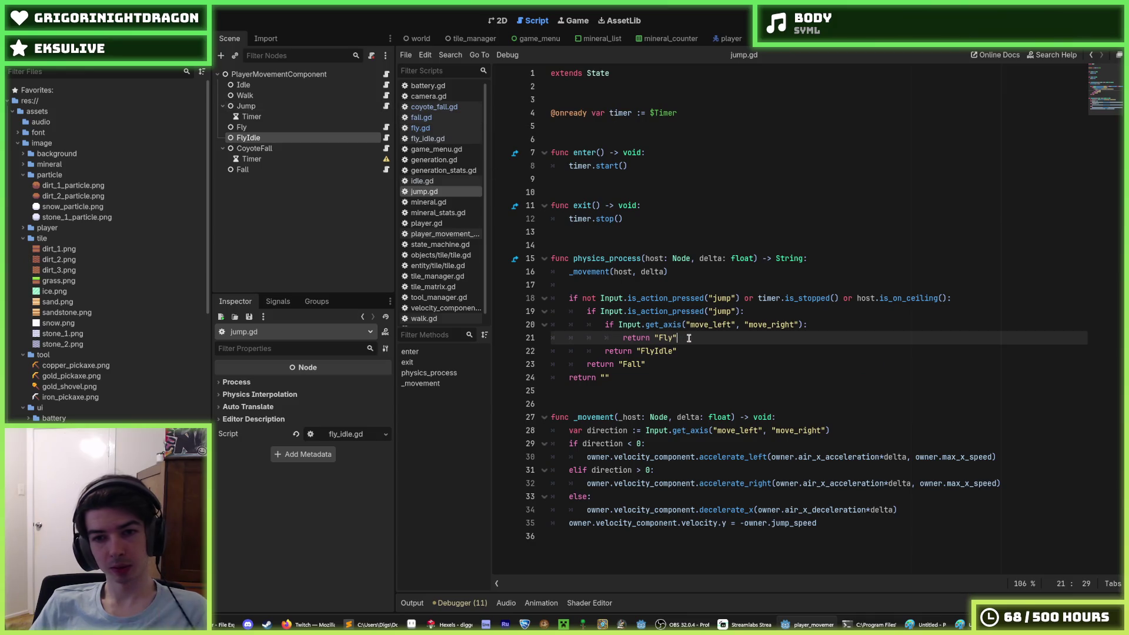
{"action": "left_click_drag", "start_coordinate": [681, 351], "coordinate": [587, 311]}
{"action": "key", "text": "ctrl+c"}
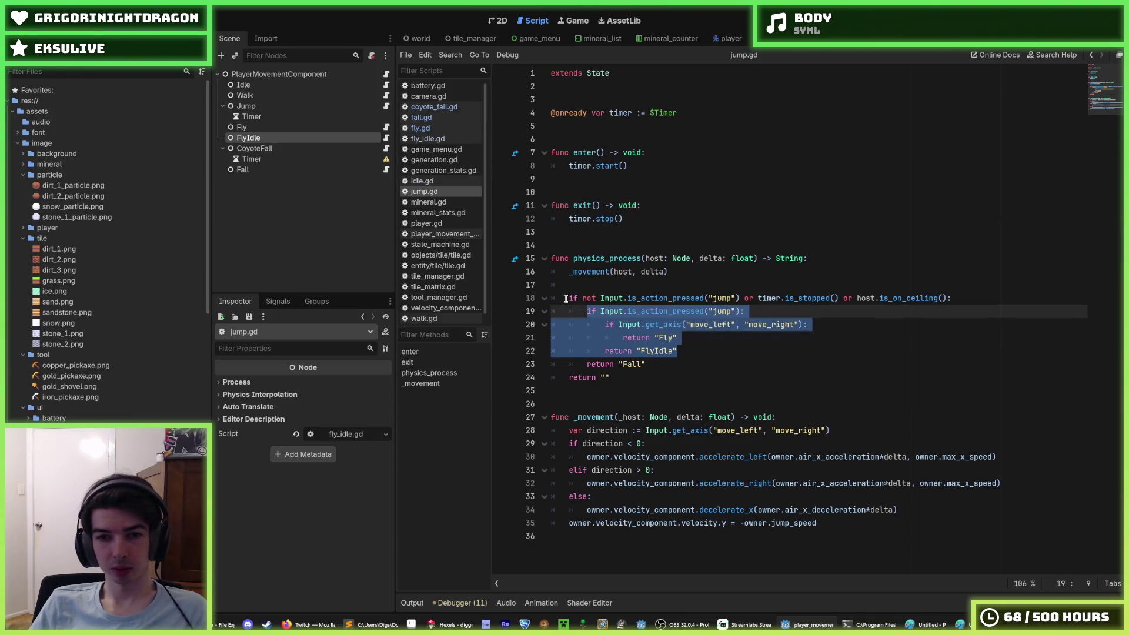
{"action": "left_click", "coordinate": [386, 170]}
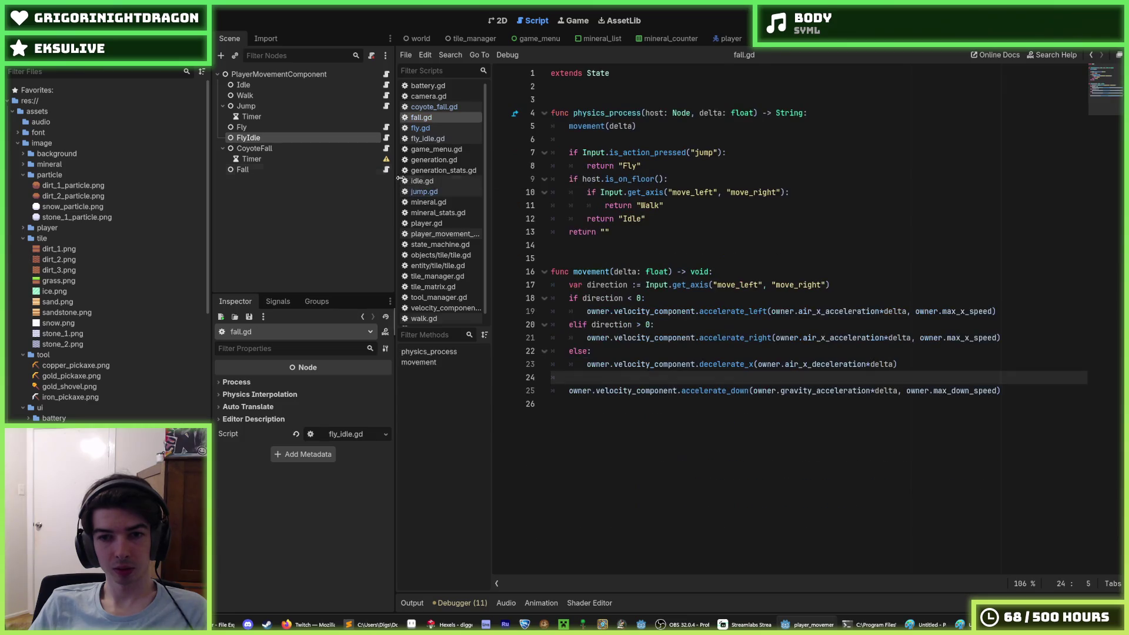
Step: Paste the nested Fly/FlyIdle block over fall.gd's jump check on lines 7–8 and save
{"action": "left_click_drag", "start_coordinate": [669, 165], "coordinate": [564, 153]}
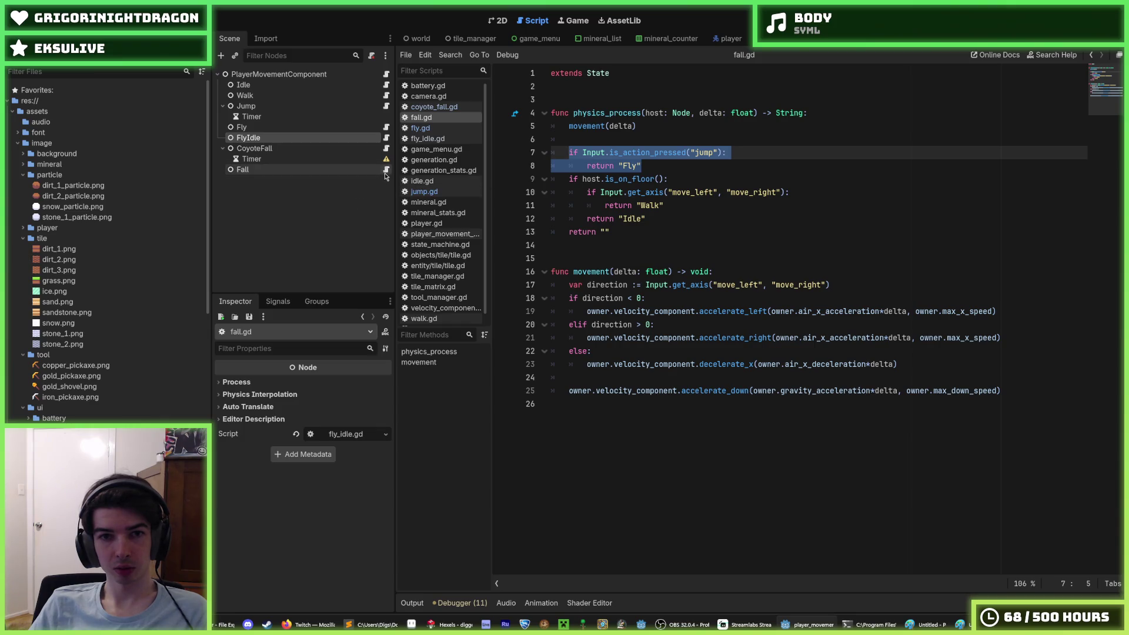
{"action": "key", "text": "ctrl+v"}
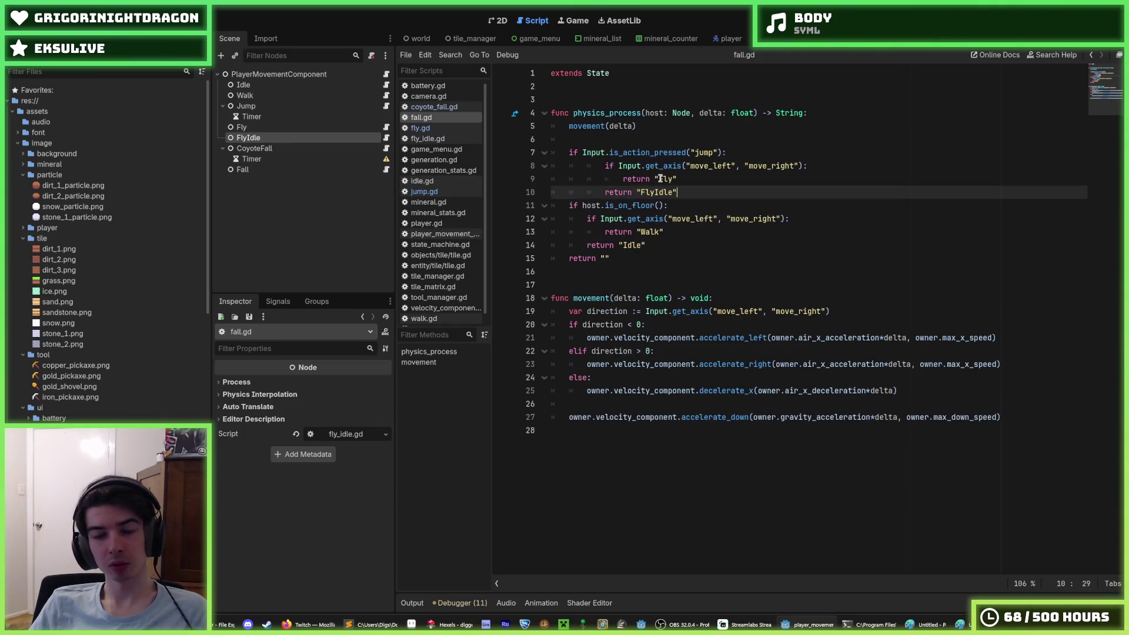
{"action": "left_click_drag", "start_coordinate": [629, 166], "coordinate": [683, 186]}
{"action": "left_click", "coordinate": [683, 187]}
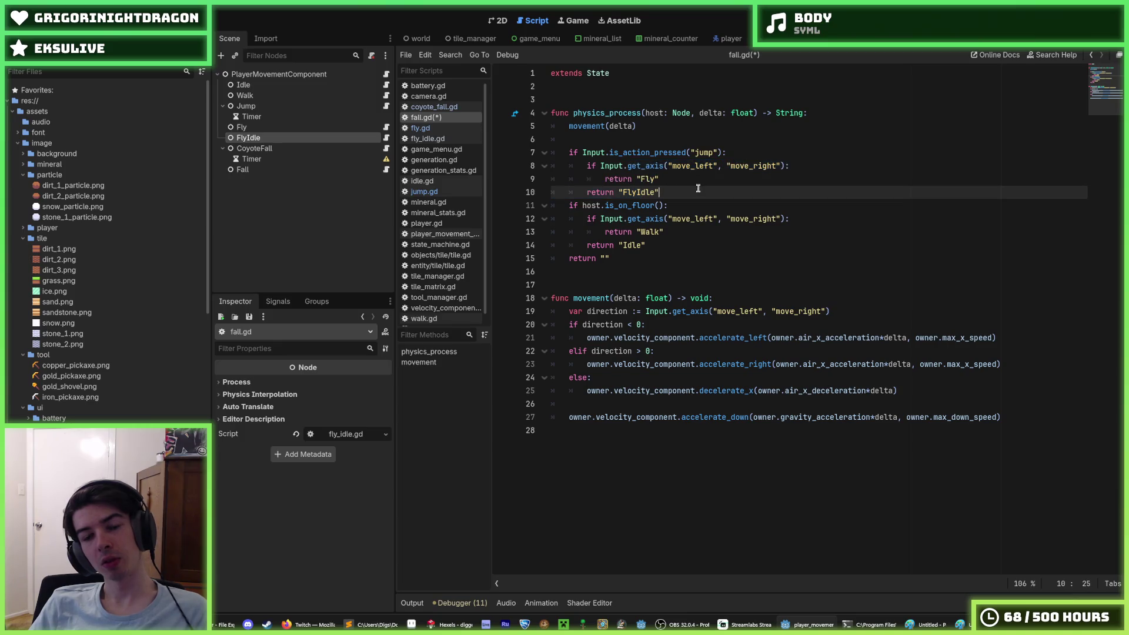
{"action": "key", "text": "ctrl+s"}
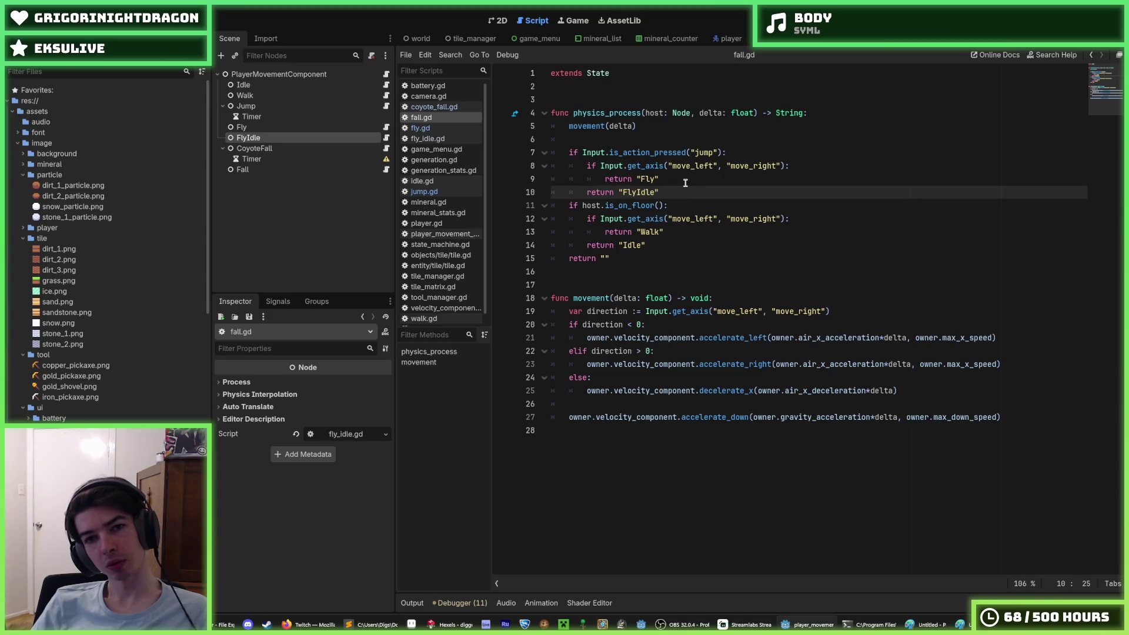
Step: Change line 7 to is_action_just_pressed("jump"), save fall.gd, and run the game with F5
{"action": "left_click", "coordinate": [685, 183]}
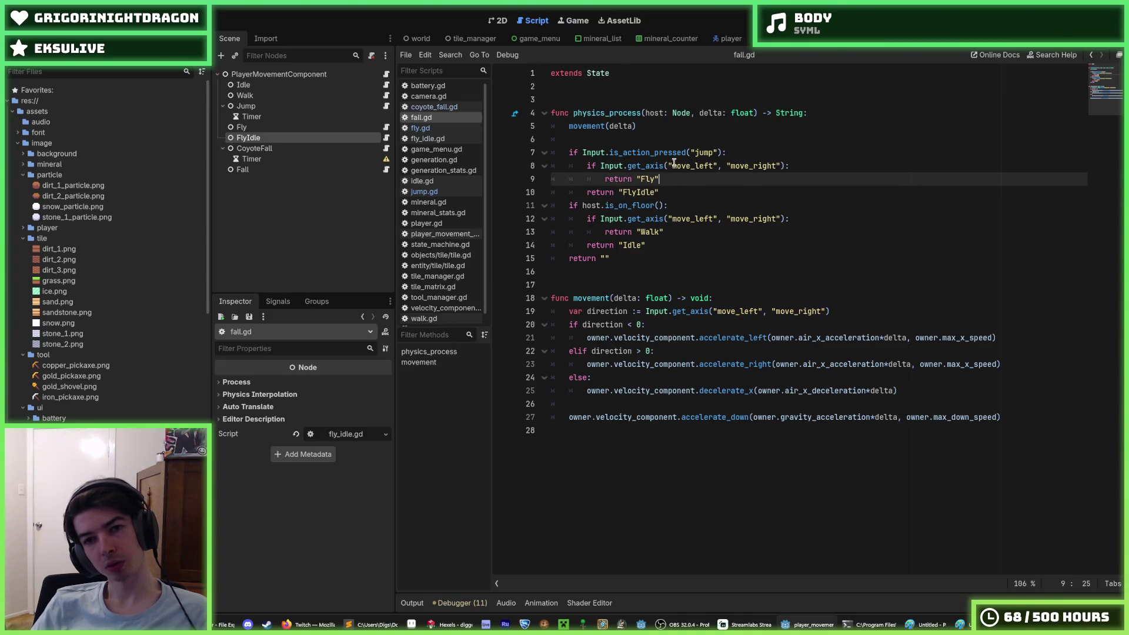
{"action": "left_click", "coordinate": [655, 153]}
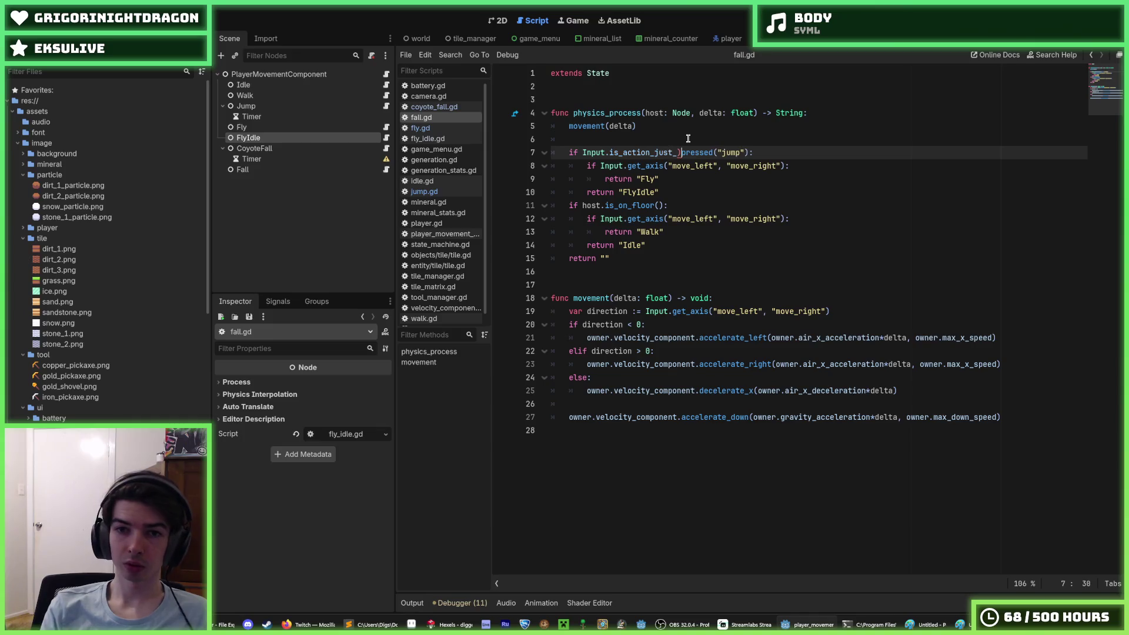
{"action": "key", "text": "ctrl+s"}
{"action": "left_click", "coordinate": [685, 180]}
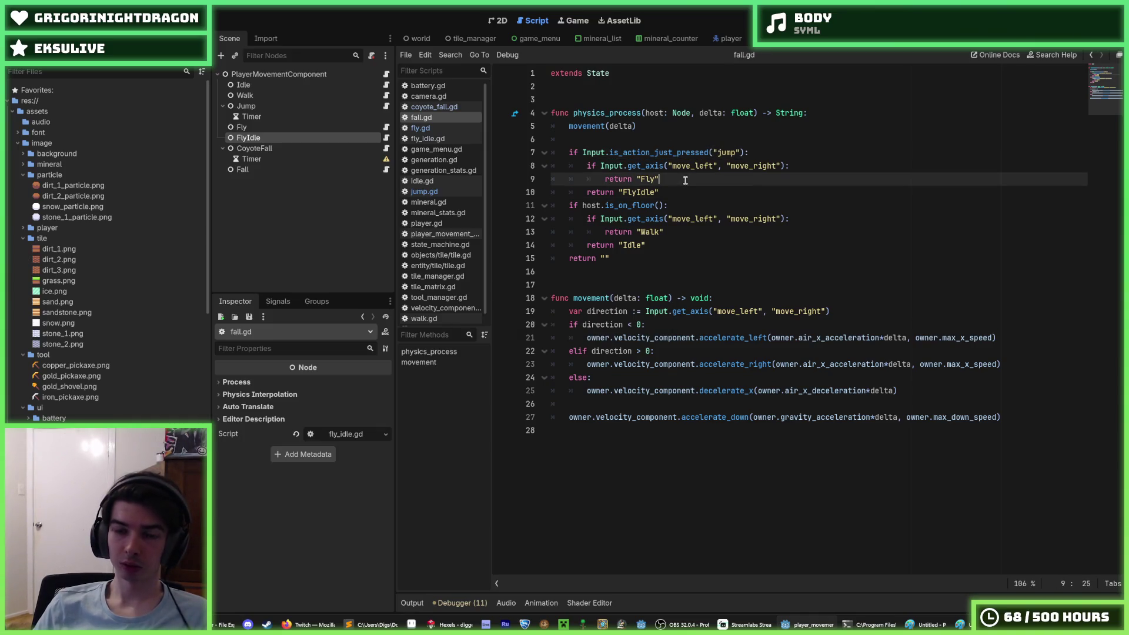
{"action": "left_click", "coordinate": [690, 187]}
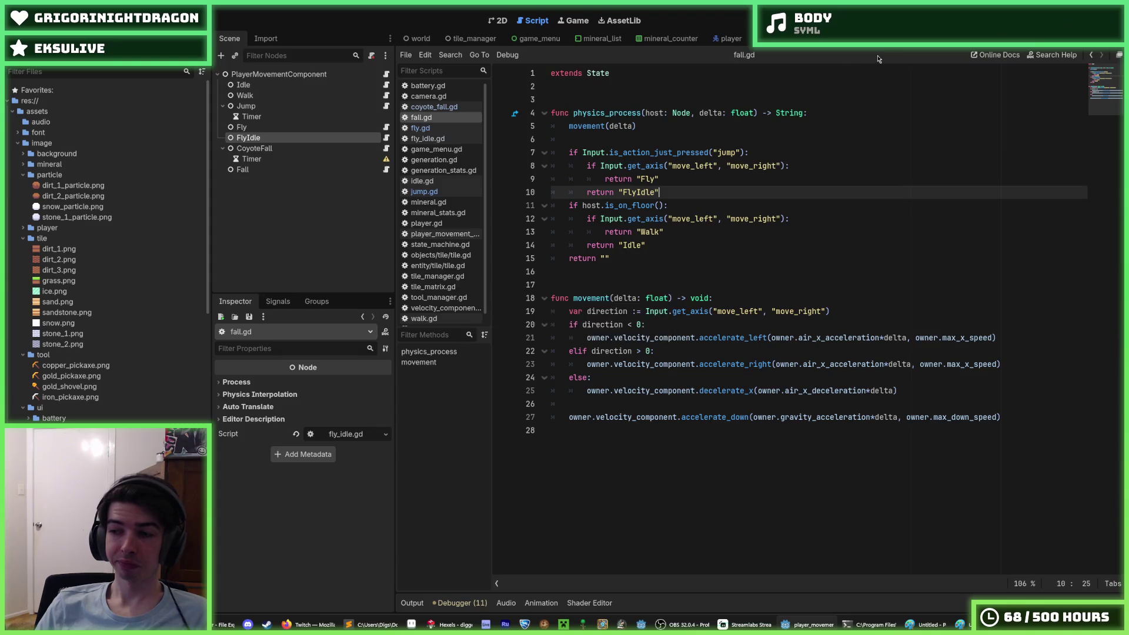
{"action": "key", "text": "ctrl+s"}
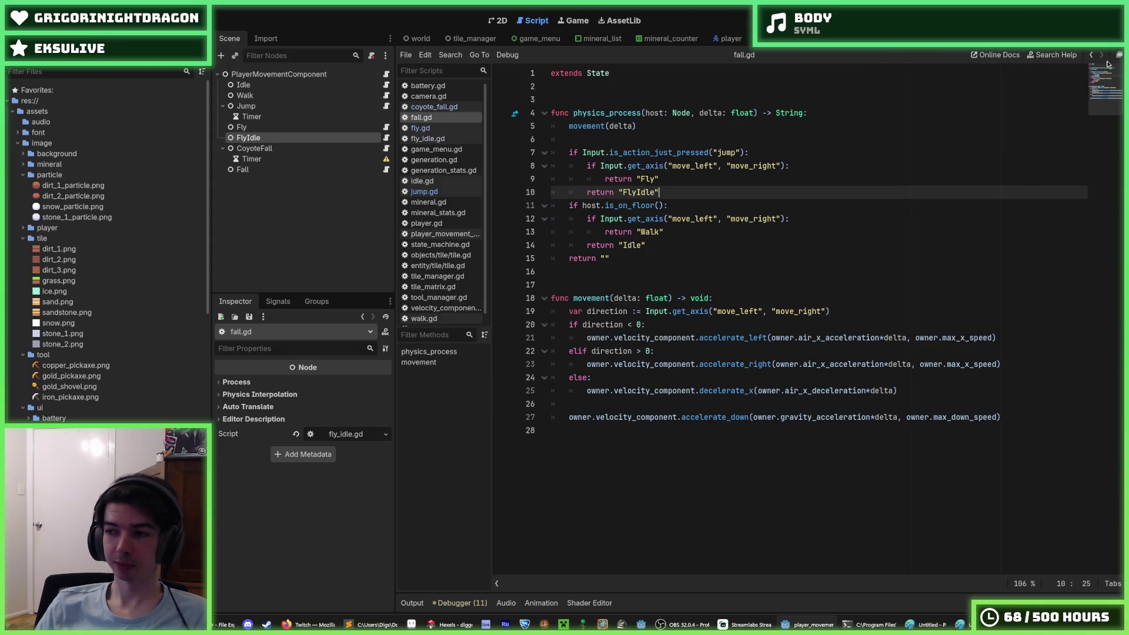
{"action": "key", "text": "ctrl+s"}
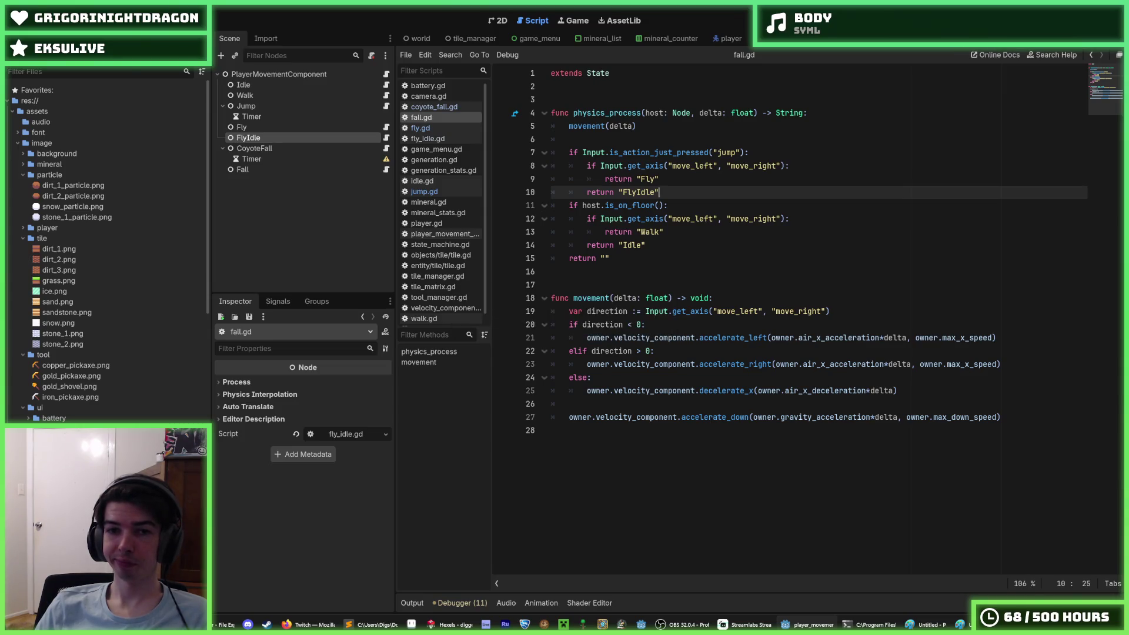
{"action": "key", "text": "F5"}
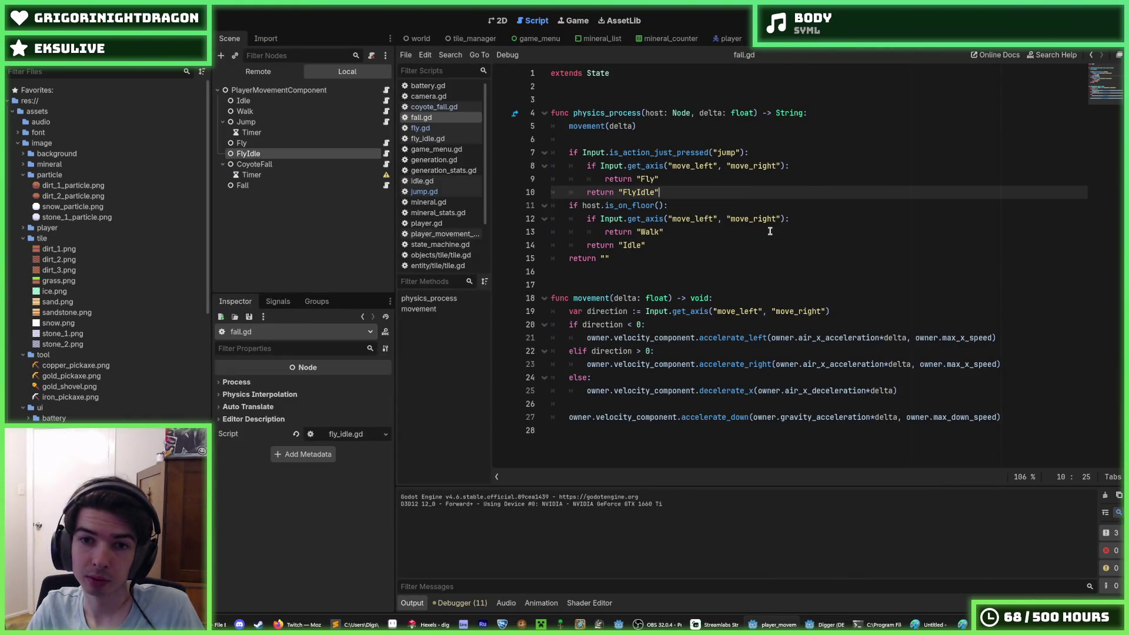
Step: Fly the miner upward and flip left and right repeatedly to check the turning air frames
{"action": "key", "text": "alt+Tab"}
{"action": "key", "text": "w"}
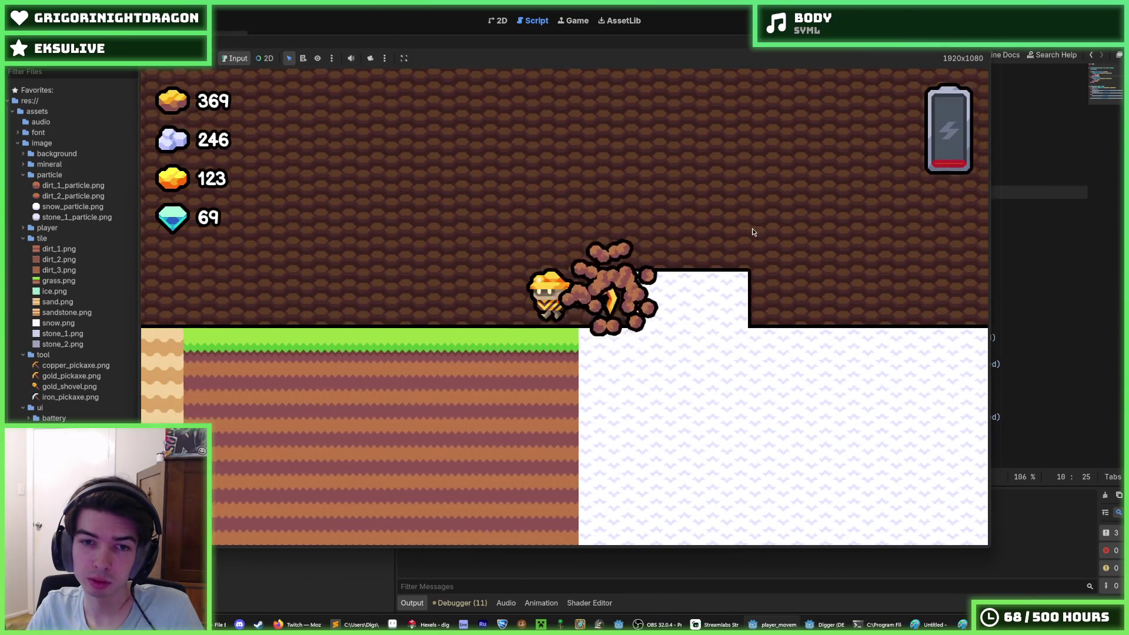
{"action": "key", "text": "d"}
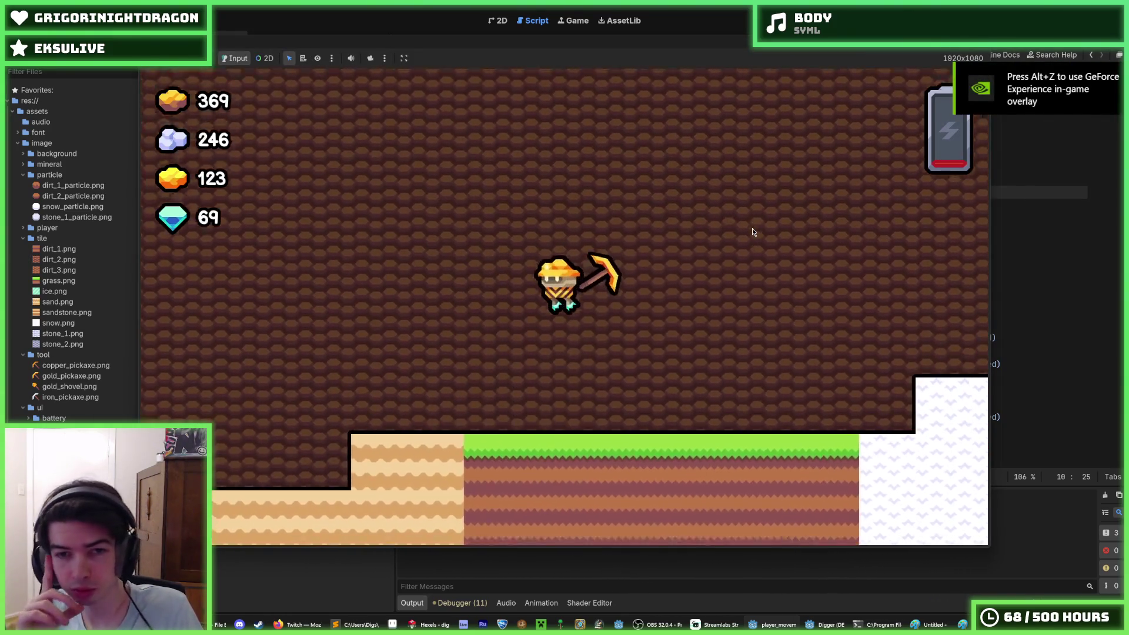
{"action": "key", "text": "a"}
{"action": "key", "text": "w"}
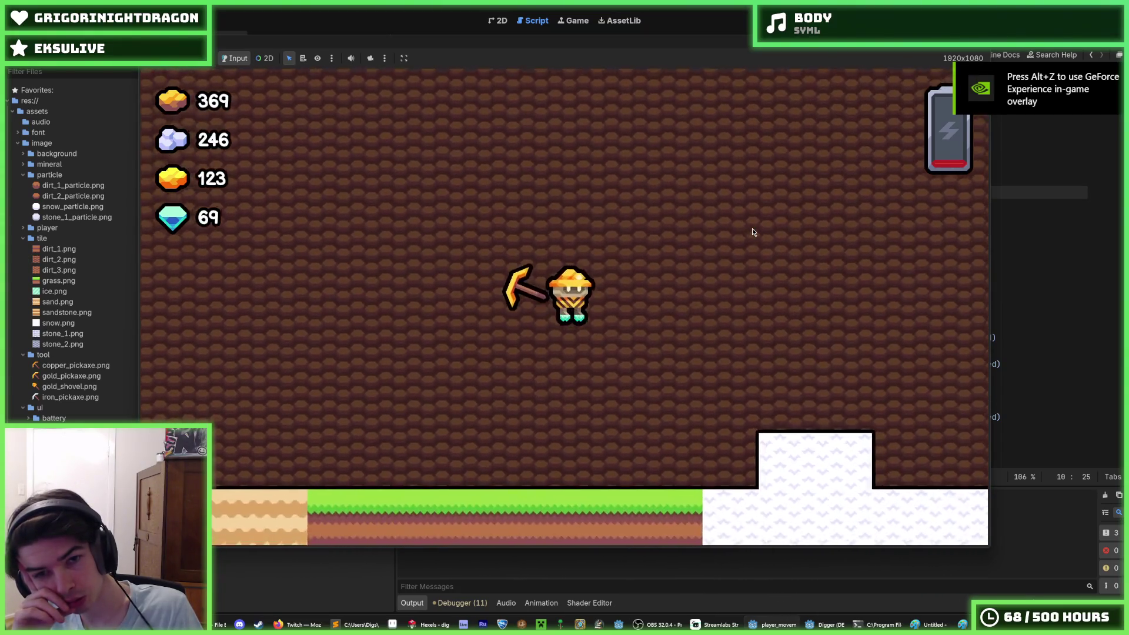
{"action": "key", "text": "w"}
{"action": "key", "text": "d"}
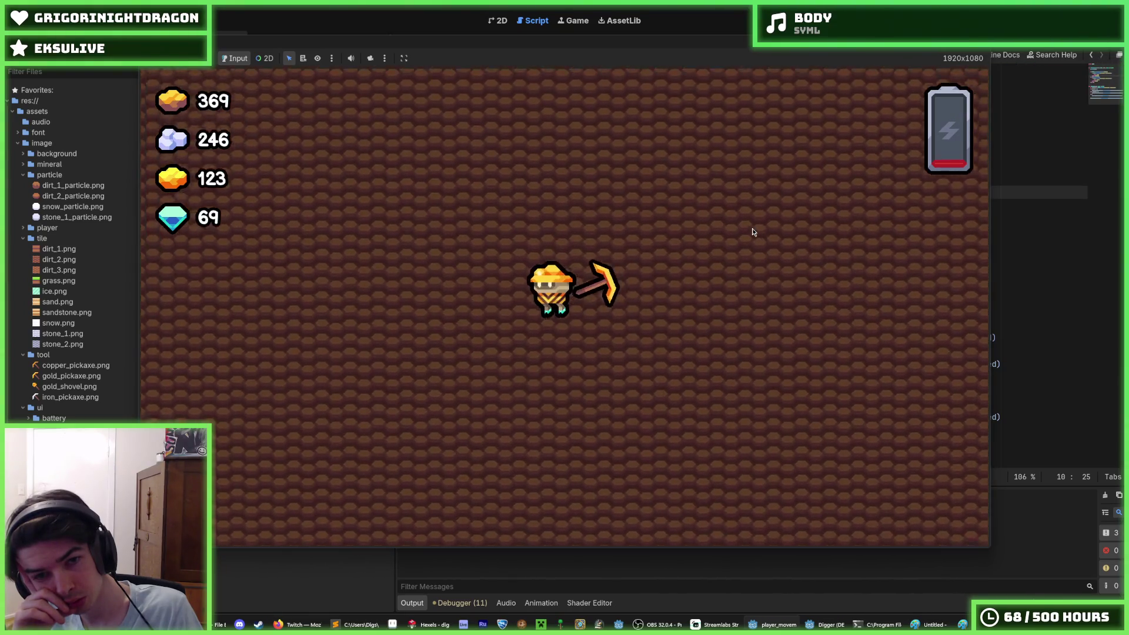
{"action": "key", "text": "a"}
{"action": "key", "text": "d"}
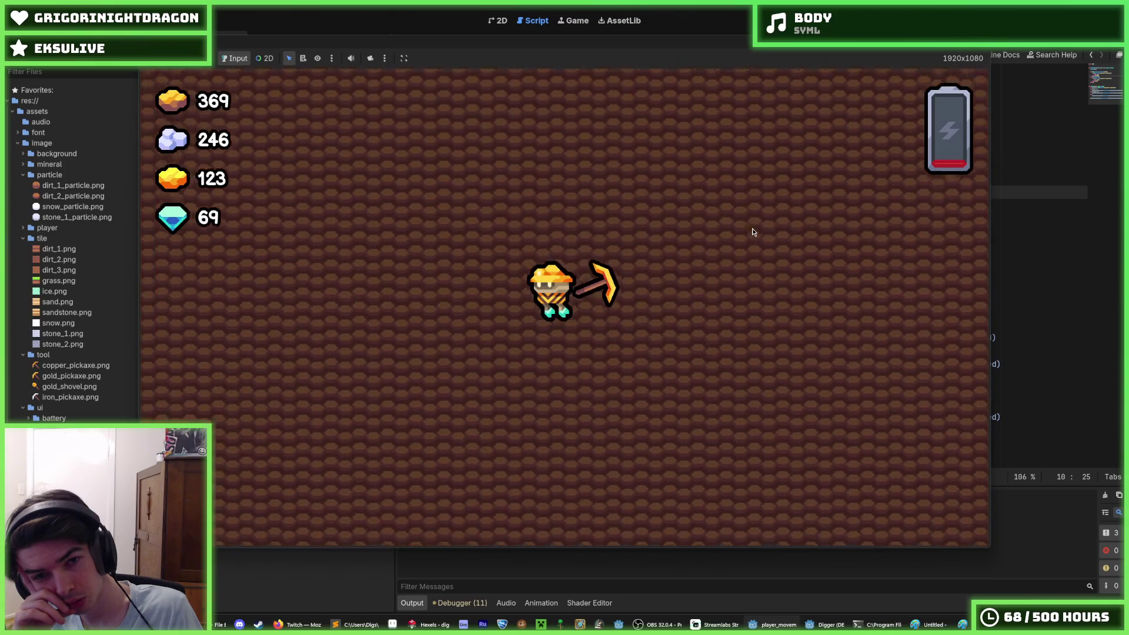
{"action": "key", "text": "a"}
{"action": "key", "text": "d"}
{"action": "key", "text": "a"}
{"action": "key", "text": "d"}
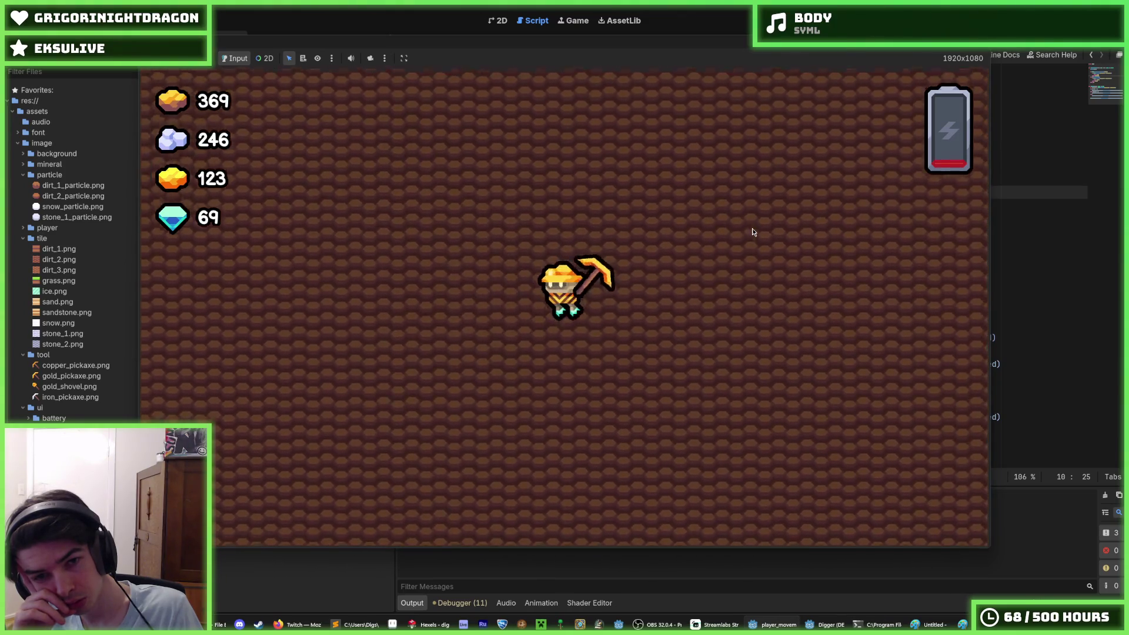
{"action": "key", "text": "a"}
{"action": "key", "text": "d"}
{"action": "key", "text": "a"}
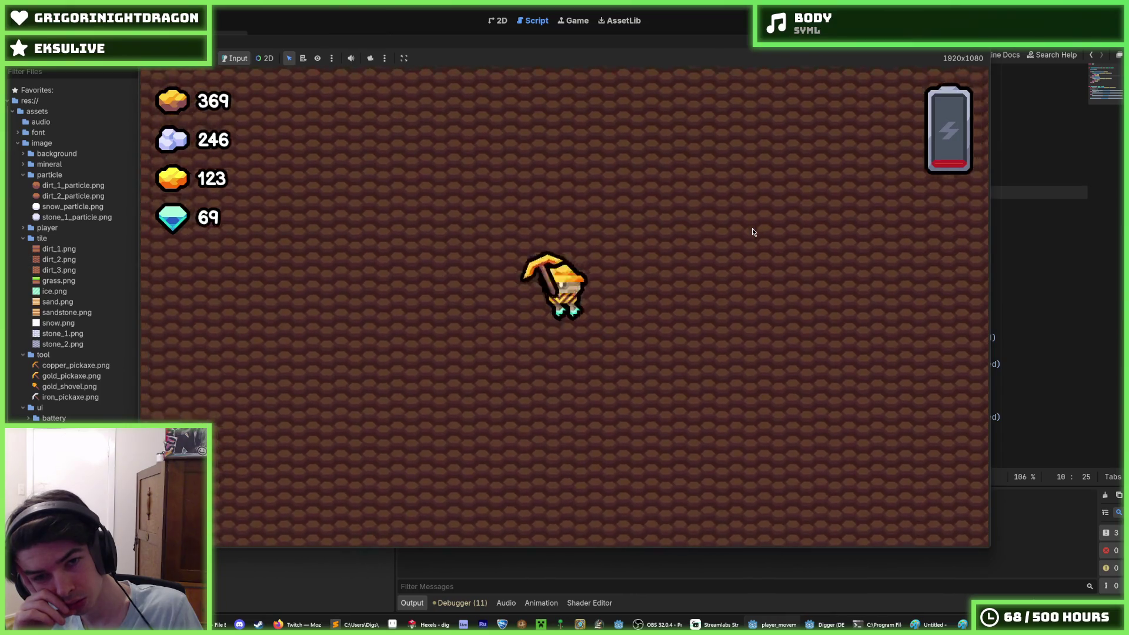
{"action": "key", "text": "d"}
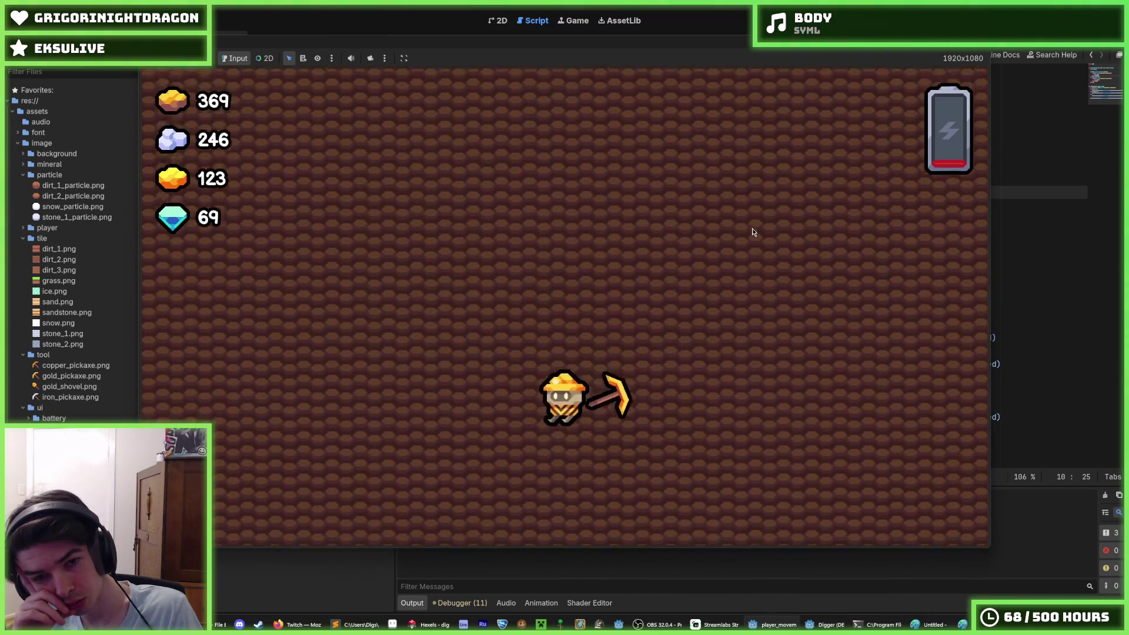
Step: Fly over snow, sand and stone, dig, land and take off again, then stop the game
{"action": "key", "text": "w"}
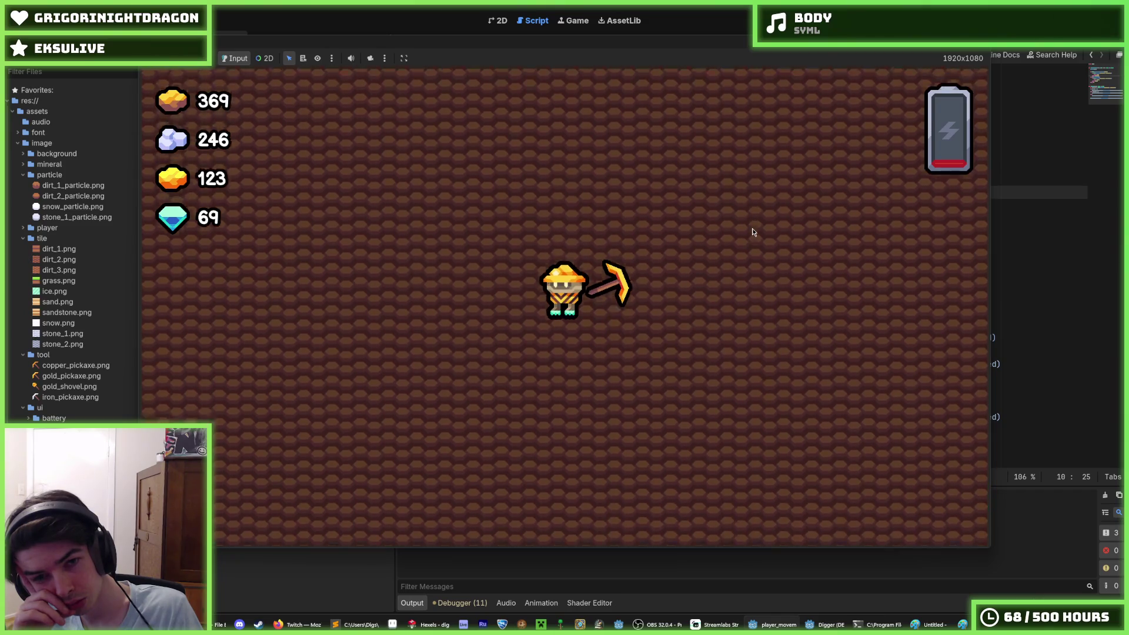
{"action": "key", "text": "a"}
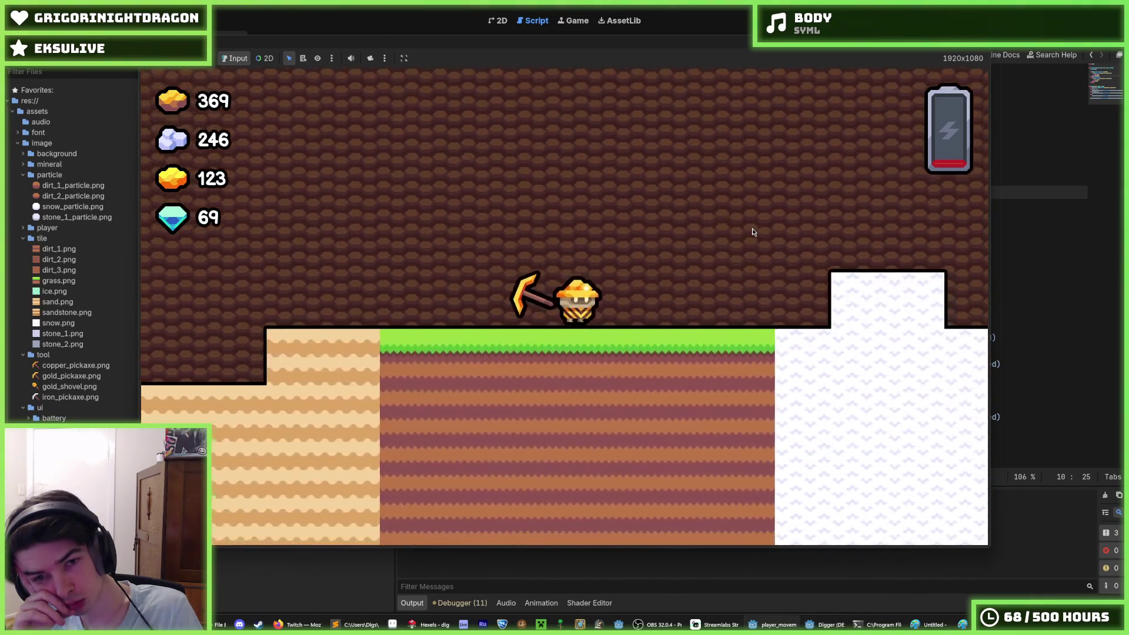
{"action": "key", "text": "w"}
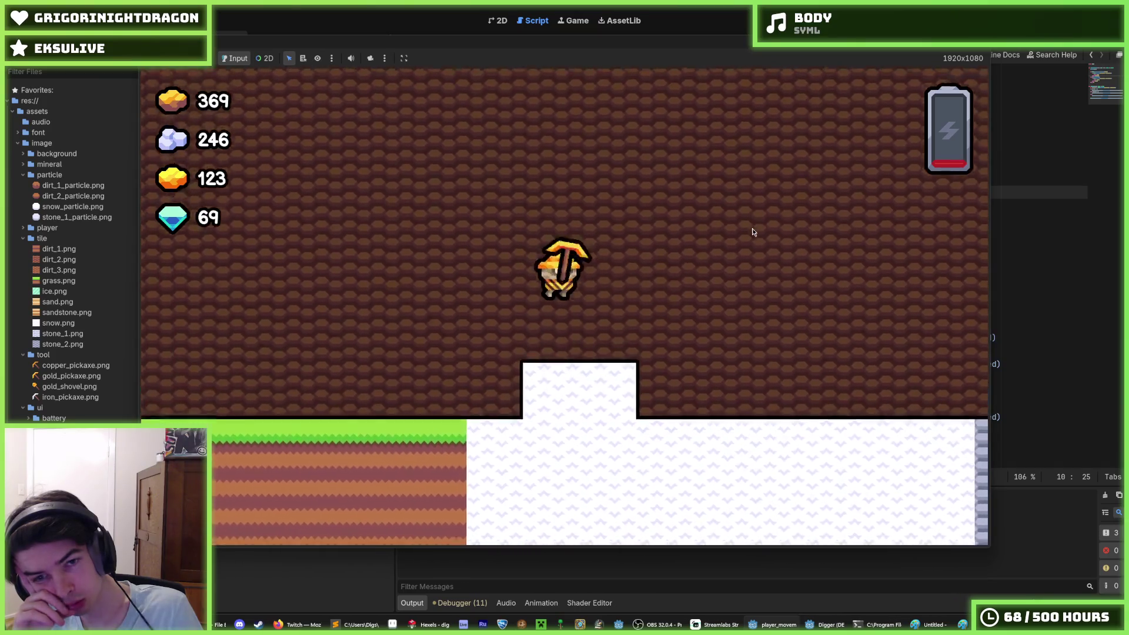
{"action": "key", "text": "d"}
{"action": "key", "text": "w"}
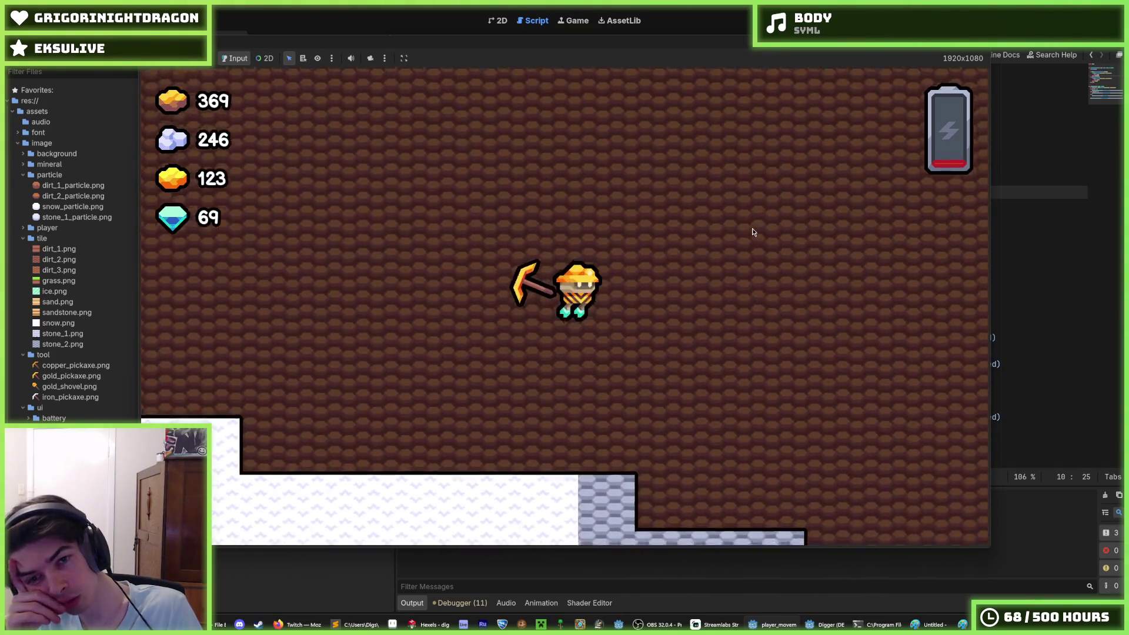
{"action": "key", "text": "d"}
{"action": "key", "text": "a"}
{"action": "key", "text": "s"}
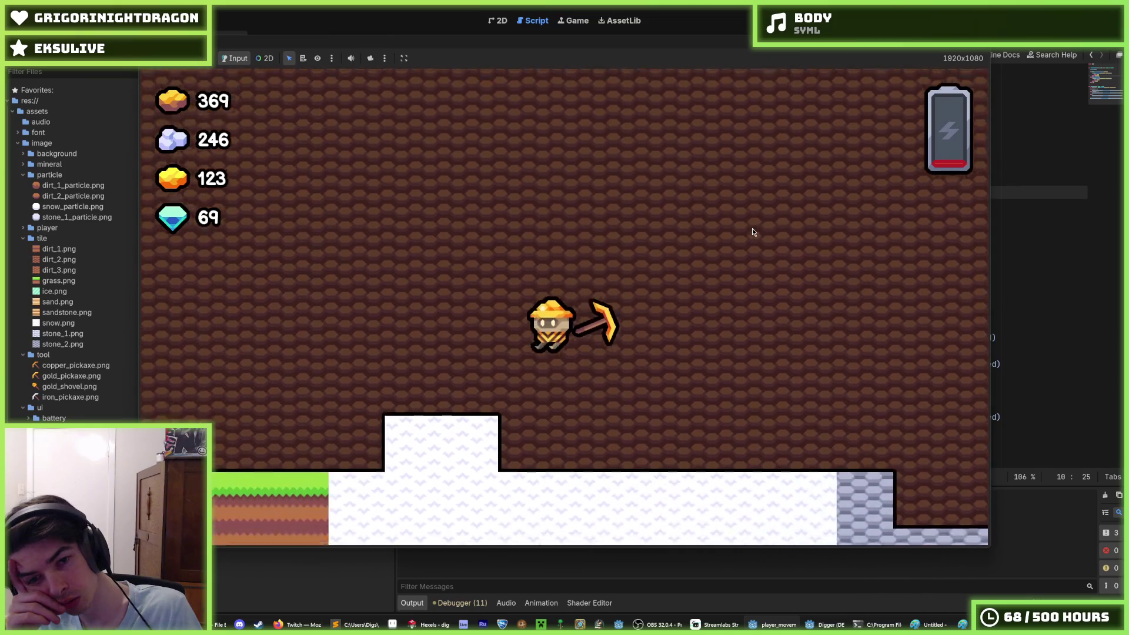
{"action": "key", "text": "w"}
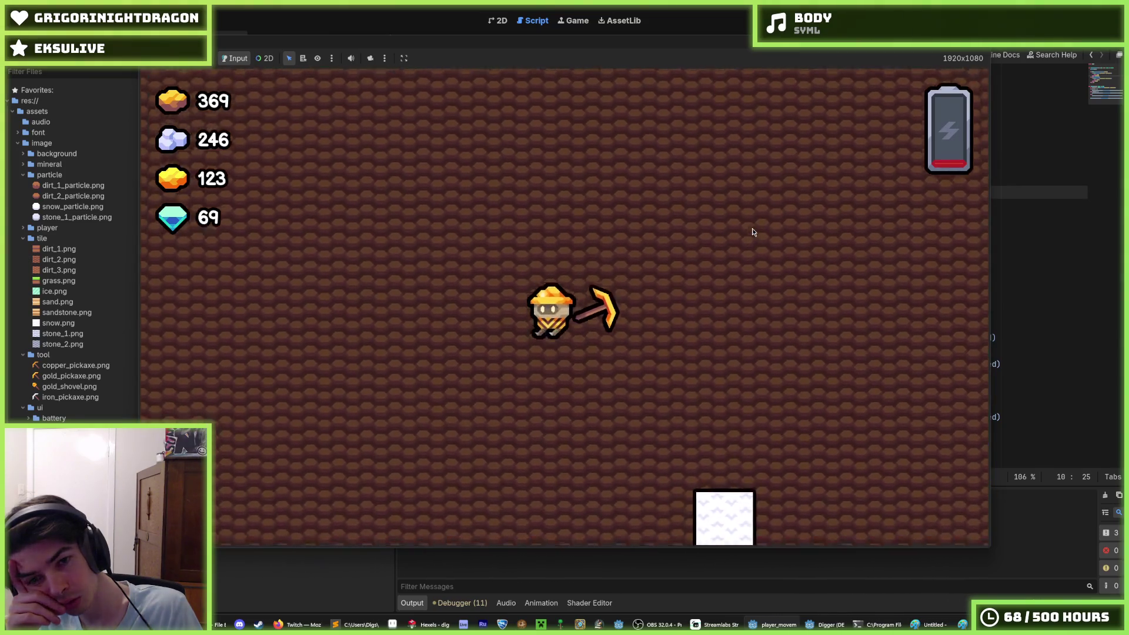
{"action": "key", "text": "a"}
{"action": "key", "text": "w"}
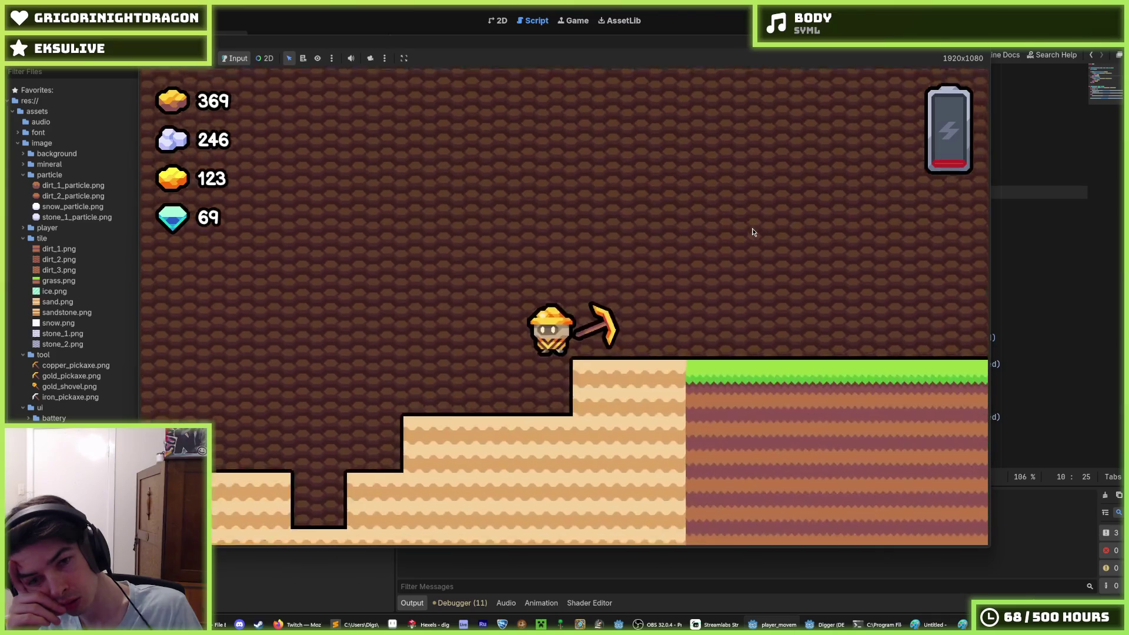
{"action": "key", "text": "a"}
{"action": "key", "text": "w"}
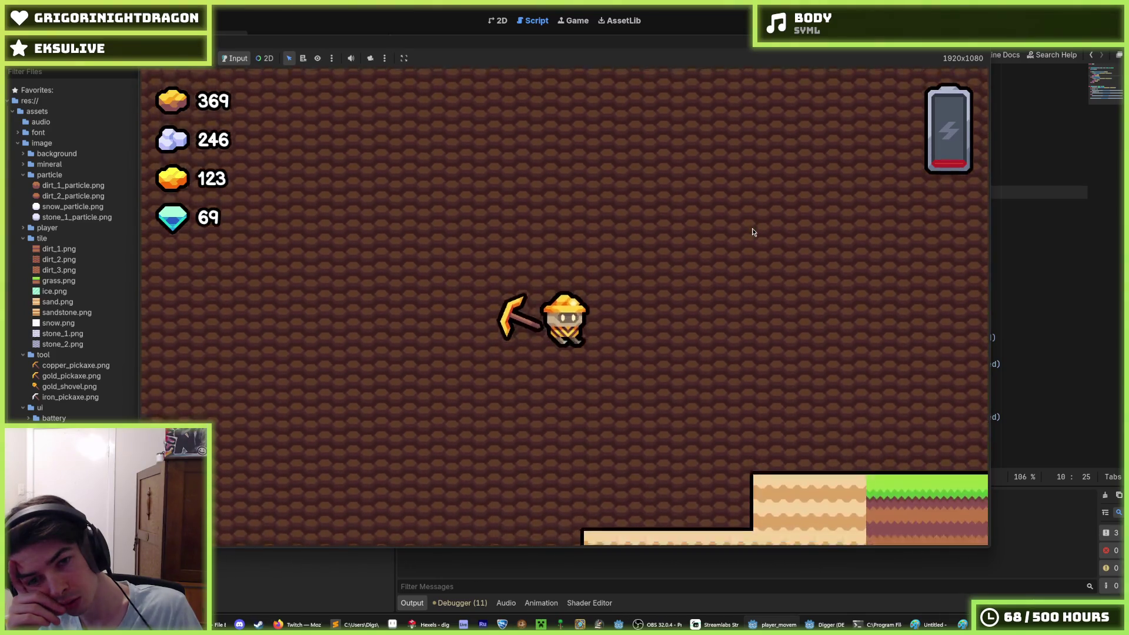
{"action": "key", "text": "w"}
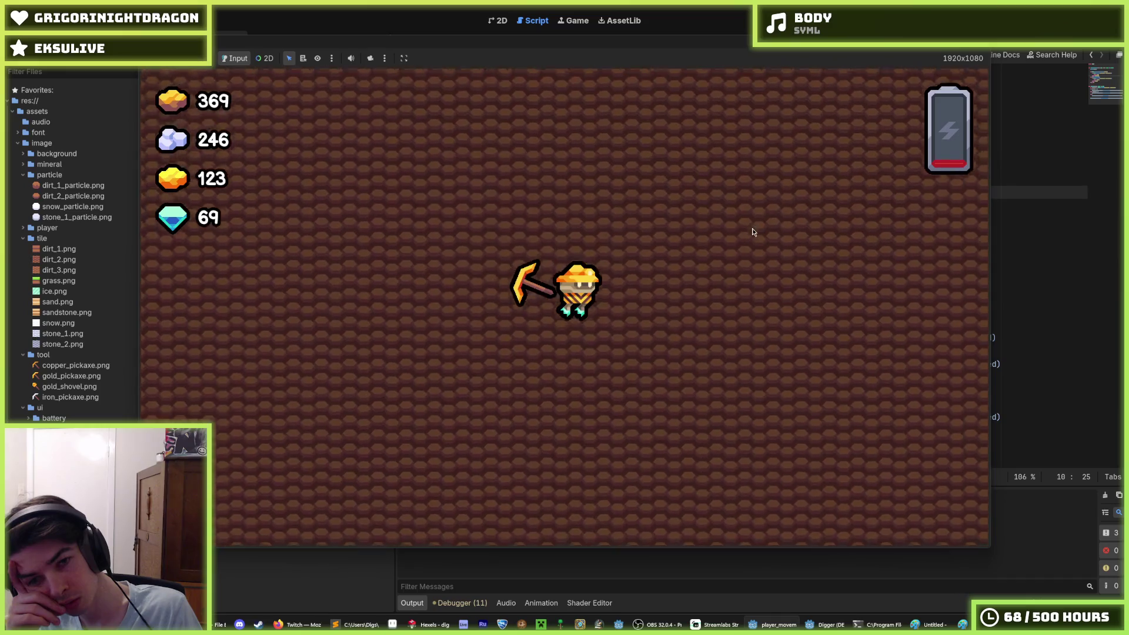
{"action": "key", "text": "w"}
{"action": "key", "text": "w"}
{"action": "key", "text": "d"}
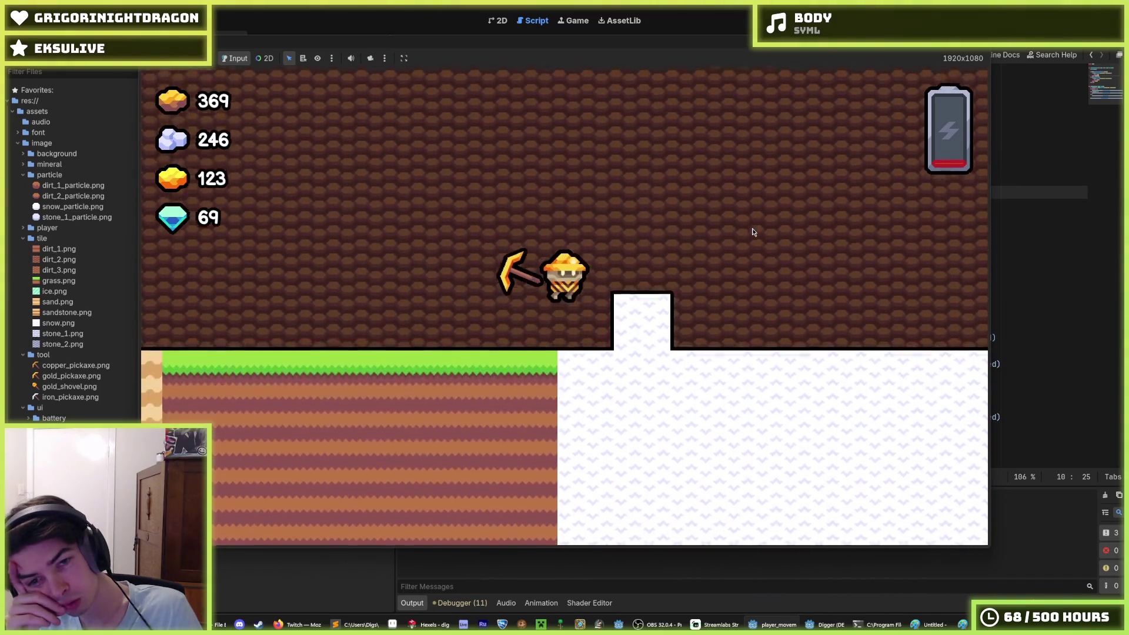
{"action": "key", "text": "w"}
{"action": "key", "text": "d"}
{"action": "key", "text": "d"}
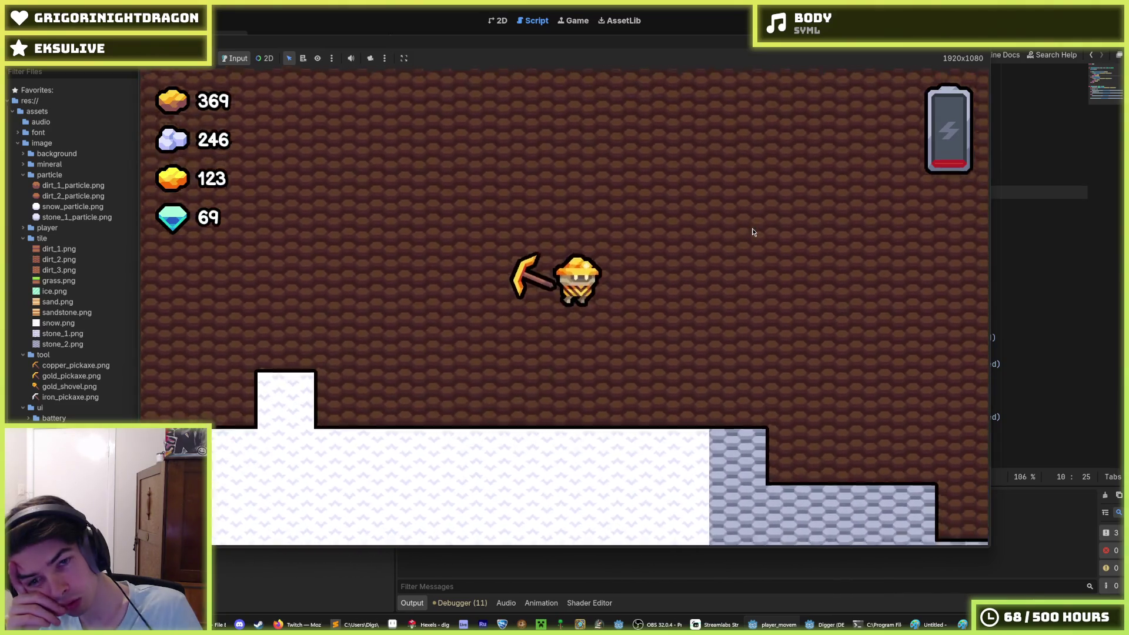
{"action": "key", "text": "w"}
{"action": "key", "text": "w"}
{"action": "key", "text": "a"}
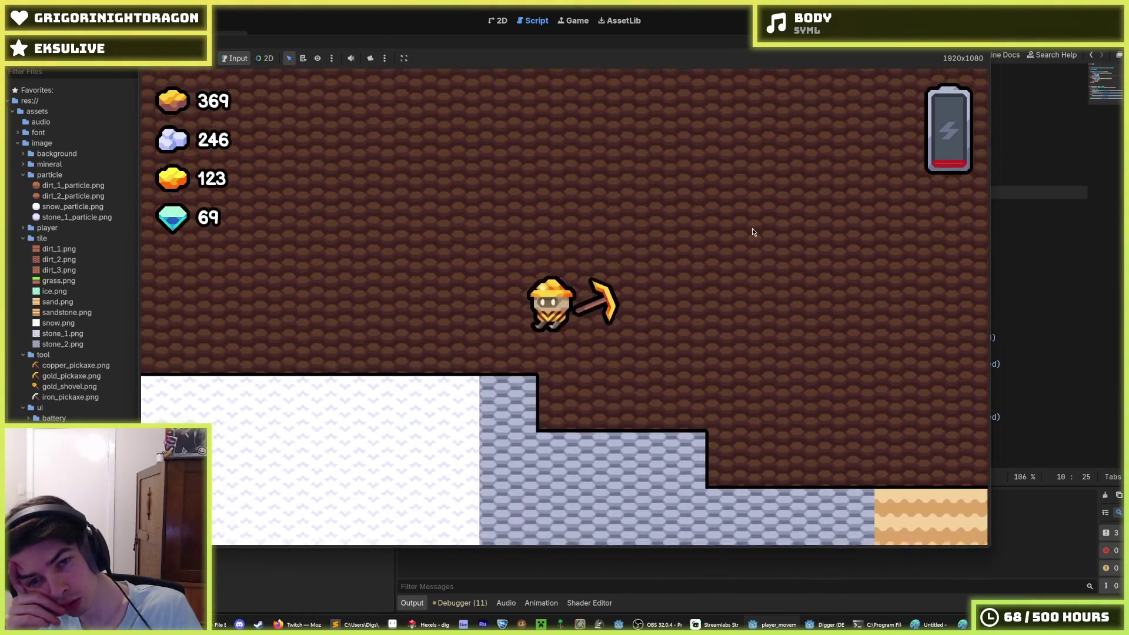
{"action": "key", "text": "a"}
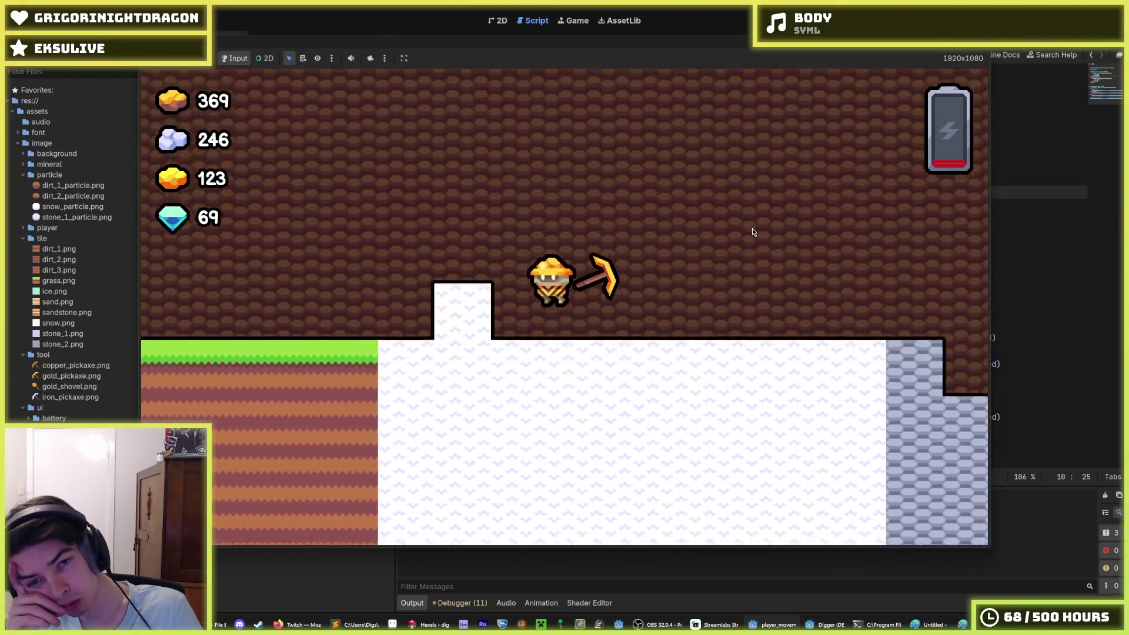
{"action": "key", "text": "w"}
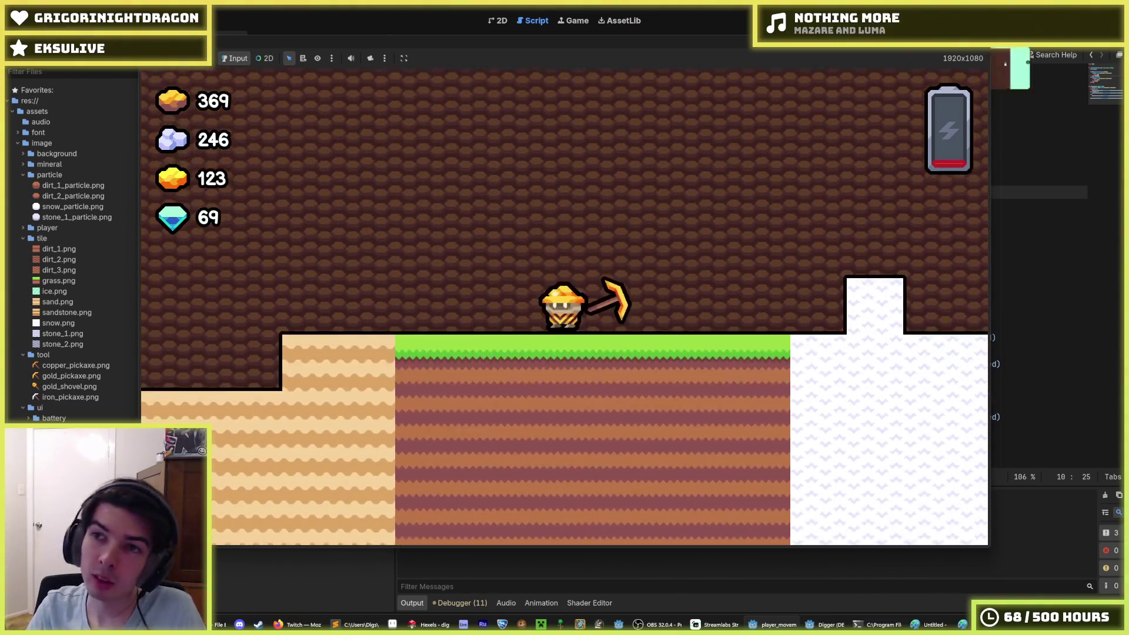
{"action": "key", "text": "F8"}
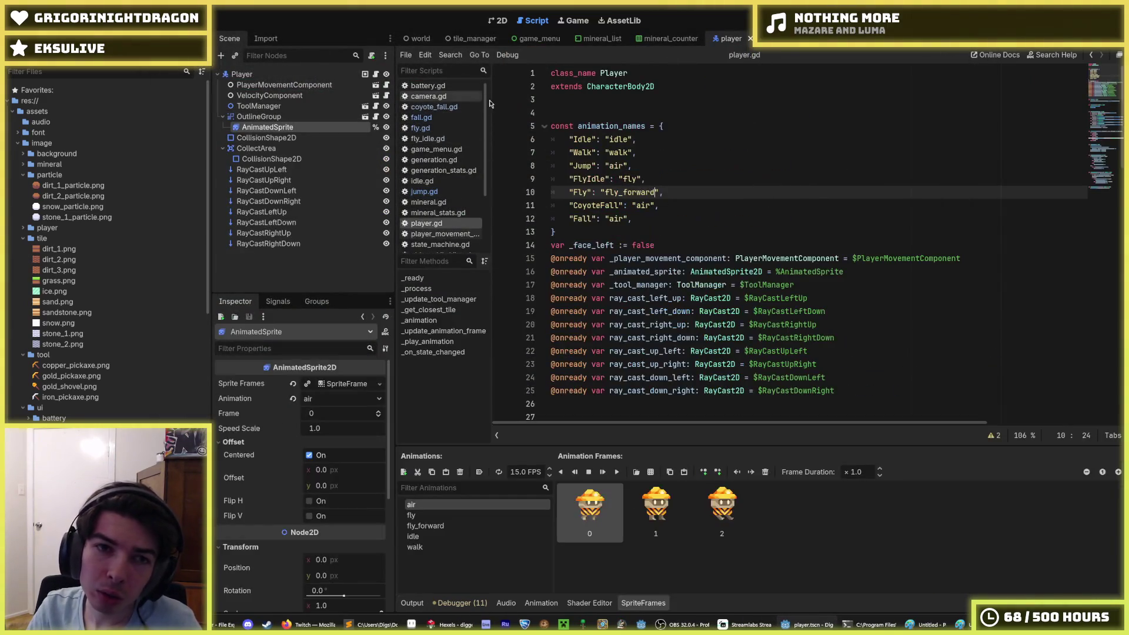
Step: Change player.gd's air-frame velocity thresholds from -400/400 to -300/300 and relaunch the game
{"action": "scroll", "coordinate": [587, 194], "scroll_direction": "down", "scroll_amount": 20}
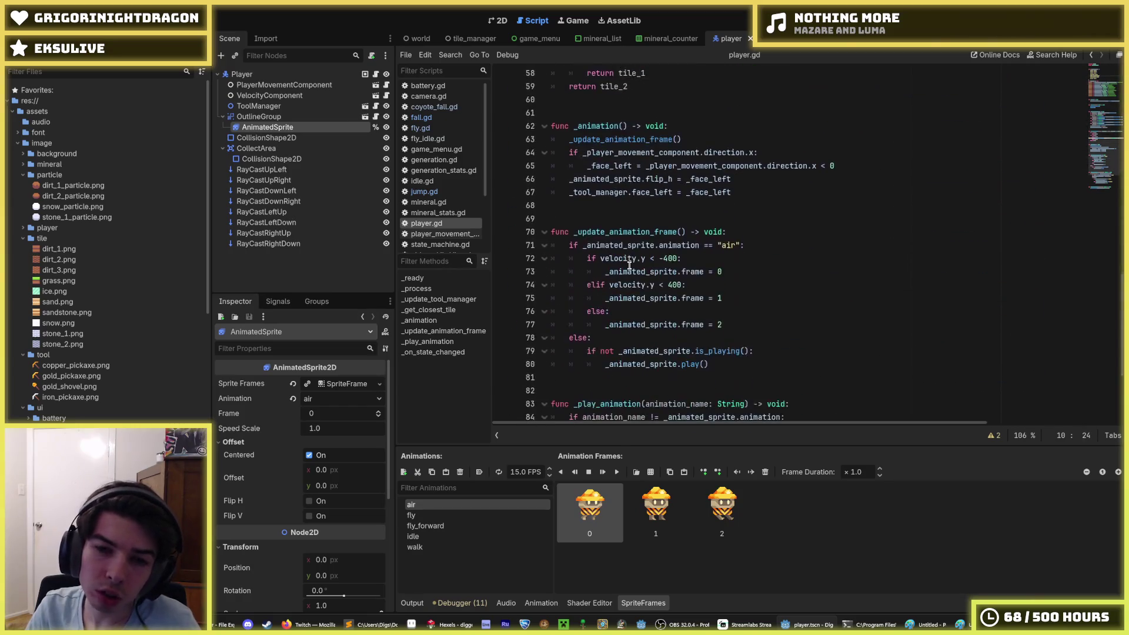
{"action": "left_click", "coordinate": [669, 218]}
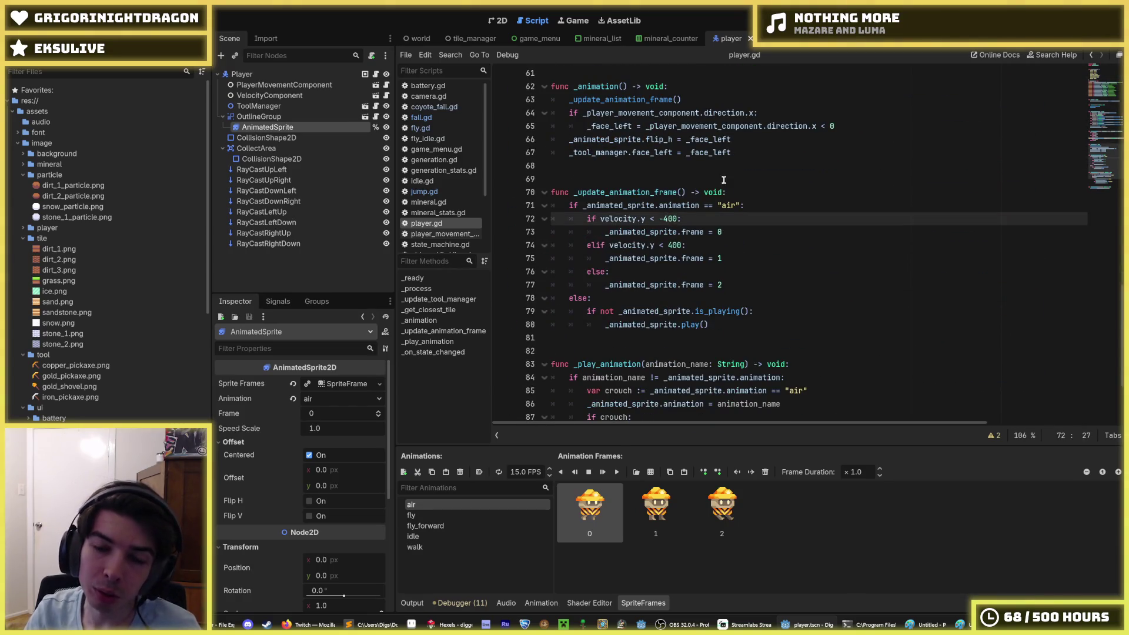
{"action": "key", "text": "BackSpace"}
{"action": "type", "text": "3"}
{"action": "key", "text": "Down"}
{"action": "key", "text": "Down"}
{"action": "key", "text": "Delete"}
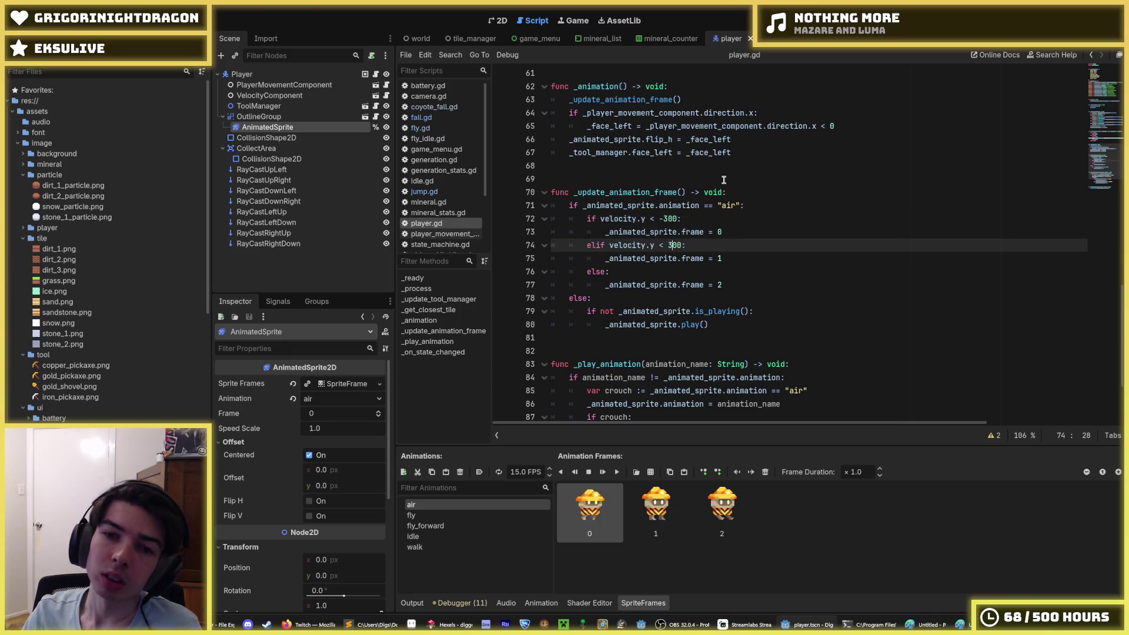
{"action": "key", "text": "F5"}
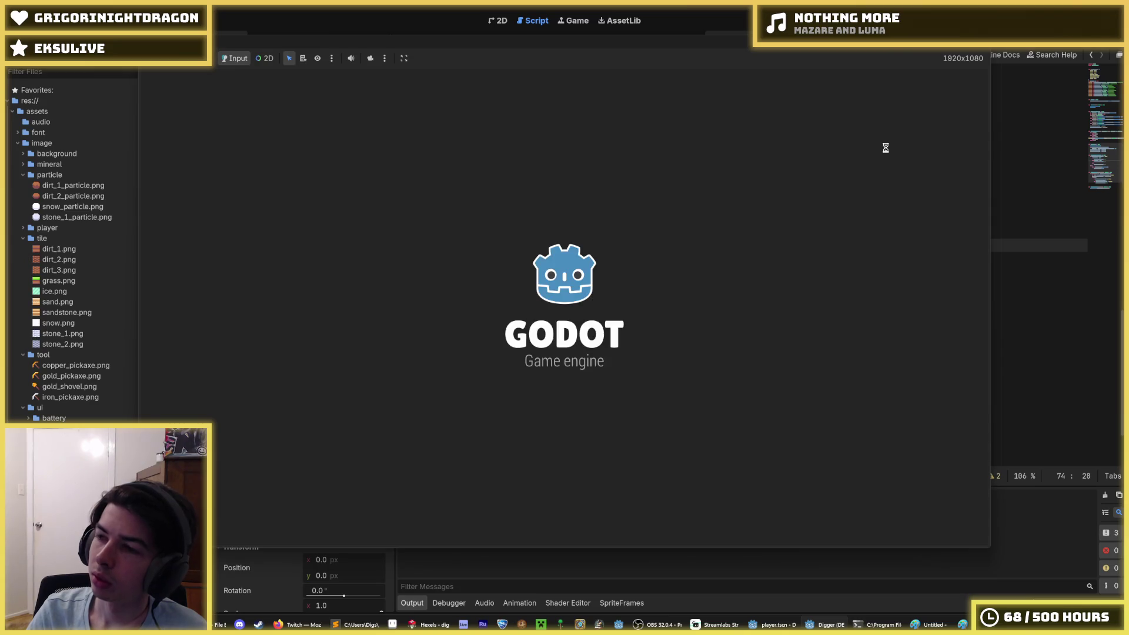
Step: Test the ±300 air frames, stop, set the thresholds to -200 and 200, and rerun
{"action": "key", "text": "a"}
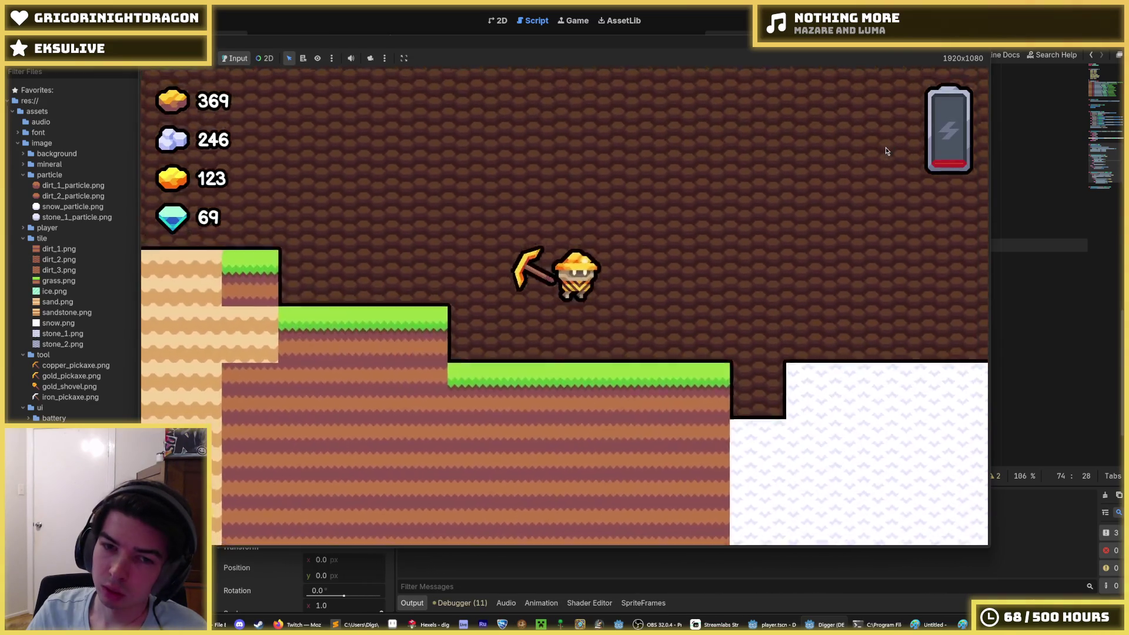
{"action": "key", "text": "d"}
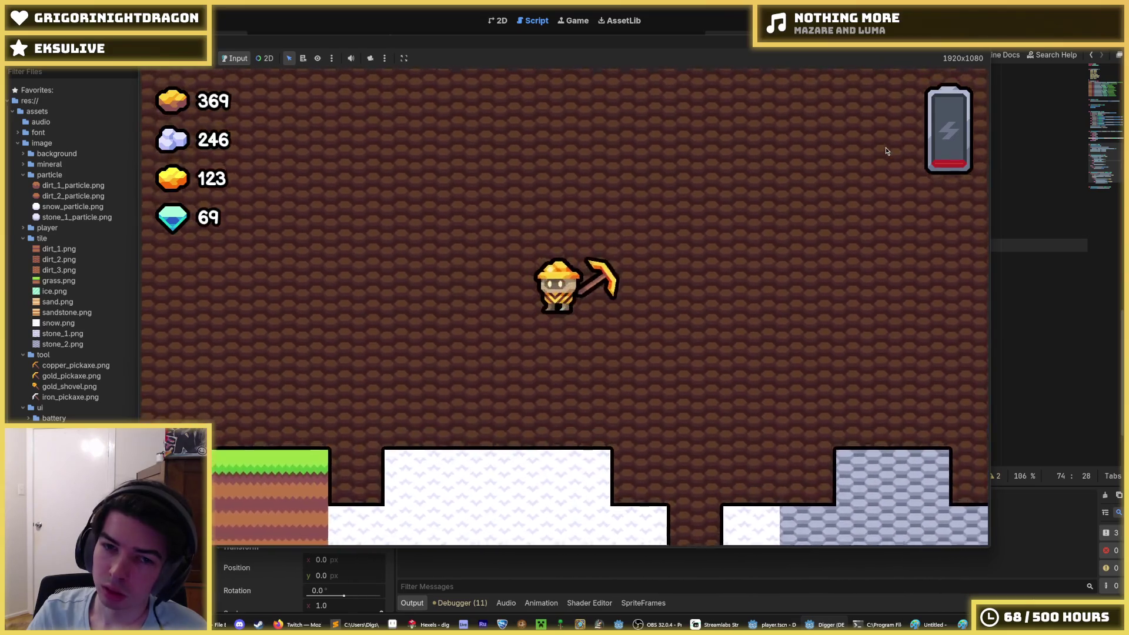
{"action": "key", "text": "space"}
{"action": "key", "text": "a"}
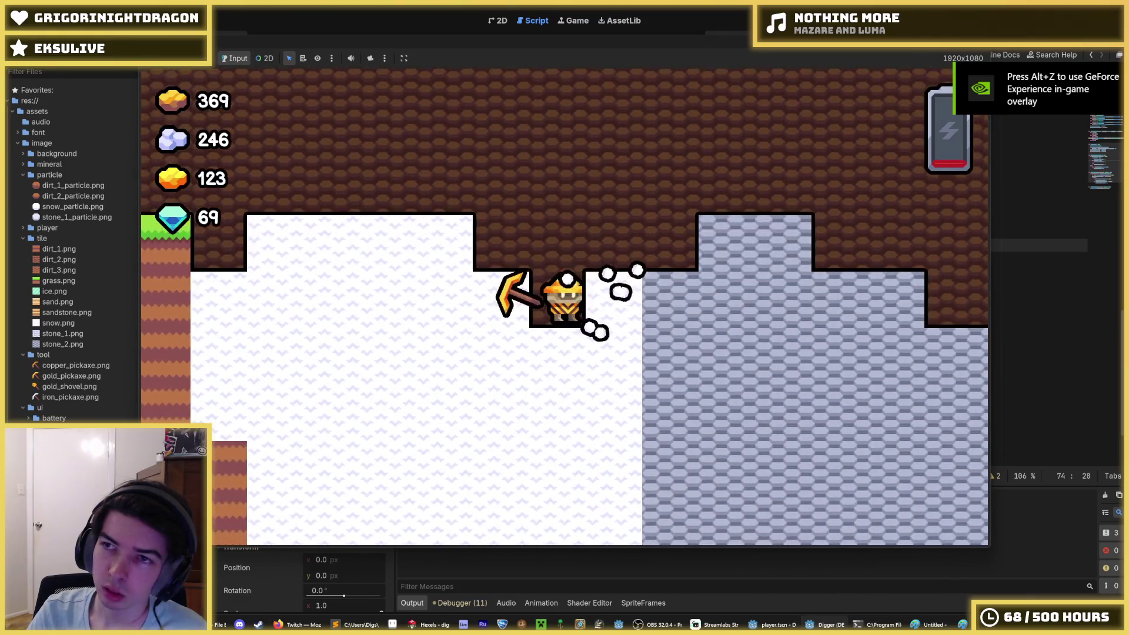
{"action": "key", "text": "F8"}
{"action": "key", "text": "ctrl+z"}
{"action": "key", "text": "ctrl+z"}
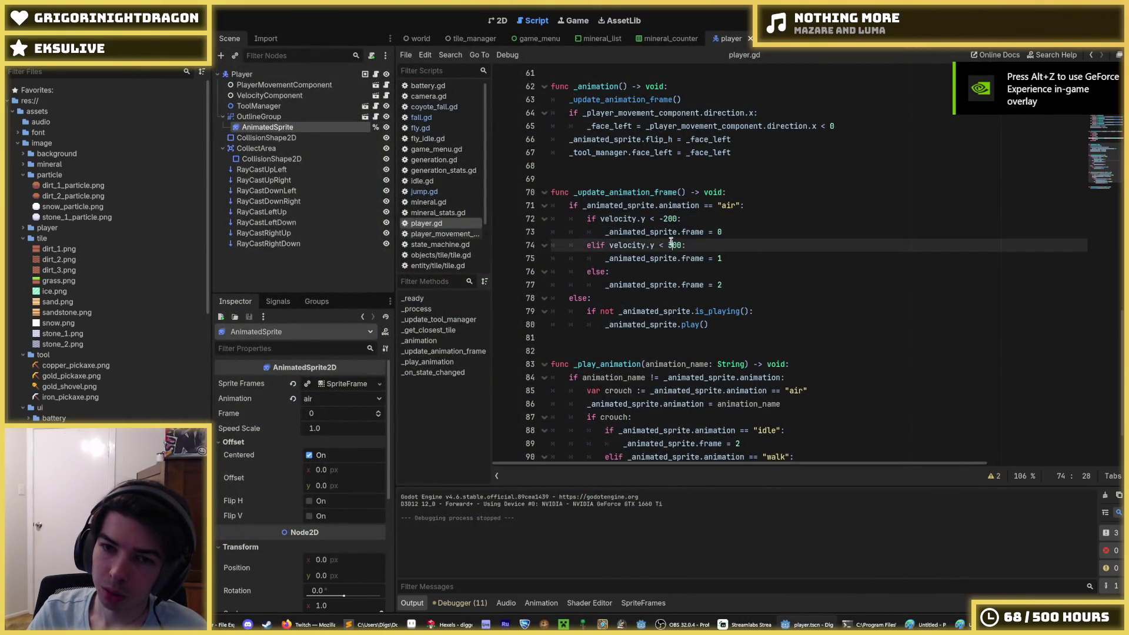
{"action": "key", "text": "F5"}
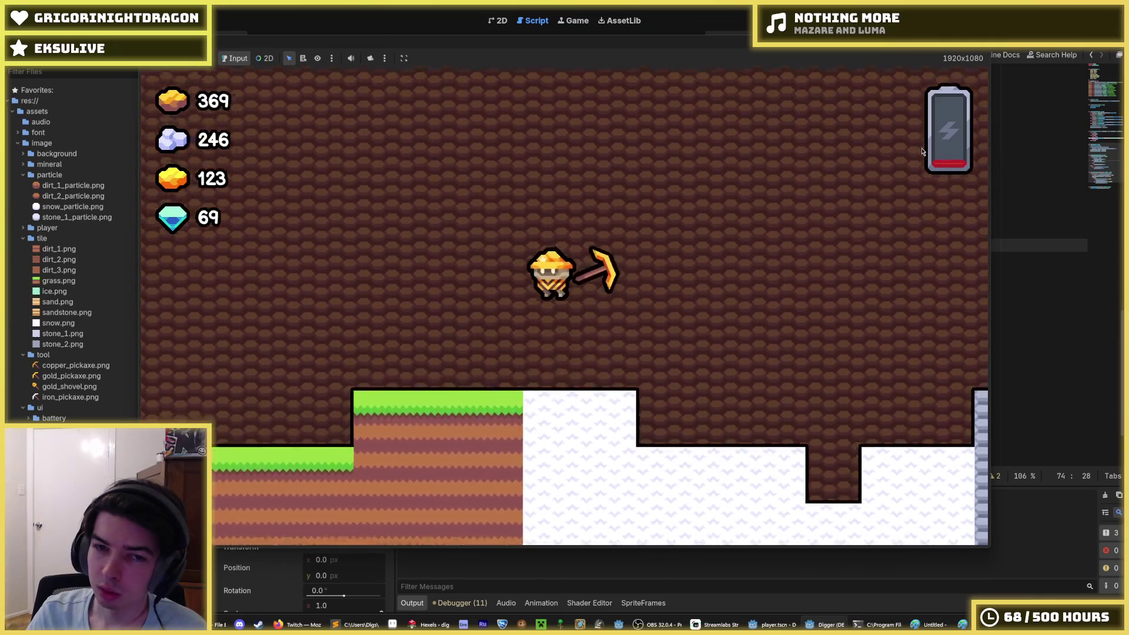
Step: Fly the miner left and right, land on the grass, and dig into the dirt and snow blocks
{"action": "key", "text": "a"}
{"action": "key", "text": "w"}
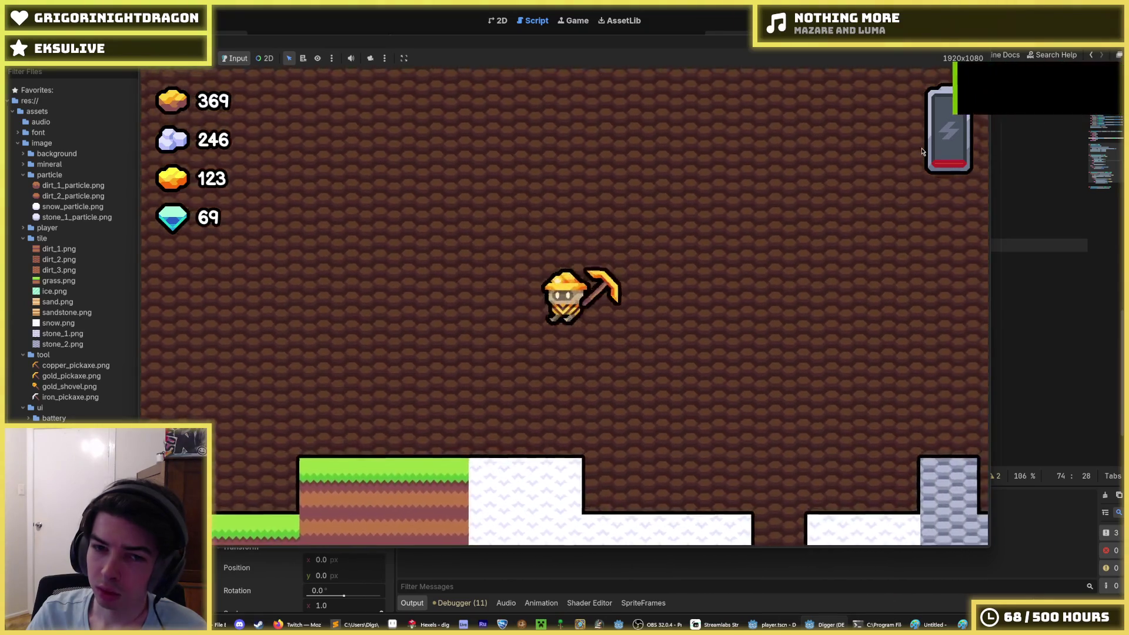
{"action": "key", "text": "a"}
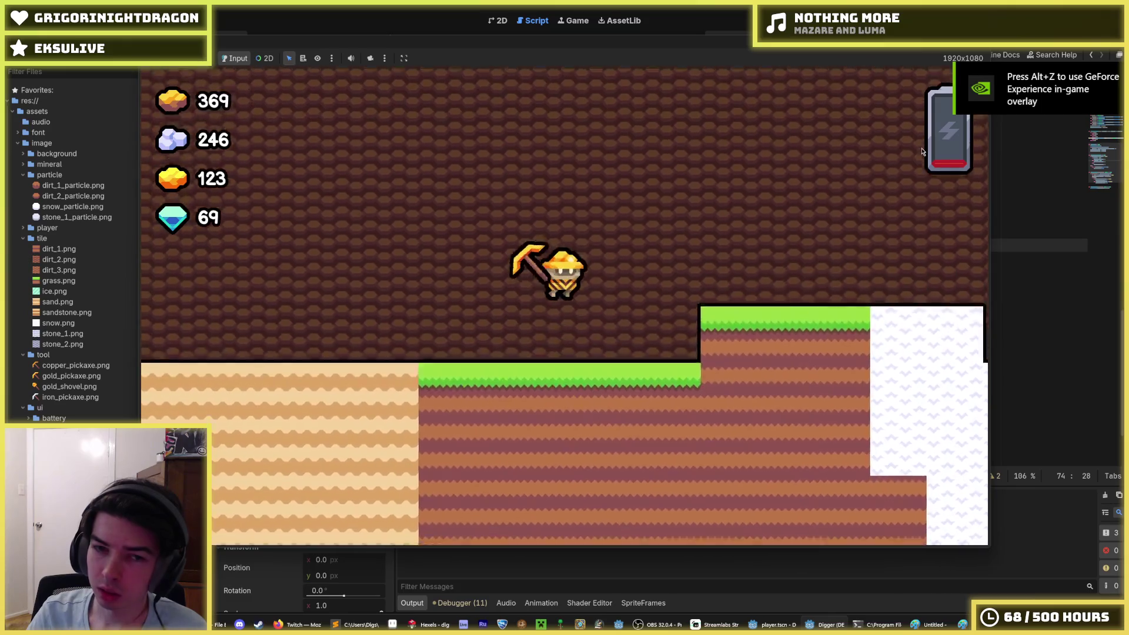
{"action": "key", "text": "w"}
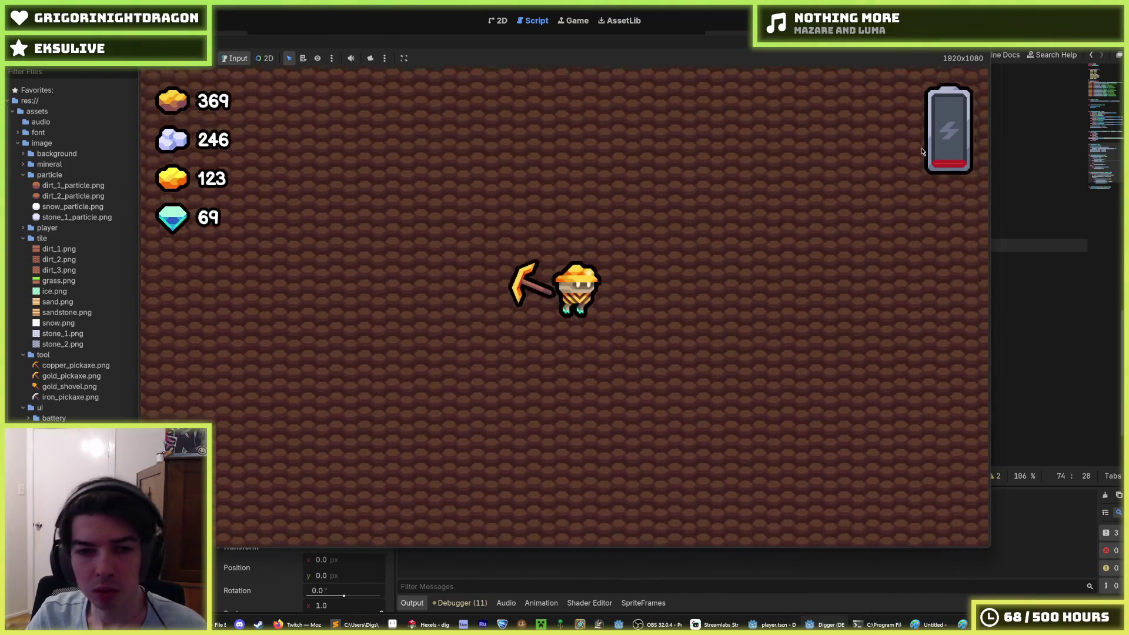
{"action": "key", "text": "Right"}
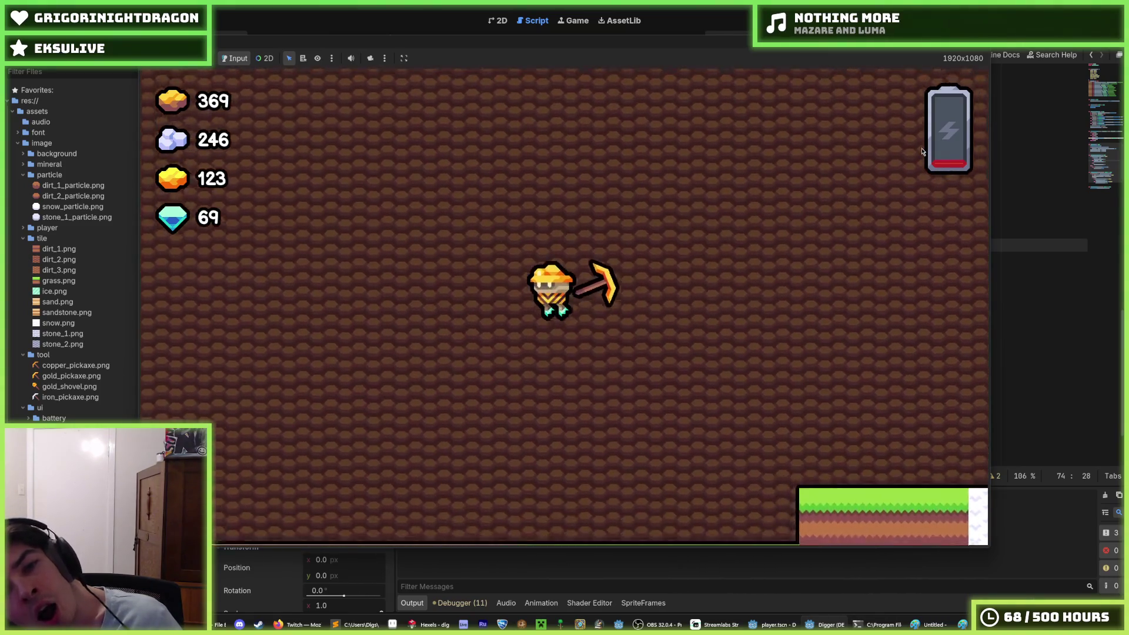
{"action": "key", "text": "Left"}
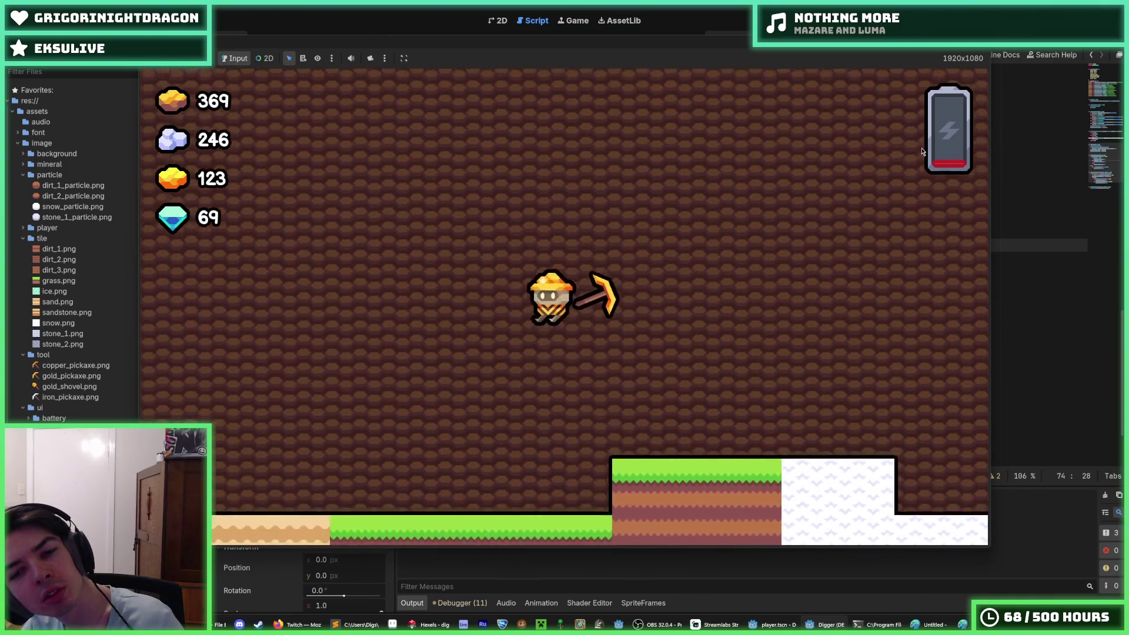
{"action": "key", "text": "Left"}
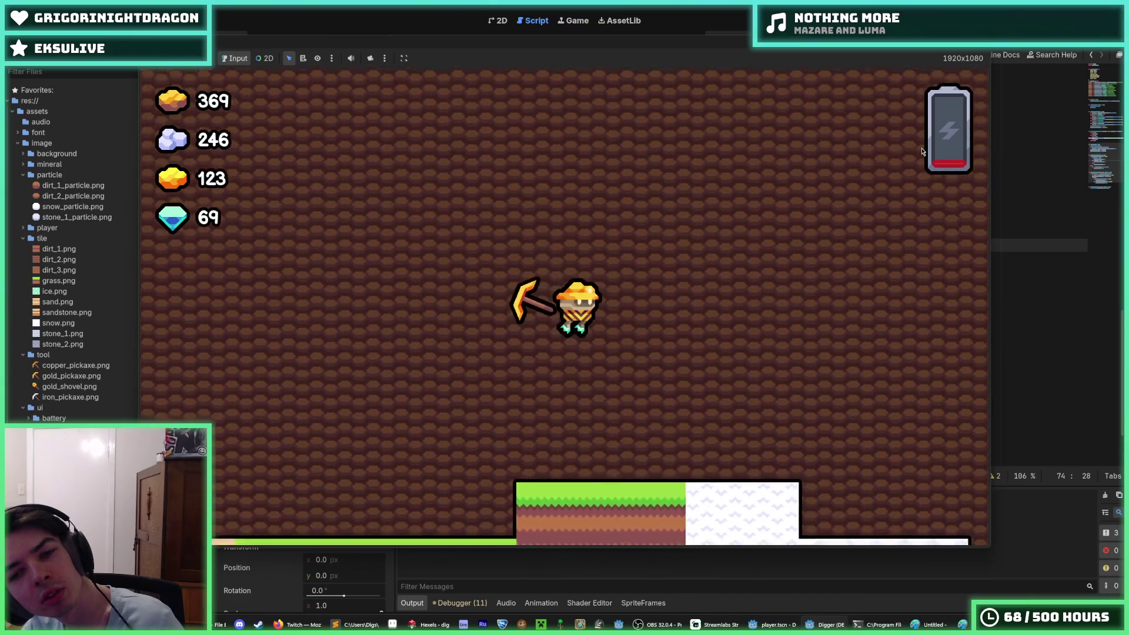
{"action": "key", "text": "Right"}
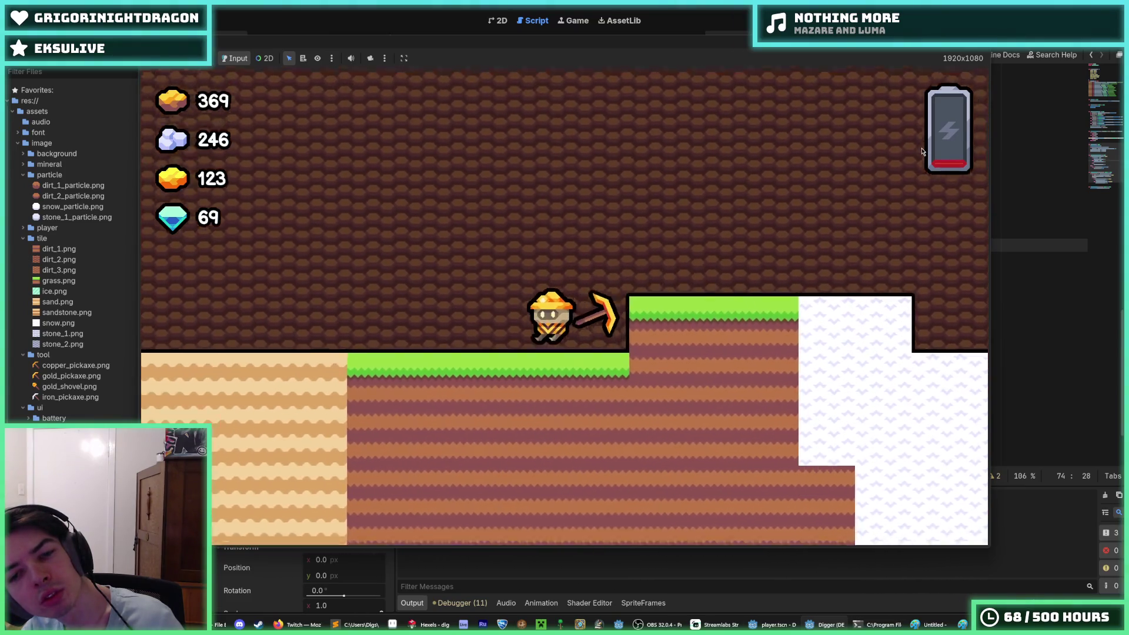
{"action": "key", "text": "Left"}
{"action": "key", "text": "Right"}
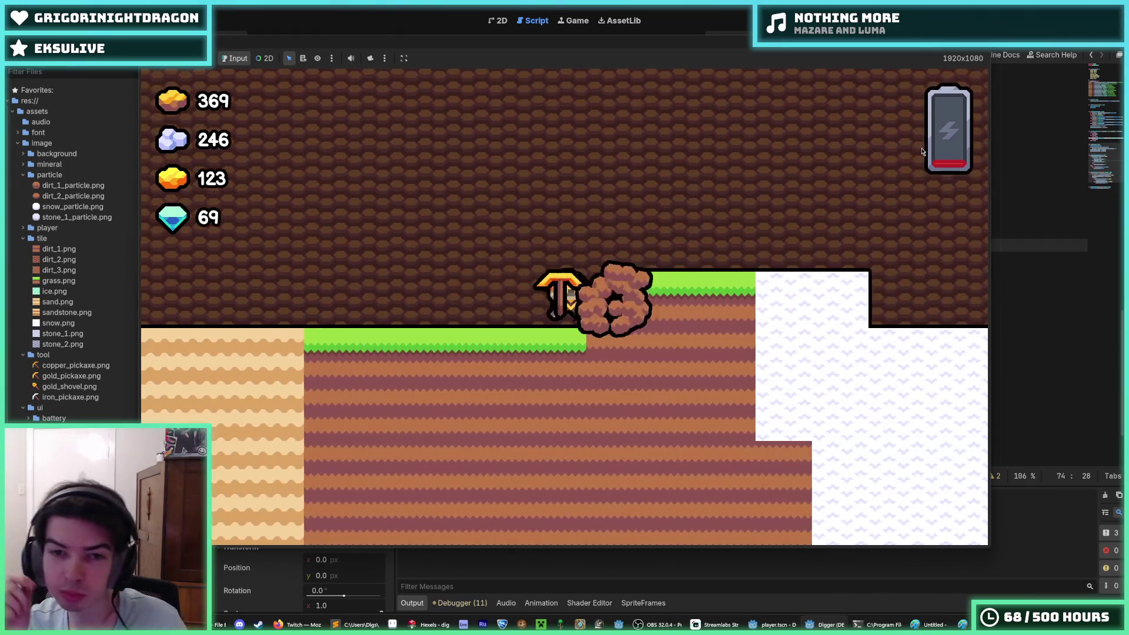
{"action": "key", "text": "Right"}
Step: Fly up out of the snow, drifting left then right, and stop the game
{"action": "key", "text": "Up"}
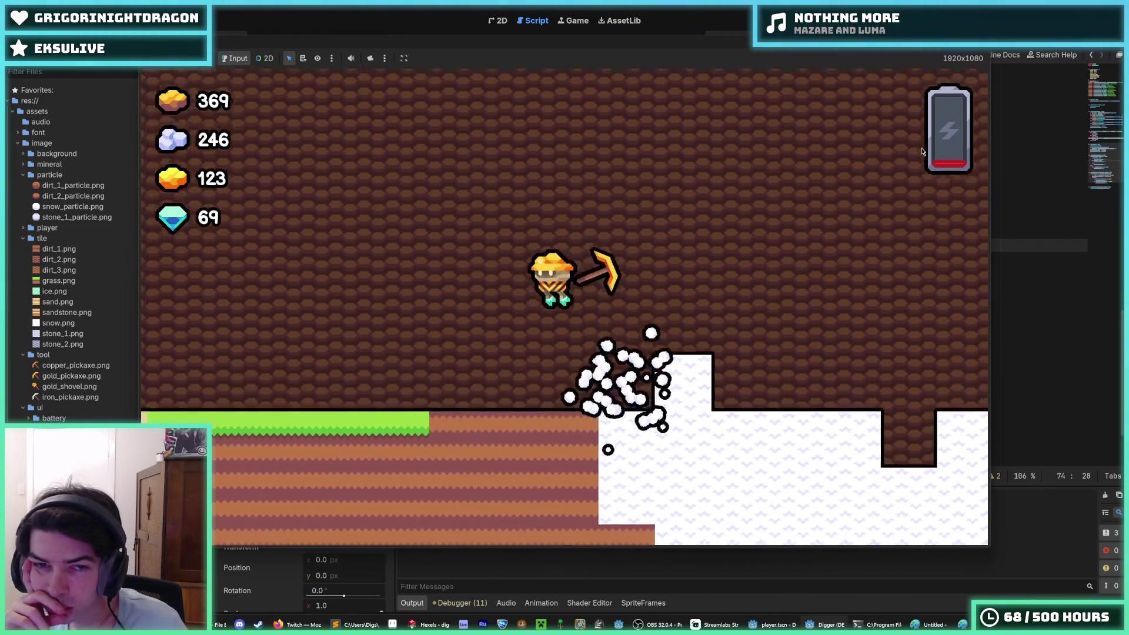
{"action": "key", "text": "Left"}
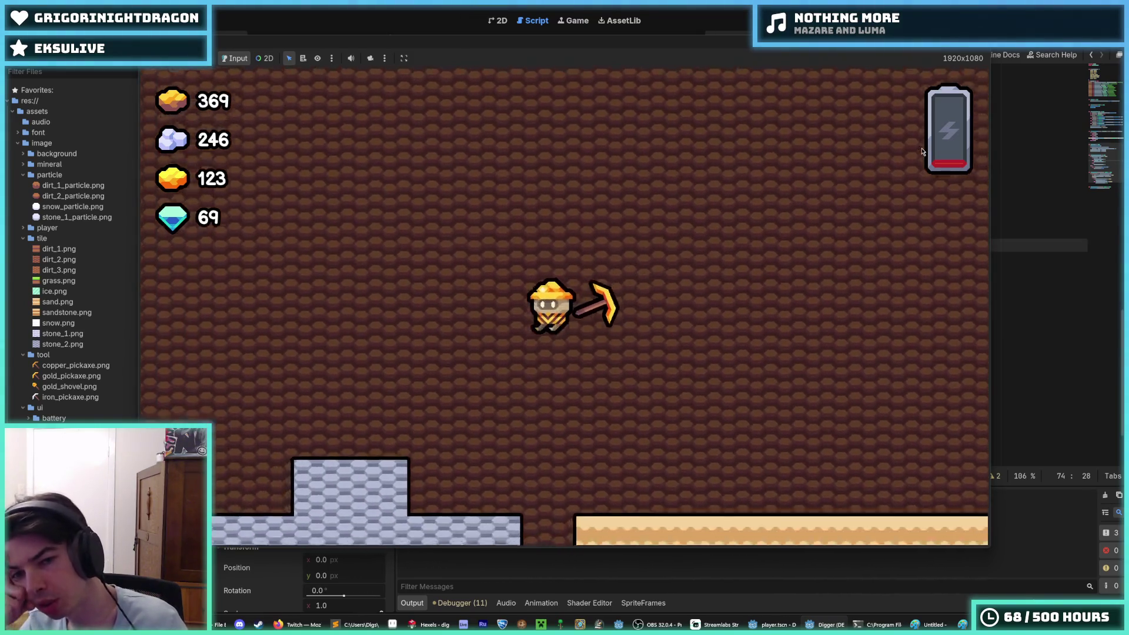
{"action": "key", "text": "Left"}
{"action": "key", "text": "Up"}
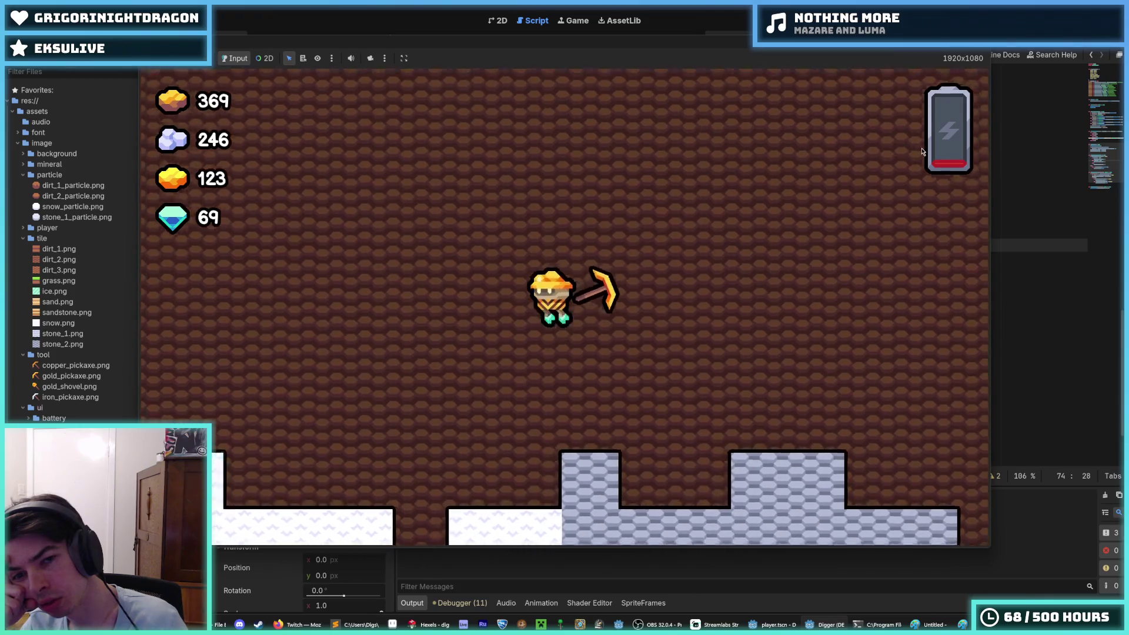
{"action": "key", "text": "Left"}
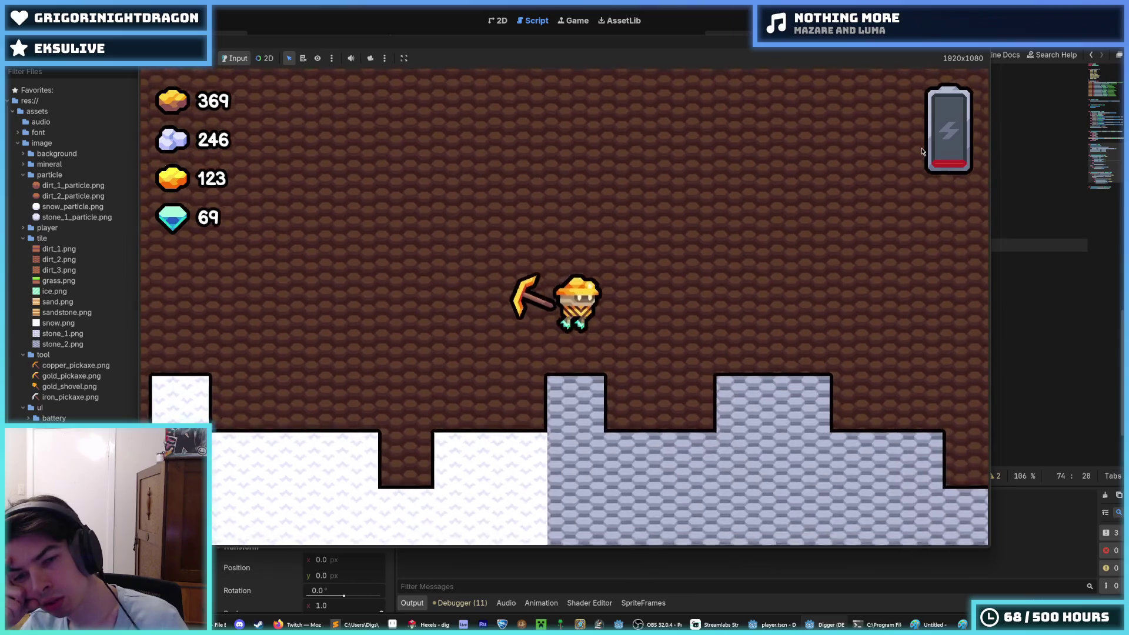
{"action": "key", "text": "Right"}
{"action": "key", "text": "Up"}
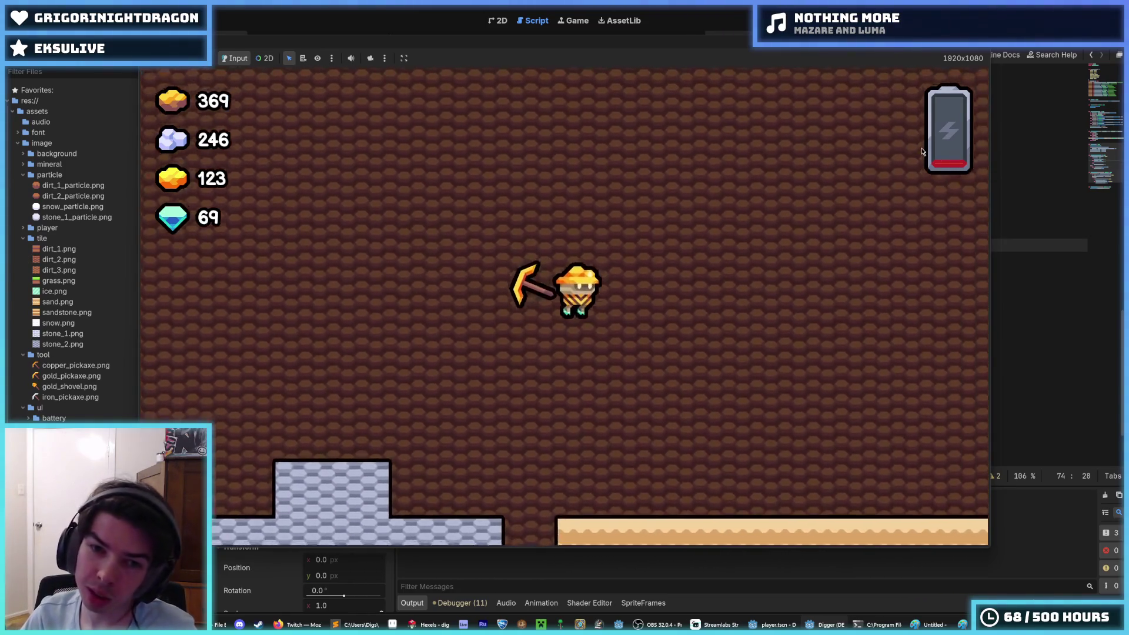
{"action": "key", "text": "F8"}
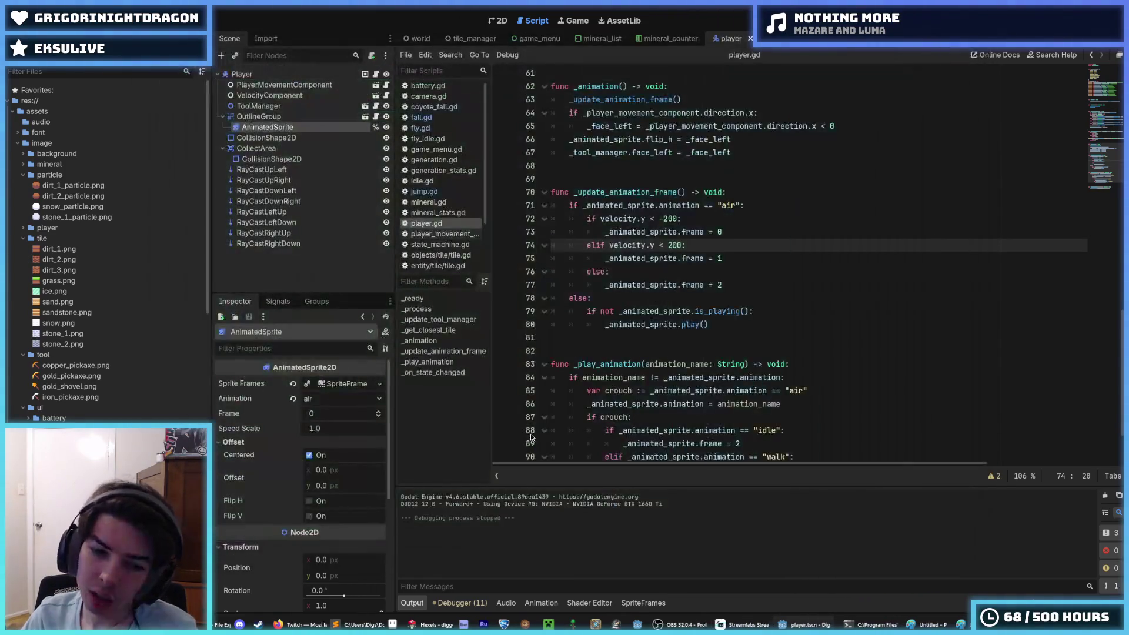
{"action": "key", "text": "alt+Tab"}
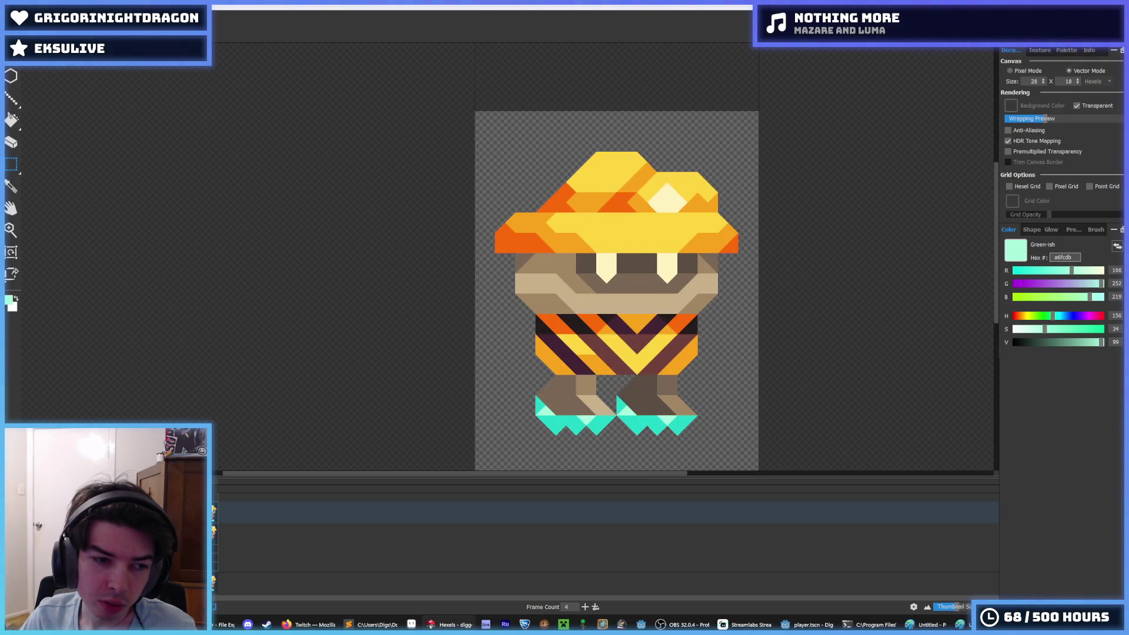
Step: Cut the hat and face area out of the current sprite frame
{"action": "left_click_drag", "start_coordinate": [752, 306], "coordinate": [753, 308]}
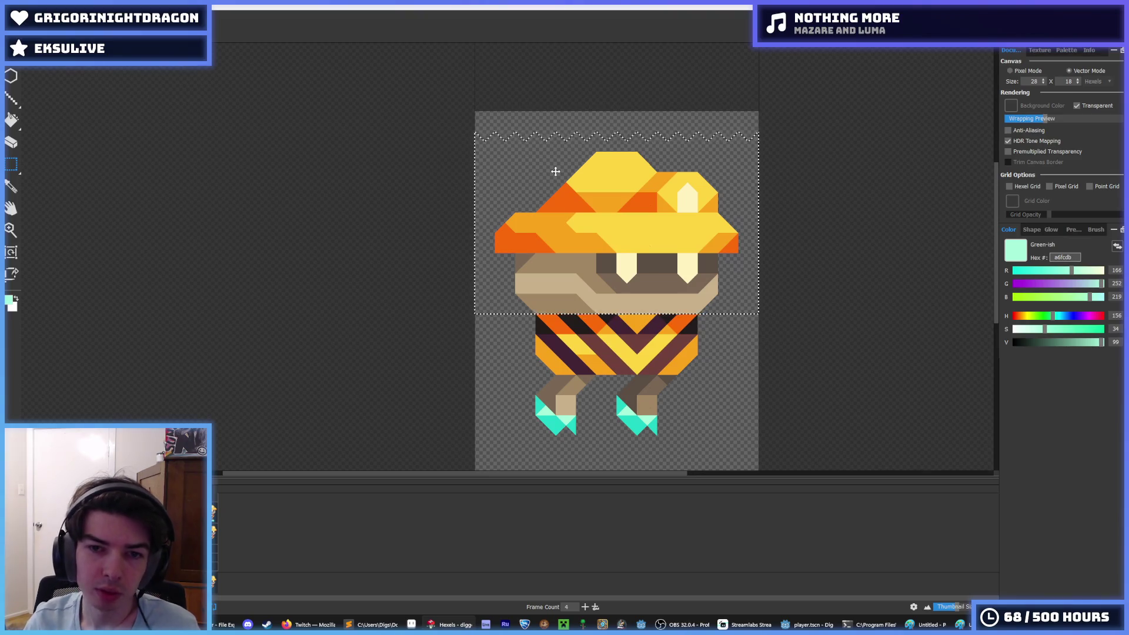
{"action": "left_click", "coordinate": [385, 408]}
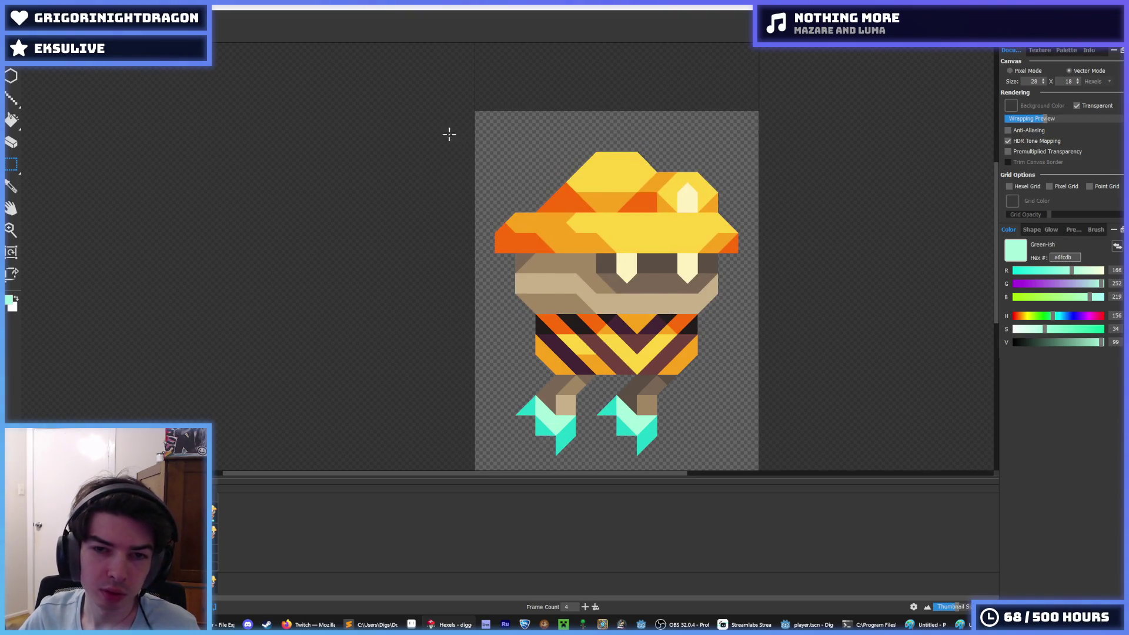
{"action": "left_click_drag", "start_coordinate": [449, 131], "coordinate": [784, 302]}
{"action": "key", "text": "Delete"}
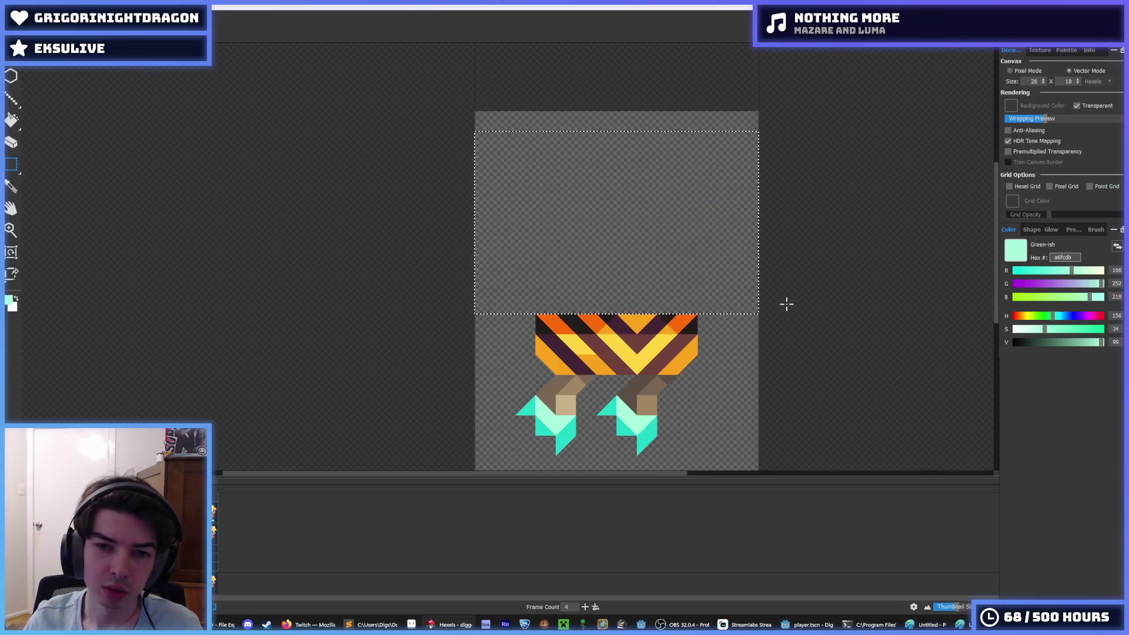
{"action": "left_click", "coordinate": [458, 406]}
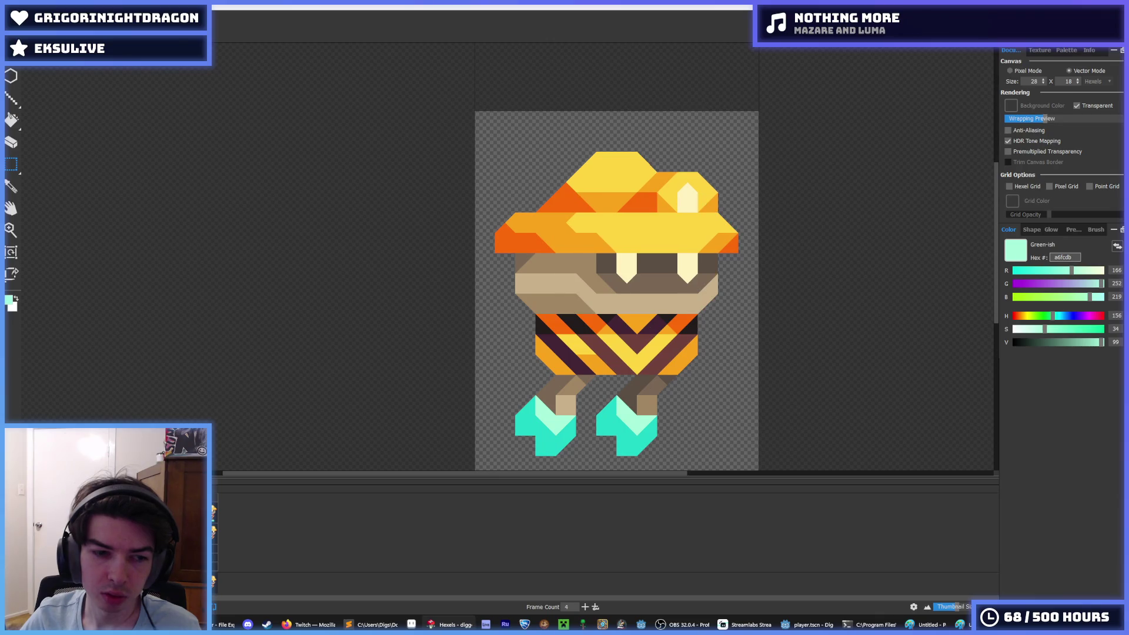
{"action": "mouse_move", "coordinate": [423, 105]}
{"action": "left_mouse_down"}
{"action": "mouse_move", "coordinate": [675, 118]}
{"action": "mouse_move", "coordinate": [776, 307]}
{"action": "left_mouse_up"}
{"action": "left_click", "coordinate": [719, 337]}
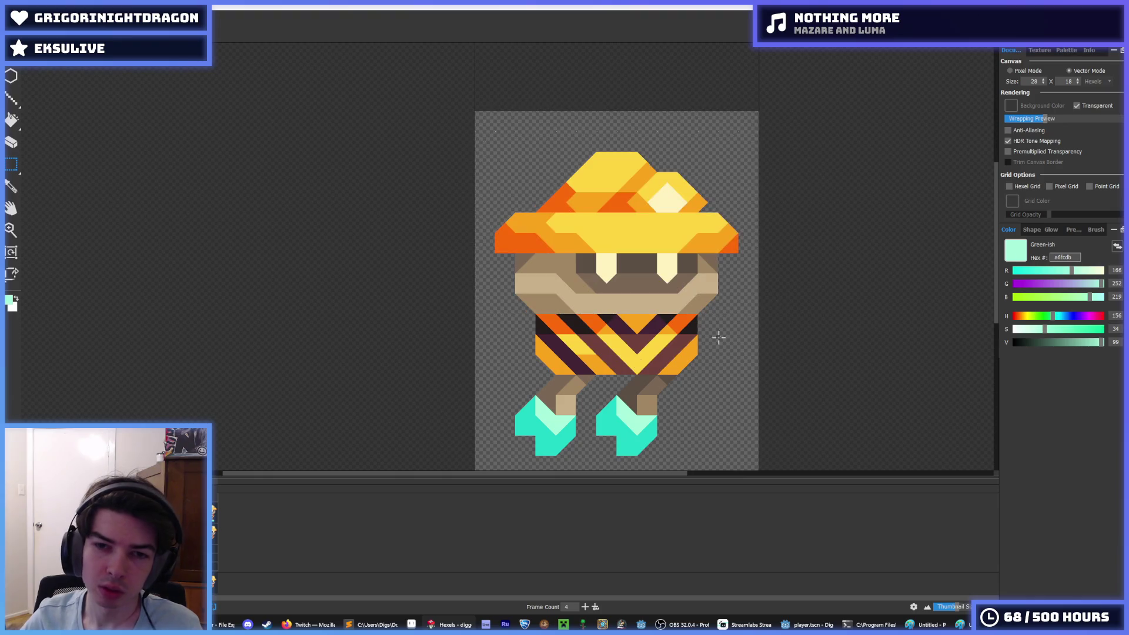
Step: On frame 2, clear the upper area and paste the head pose in place
{"action": "left_click", "coordinate": [236, 534]}
{"action": "left_click_drag", "start_coordinate": [457, 131], "coordinate": [787, 311]}
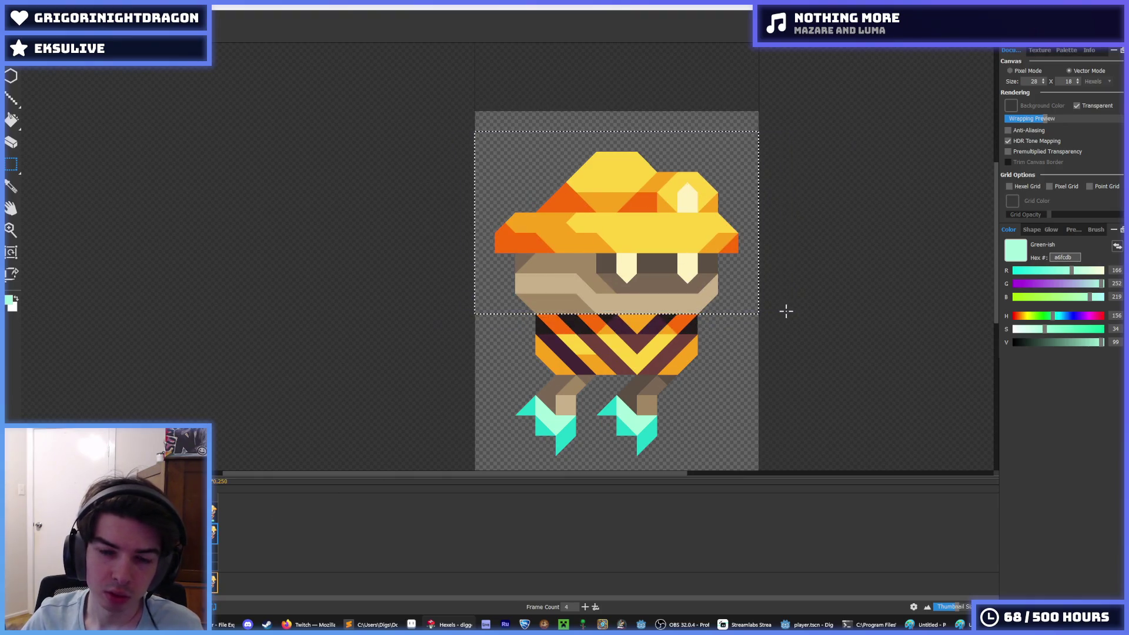
{"action": "key", "text": "Delete"}
{"action": "key", "text": "ctrl+v"}
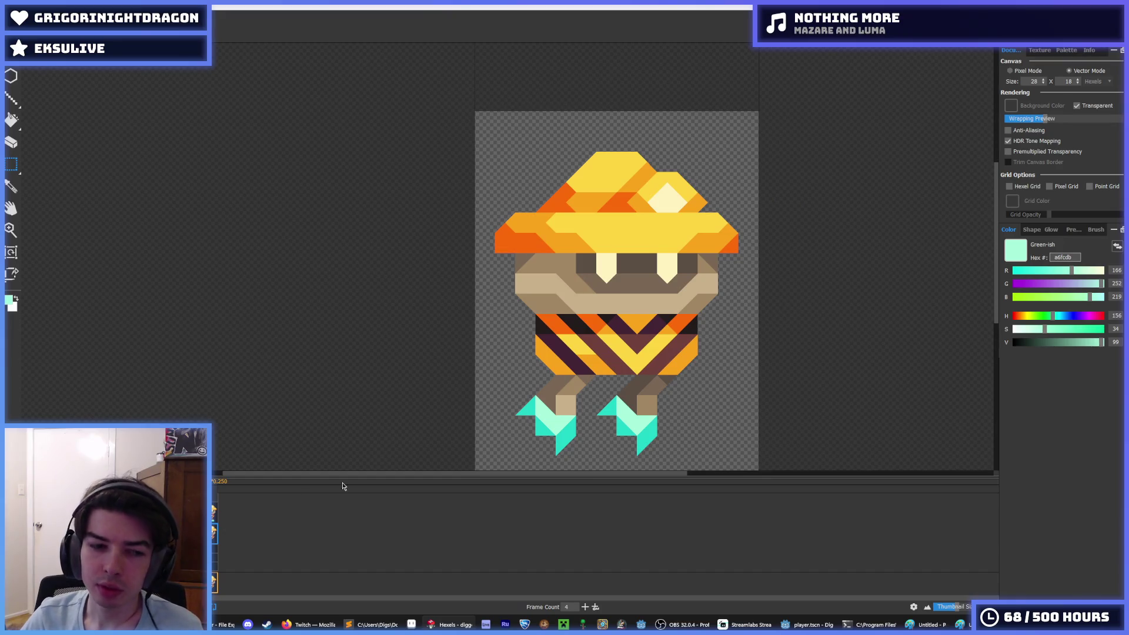
Step: Export the sprite animation over fly_forward.png, confirming the replace
{"action": "key", "text": "ctrl+e"}
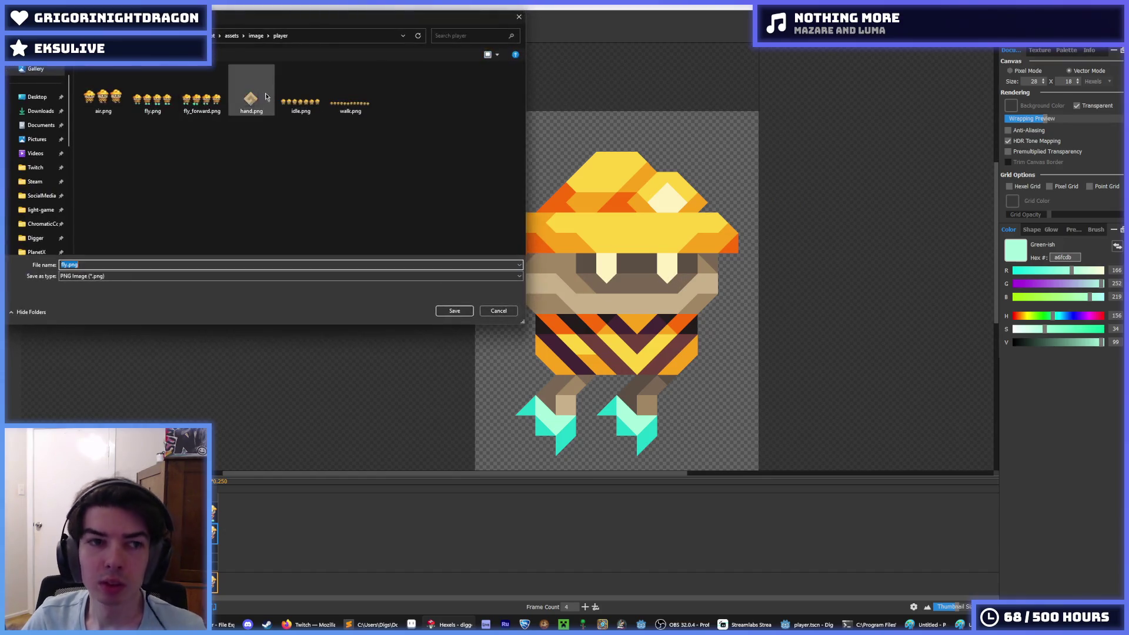
{"action": "left_click", "coordinate": [195, 100]}
{"action": "key", "text": "Return"}
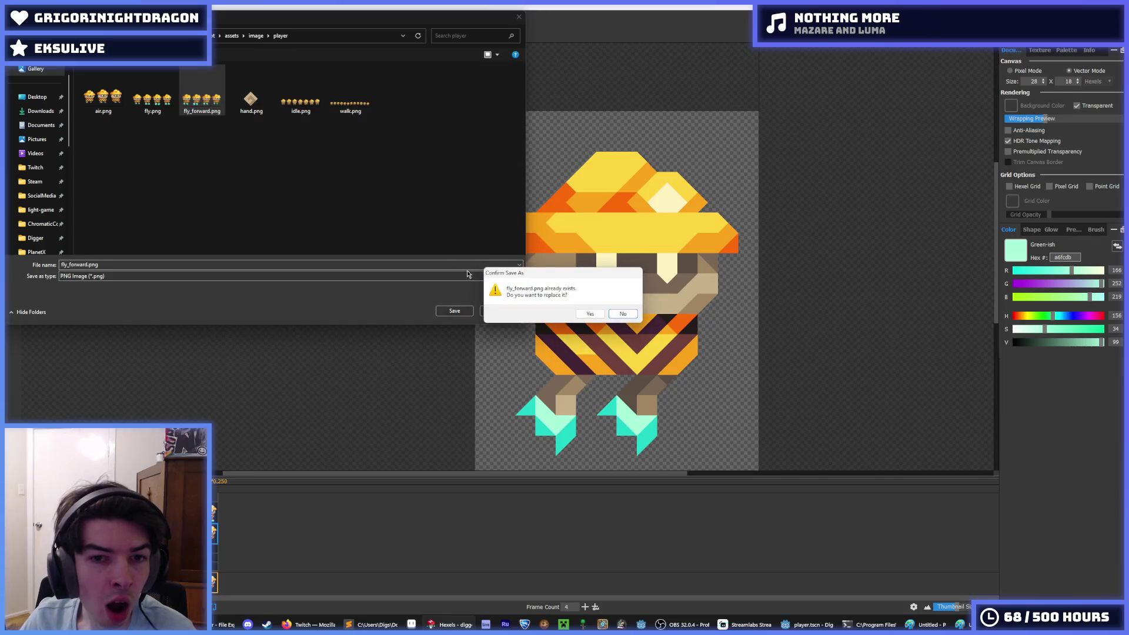
{"action": "left_click", "coordinate": [576, 314]}
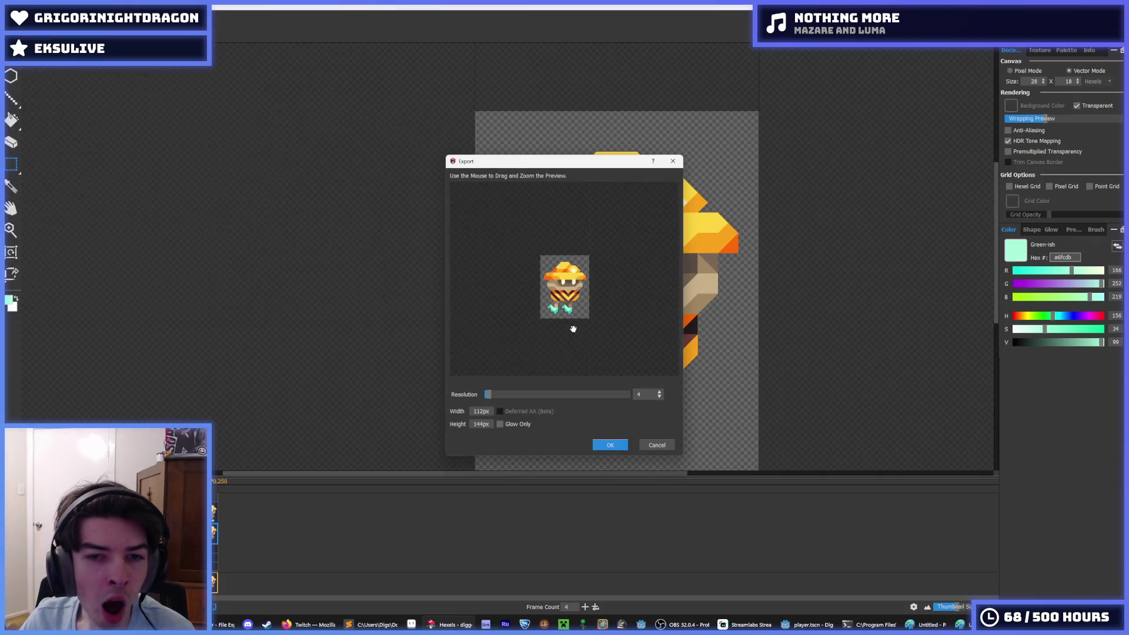
{"action": "left_click", "coordinate": [612, 447]}
{"action": "left_click", "coordinate": [809, 625]}
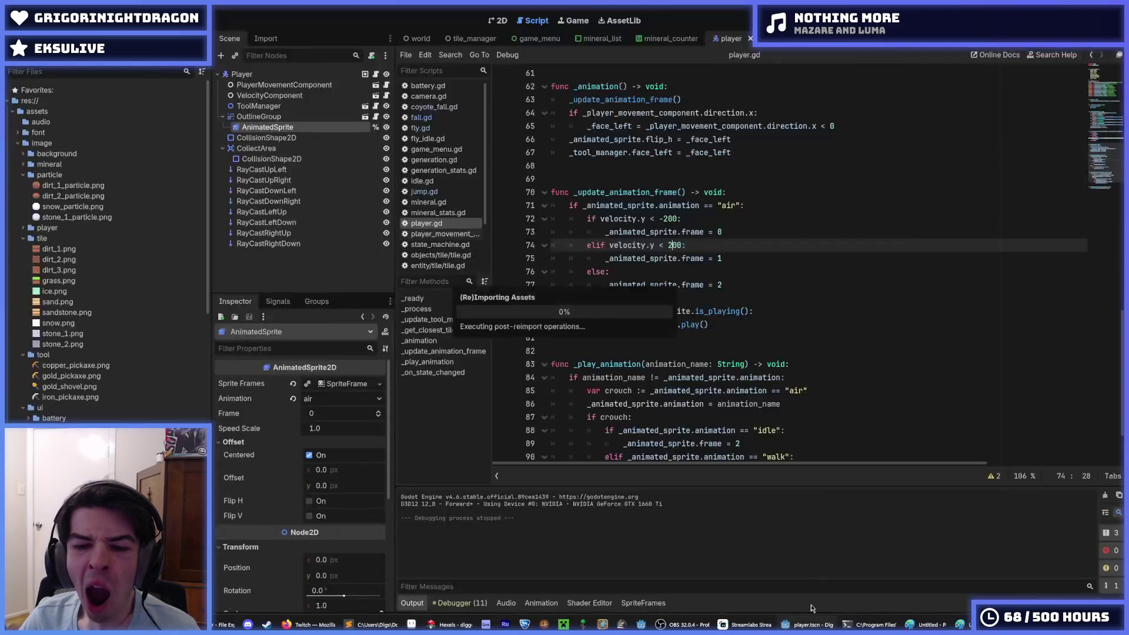
Step: Run the game briefly to check the reimported fly_forward sprite, then return to Hexels
{"action": "key", "text": "F5"}
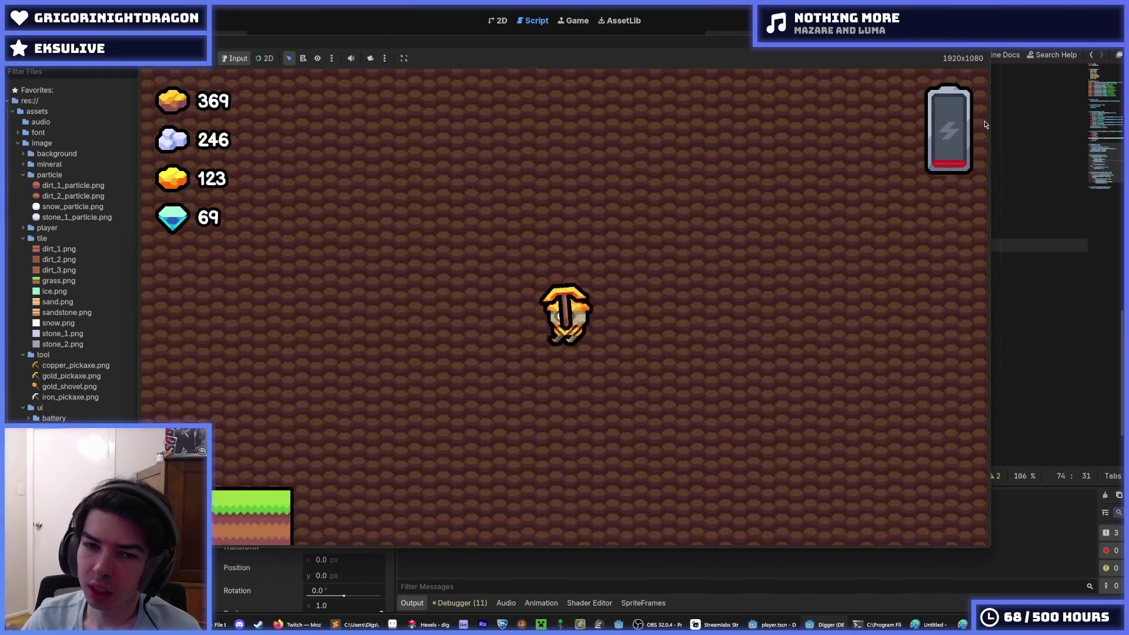
{"action": "key", "text": "F8"}
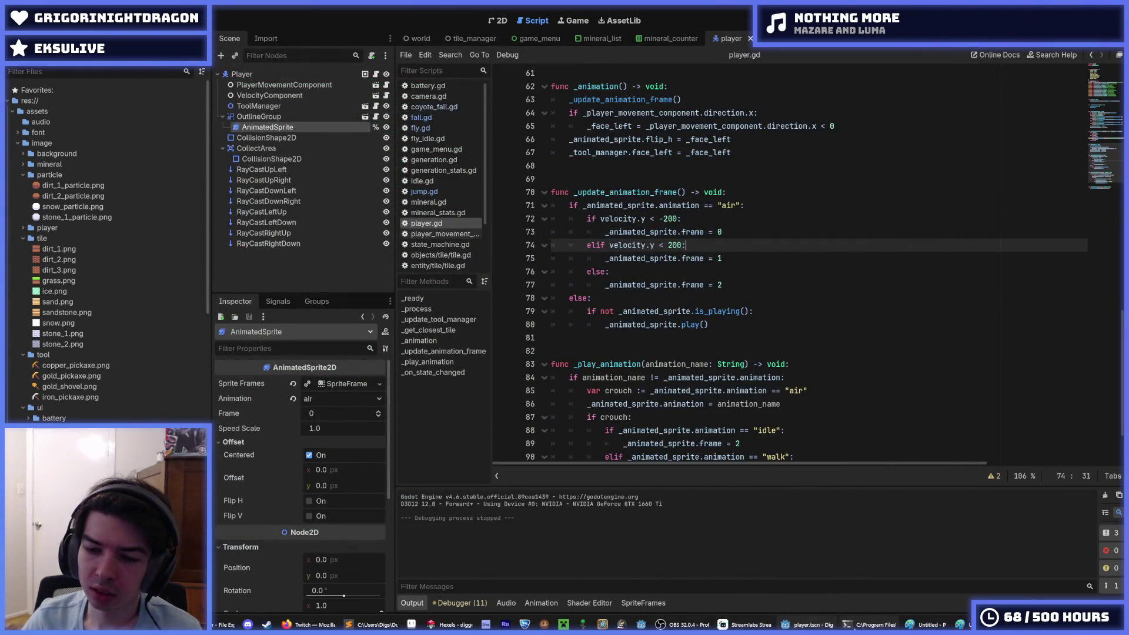
{"action": "mouse_move", "coordinate": [809, 624]}
{"action": "left_click", "coordinate": [451, 624]}
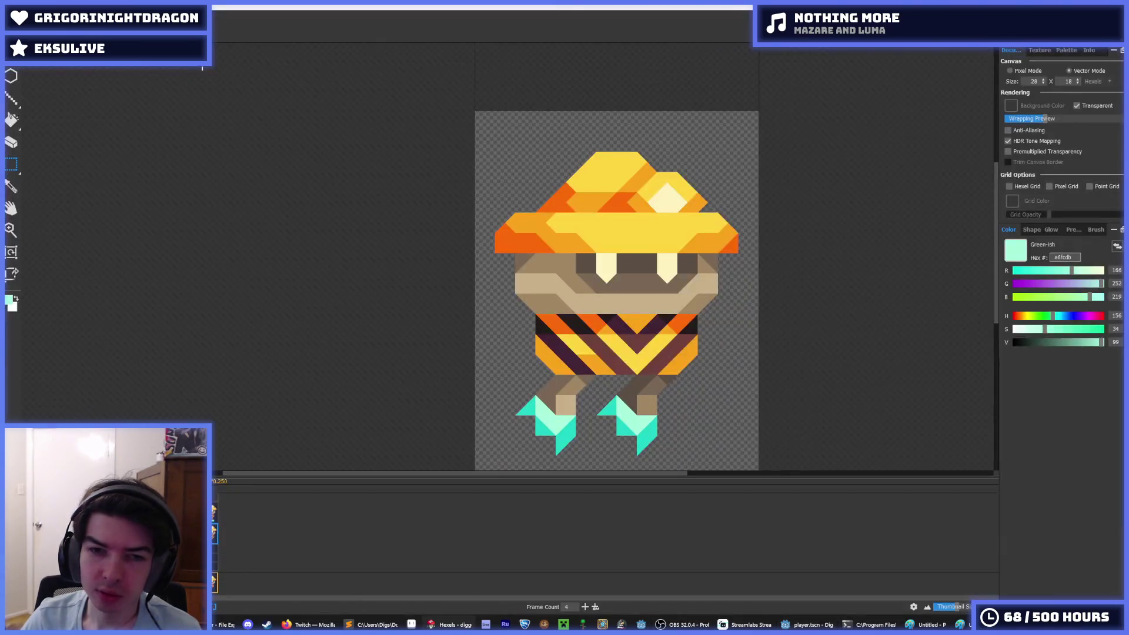
Step: Re-export the animation as a spritesheet replacing fly_forward.png, and relaunch the game in Godot
{"action": "left_click", "coordinate": [14, 58]}
{"action": "left_click", "coordinate": [89, 123]}
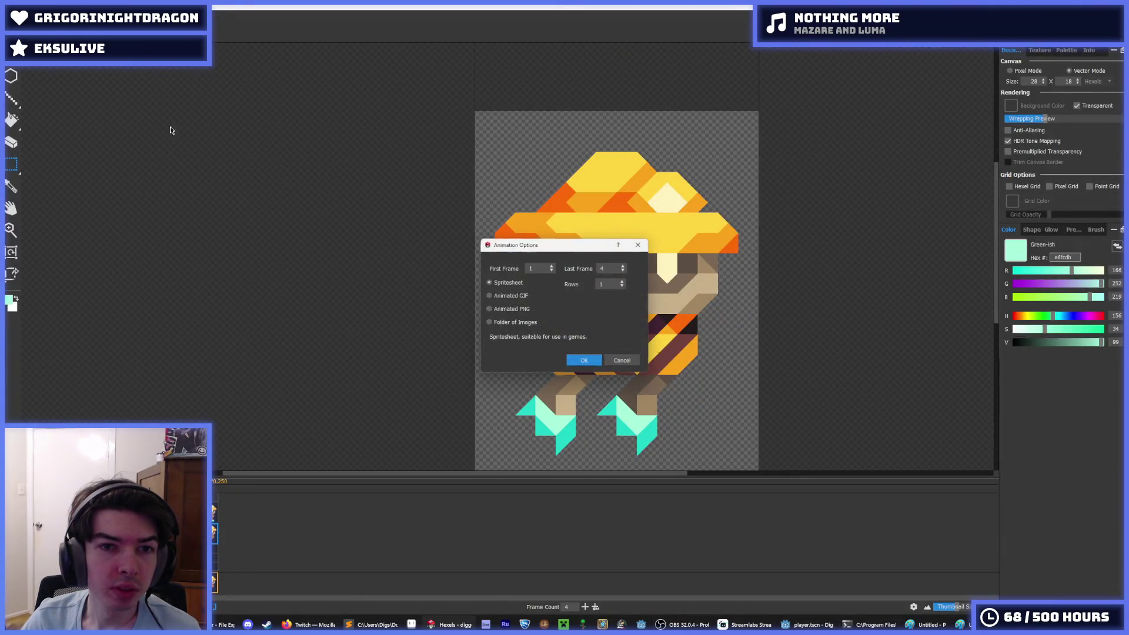
{"action": "left_click", "coordinate": [202, 93]}
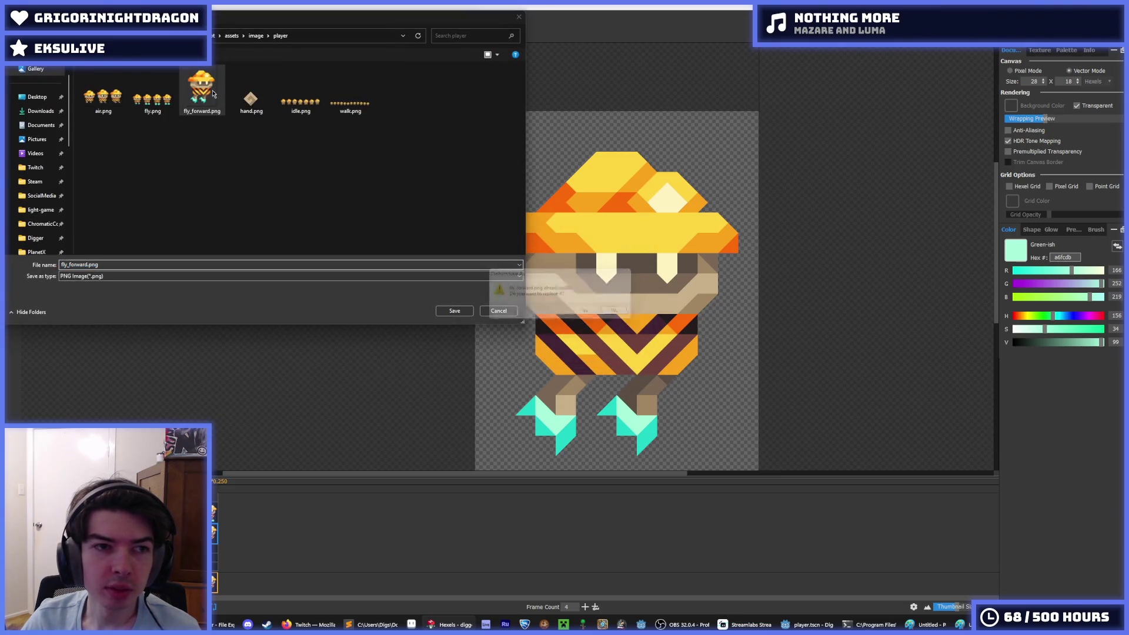
{"action": "left_click", "coordinate": [449, 307]}
{"action": "left_click", "coordinate": [590, 312]}
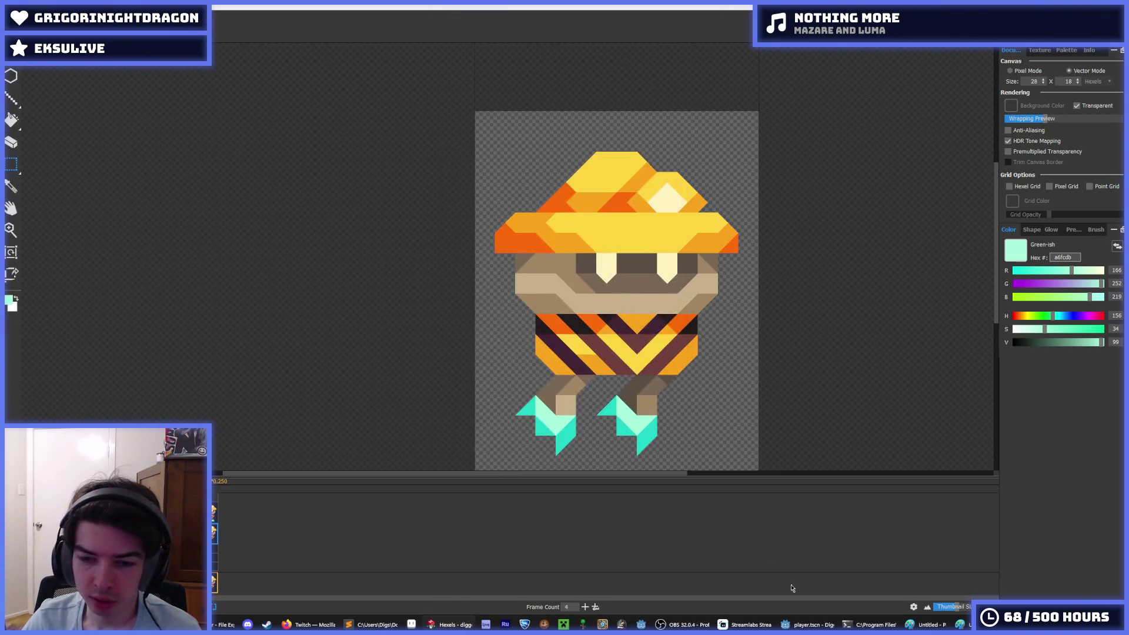
{"action": "left_click", "coordinate": [809, 624]}
{"action": "key", "text": "F5"}
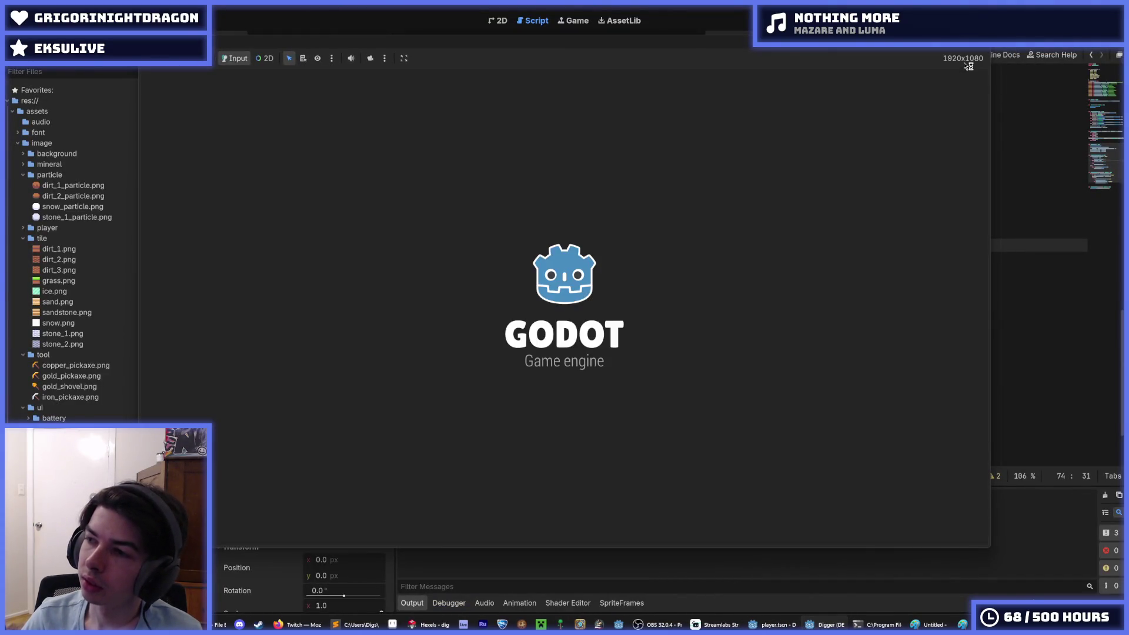
Step: Fly the miner up and right, then a long way left, rising and falling
{"action": "key", "text": "w"}
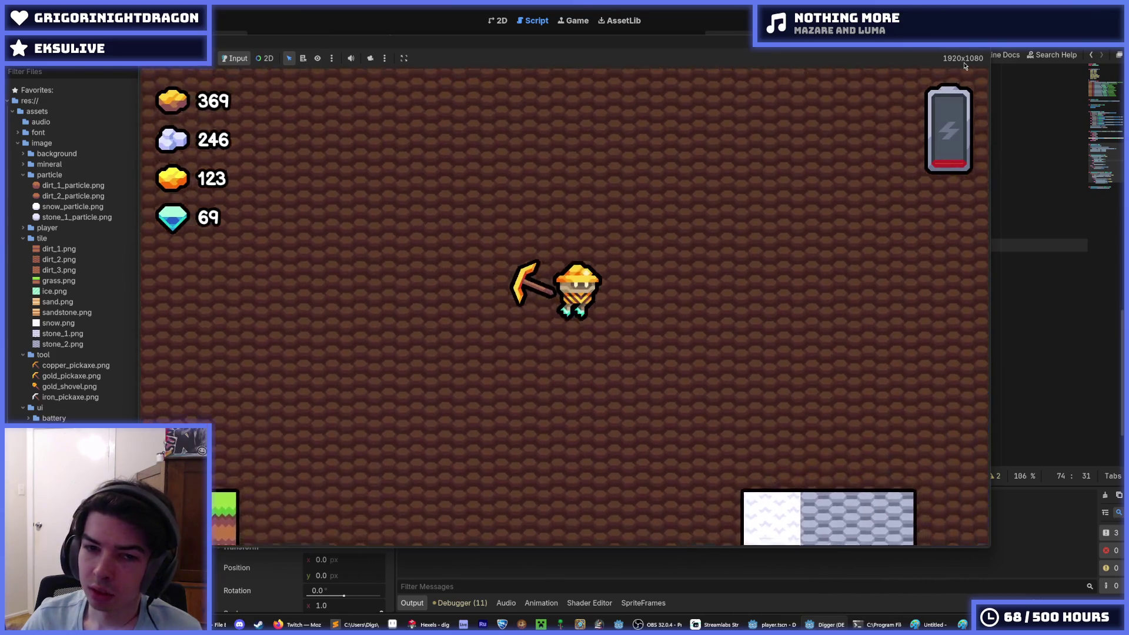
{"action": "key", "text": "d"}
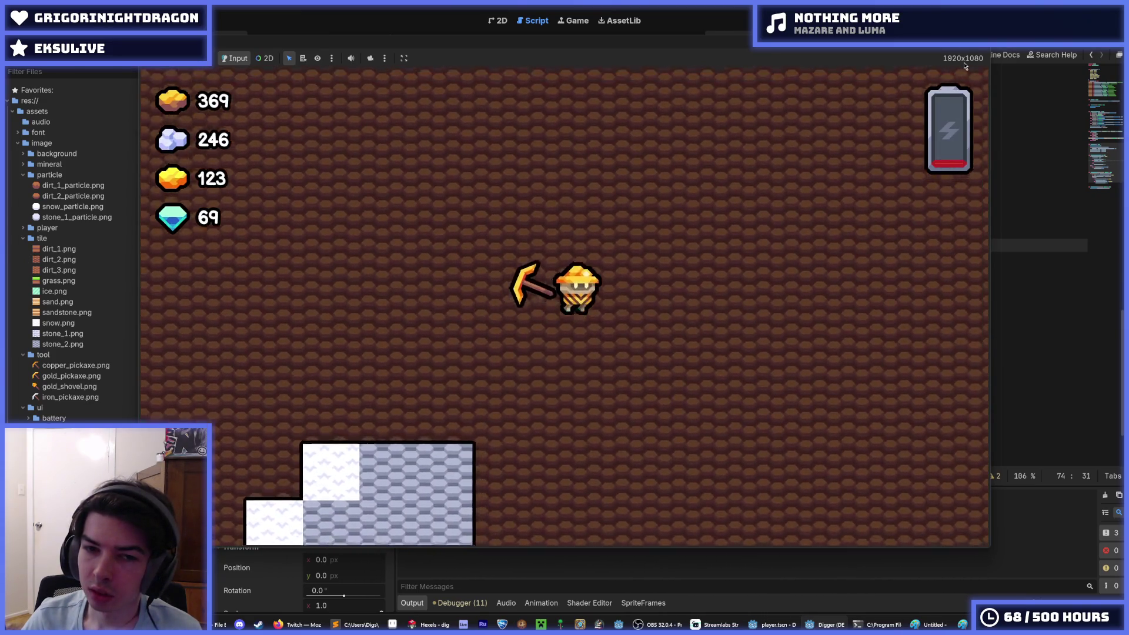
{"action": "key", "text": "a"}
{"action": "key", "text": "w"}
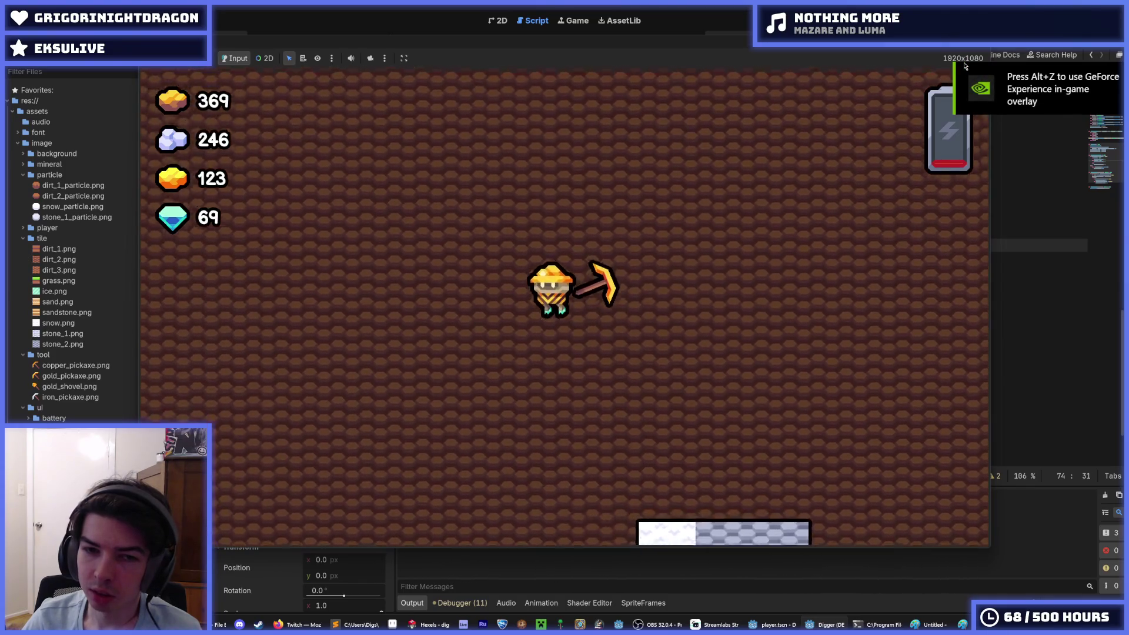
{"action": "key", "text": "a"}
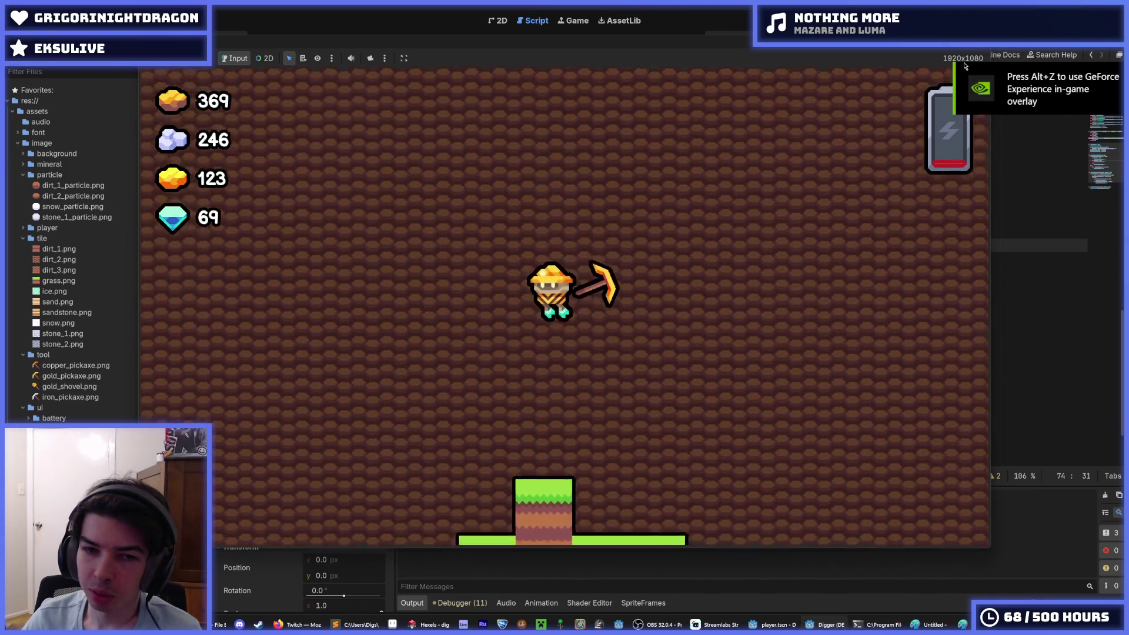
{"action": "key", "text": "a"}
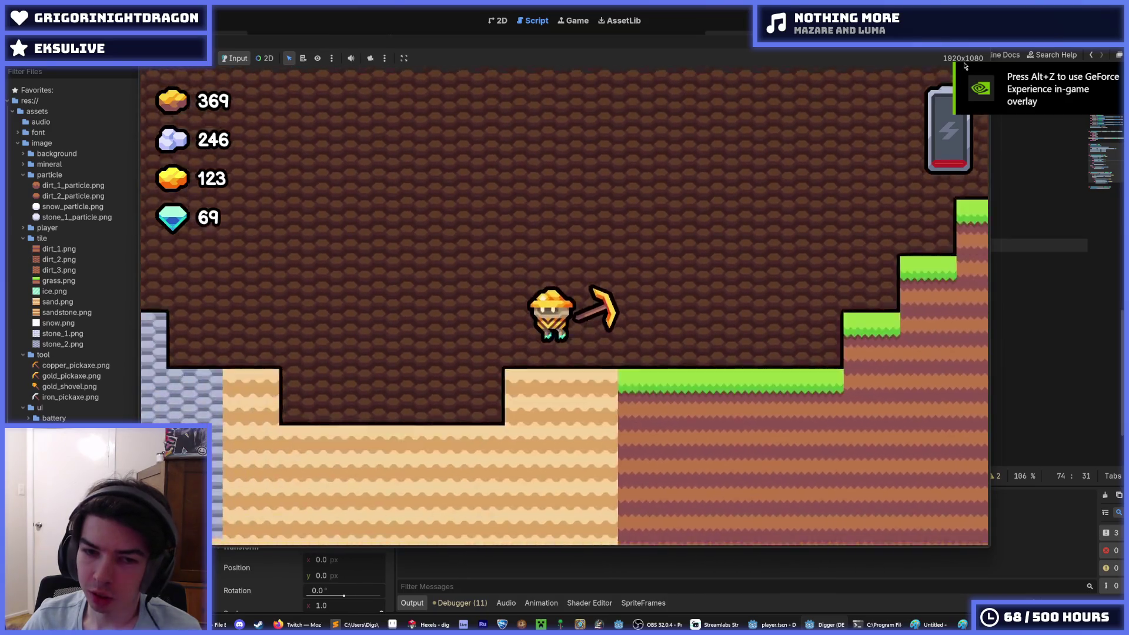
{"action": "key", "text": "a"}
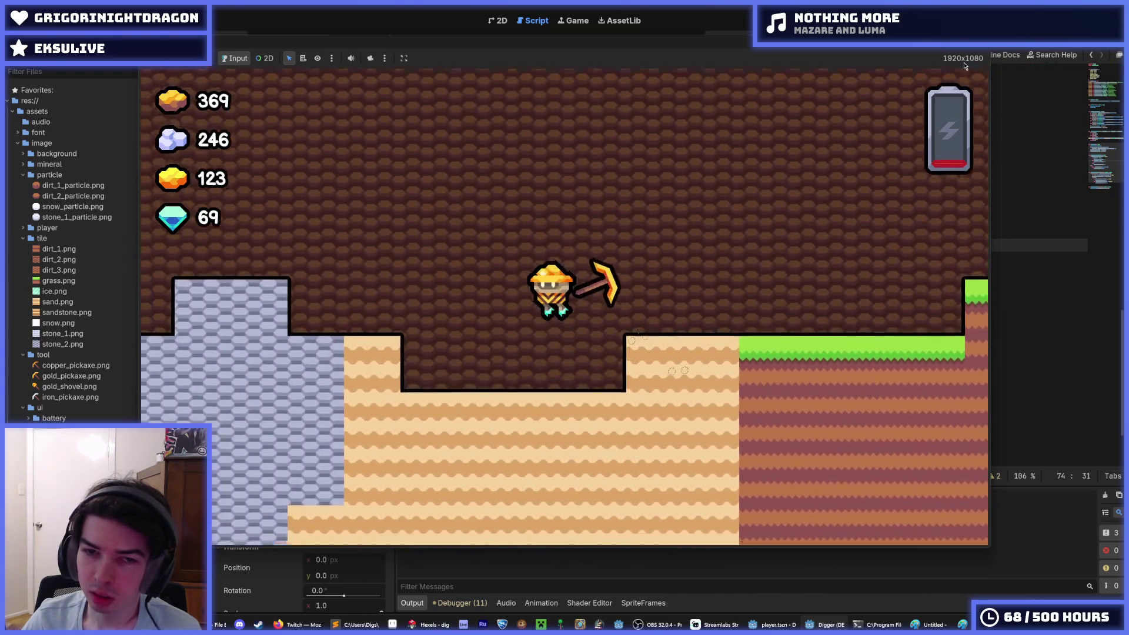
{"action": "key", "text": "a"}
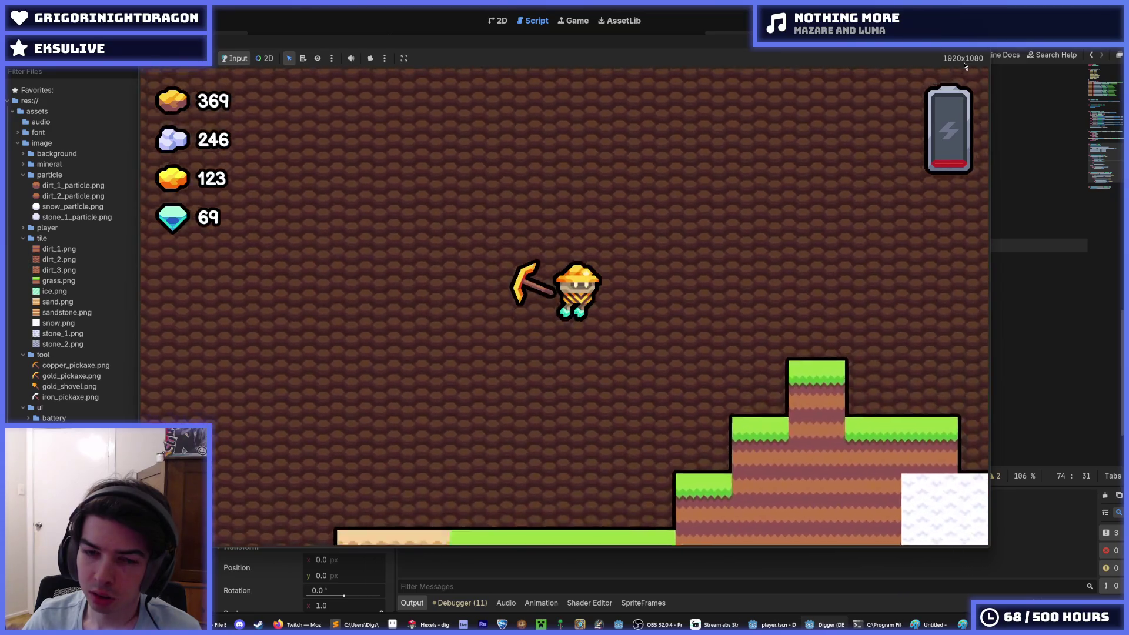
{"action": "key", "text": "a"}
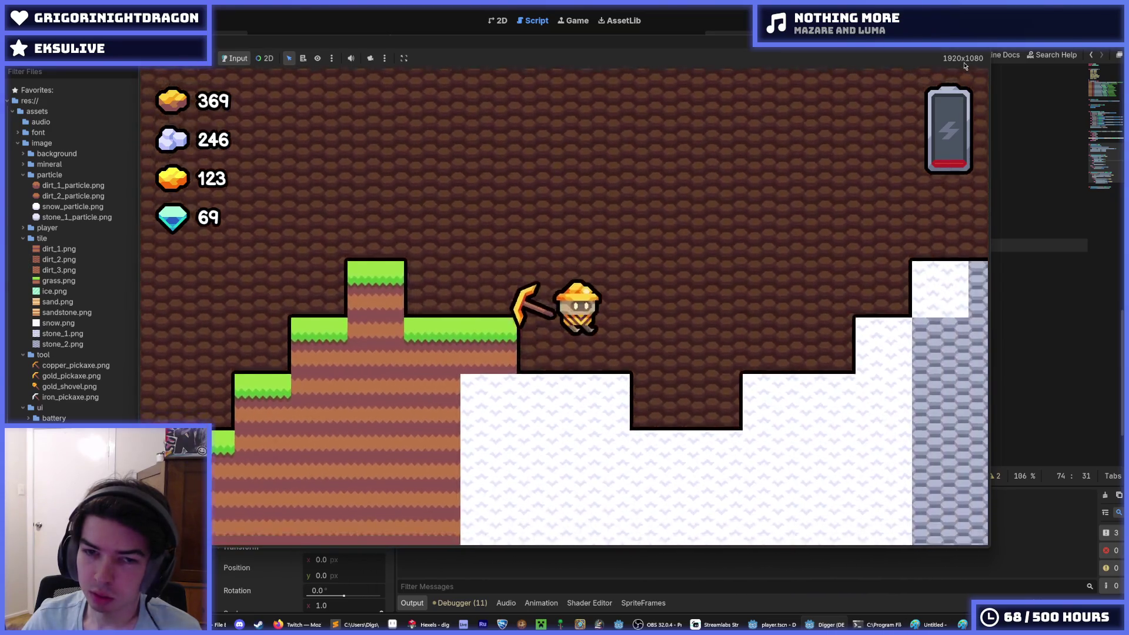
Step: Fly back right and left, land on the stone facing right, then lift off again
{"action": "key", "text": "d"}
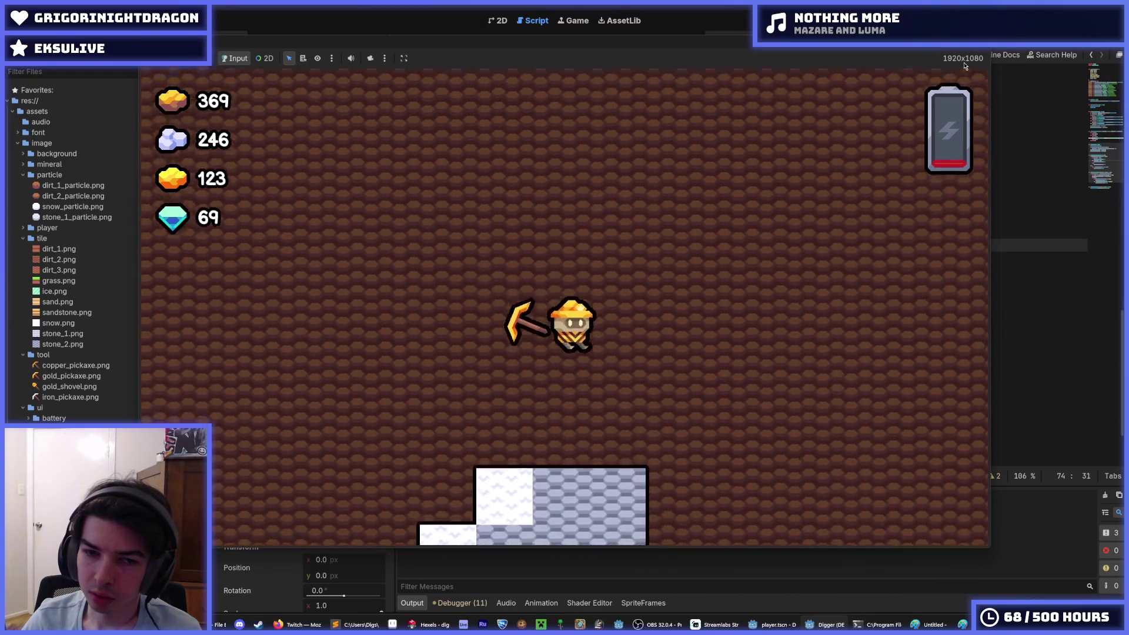
{"action": "key", "text": "d"}
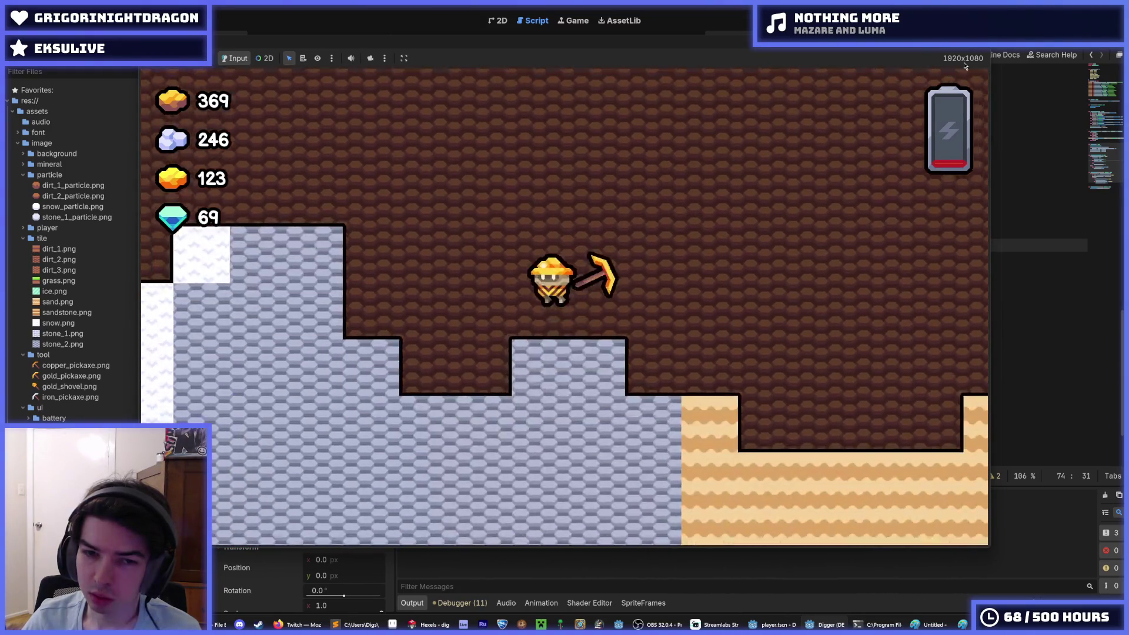
{"action": "key", "text": "a"}
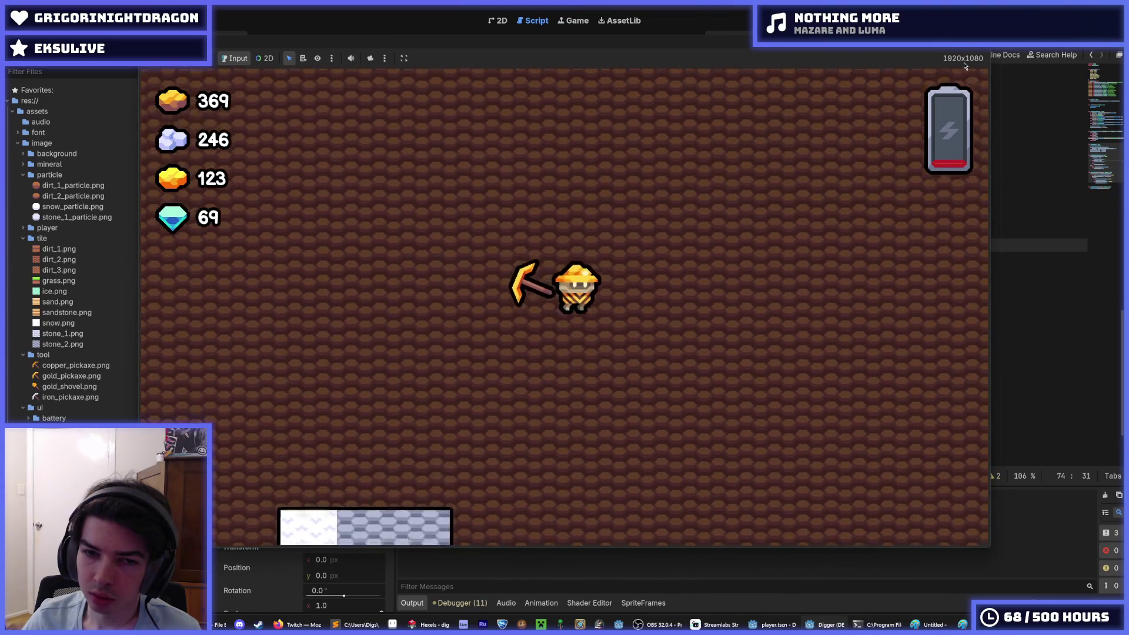
{"action": "key", "text": "w"}
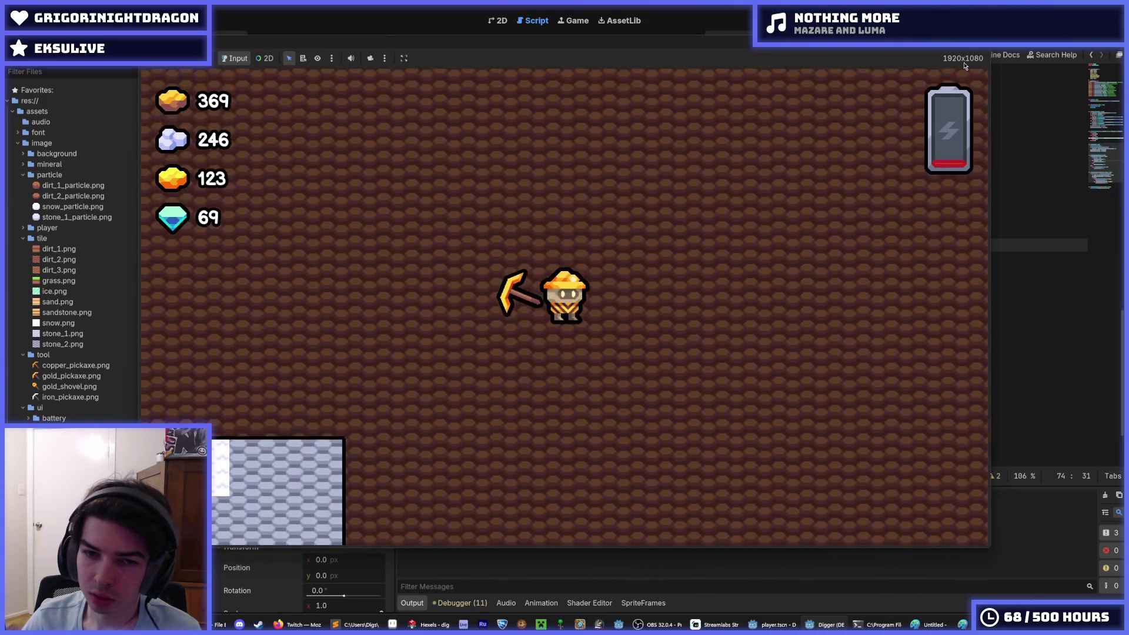
{"action": "key", "text": "d"}
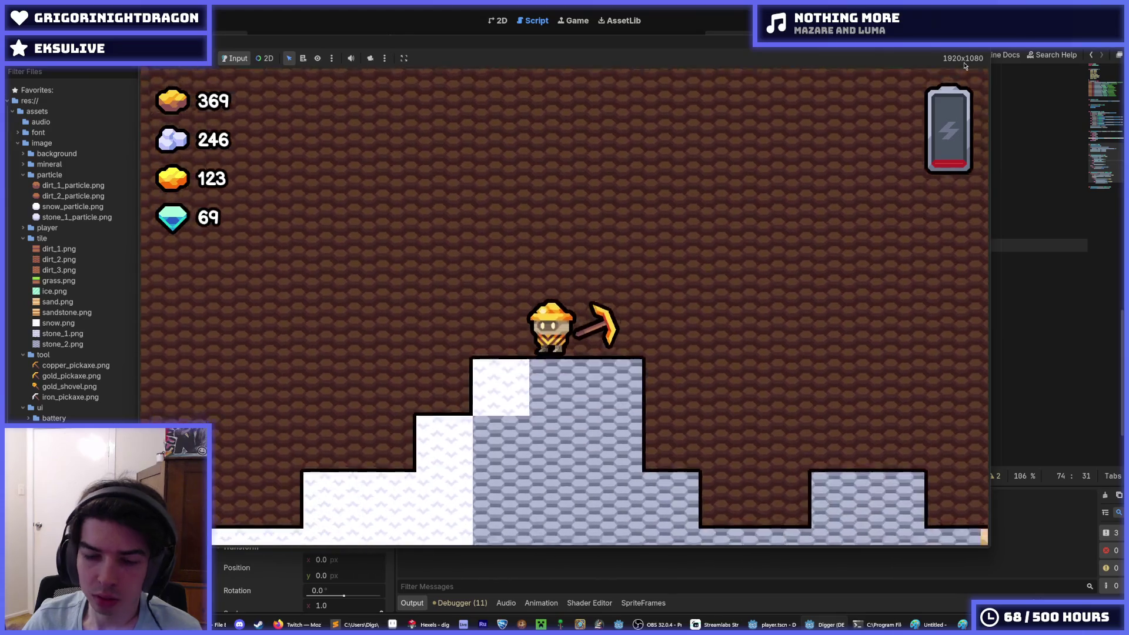
{"action": "key", "text": "a"}
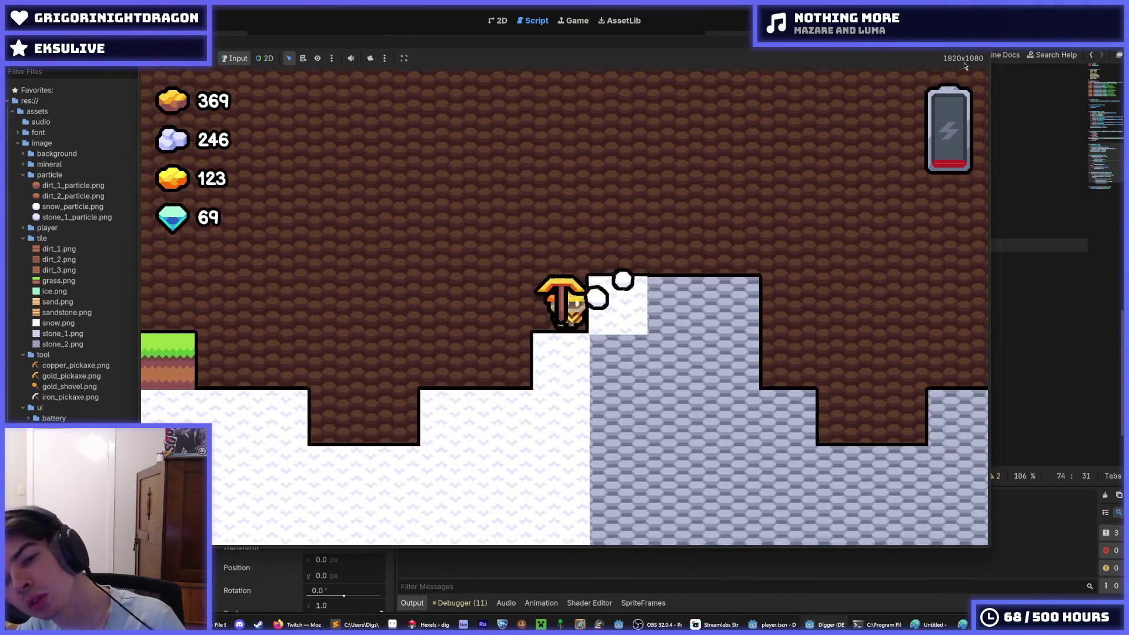
{"action": "key", "text": "w"}
{"action": "key", "text": "d"}
{"action": "key", "text": "a"}
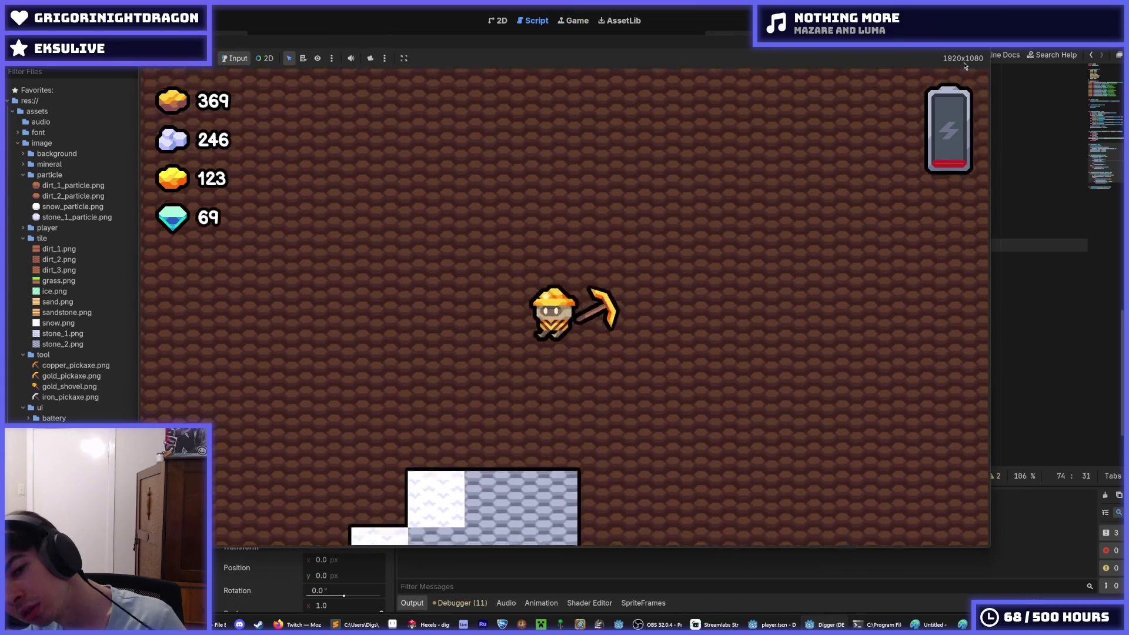
{"action": "key", "text": "a"}
{"action": "key", "text": "w"}
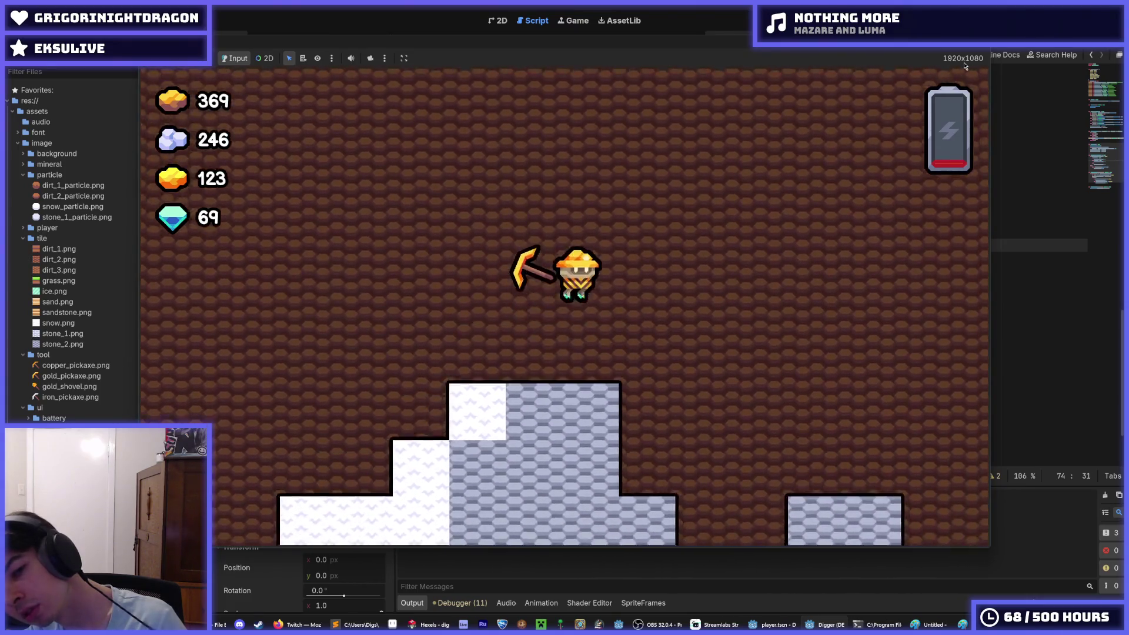
Step: Fly high above the stone block, hovering with short bursts of thrust
{"action": "key", "text": "d"}
{"action": "key", "text": "w"}
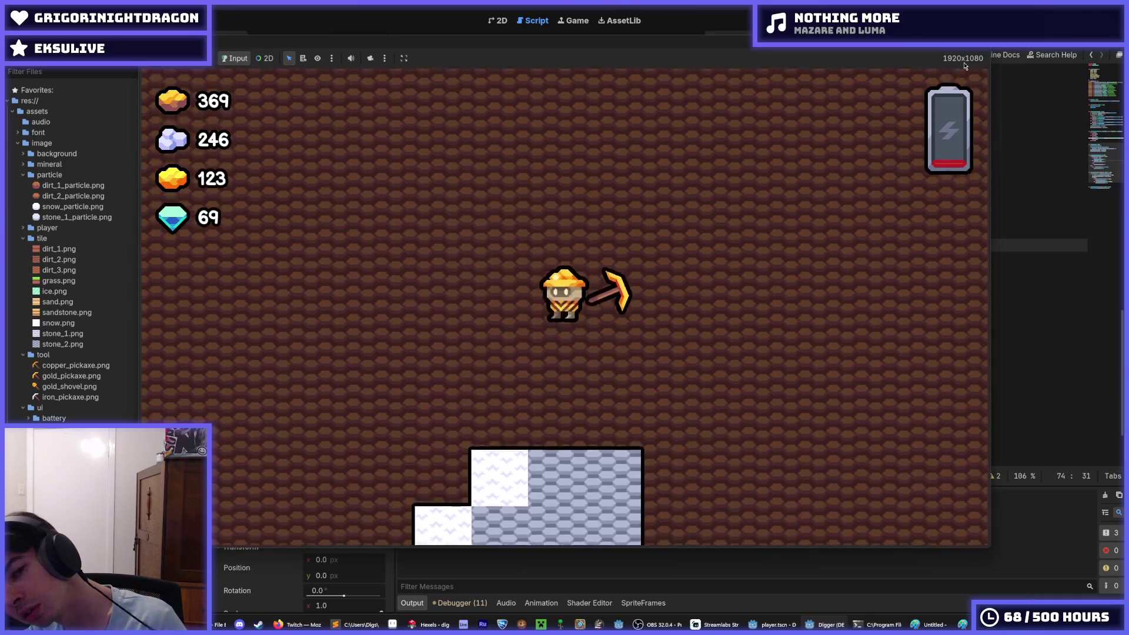
{"action": "key", "text": "a"}
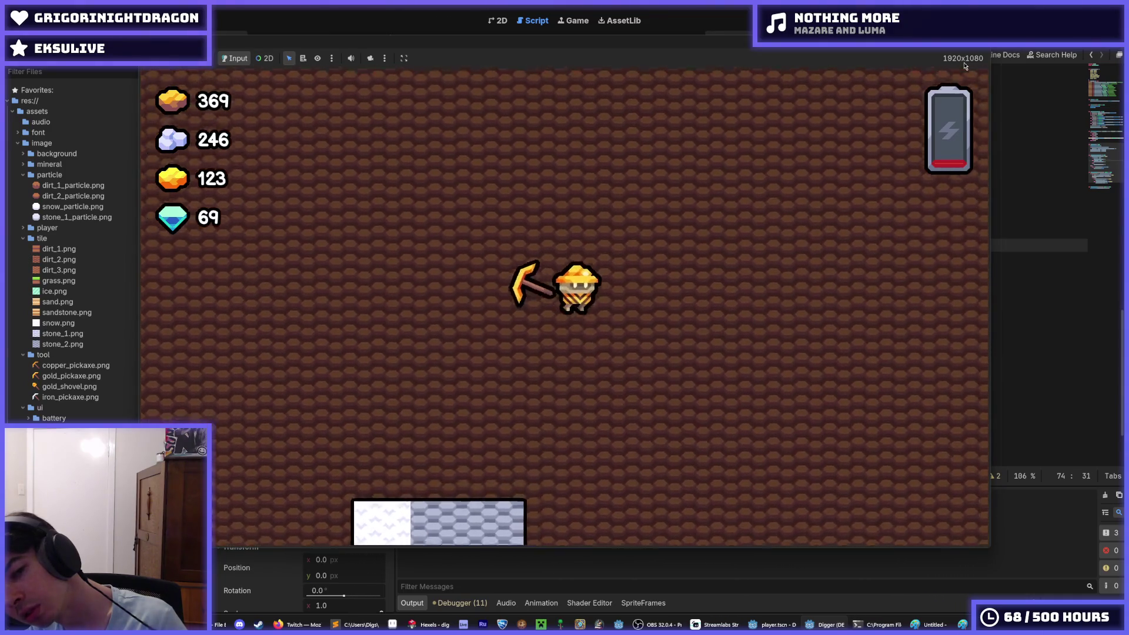
{"action": "key", "text": "w"}
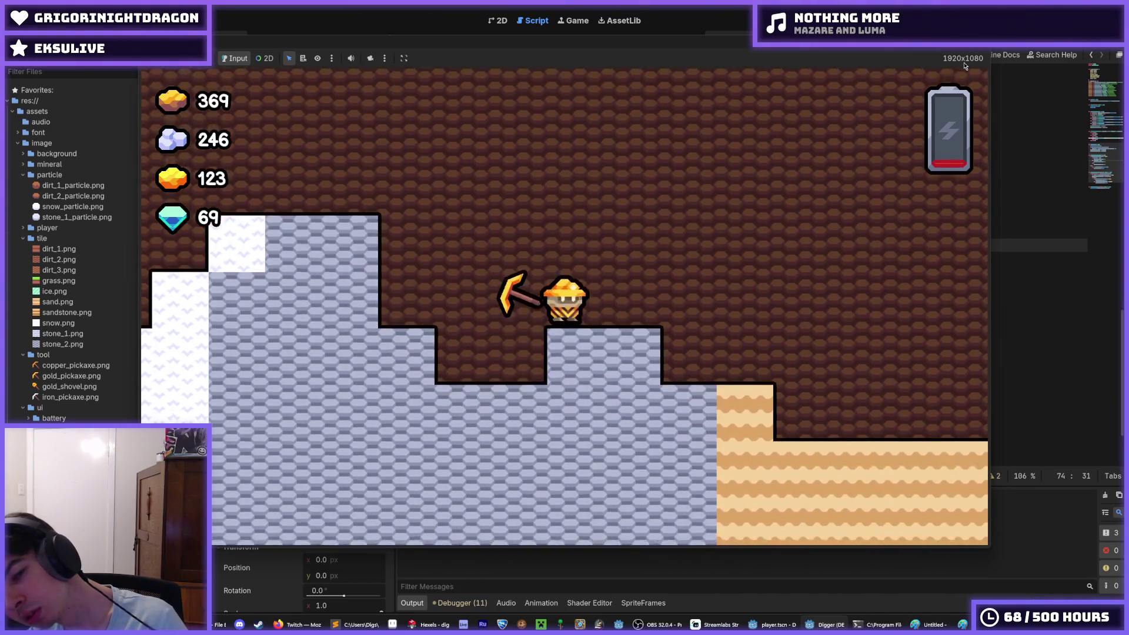
{"action": "key", "text": "w"}
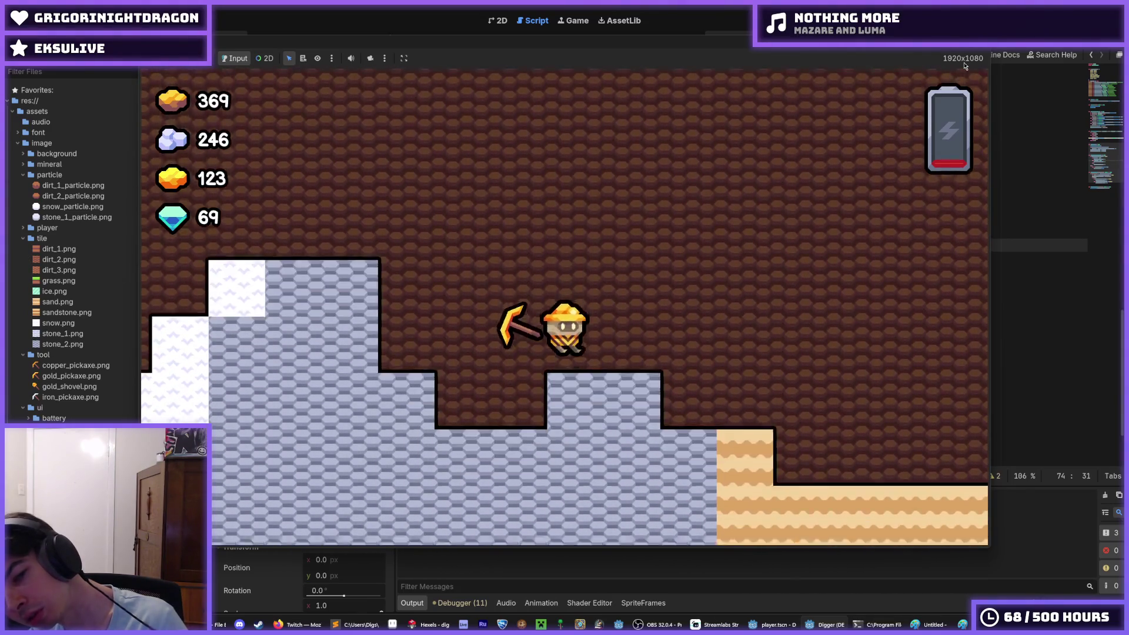
{"action": "key", "text": "w"}
{"action": "key", "text": "w"}
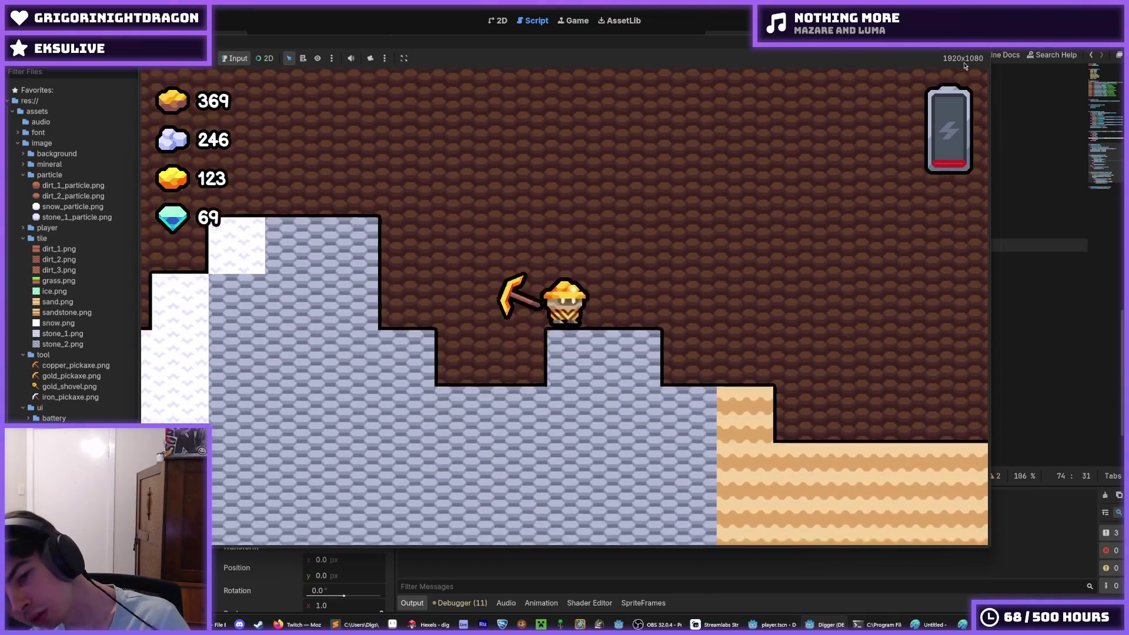
{"action": "key", "text": "w"}
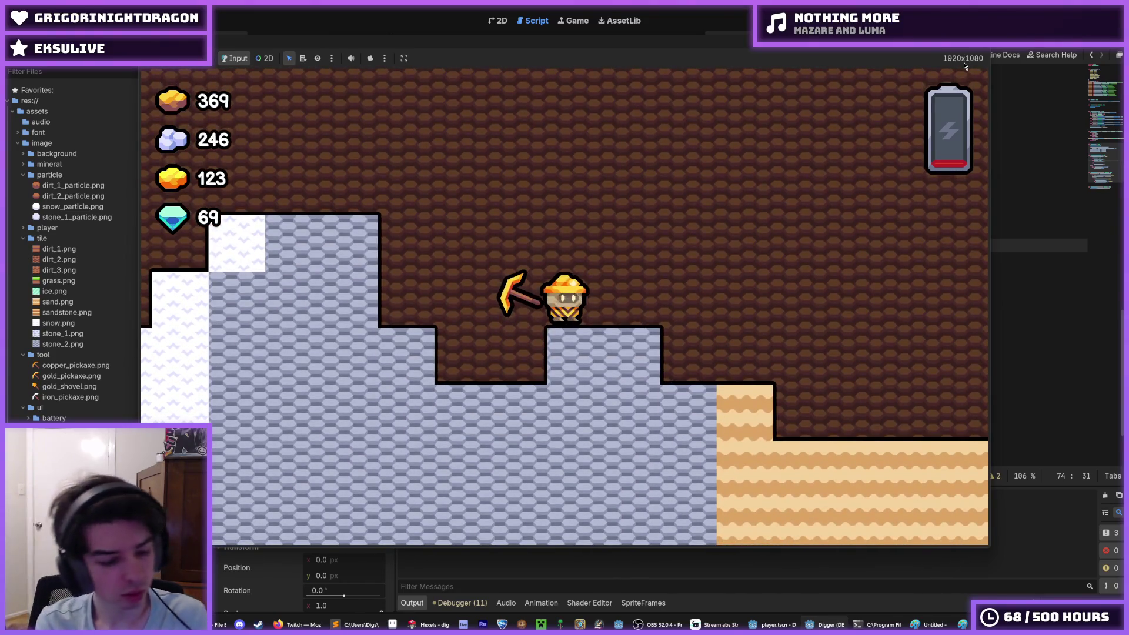
{"action": "key", "text": "w"}
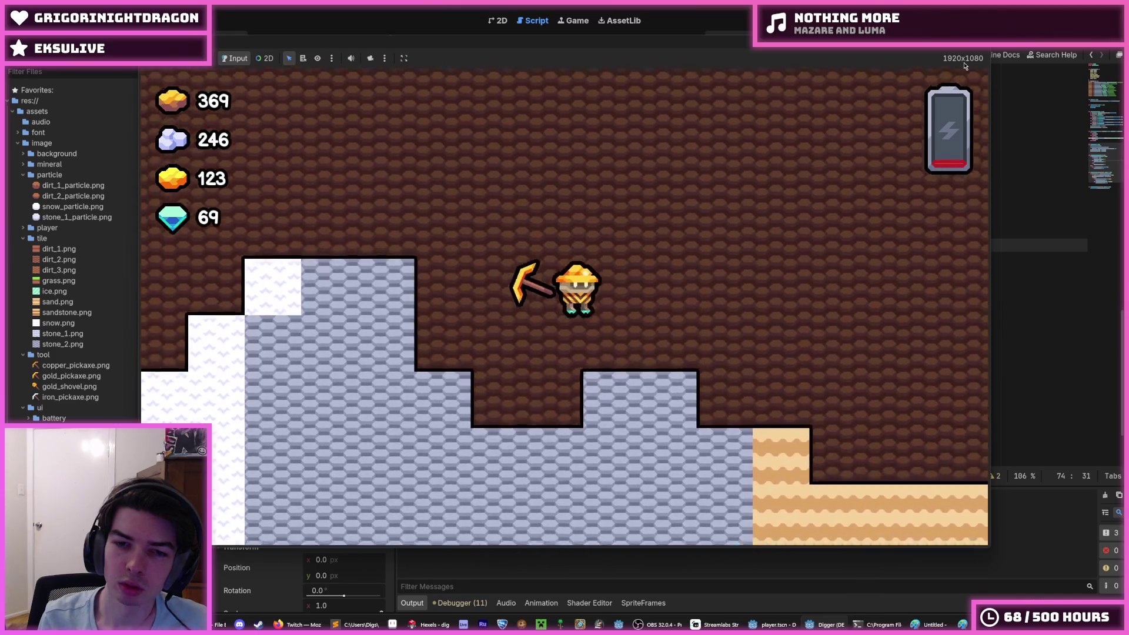
Step: Fly the miner around, land on a block, dig down into it, and mine to the right
{"action": "key", "text": "d"}
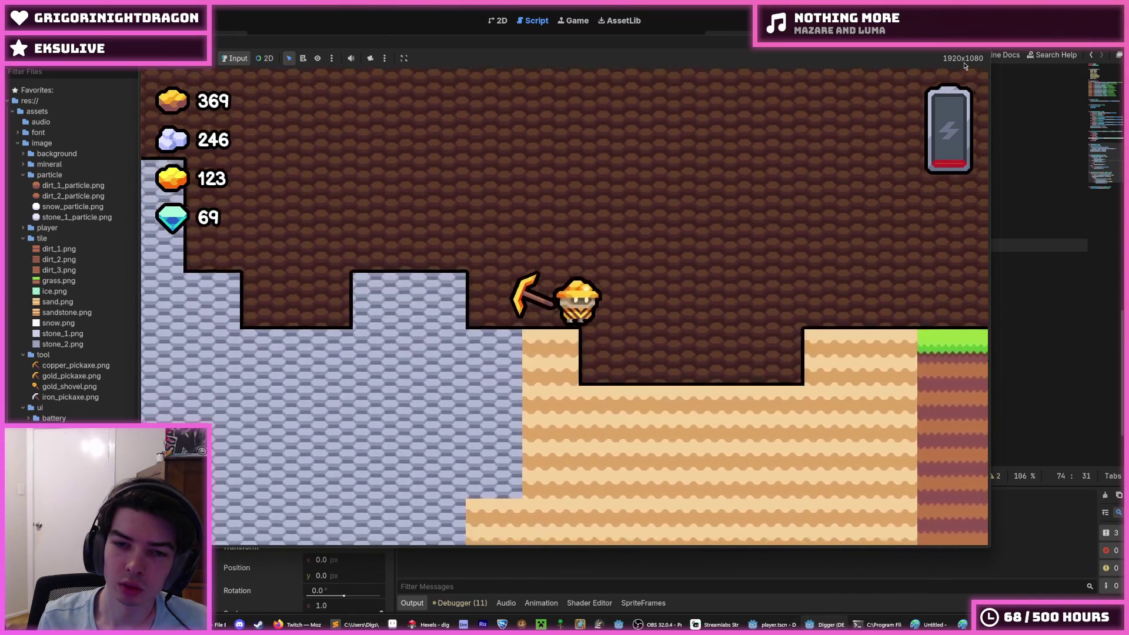
{"action": "key", "text": "w"}
{"action": "key", "text": "a"}
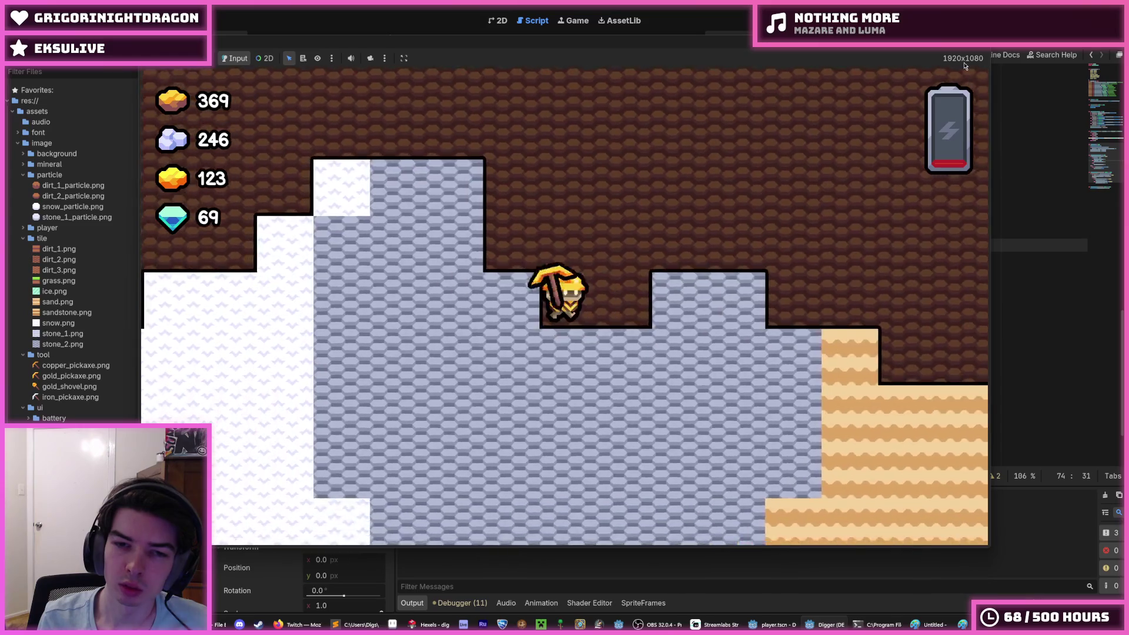
{"action": "key", "text": "w"}
{"action": "key", "text": "w"}
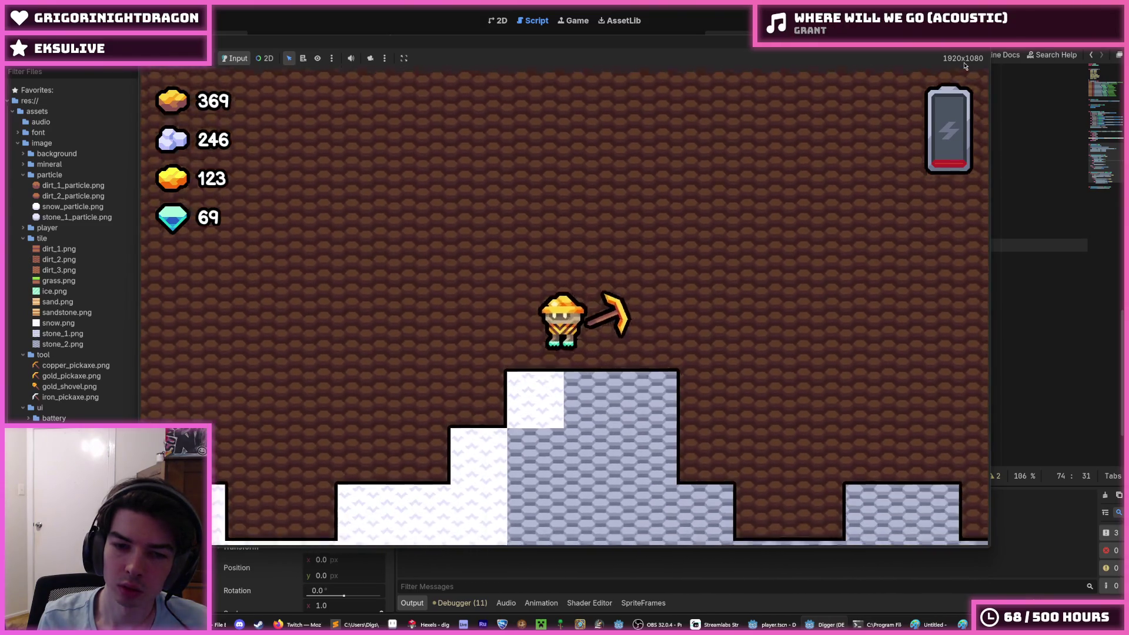
{"action": "key", "text": "w"}
{"action": "key", "text": "a"}
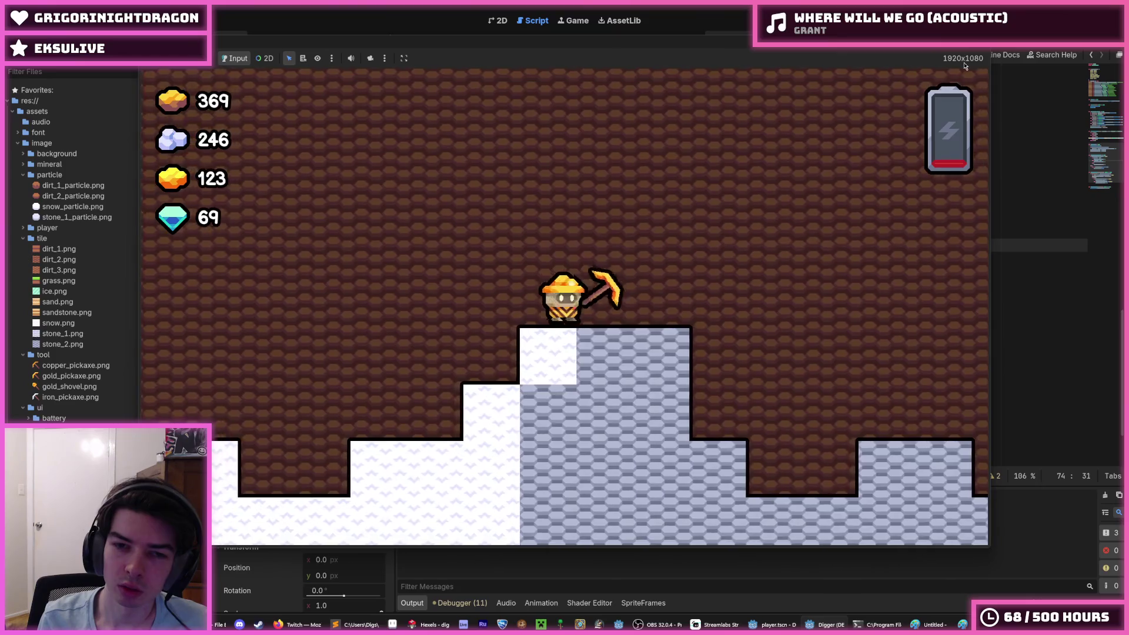
{"action": "key", "text": "w"}
{"action": "key", "text": "a"}
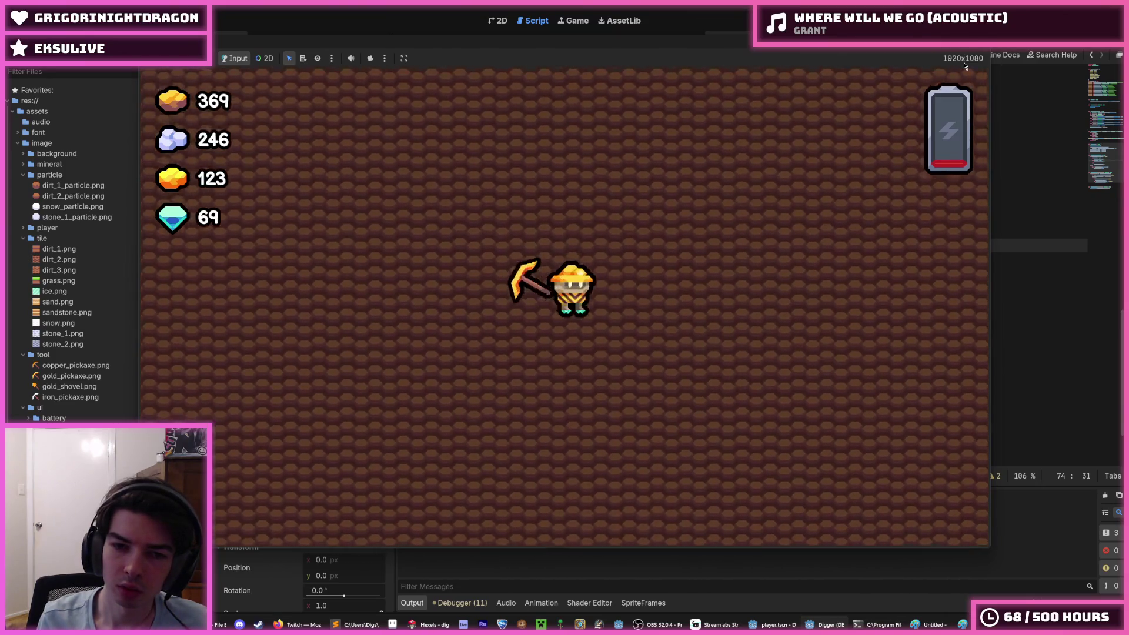
{"action": "key", "text": "d"}
{"action": "key", "text": "d"}
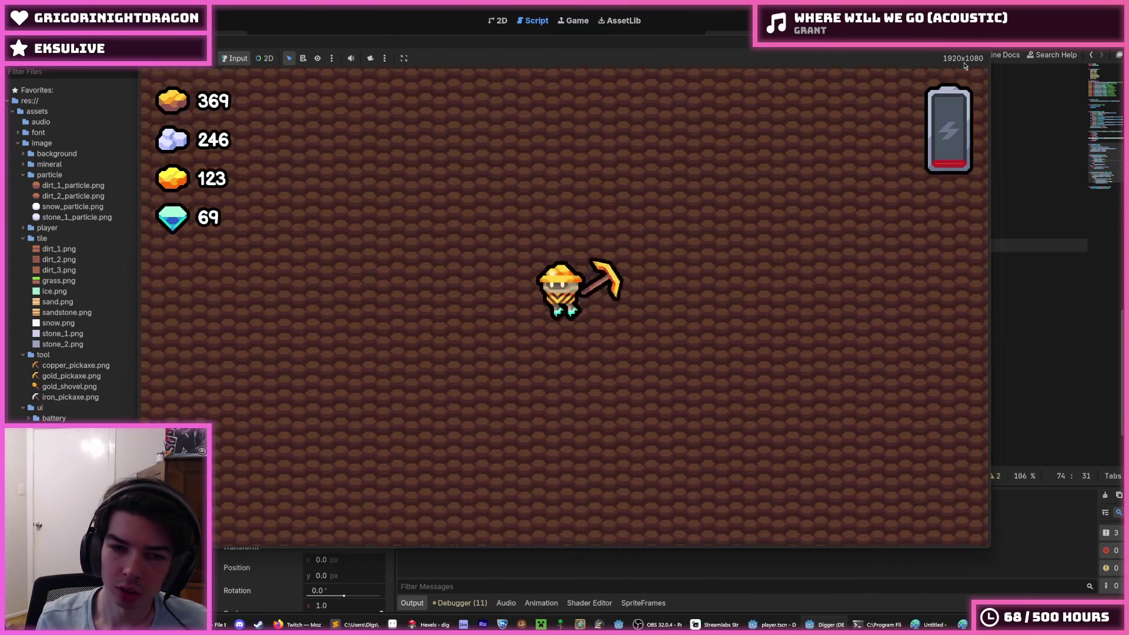
{"action": "key", "text": "d"}
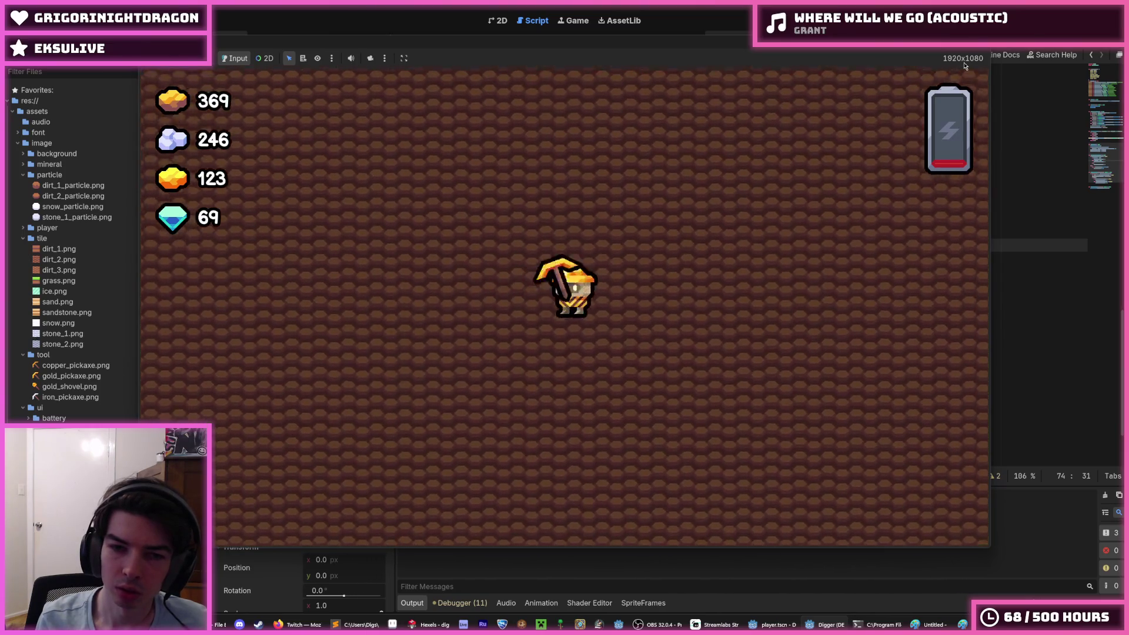
{"action": "key", "text": "d"}
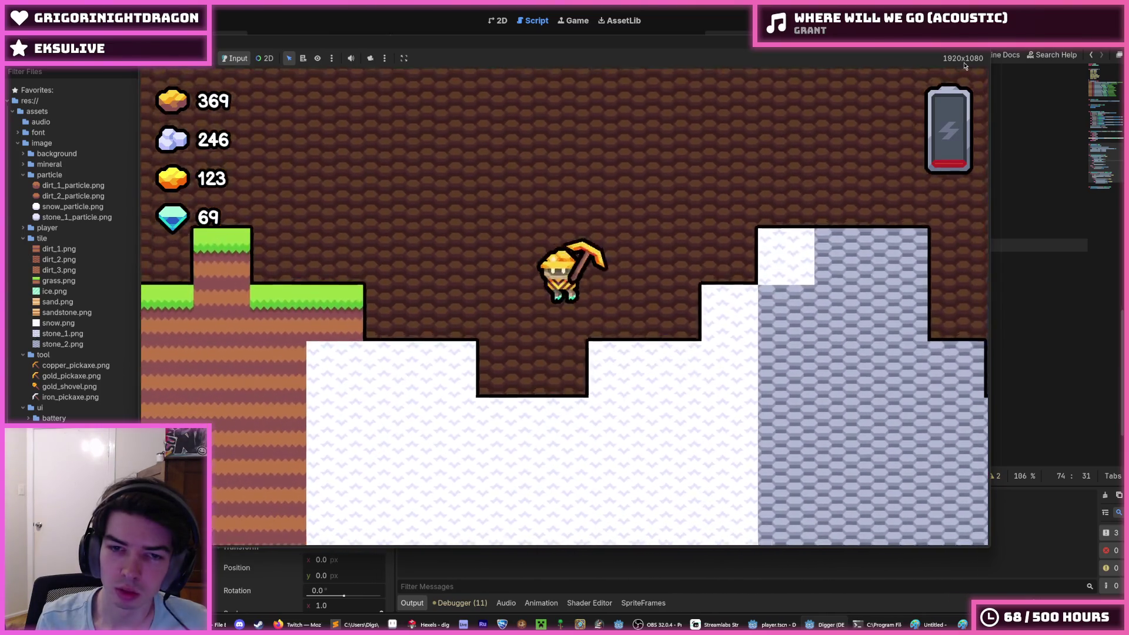
Step: Fly left and right, mine on the grass, drop into the snow-grass gap, then fly right
{"action": "key", "text": "a"}
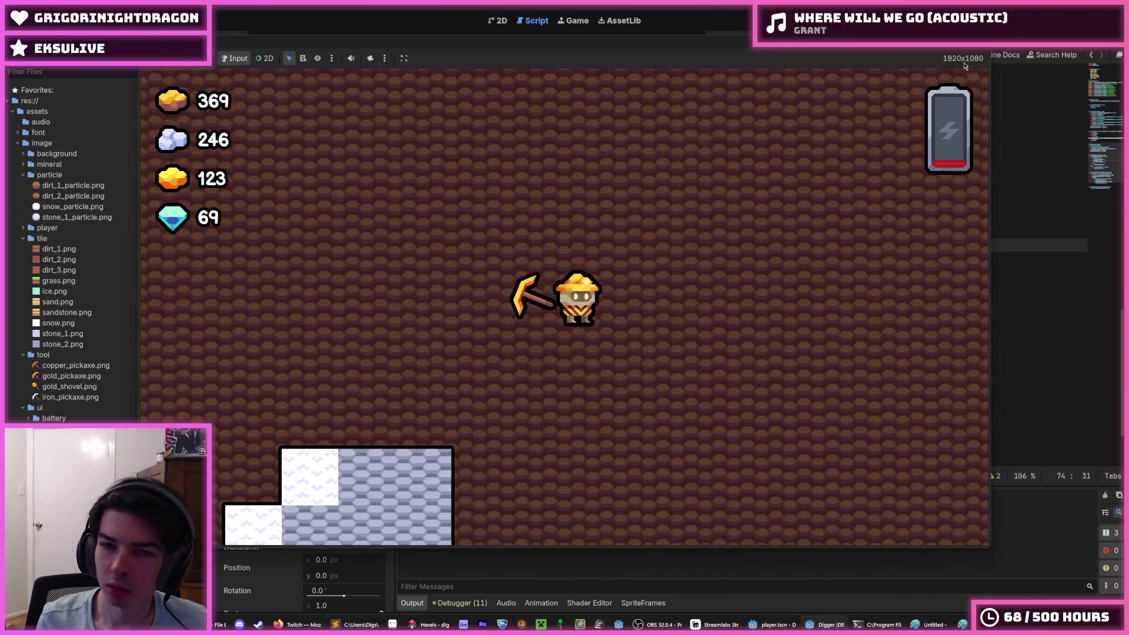
{"action": "key", "text": "a"}
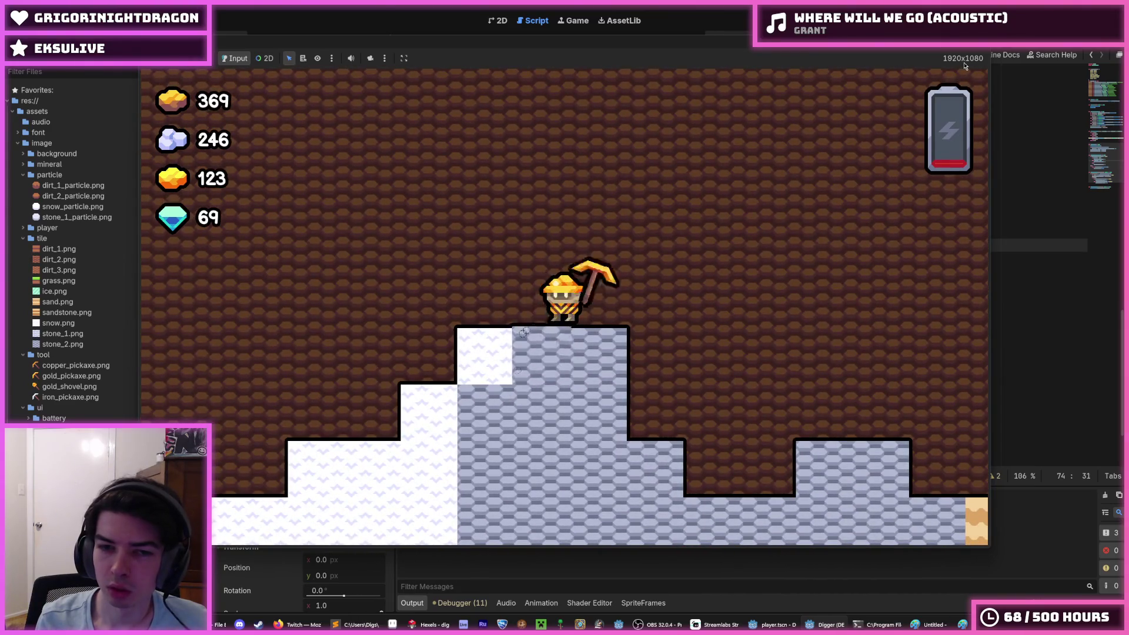
{"action": "key", "text": "d"}
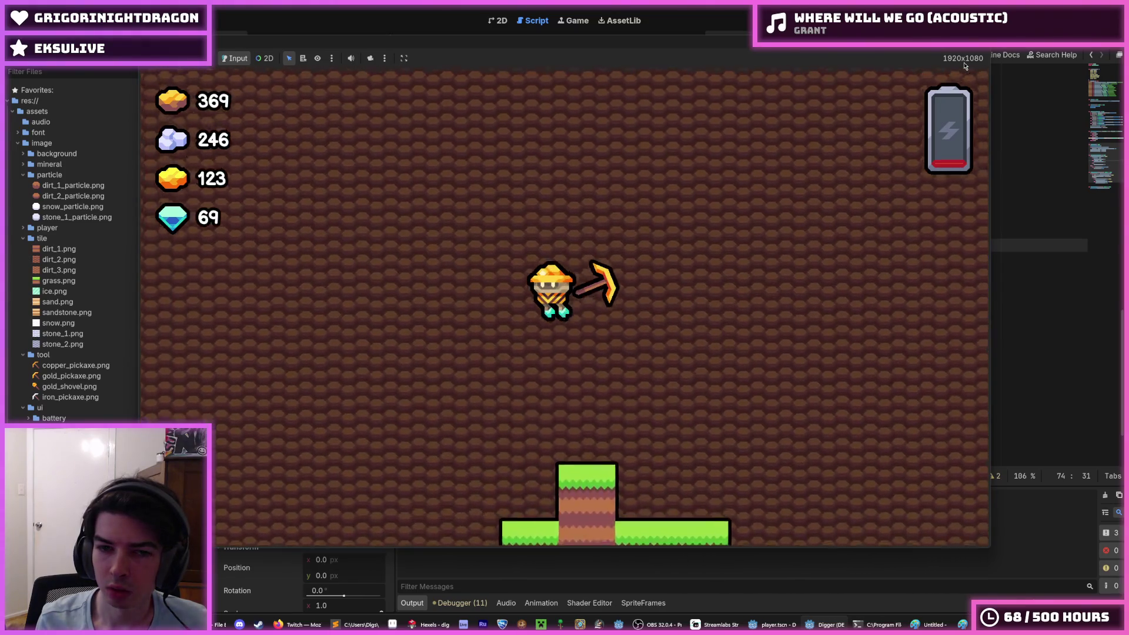
{"action": "key", "text": "d"}
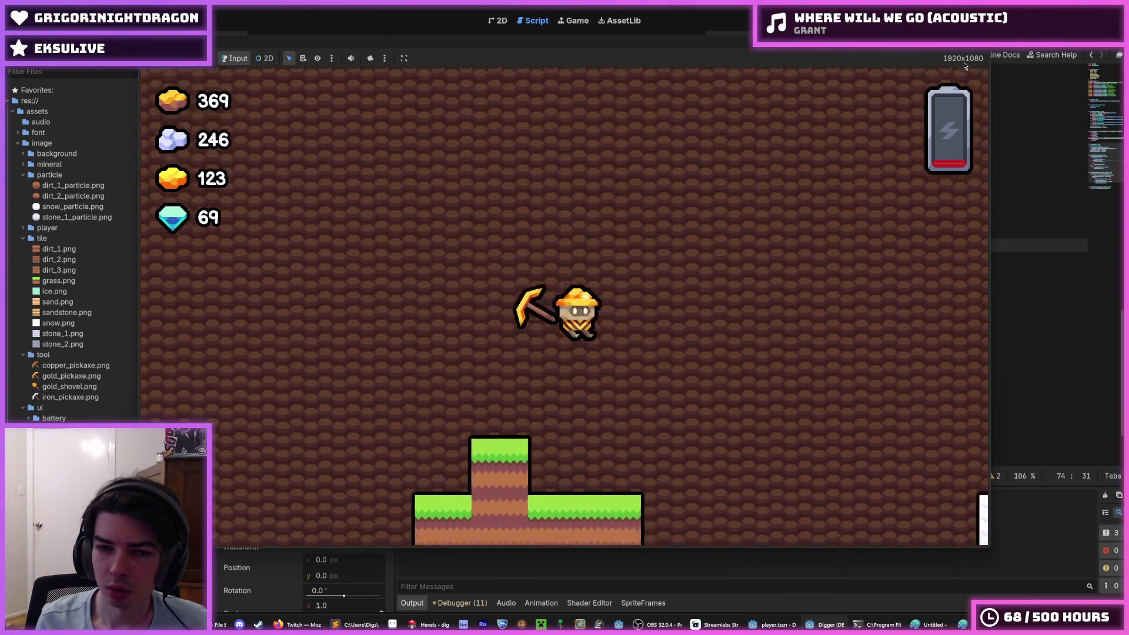
{"action": "key", "text": "d"}
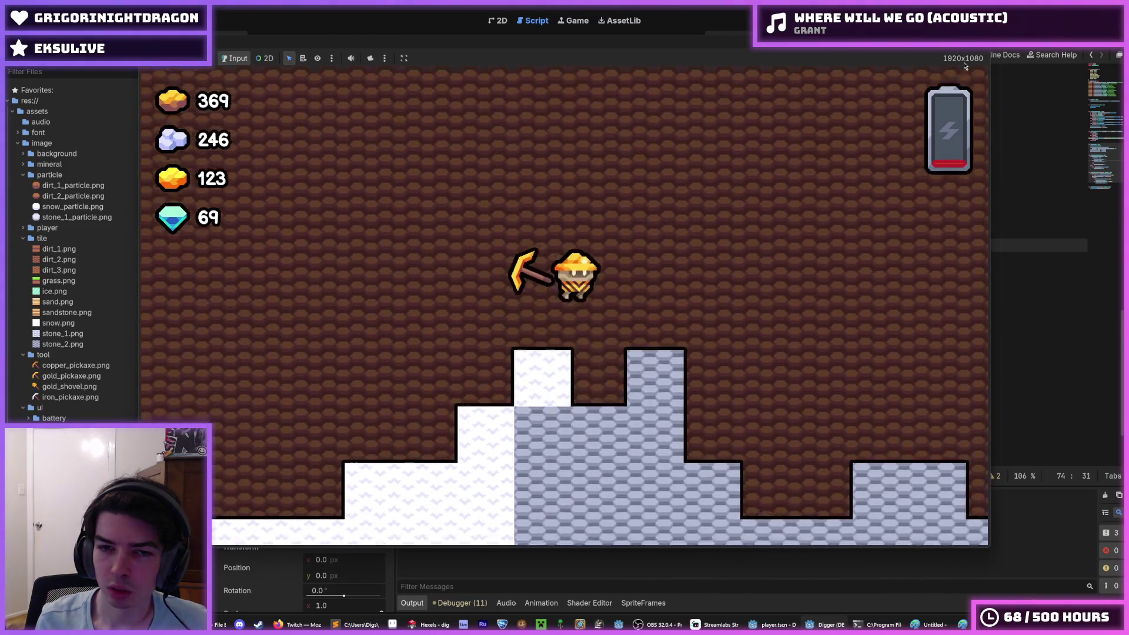
{"action": "key", "text": "d"}
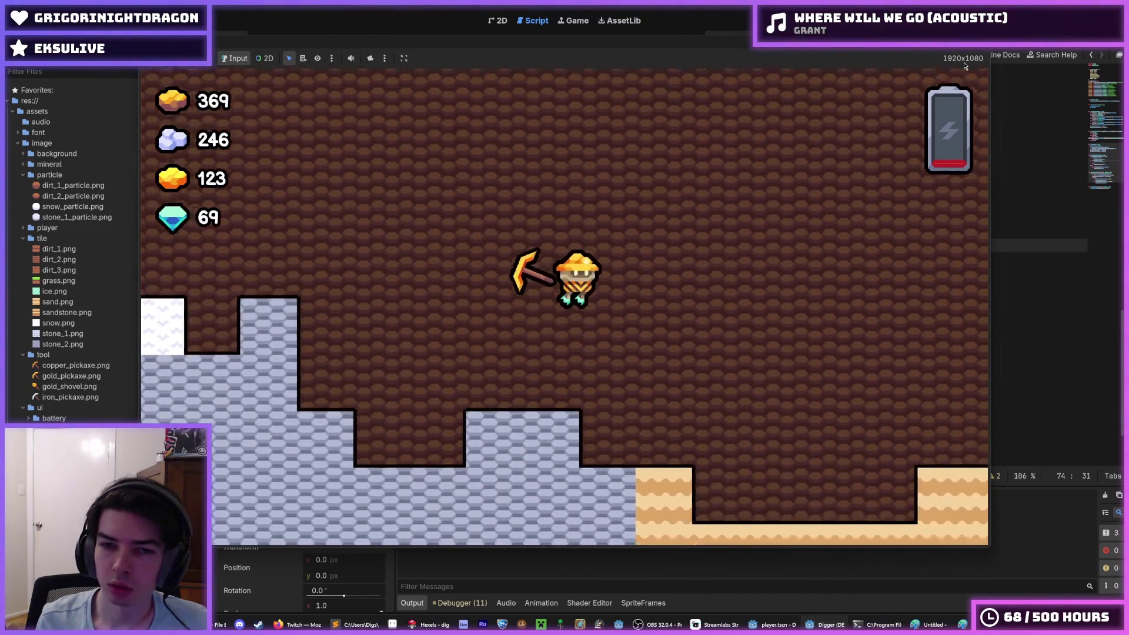
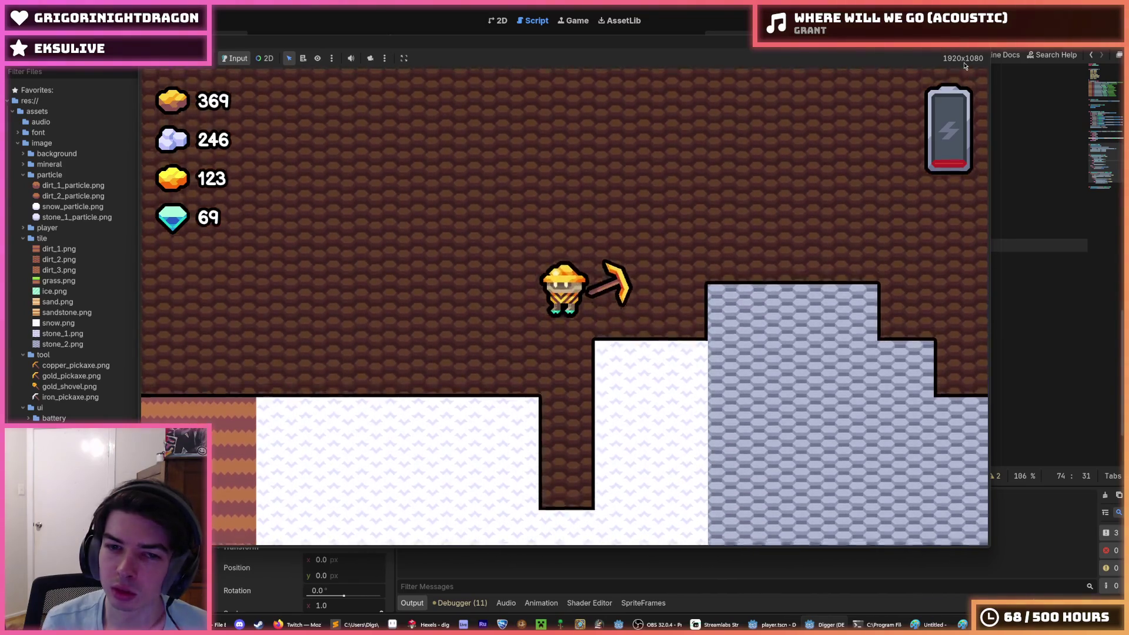
Step: Fly the miner up and left, then dig a shaft down through the snow
{"action": "key", "text": "Up"}
{"action": "key", "text": "Left"}
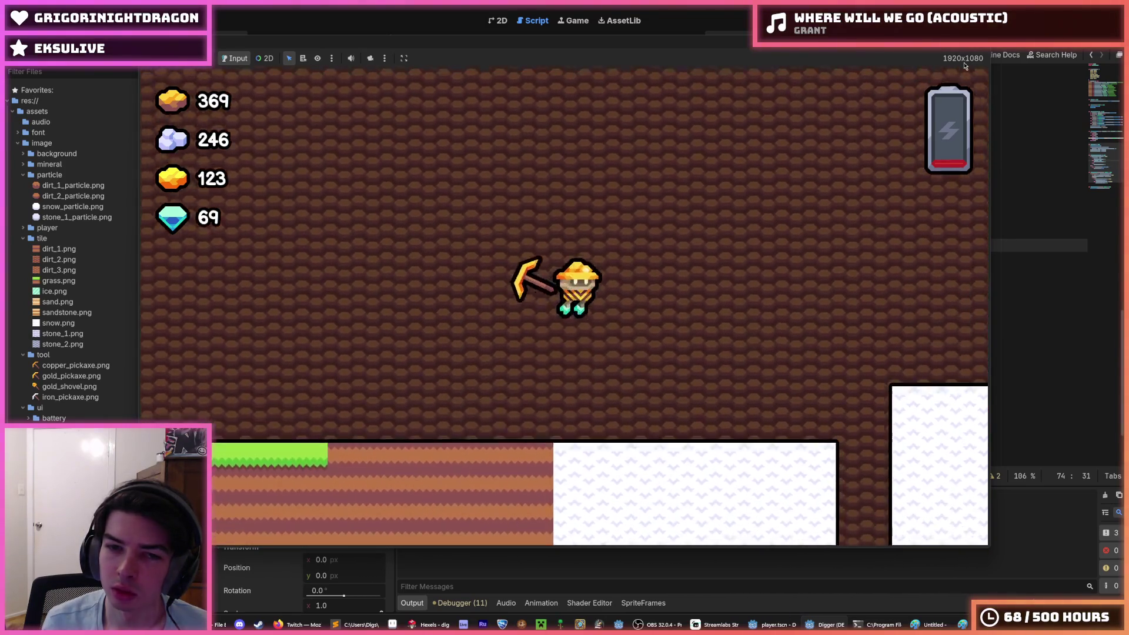
{"action": "key", "text": "Down"}
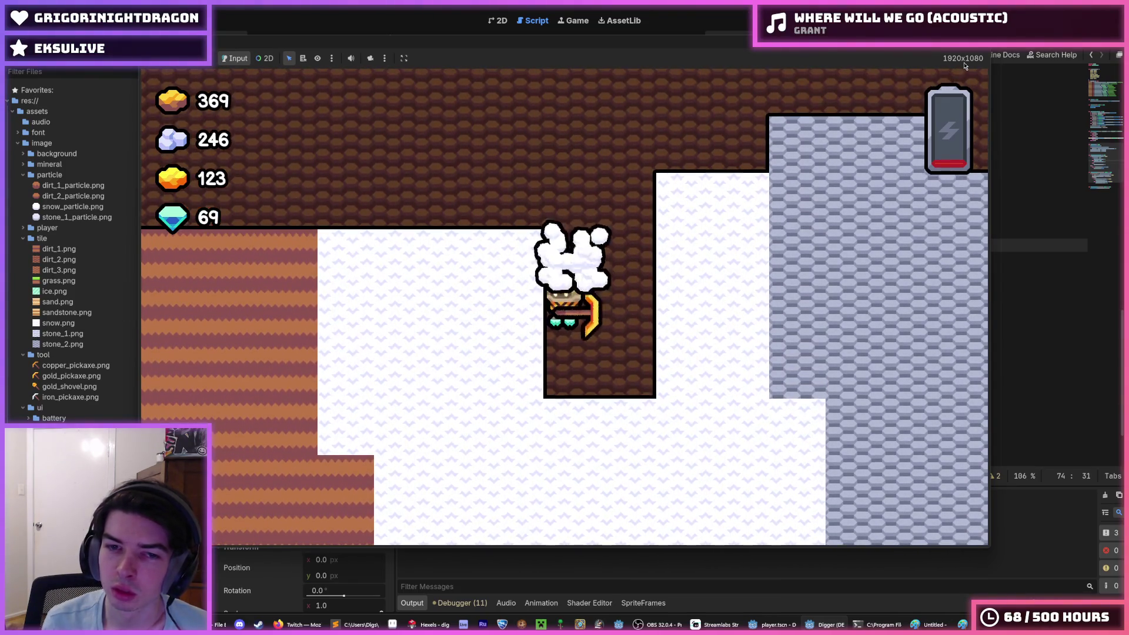
{"action": "key", "text": "Up"}
{"action": "key", "text": "Right"}
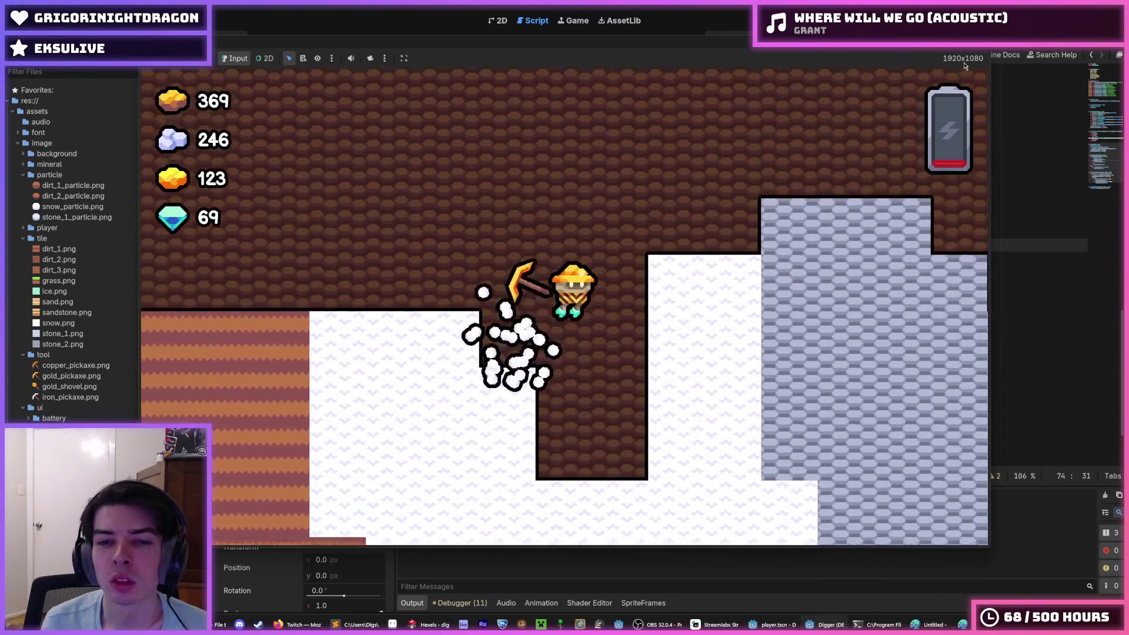
{"action": "key", "text": "Right"}
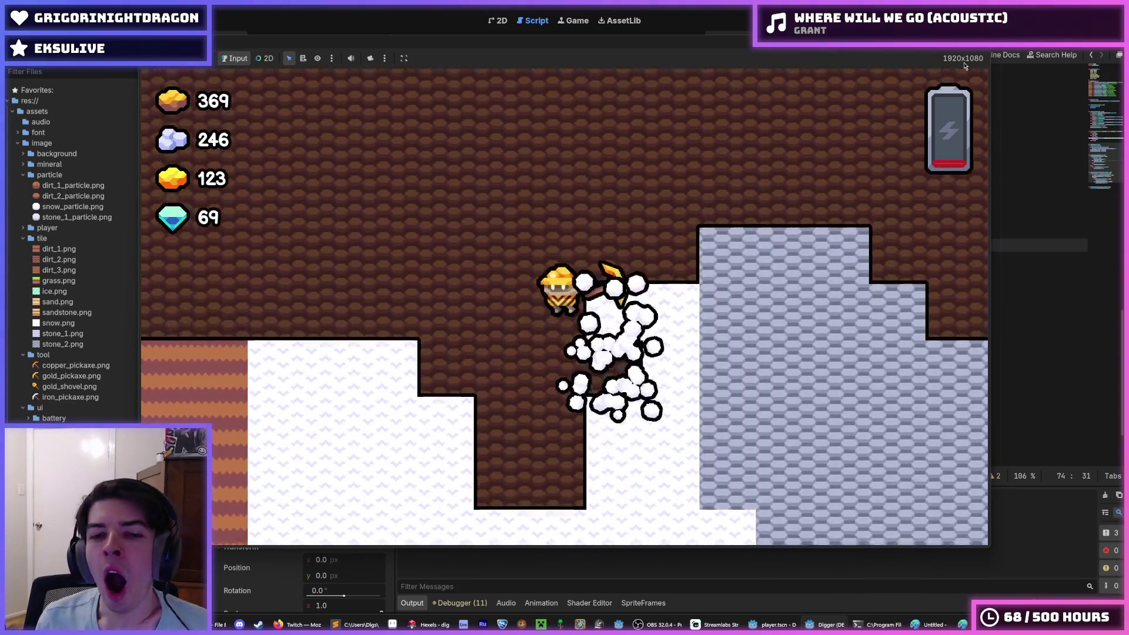
{"action": "key", "text": "Left"}
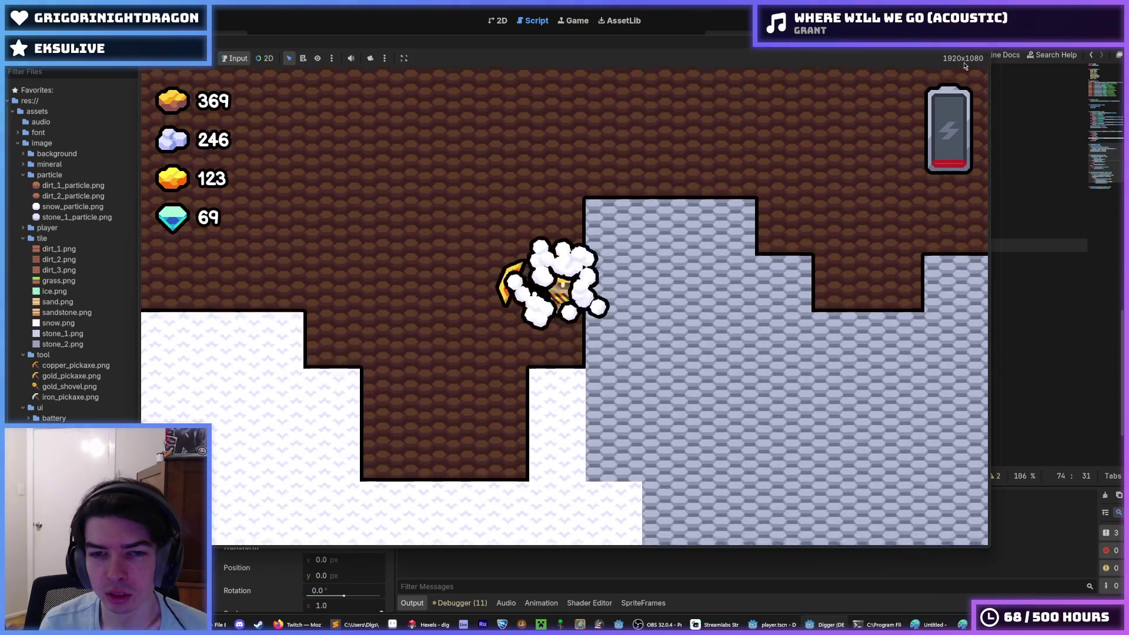
{"action": "key", "text": "Down"}
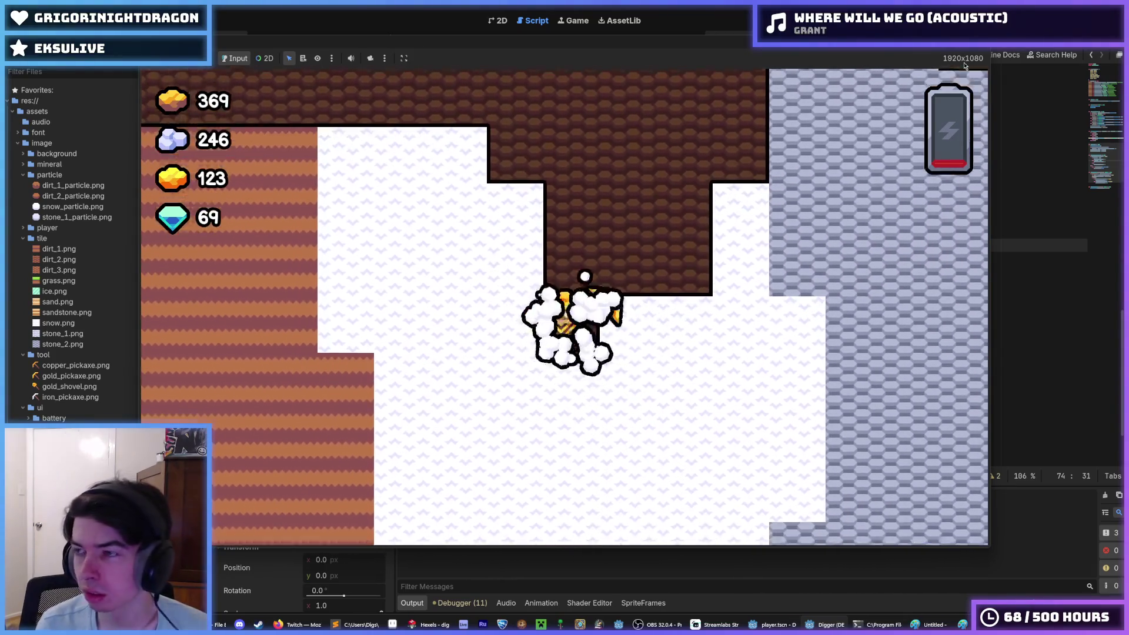
{"action": "key", "text": "Down"}
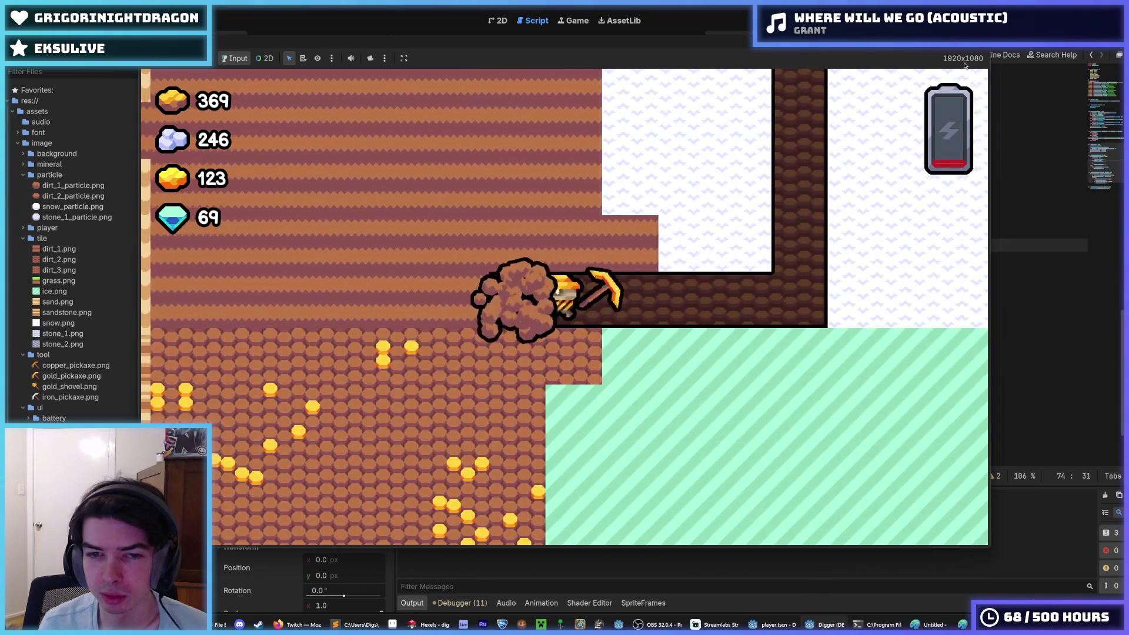
Step: Tunnel left and right from the shaft, digging upward while turning
{"action": "key", "text": "Left"}
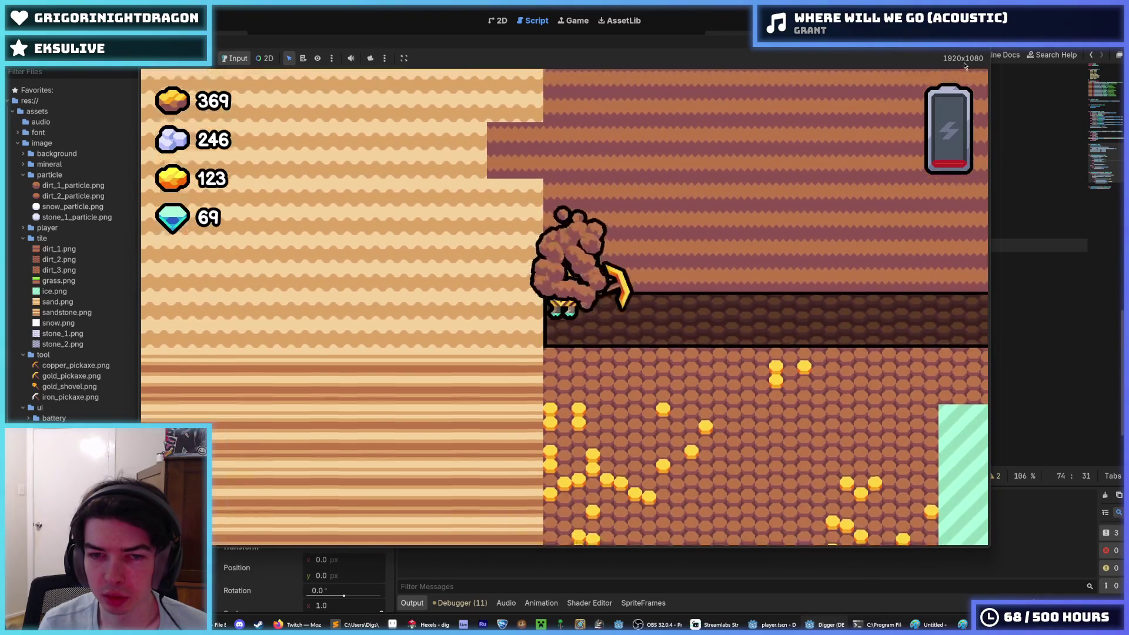
{"action": "key", "text": "Up"}
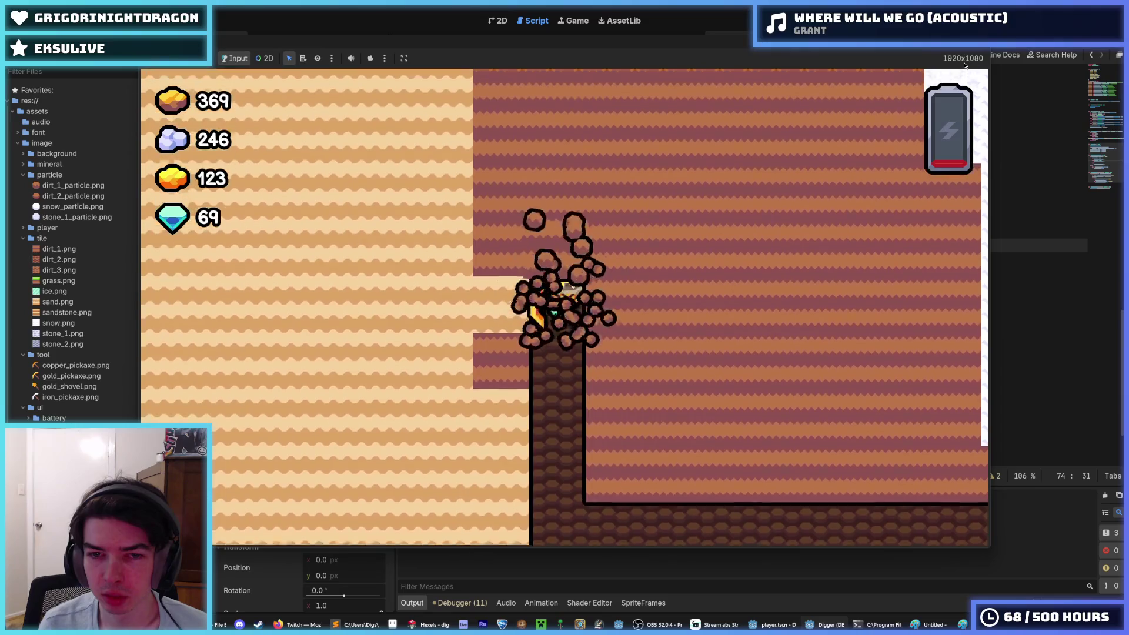
{"action": "key", "text": "Right"}
{"action": "key", "text": "Right"}
{"action": "key", "text": "Right"}
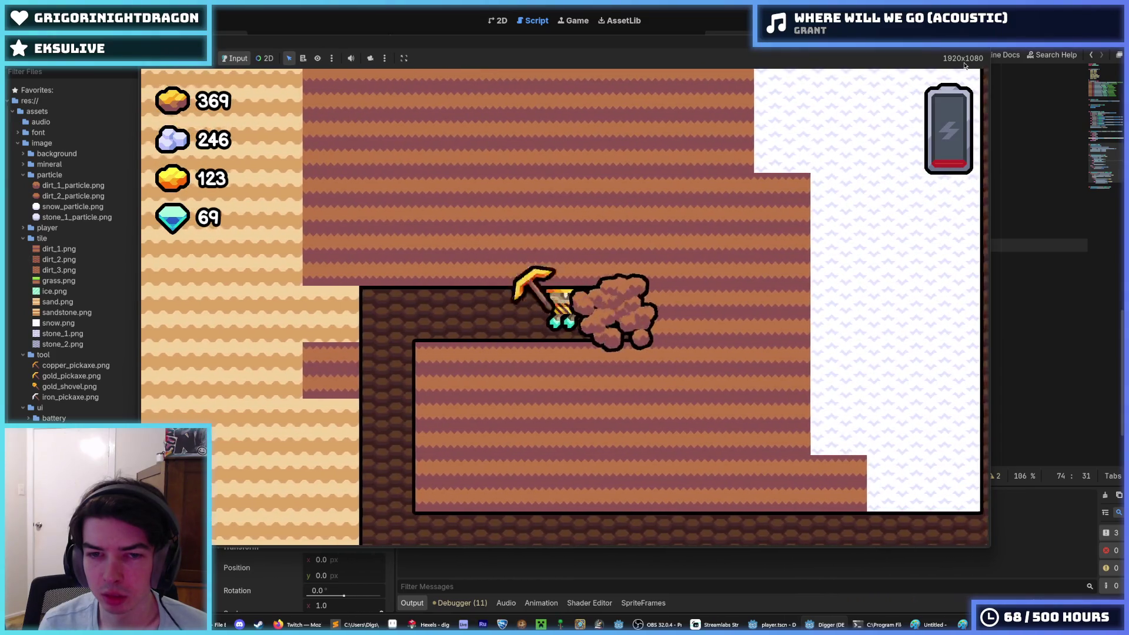
{"action": "key", "text": "Up"}
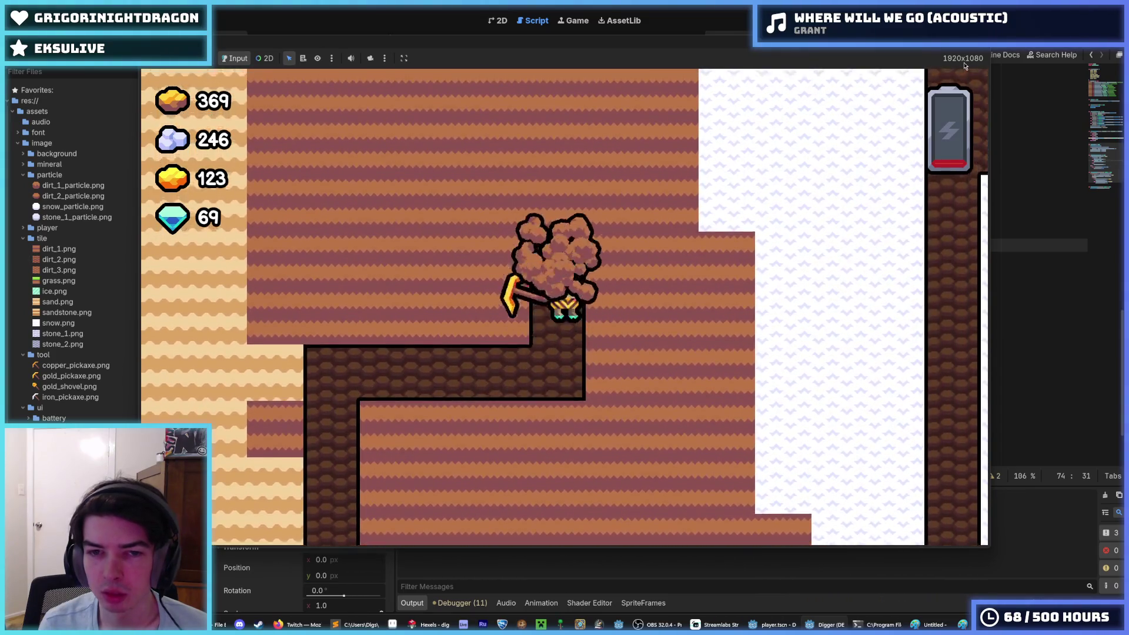
{"action": "key", "text": "Up"}
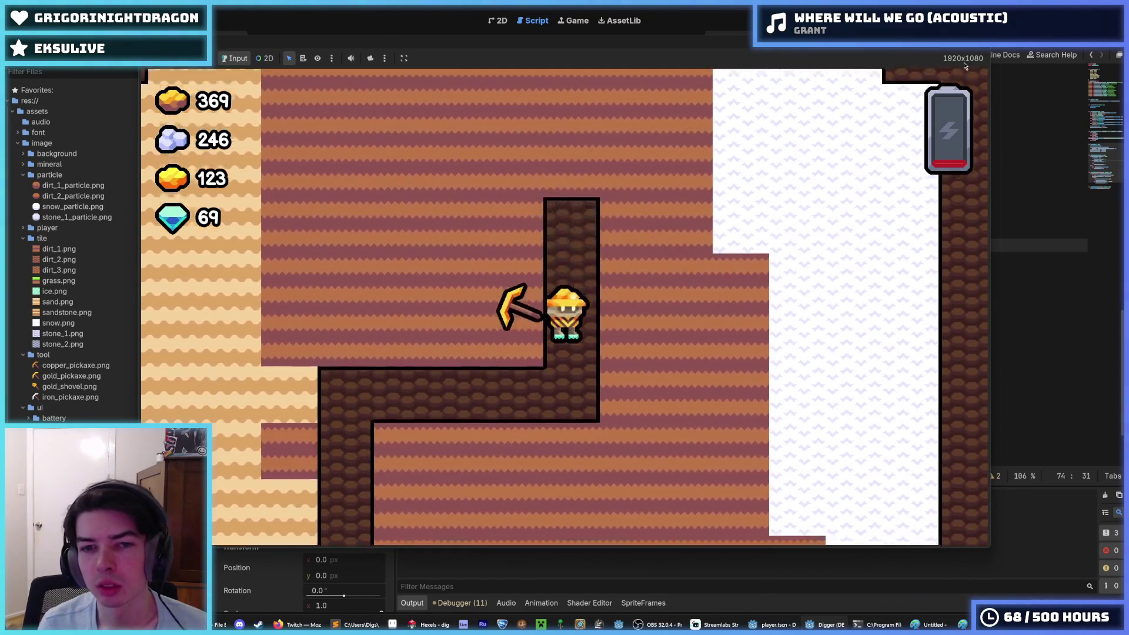
{"action": "key", "text": "Left"}
{"action": "key", "text": "Left"}
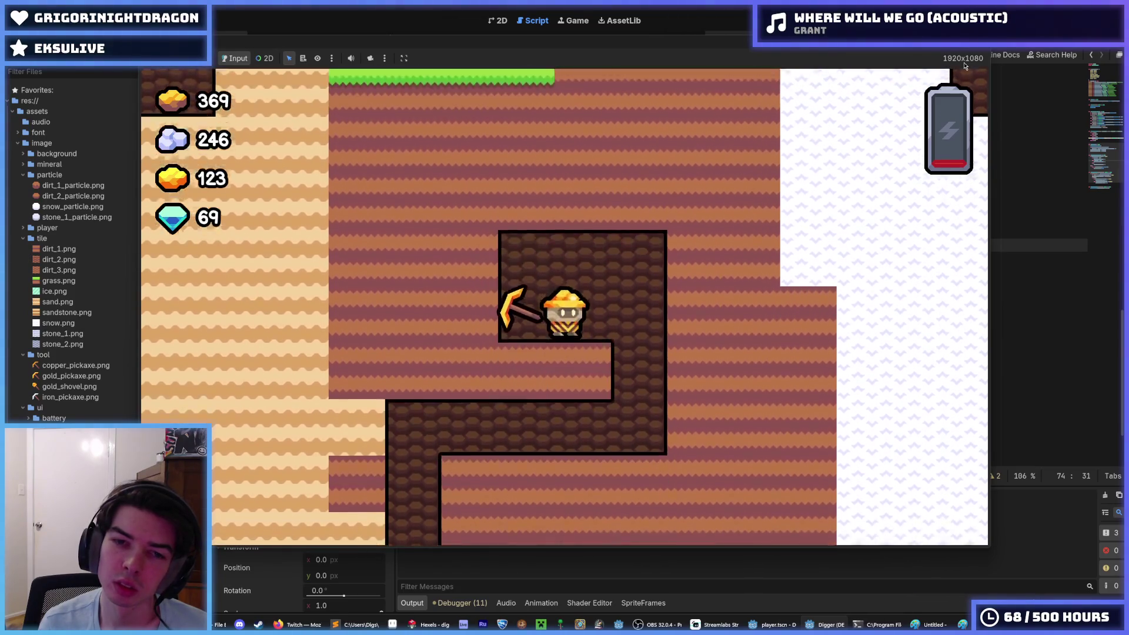
{"action": "key", "text": "Left"}
{"action": "key", "text": "Right"}
{"action": "key", "text": "Left"}
{"action": "key", "text": "Up"}
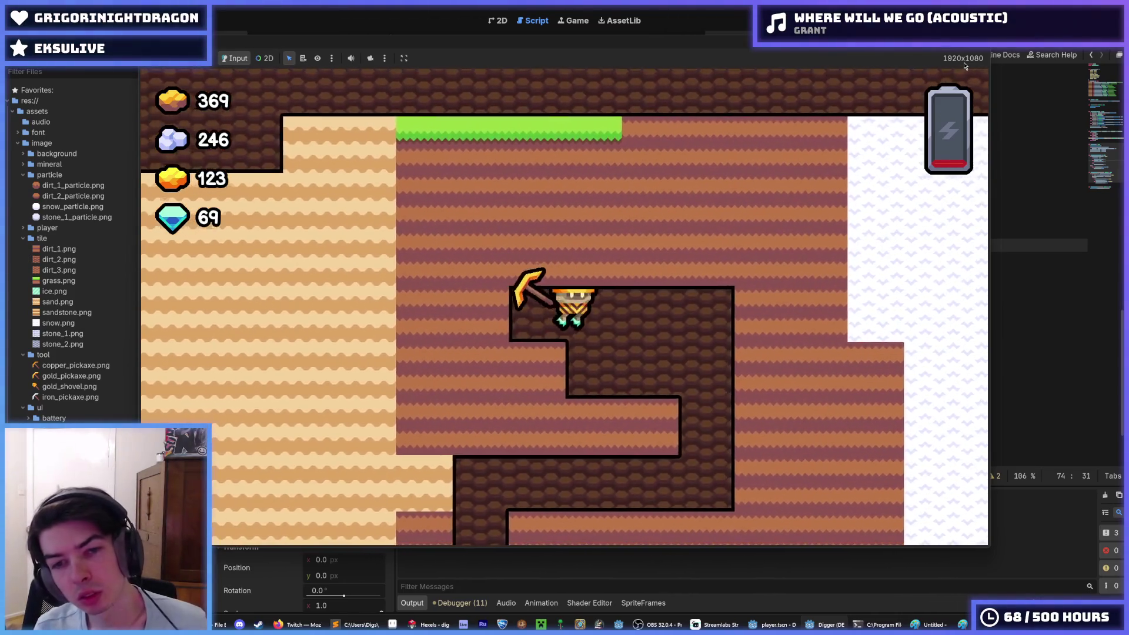
Step: Dig up through the grass surface, tunnel back through the side tiles, then stop the game with F8
{"action": "key", "text": "Right"}
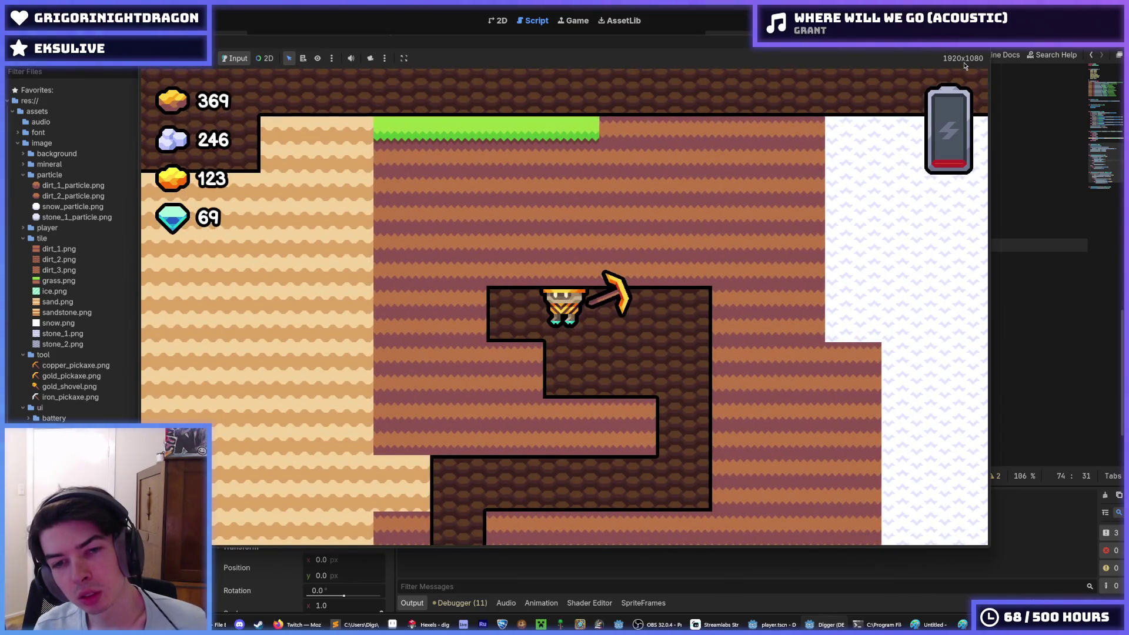
{"action": "key", "text": "Up"}
{"action": "key", "text": "Left"}
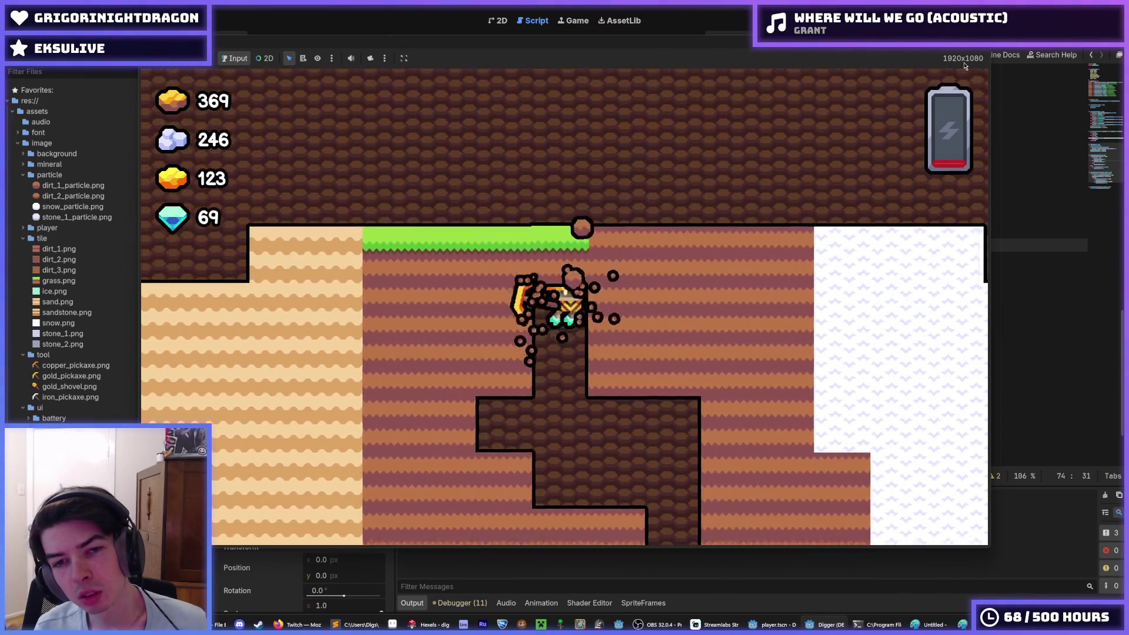
{"action": "key", "text": "Up"}
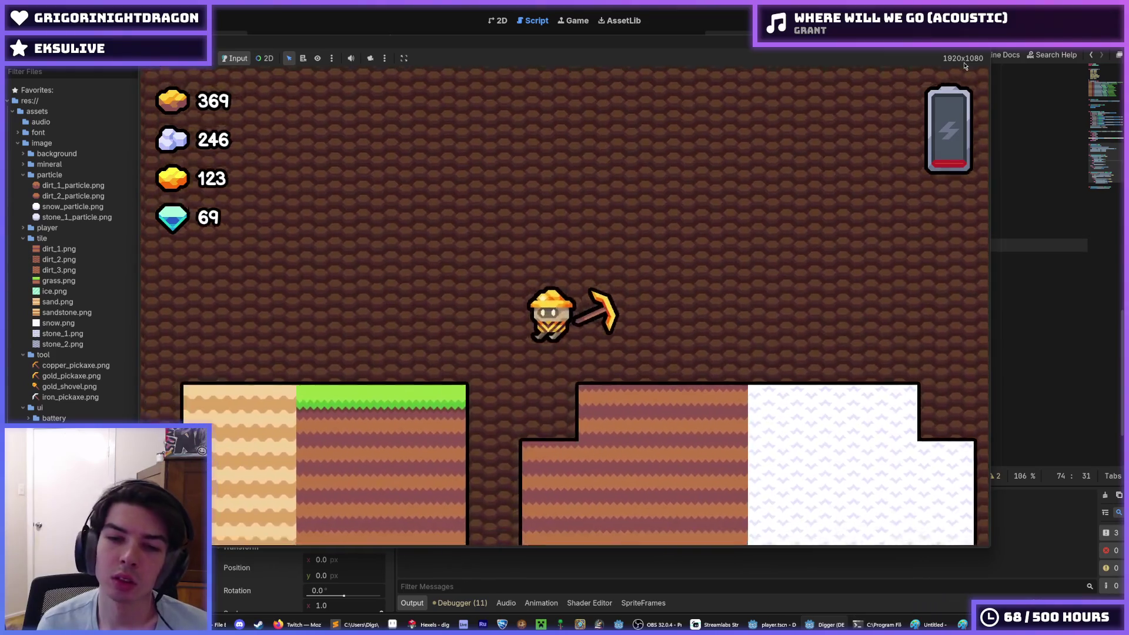
{"action": "key", "text": "Left"}
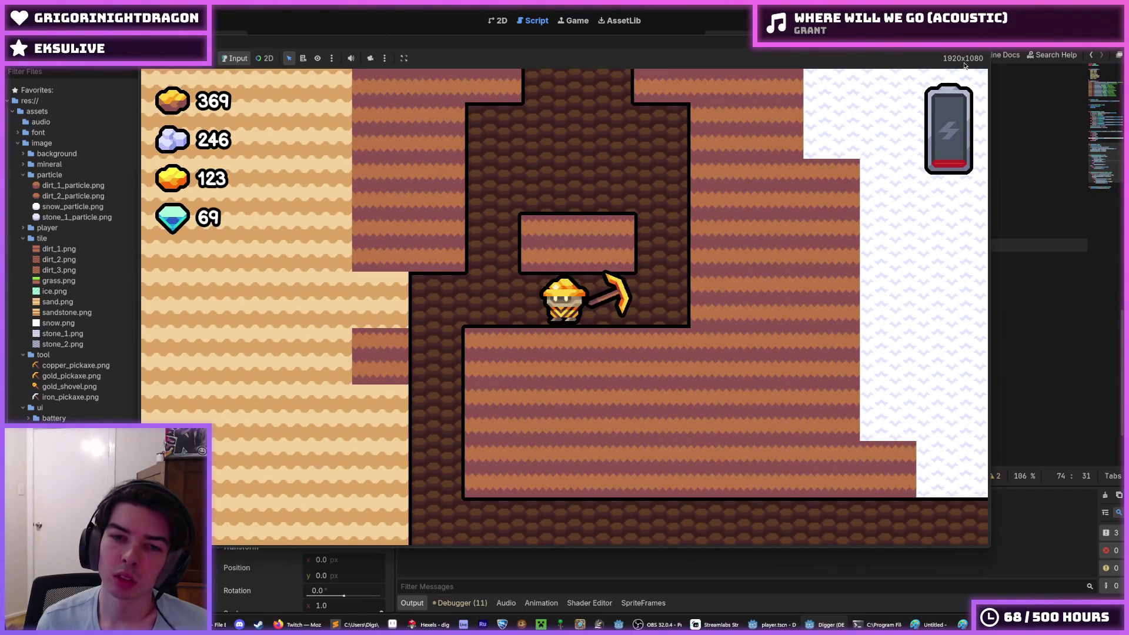
{"action": "key", "text": "Up"}
{"action": "key", "text": "Right"}
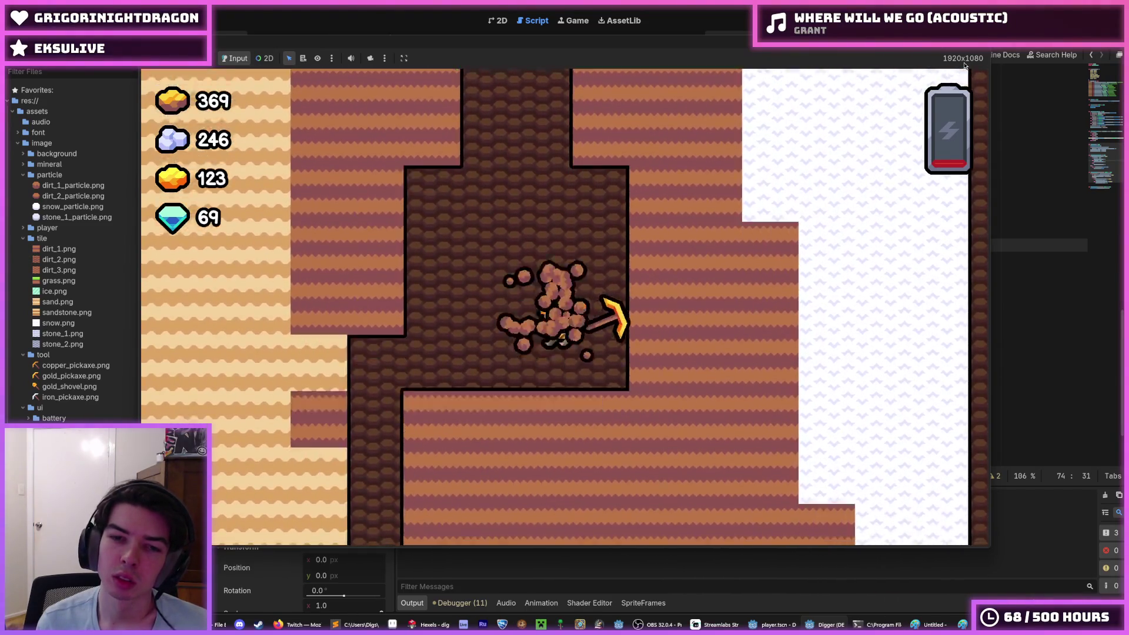
{"action": "key", "text": "Left"}
{"action": "key", "text": "Down"}
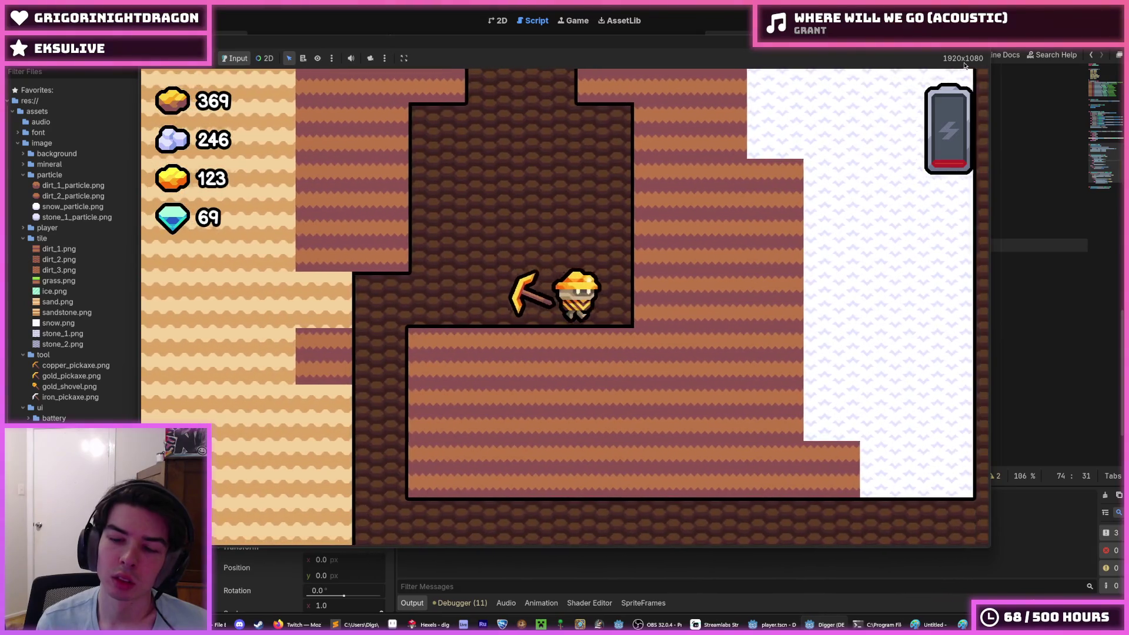
{"action": "key", "text": "Right"}
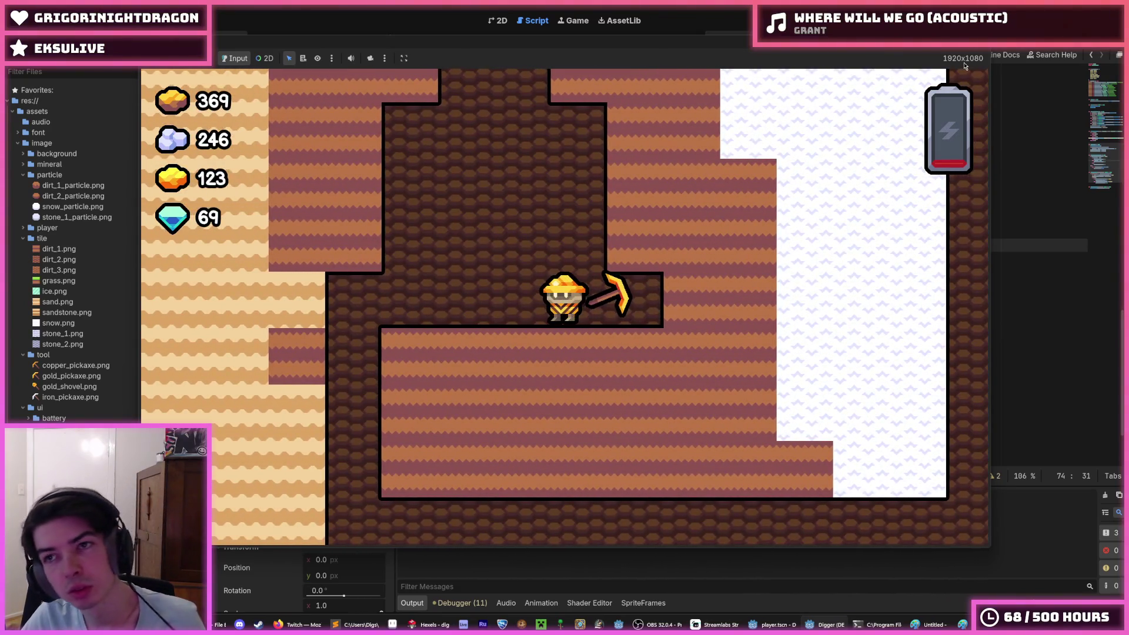
{"action": "key", "text": "F8"}
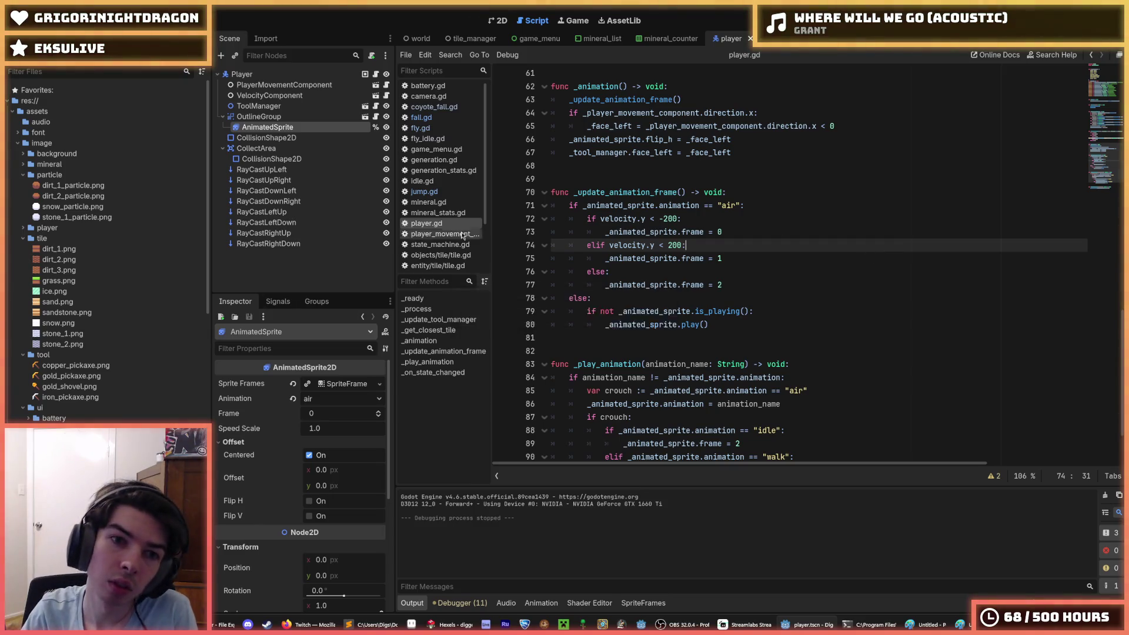
Step: Open fall.gd and copy the jump condition on line 7
{"action": "left_click", "coordinate": [439, 182]}
{"action": "left_click", "coordinate": [437, 128]}
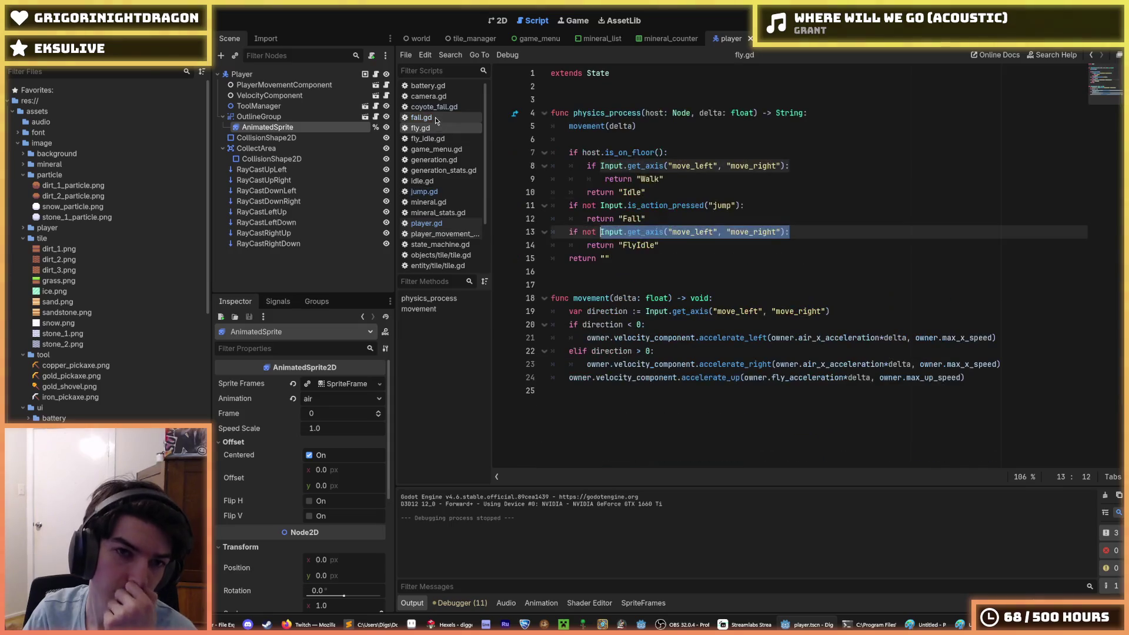
{"action": "left_click", "coordinate": [435, 118]}
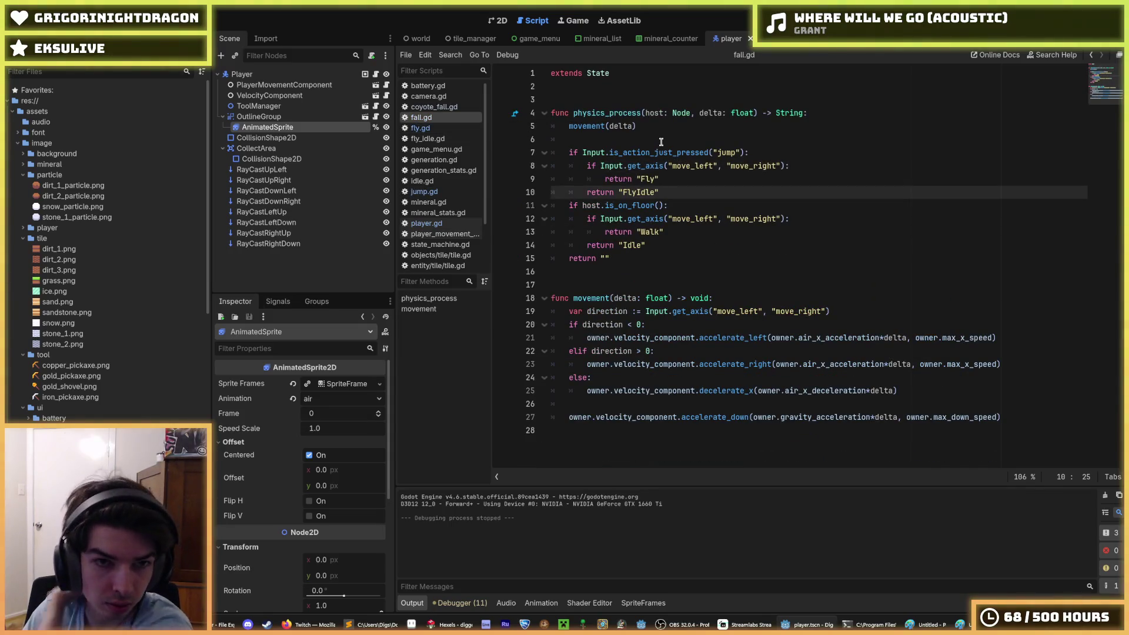
{"action": "left_click_drag", "start_coordinate": [759, 152], "coordinate": [580, 150]}
{"action": "left_click", "coordinate": [569, 153]}
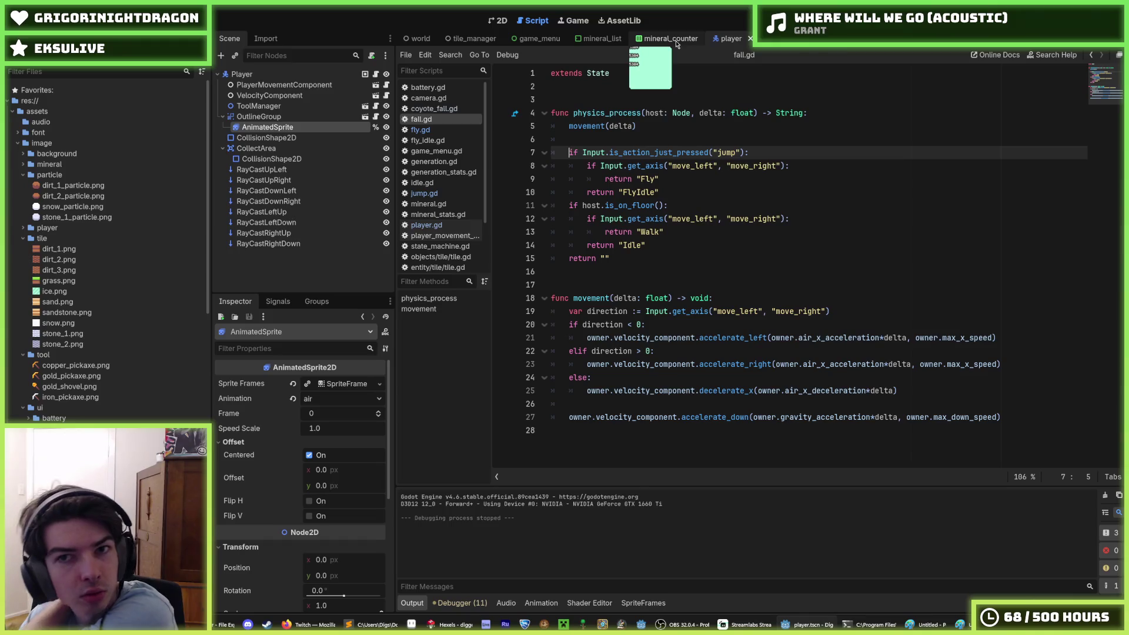
{"action": "left_click_drag", "start_coordinate": [748, 152], "coordinate": [568, 153]}
{"action": "right_click", "coordinate": [570, 153]}
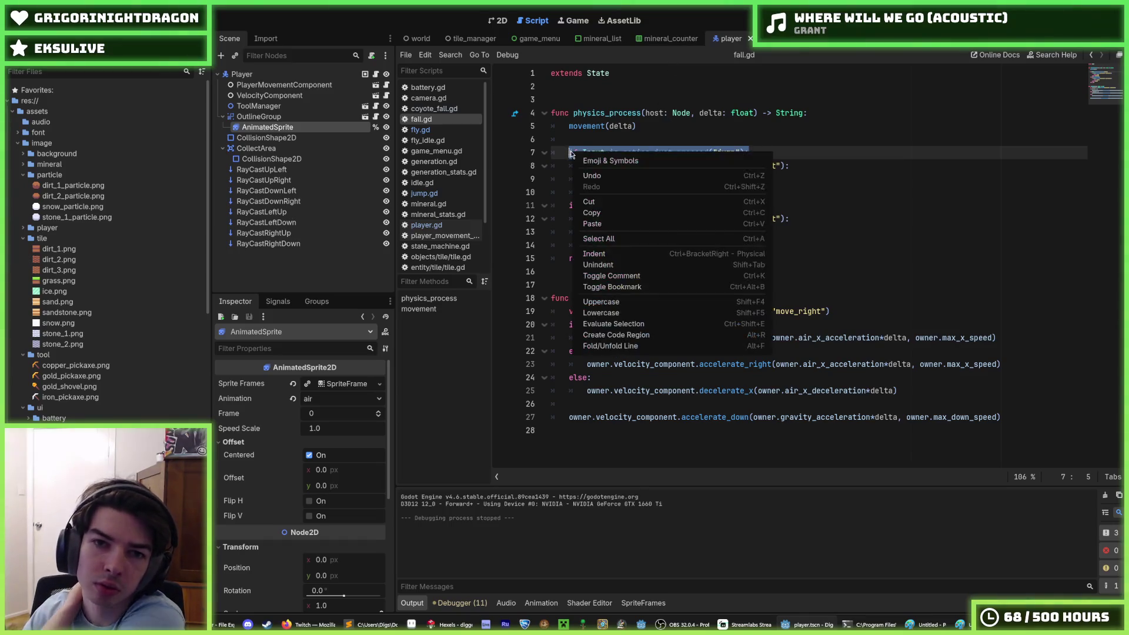
{"action": "left_click", "coordinate": [614, 212]}
{"action": "left_click", "coordinate": [636, 171]}
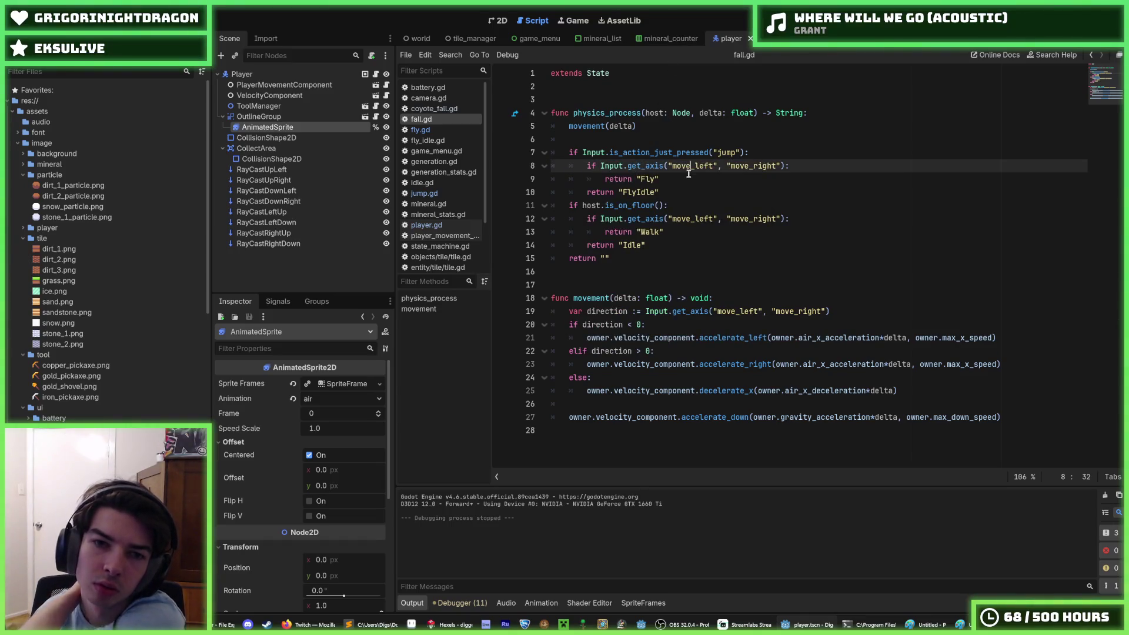
{"action": "left_click", "coordinate": [689, 177]}
Step: Review fly.gd, then open idle.gd from the PlayerMovementComponent scene
{"action": "left_click", "coordinate": [435, 131]}
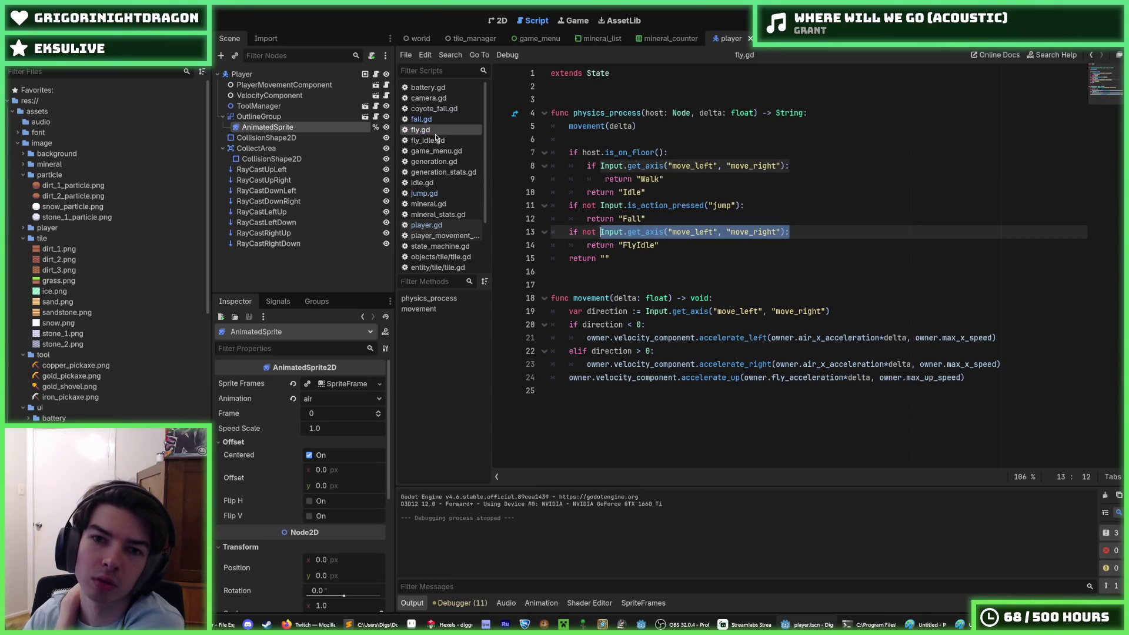
{"action": "left_click", "coordinate": [377, 86]}
{"action": "left_click", "coordinate": [385, 85]}
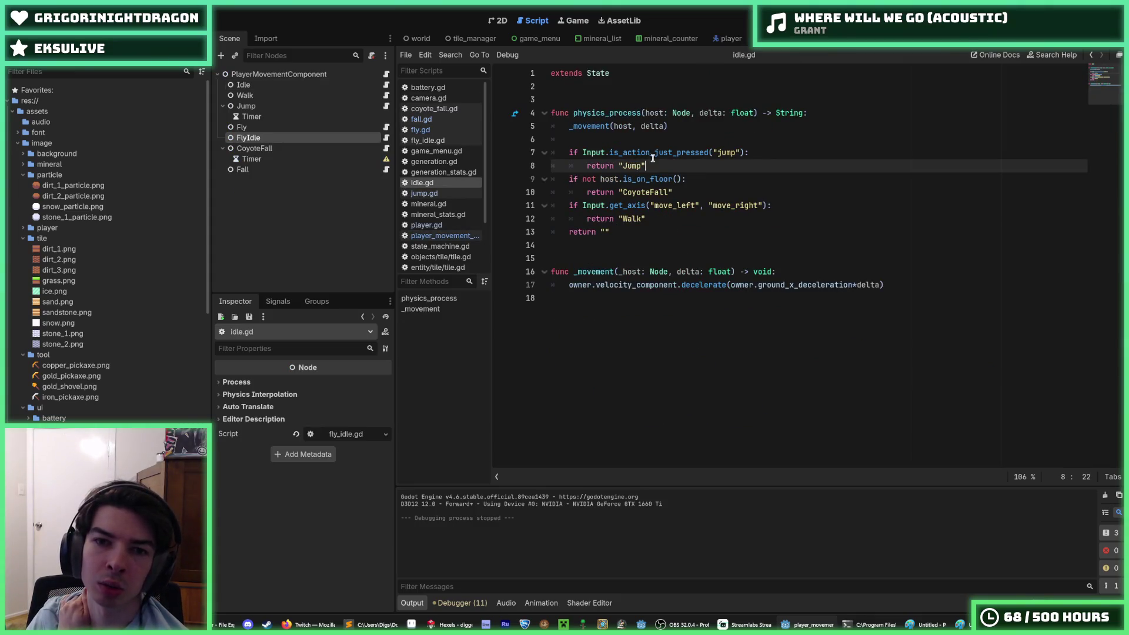
Step: In idle.gd, duplicate the jump check as a held-jump check returning "Fly" and save
{"action": "key", "text": "shift+Home"}
{"action": "key", "text": "shift+Up"}
{"action": "key", "text": "shift+Home"}
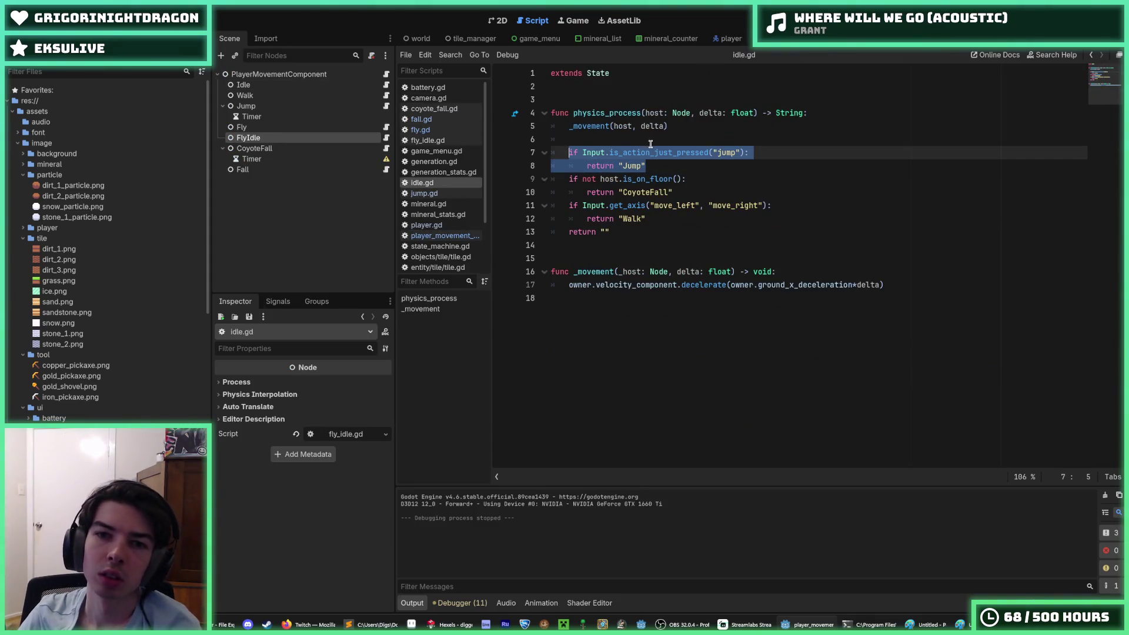
{"action": "key", "text": "ctrl+c"}
{"action": "left_click", "coordinate": [667, 165]}
{"action": "key", "text": "Return"}
{"action": "key", "text": "ctrl+v"}
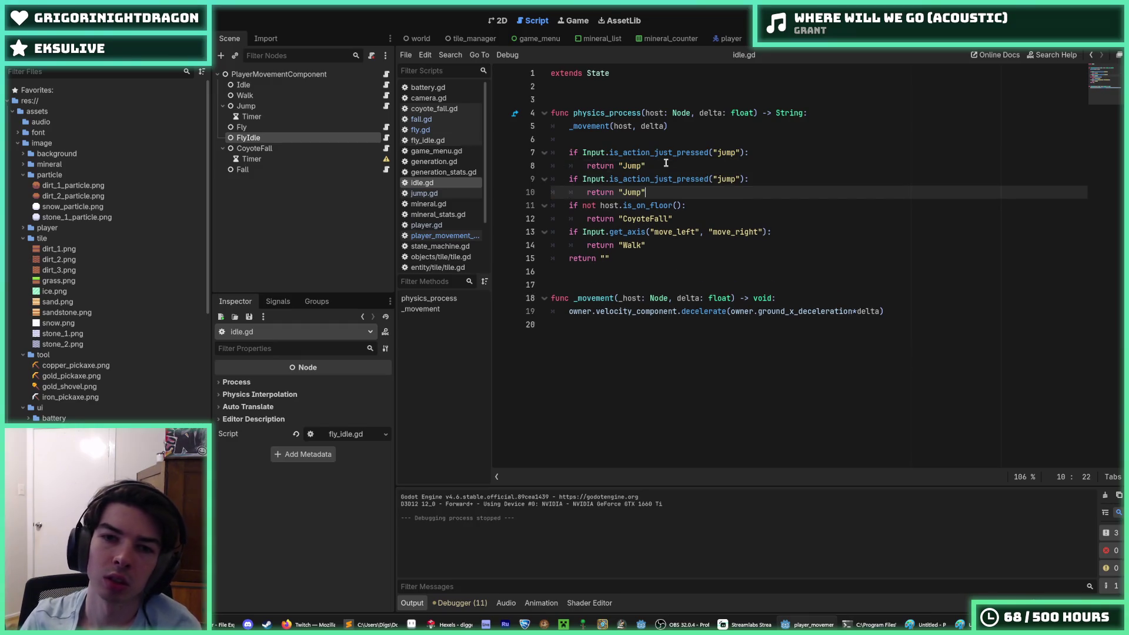
{"action": "left_click_drag", "start_coordinate": [676, 179], "coordinate": [654, 179]}
{"action": "key", "text": "BackSpace"}
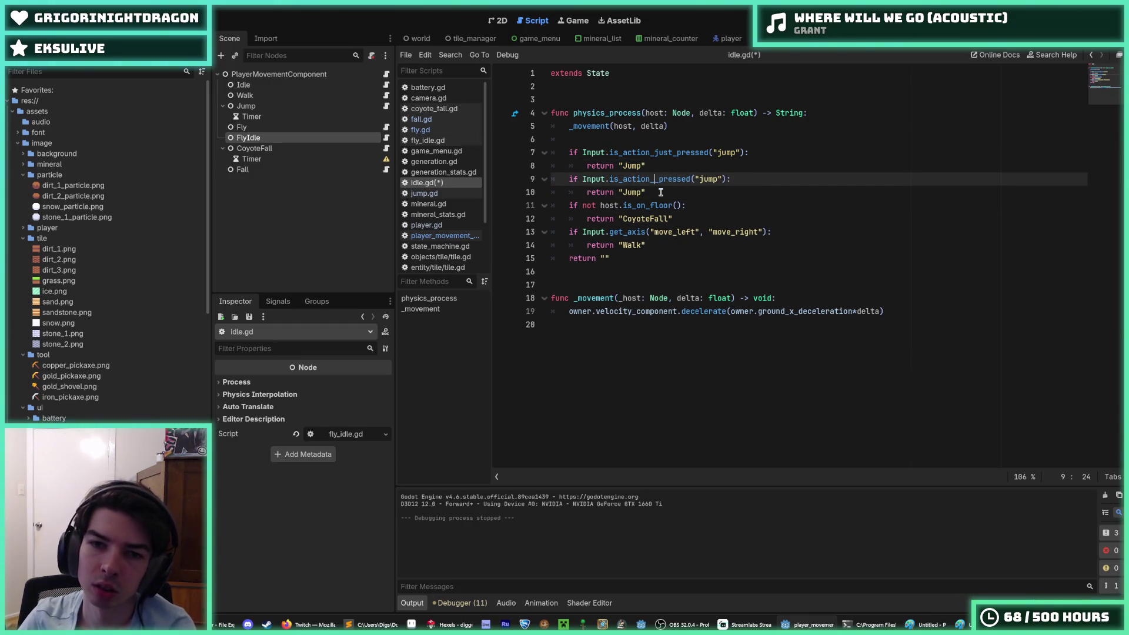
{"action": "left_click", "coordinate": [631, 192]}
{"action": "double_click", "coordinate": [631, 192]}
{"action": "type", "text": "Fly"}
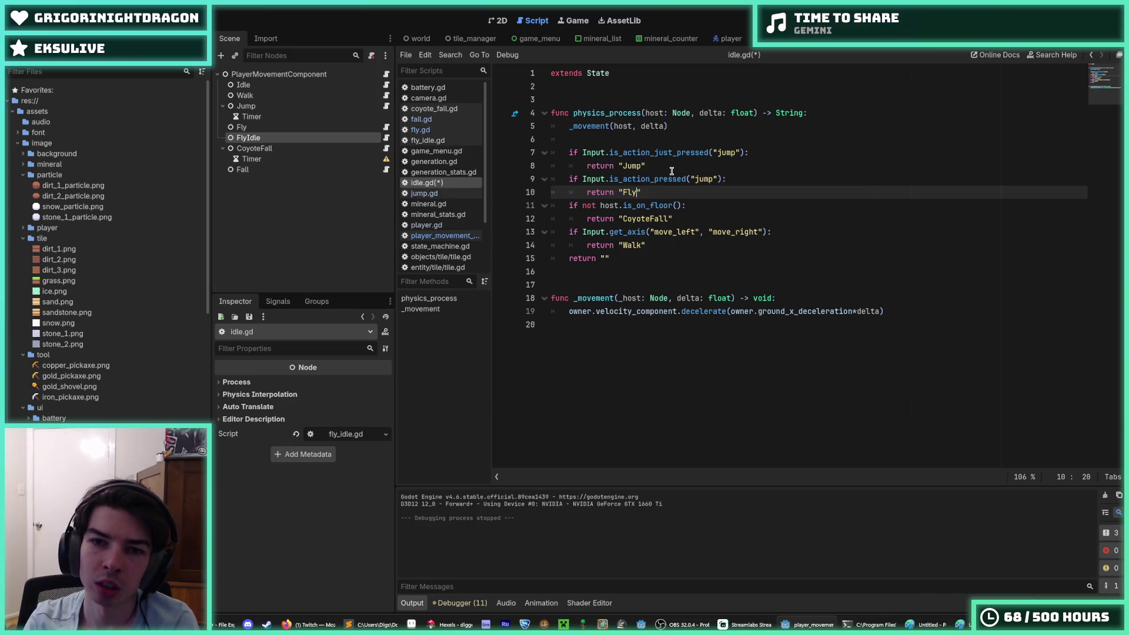
{"action": "key", "text": "ctrl+s"}
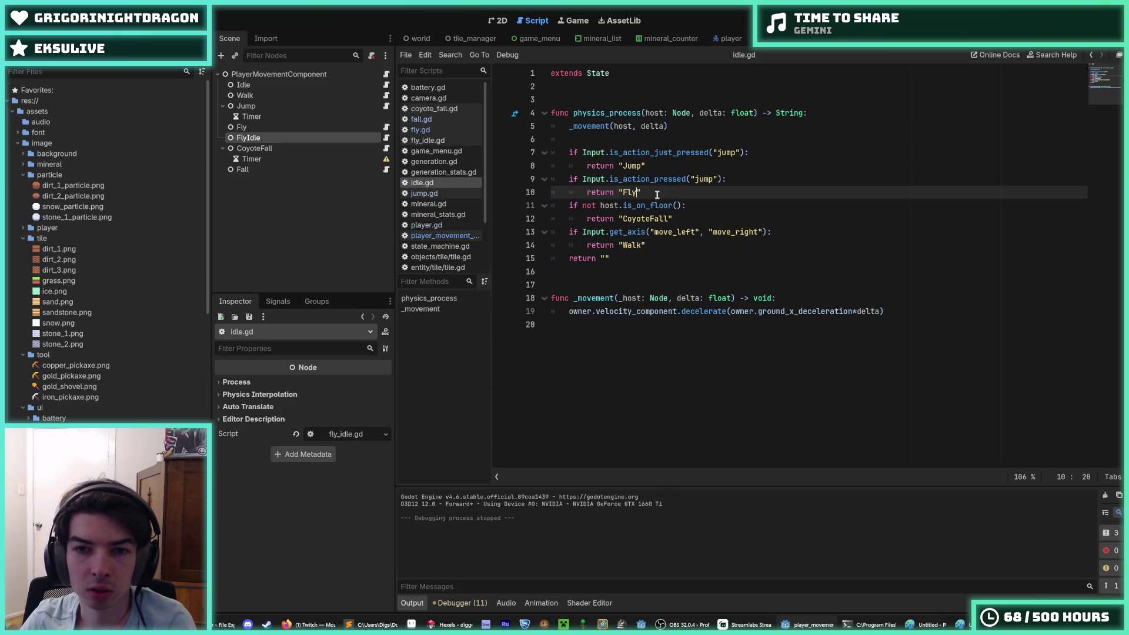
Step: Review the CoyoteFall, Fly and Jump scripts and select jump.gd's horizontal-input Fly/FlyIdle lines
{"action": "left_click", "coordinate": [385, 148]}
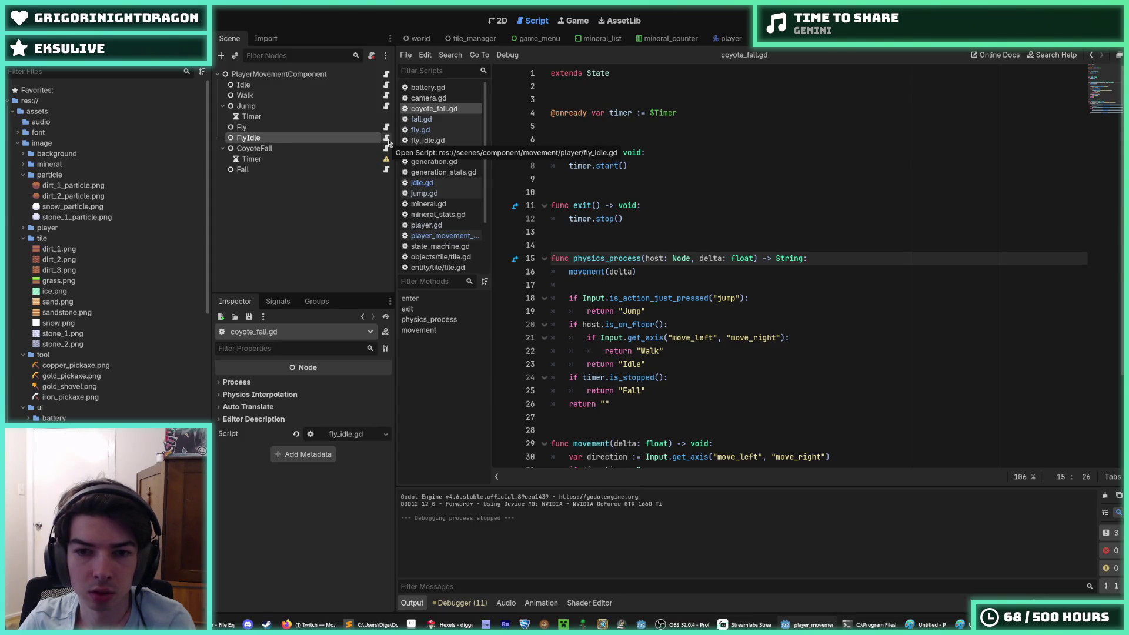
{"action": "left_click", "coordinate": [387, 127]}
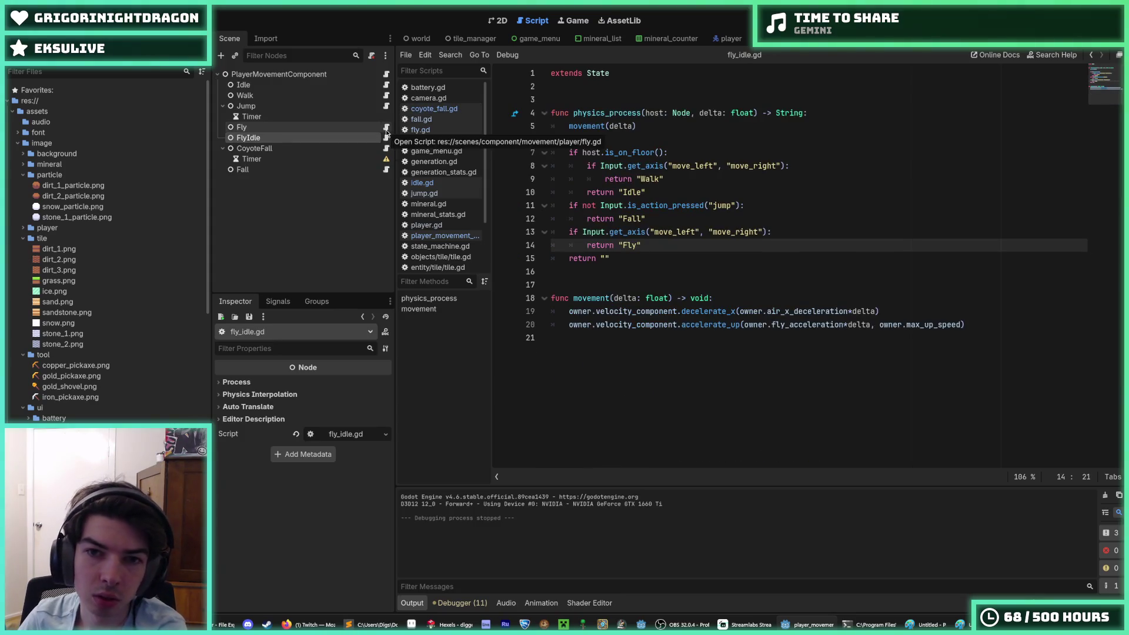
{"action": "left_click", "coordinate": [387, 107]}
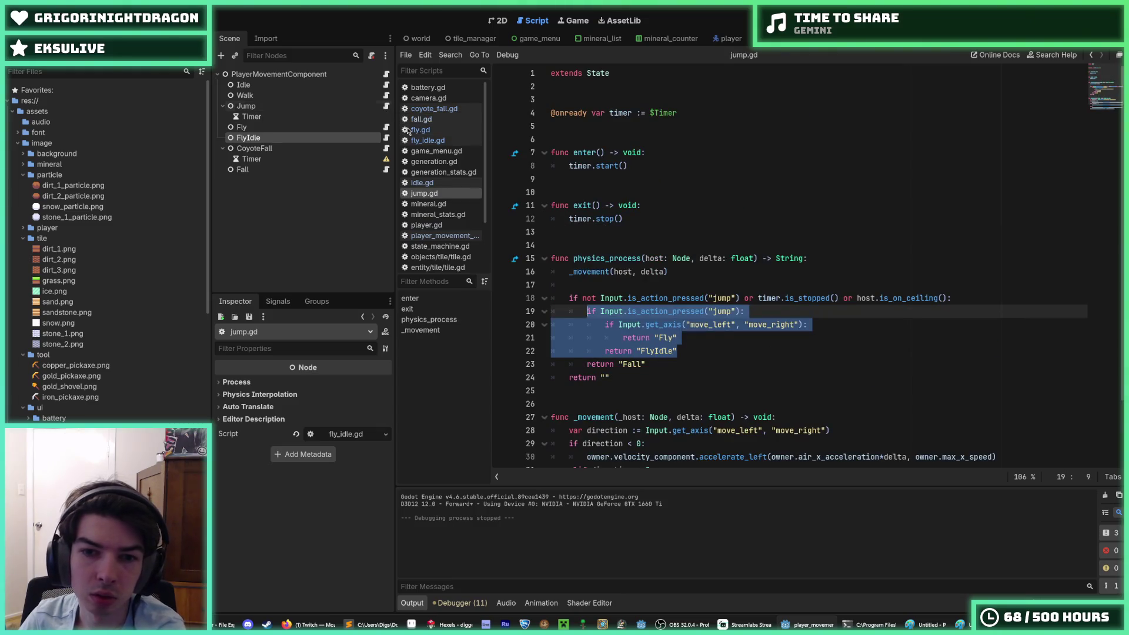
{"action": "left_click", "coordinate": [696, 311]}
{"action": "left_click", "coordinate": [703, 337]}
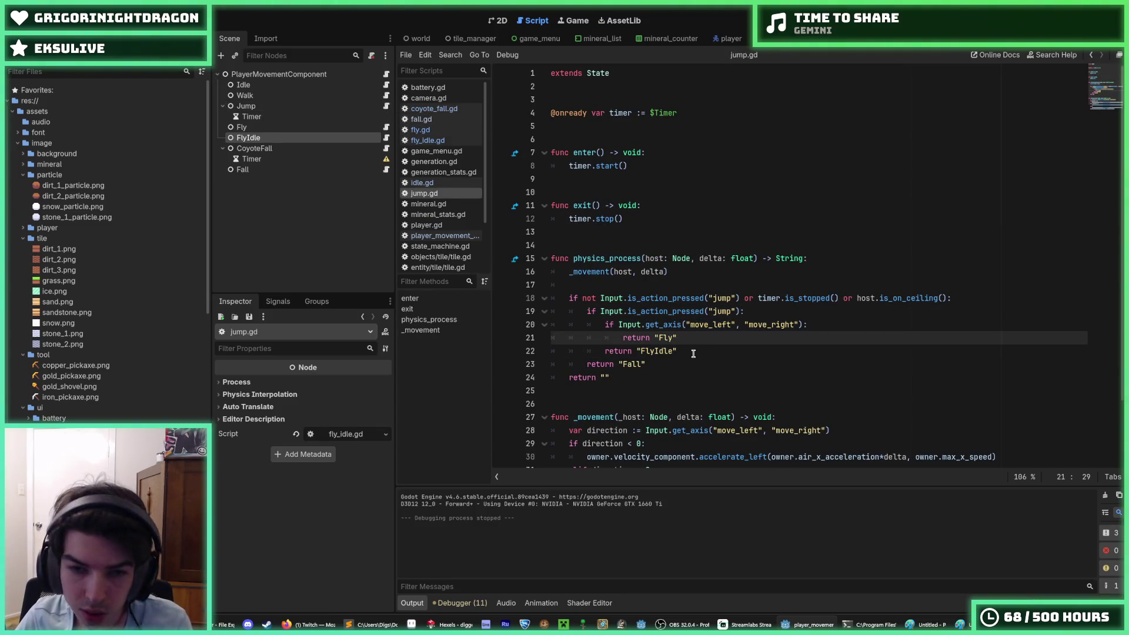
{"action": "left_click", "coordinate": [691, 352]}
{"action": "left_click_drag", "start_coordinate": [600, 314], "coordinate": [599, 323]}
{"action": "key", "text": "ctrl+s"}
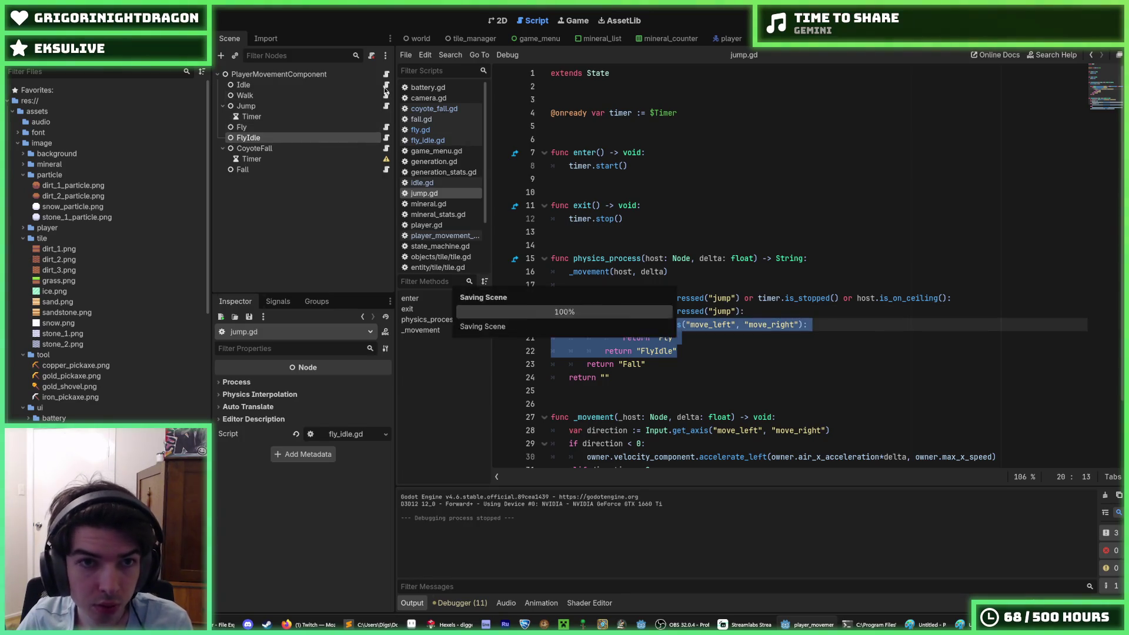
Step: Replace idle.gd's return "Fly" line with the copied Fly/FlyIdle block and save
{"action": "left_click", "coordinate": [386, 85]}
{"action": "left_click_drag", "start_coordinate": [674, 191], "coordinate": [586, 187]}
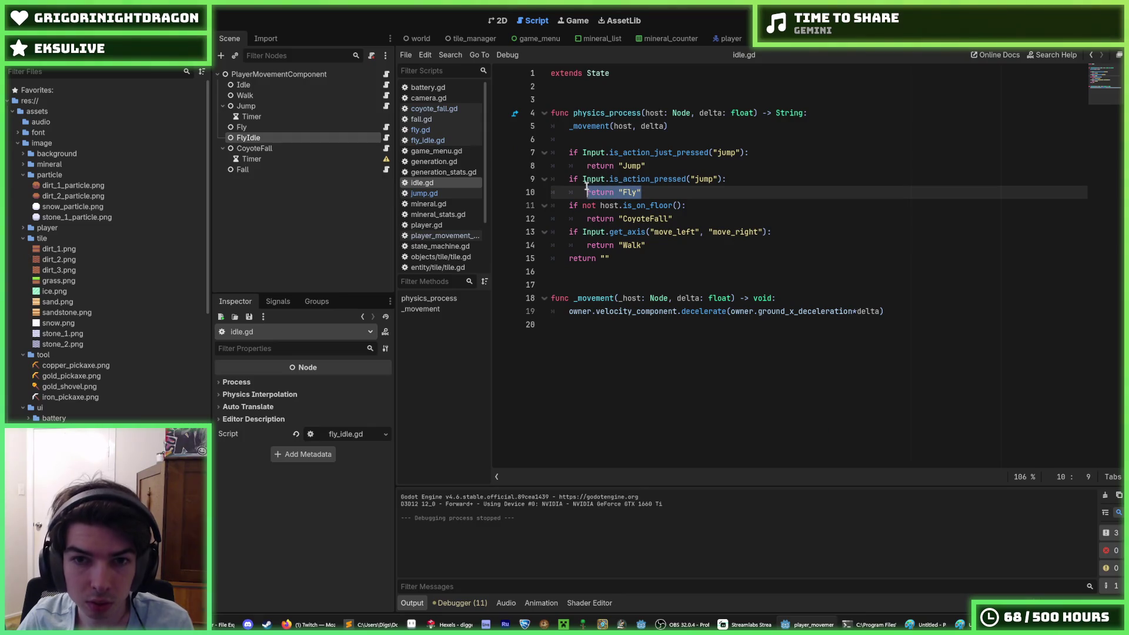
{"action": "key", "text": "ctrl+v"}
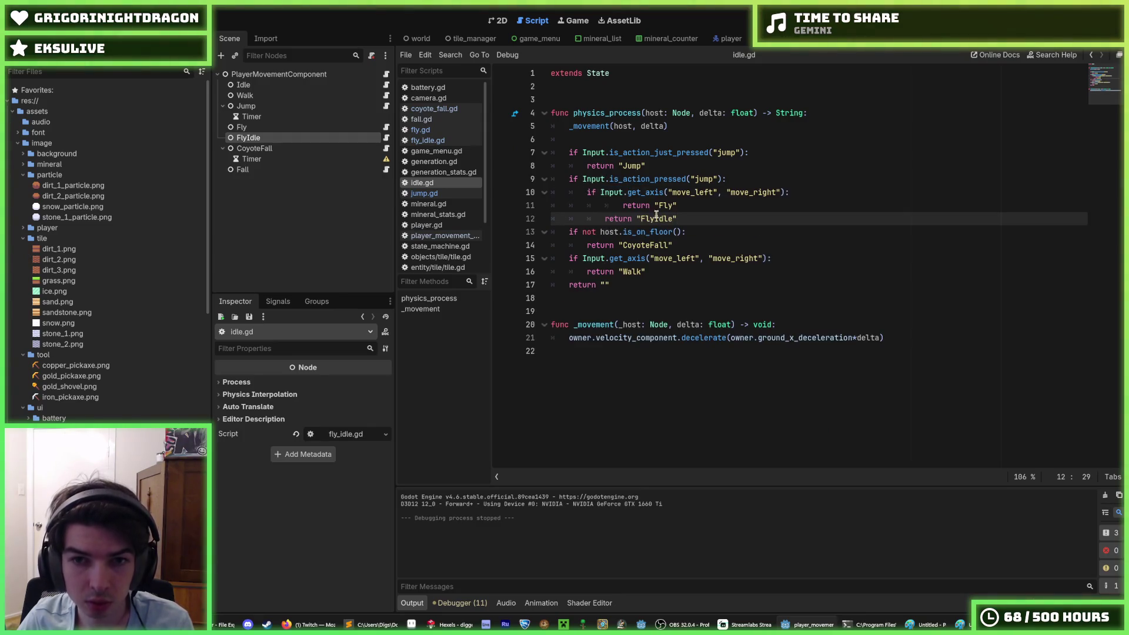
{"action": "key", "text": "ctrl+s"}
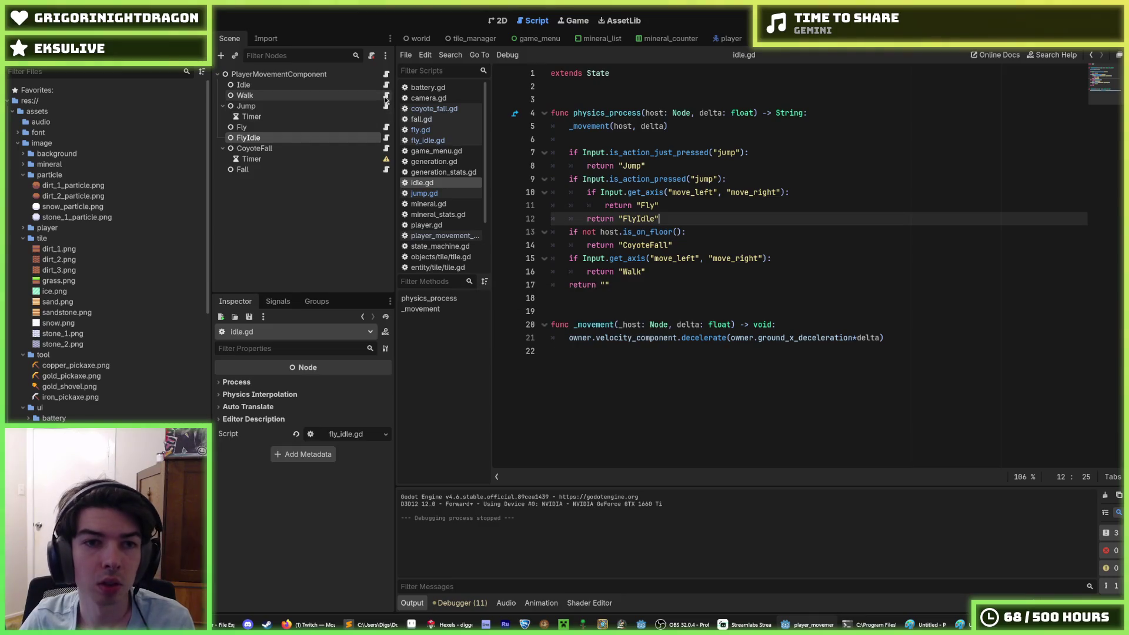
{"action": "left_click", "coordinate": [387, 95]}
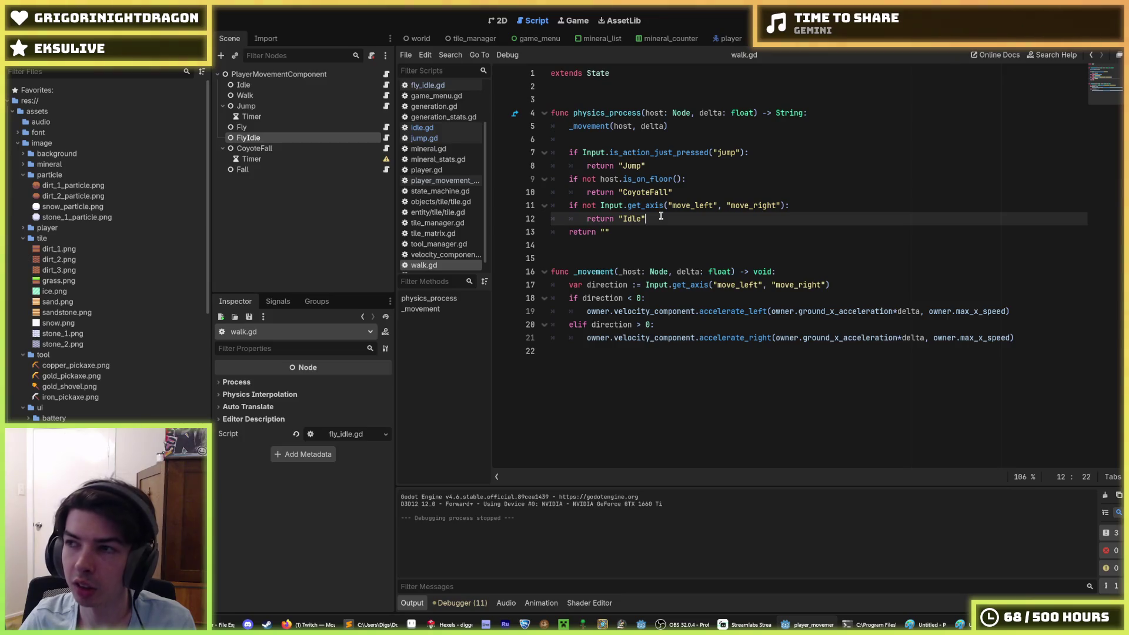
Step: Close all scripts, then reopen walk.gd and place the caret after its Jump return
{"action": "left_click", "coordinate": [691, 191]}
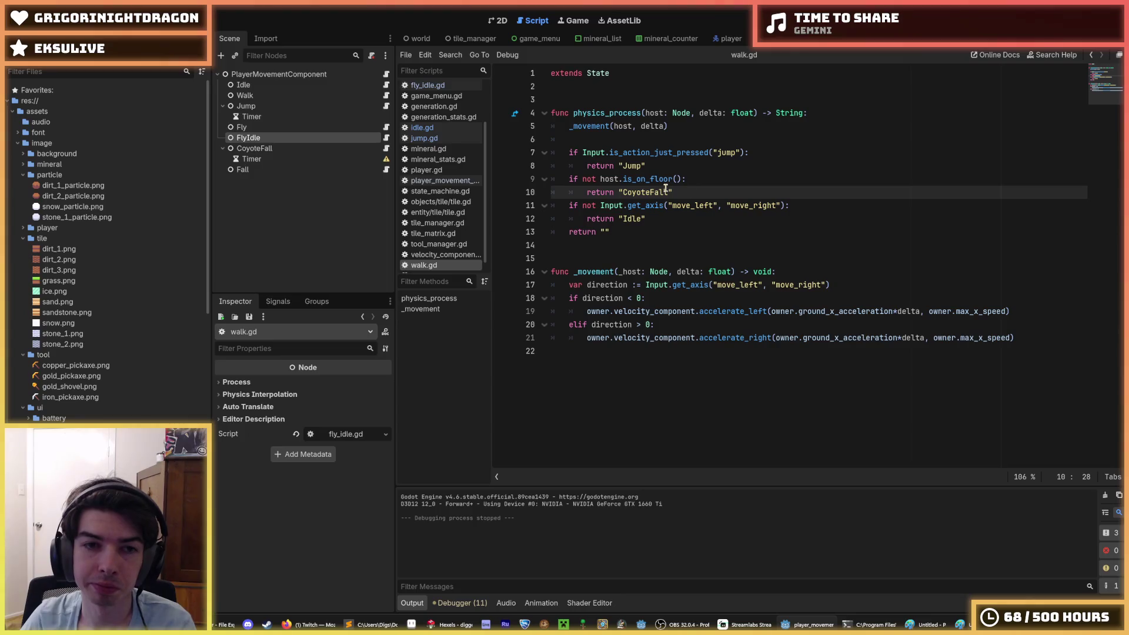
{"action": "scroll", "coordinate": [441, 94], "scroll_direction": "up", "scroll_amount": 1}
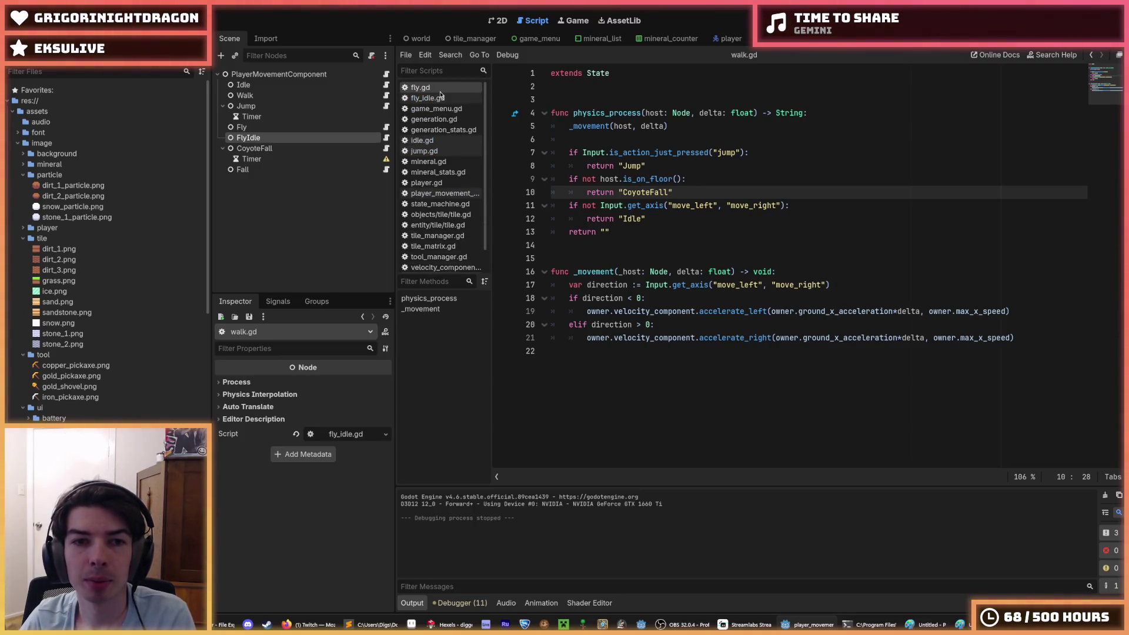
{"action": "scroll", "coordinate": [440, 94], "scroll_direction": "down", "scroll_amount": 5}
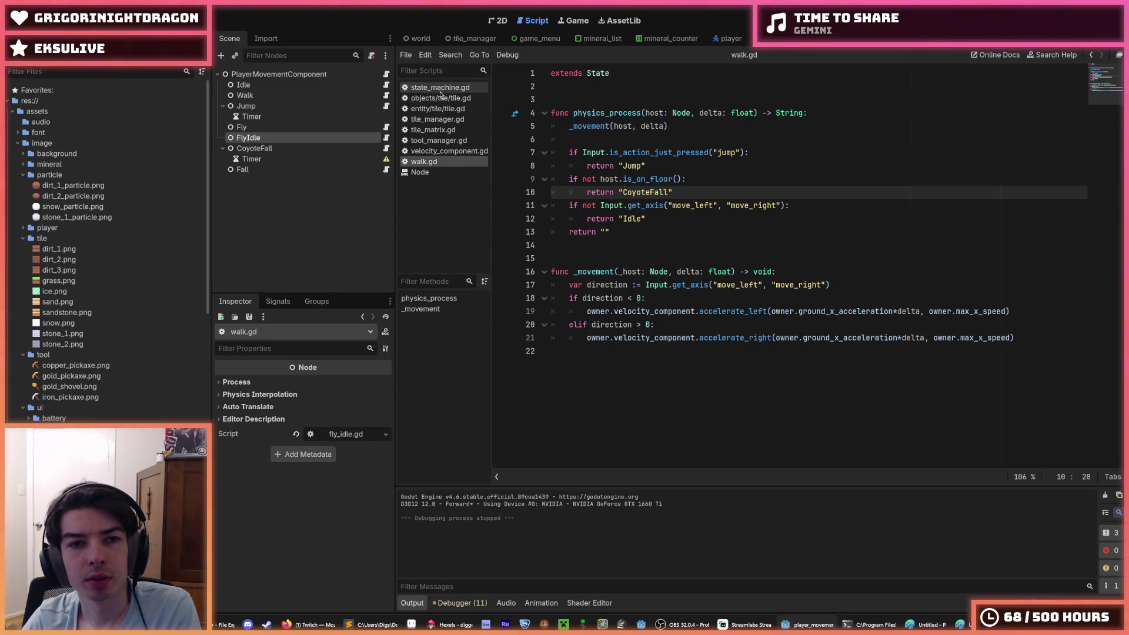
{"action": "key", "text": "ctrl+w"}
{"action": "key", "text": "ctrl+w"}
{"action": "key", "text": "ctrl+w"}
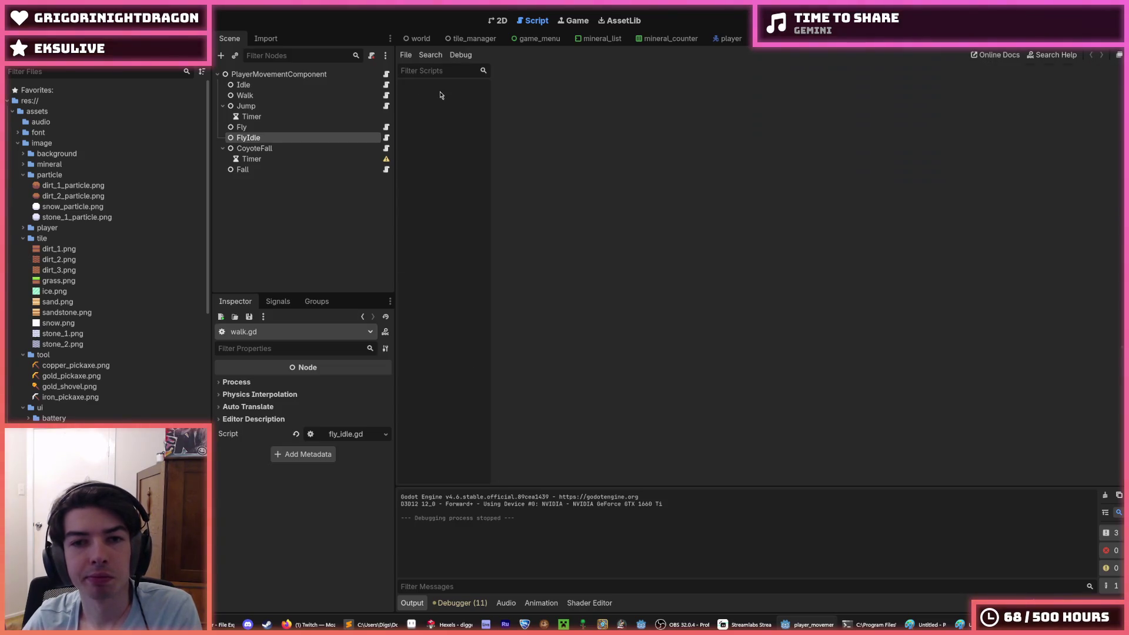
{"action": "left_click", "coordinate": [386, 96]}
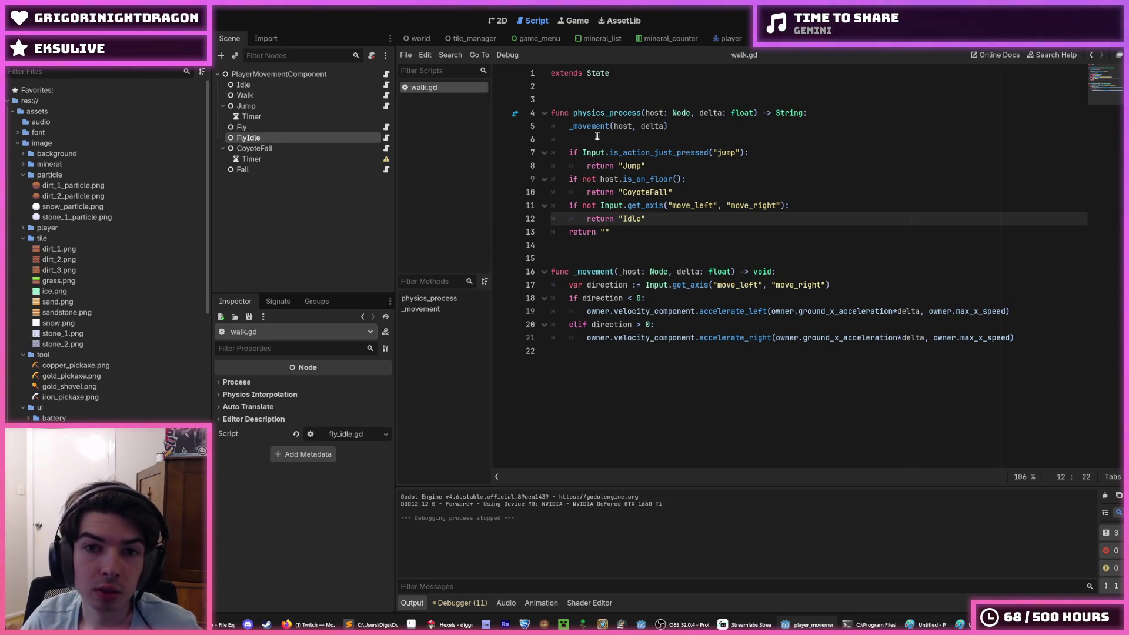
{"action": "left_click", "coordinate": [687, 166]}
{"action": "type", "text": "\\"}
{"action": "key", "text": "Return"}
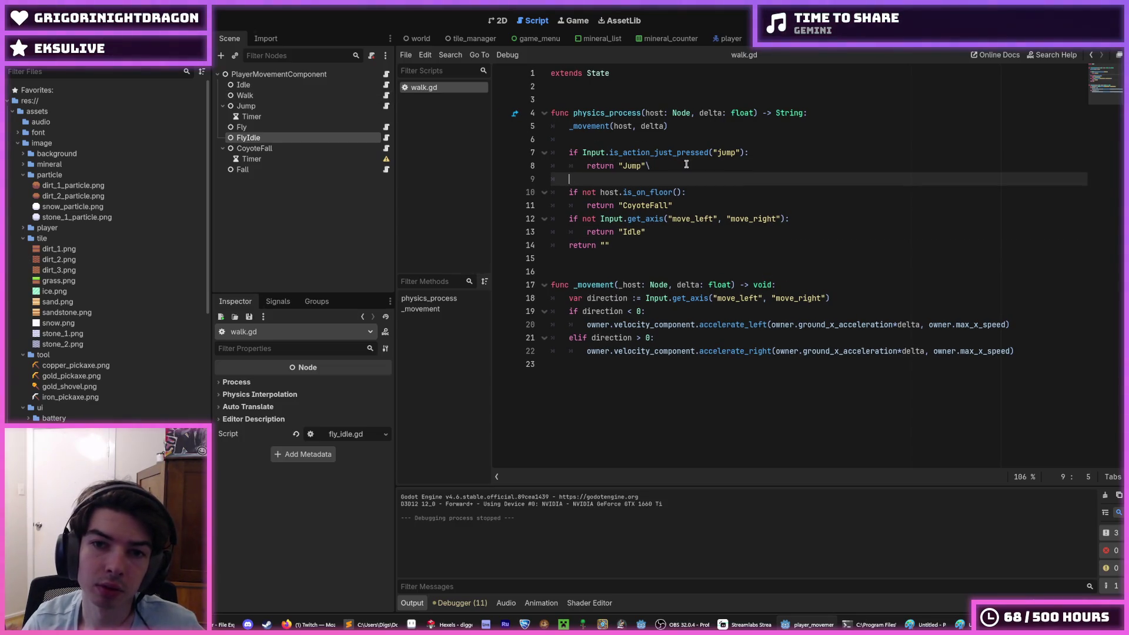
{"action": "key", "text": "BackSpace"}
{"action": "key", "text": "BackSpace"}
{"action": "key", "text": "BackSpace"}
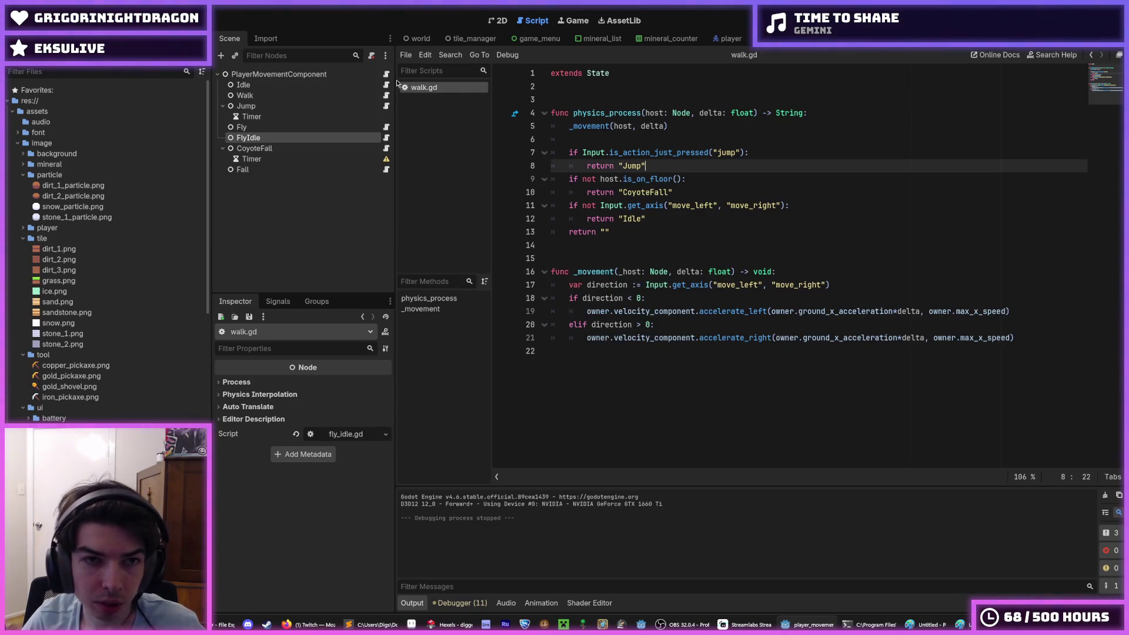
Step: Copy the jump-held Fly/FlyIdle block from idle.gd and paste it after walk.gd's Jump return
{"action": "left_click", "coordinate": [386, 85]}
{"action": "left_click_drag", "start_coordinate": [693, 217], "coordinate": [572, 180]}
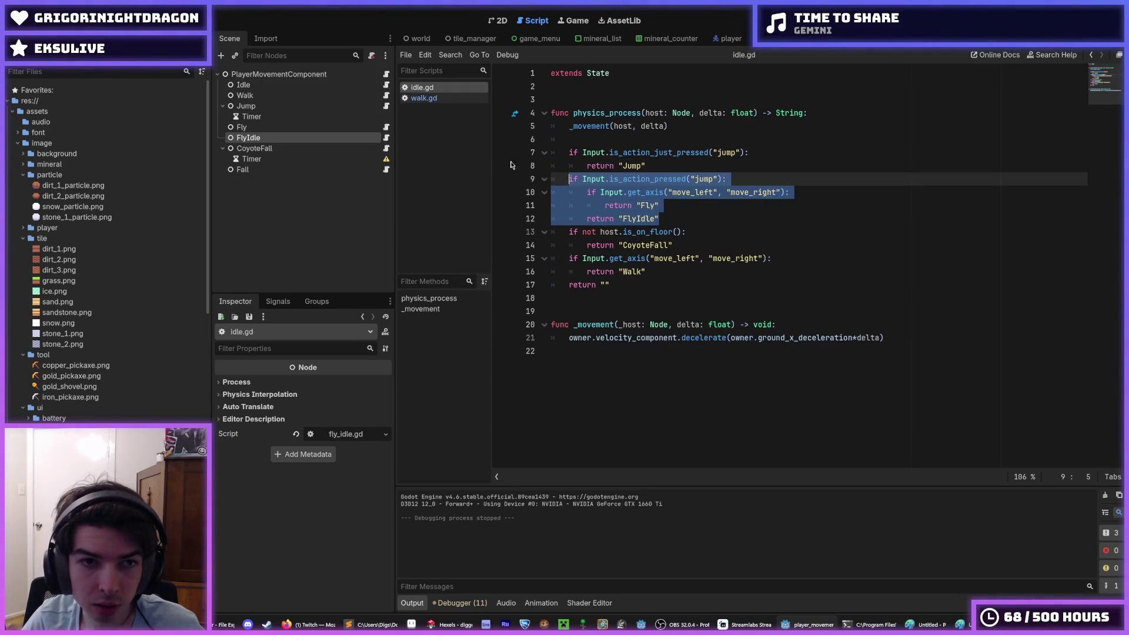
{"action": "left_click", "coordinate": [417, 99]}
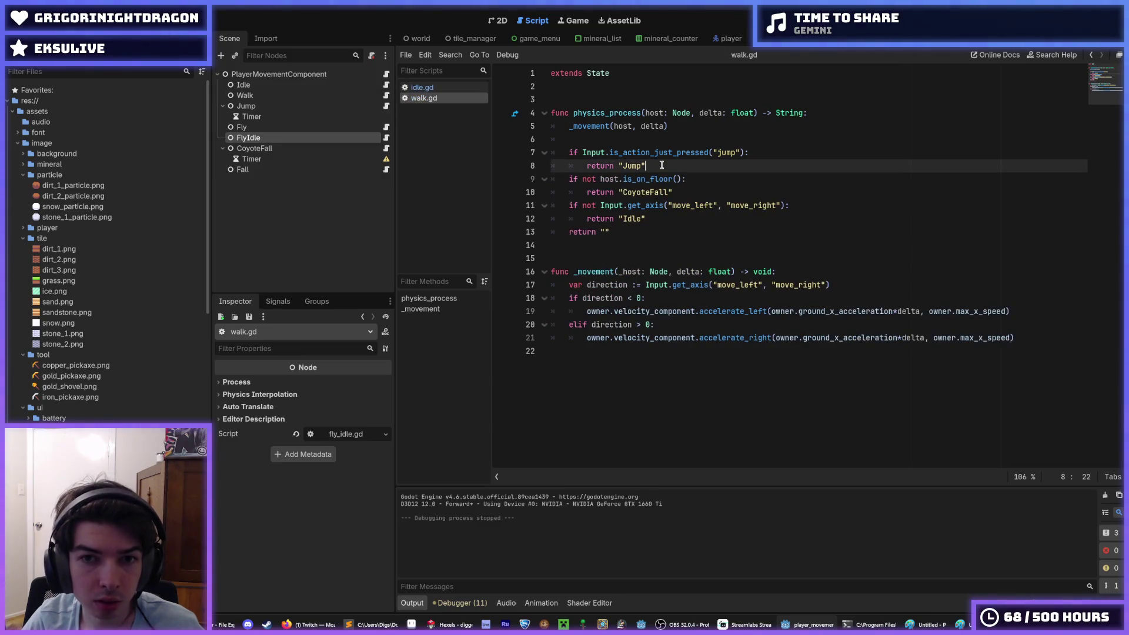
{"action": "key", "text": "Return"}
{"action": "type", "text": "if Input.is_action_pressed(\"jump\"): \t\tif Input.get_axis(\"move_left\", \"move_right\"): \t\t\treturn \"Fly\" \t\treturn \"FlyIdle\""}
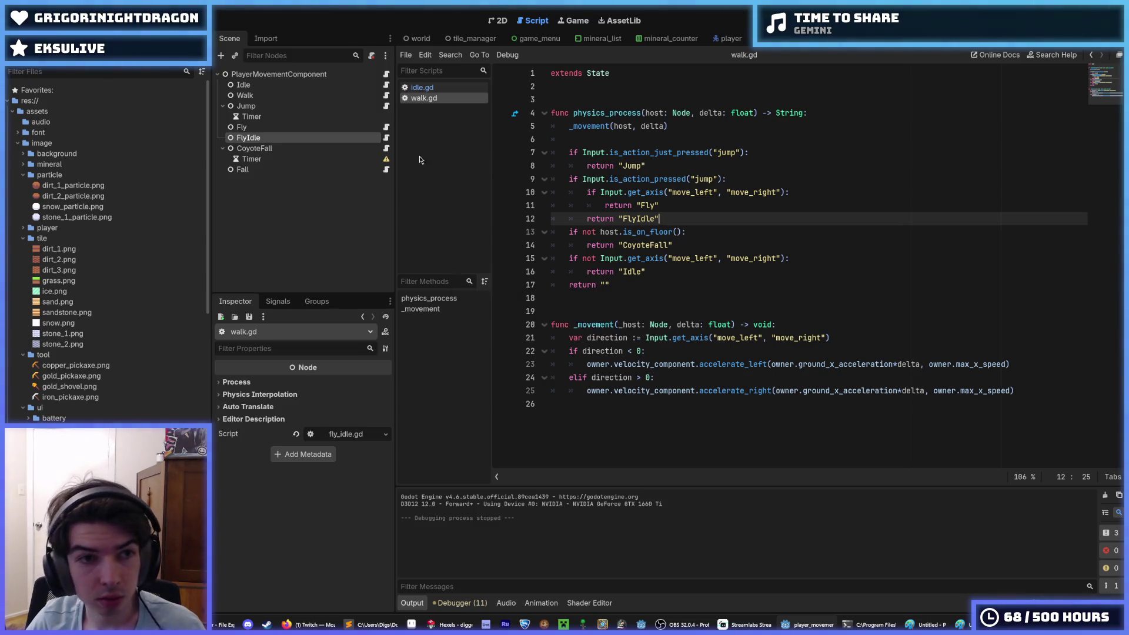
{"action": "left_click", "coordinate": [386, 106]}
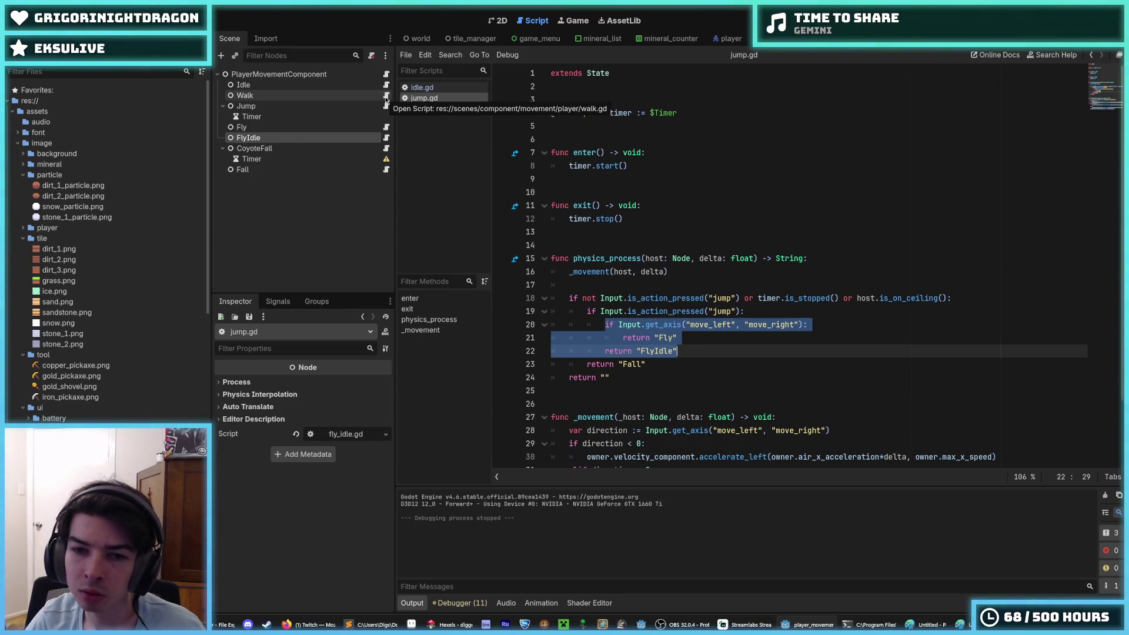
Step: Look over walk.gd, fly.gd, fly_idle.gd and coyote_fall.gd, ending back on walk.gd
{"action": "left_click", "coordinate": [386, 95]}
{"action": "left_click", "coordinate": [387, 127]}
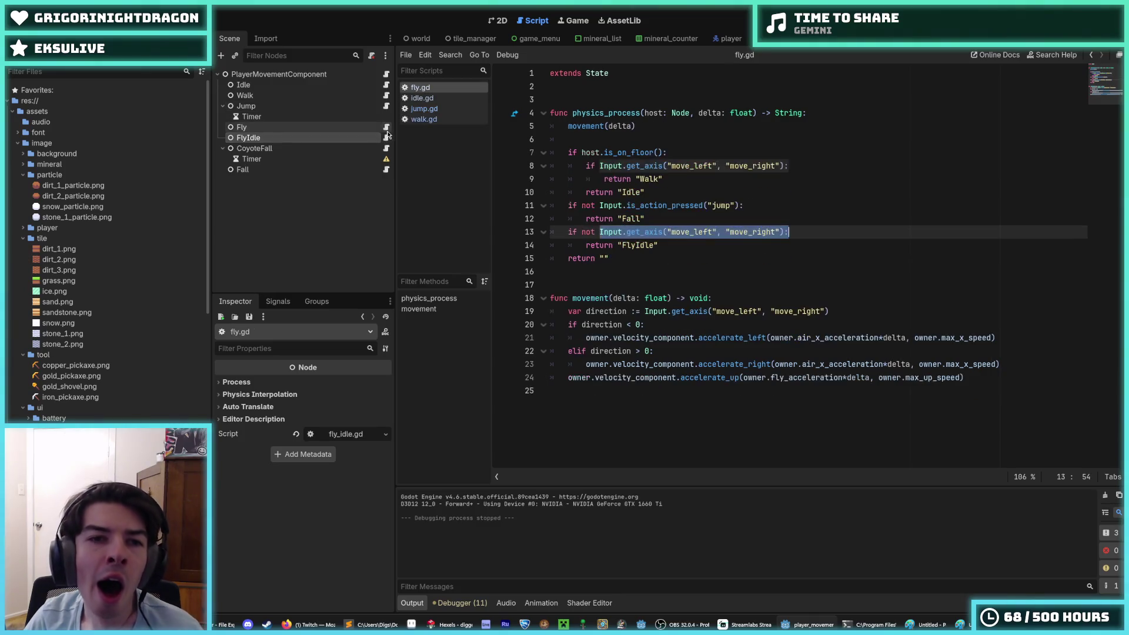
{"action": "left_click", "coordinate": [386, 138]}
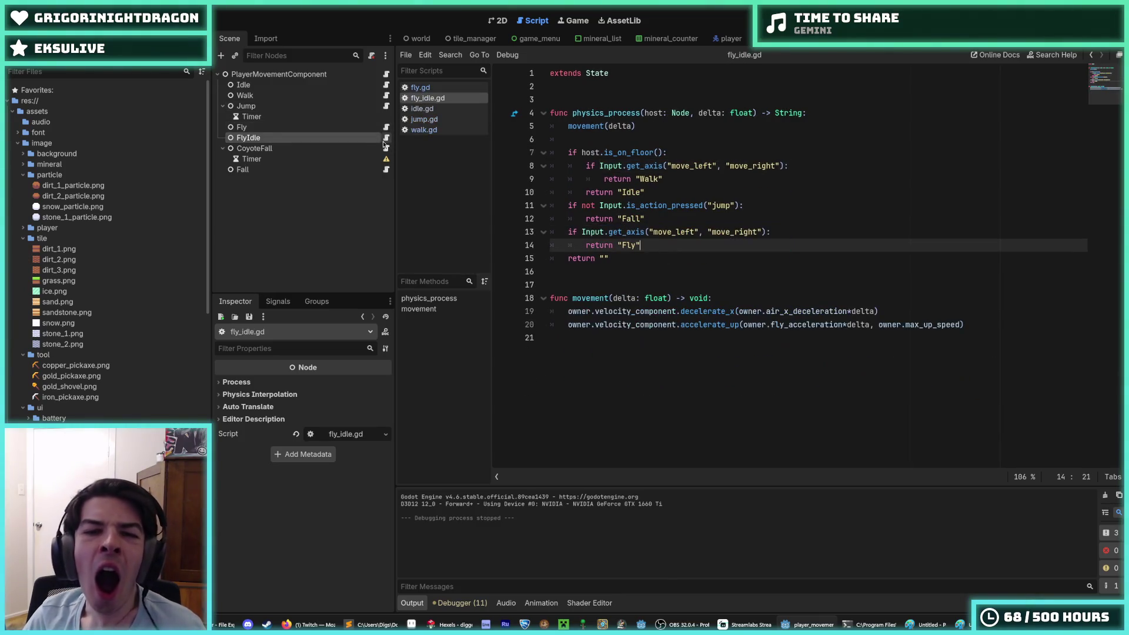
{"action": "left_click", "coordinate": [386, 148]}
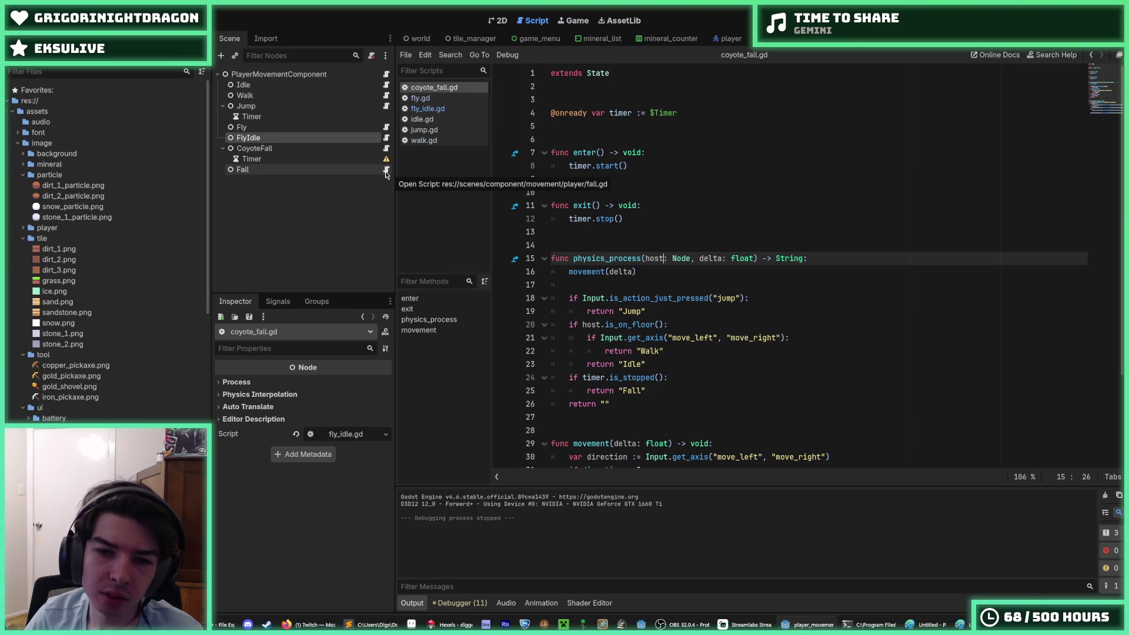
{"action": "left_click", "coordinate": [386, 95]}
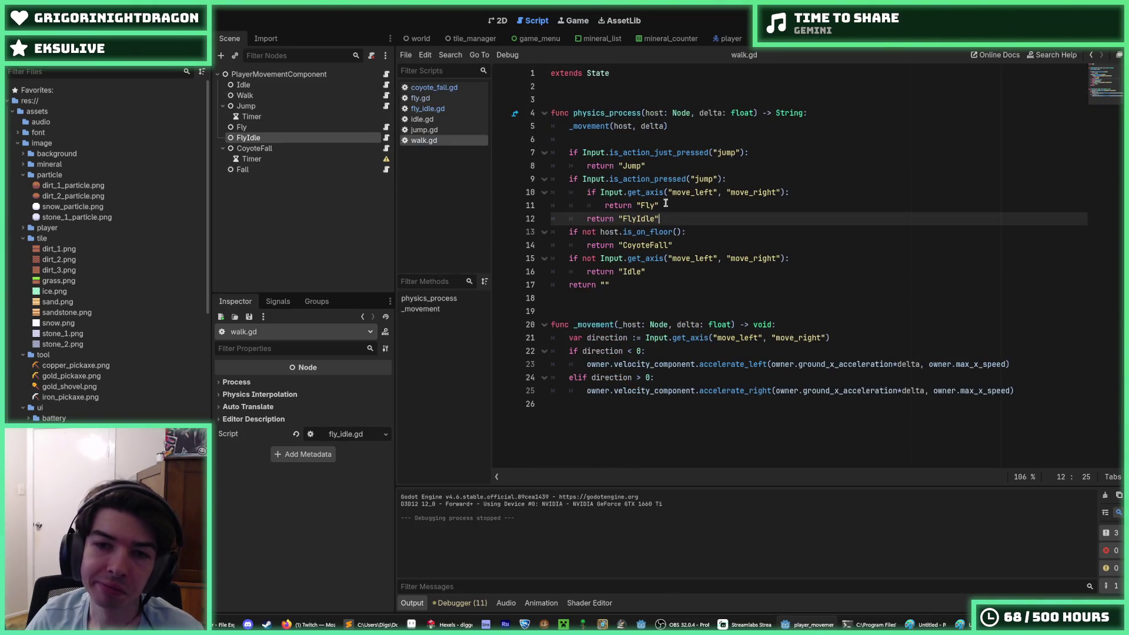
Step: Paste walk.gd's Fly/FlyIdle block after the Jump return in coyote_fall.gd and save
{"action": "mouse_move", "coordinate": [661, 219]}
{"action": "left_mouse_down"}
{"action": "mouse_move", "coordinate": [586, 179]}
{"action": "mouse_move", "coordinate": [588, 166]}
{"action": "mouse_move", "coordinate": [569, 179]}
{"action": "left_mouse_up"}
{"action": "key", "text": "ctrl+c"}
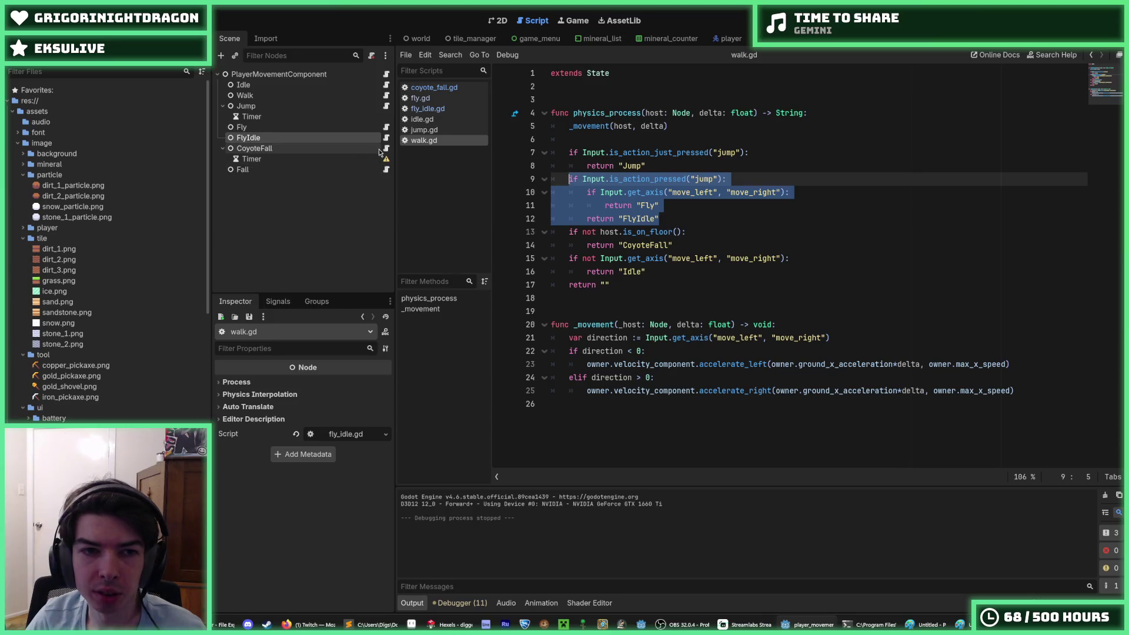
{"action": "left_click", "coordinate": [387, 148]}
{"action": "left_click", "coordinate": [666, 309]}
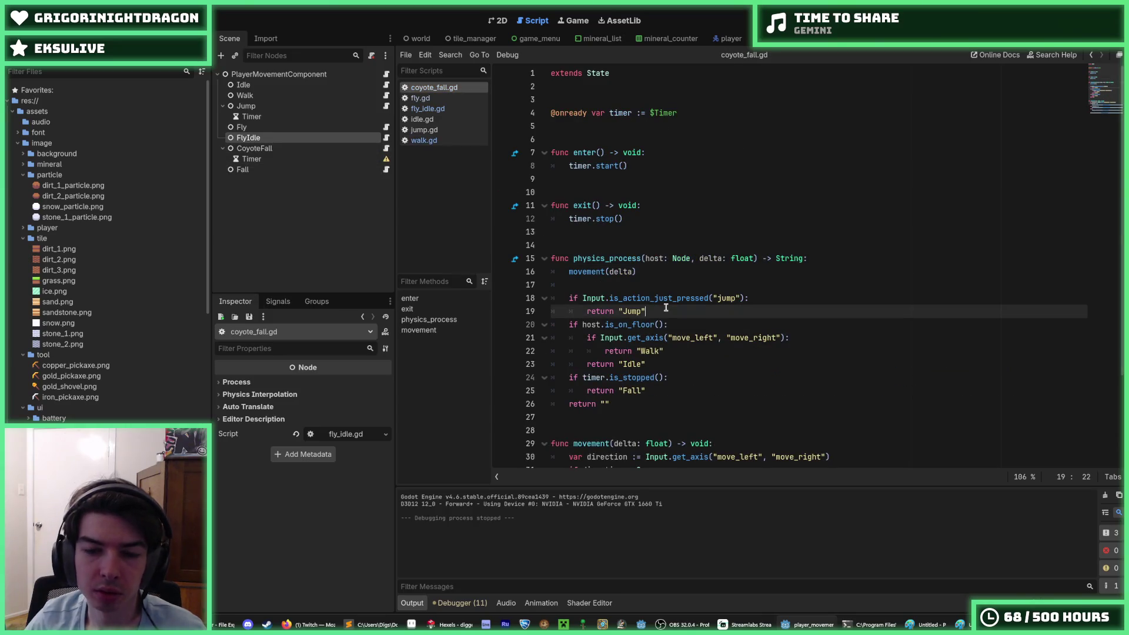
{"action": "key", "text": "Return"}
{"action": "key", "text": "ctrl+v"}
{"action": "key", "text": "ctrl+s"}
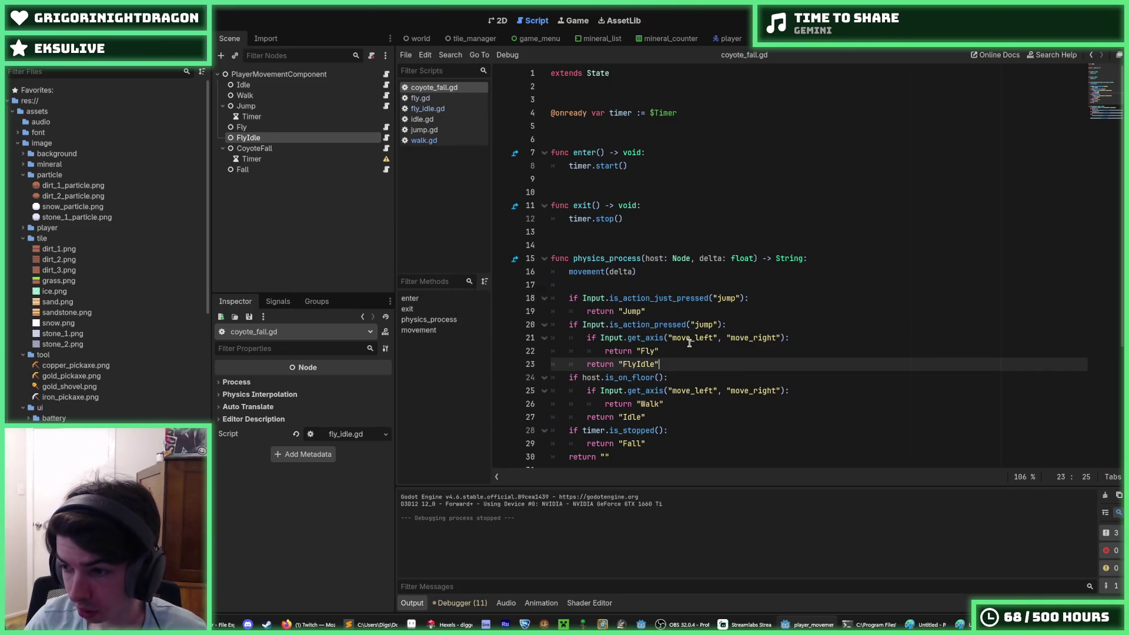
{"action": "key", "text": "ctrl+s"}
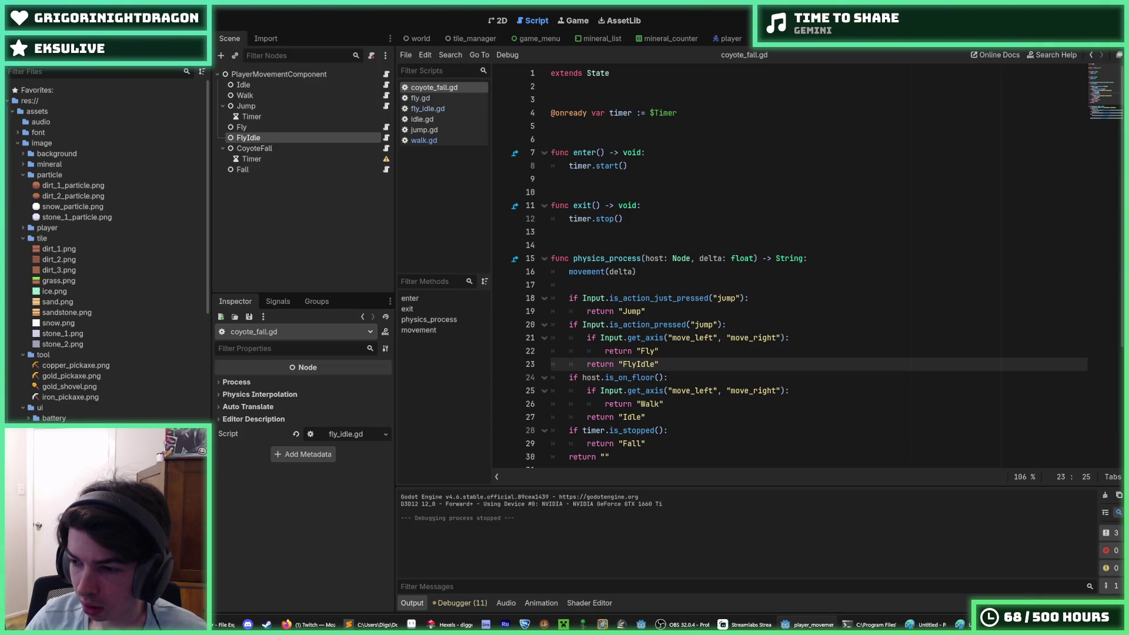
{"action": "key", "text": "alt+Tab"}
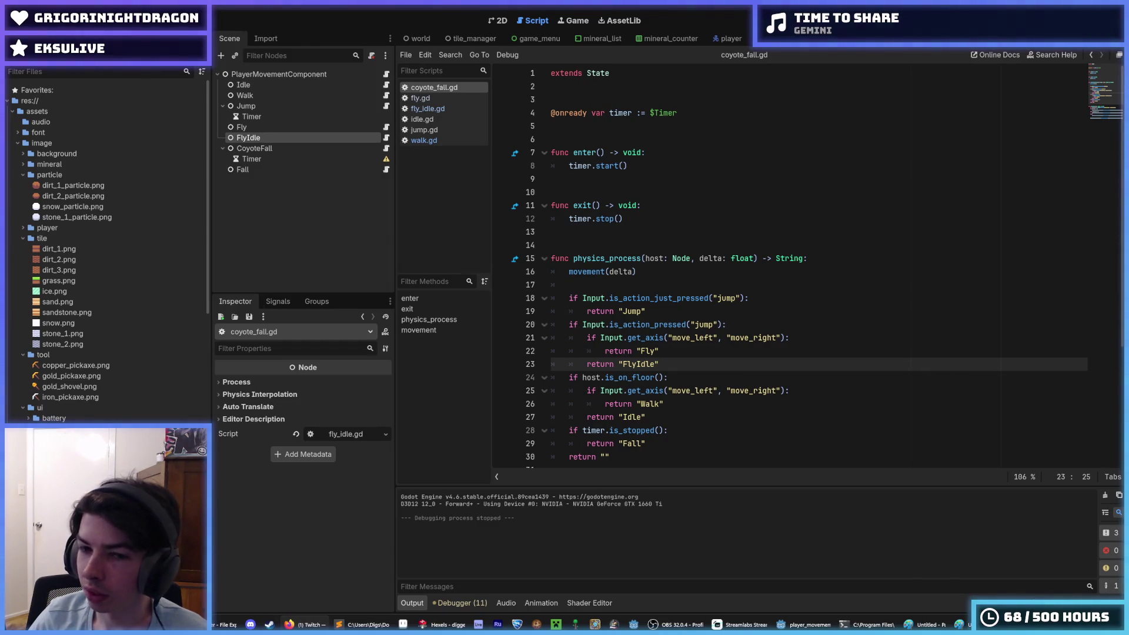
{"action": "left_click", "coordinate": [851, 333]}
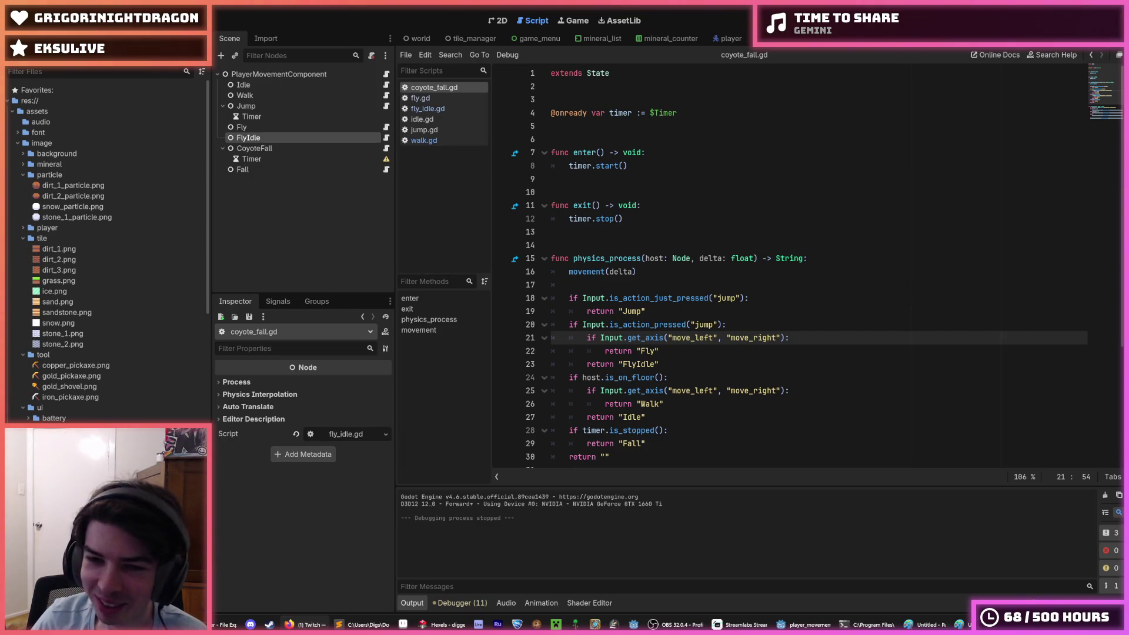
Step: Review coyote_fall.gd's movement and transition code, then run the project with F5
{"action": "left_click", "coordinate": [751, 271]}
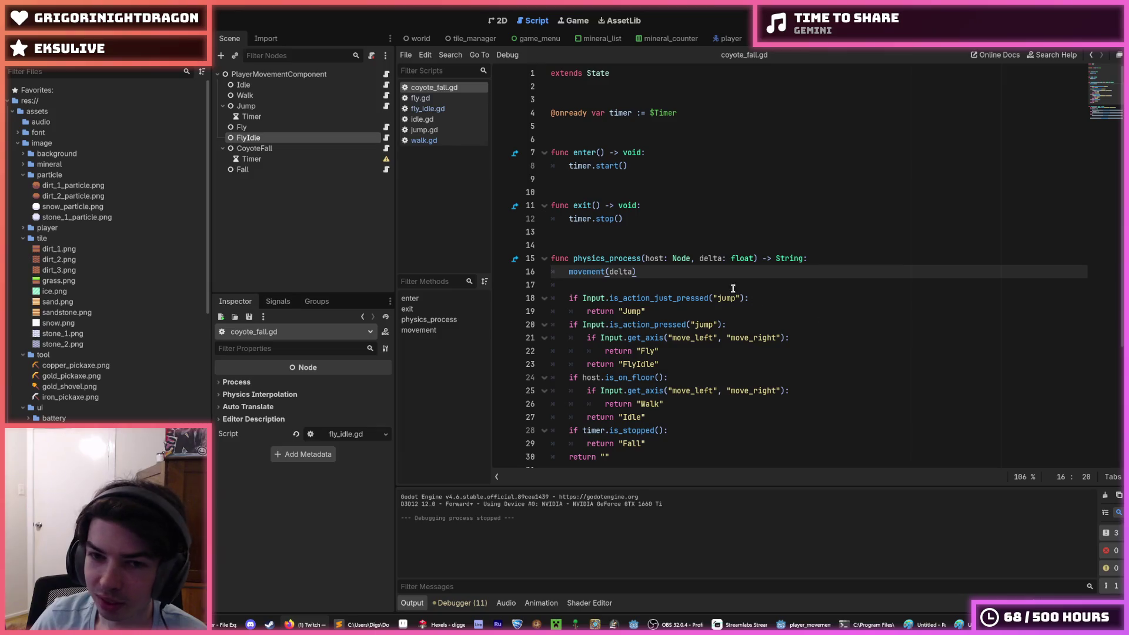
{"action": "left_click", "coordinate": [697, 272]}
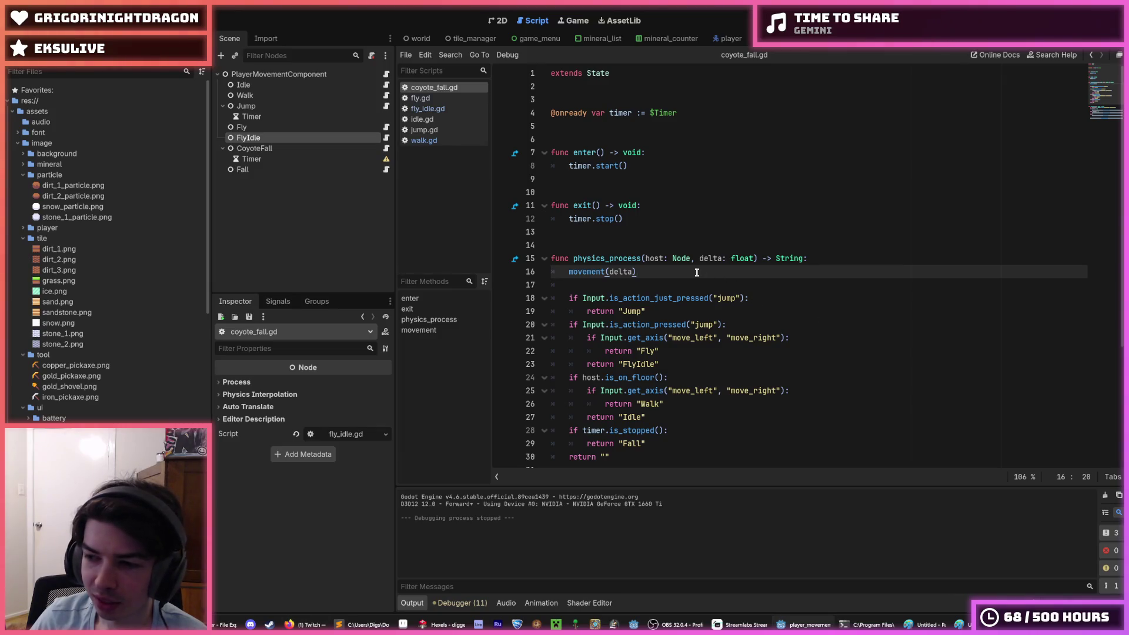
{"action": "left_click", "coordinate": [802, 257]}
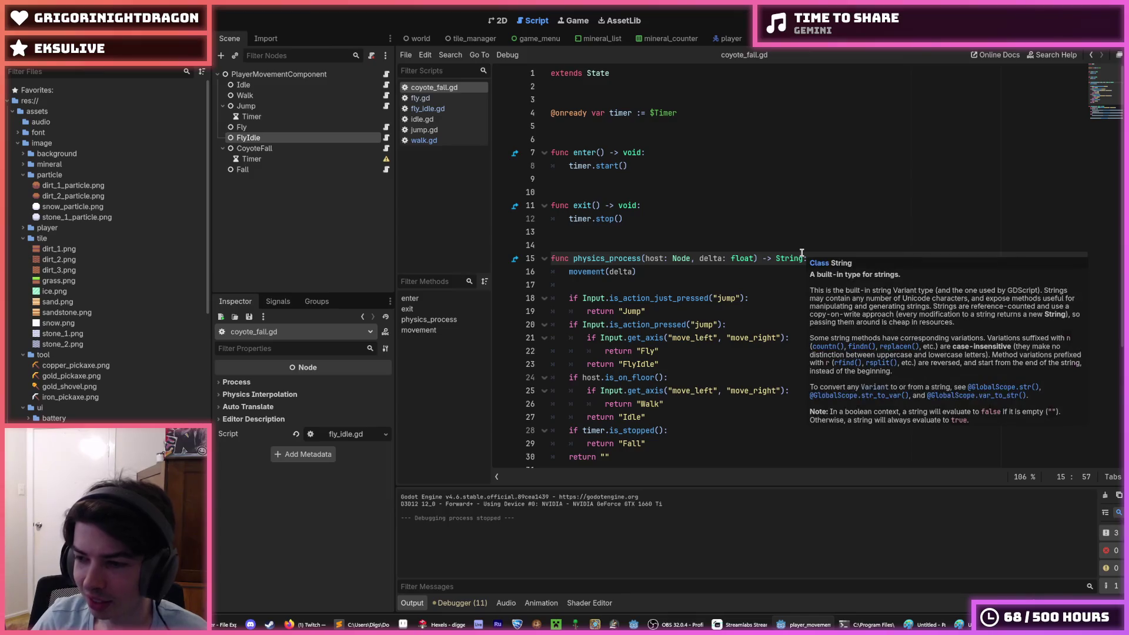
{"action": "left_click", "coordinate": [793, 170]}
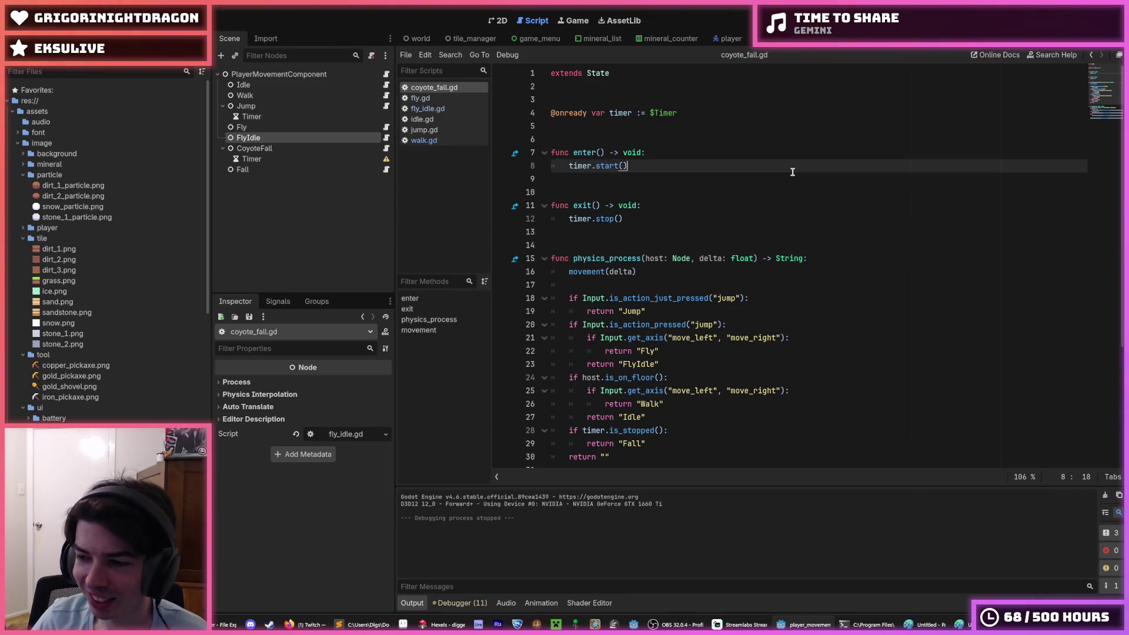
{"action": "left_click", "coordinate": [669, 268]}
{"action": "scroll", "coordinate": [703, 283], "scroll_direction": "down", "scroll_amount": 3}
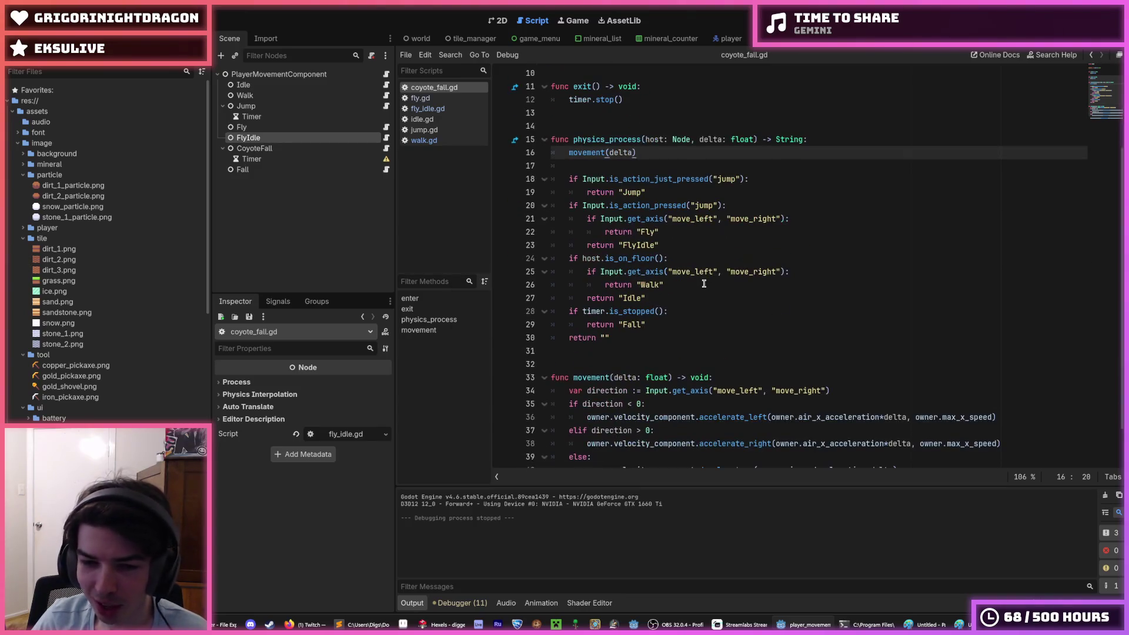
{"action": "mouse_move", "coordinate": [703, 339]}
{"action": "left_mouse_down"}
{"action": "mouse_move", "coordinate": [737, 240]}
{"action": "mouse_move", "coordinate": [794, 171]}
{"action": "left_mouse_up"}
{"action": "left_click", "coordinate": [790, 170]}
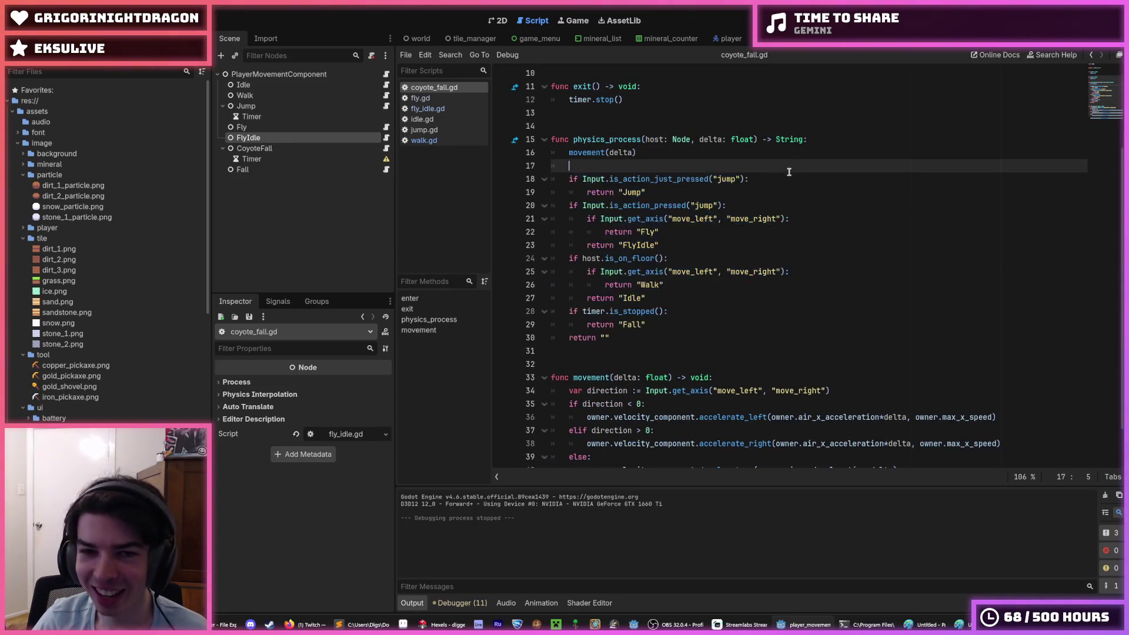
{"action": "scroll", "coordinate": [765, 200], "scroll_direction": "up", "scroll_amount": 3}
{"action": "scroll", "coordinate": [763, 209], "scroll_direction": "down", "scroll_amount": 2}
{"action": "left_click", "coordinate": [777, 152]}
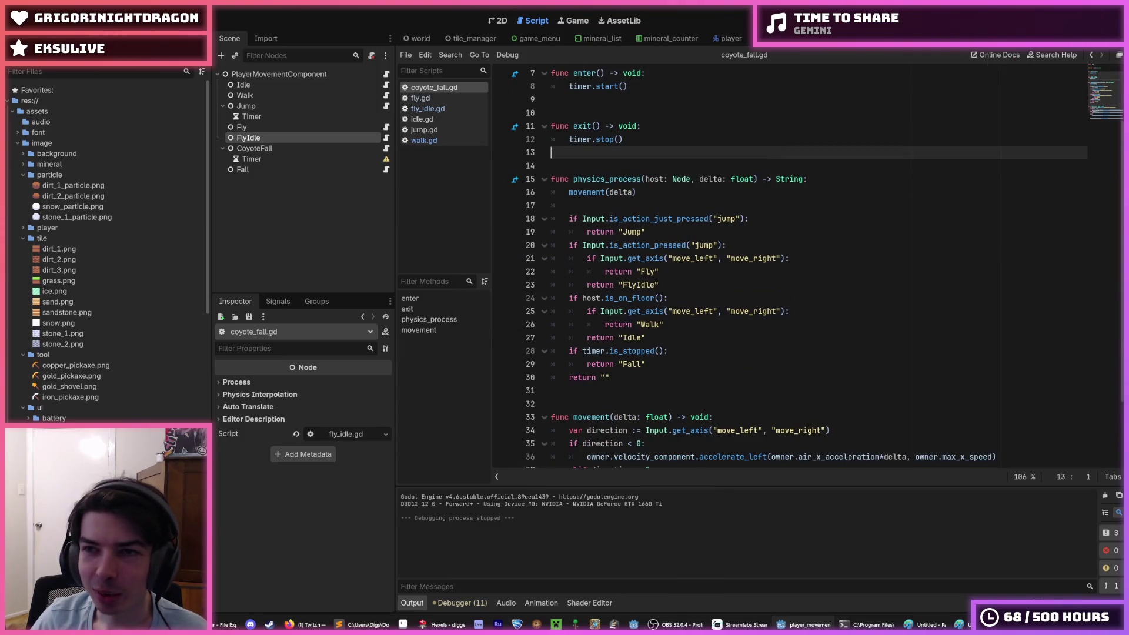
{"action": "key", "text": "F5"}
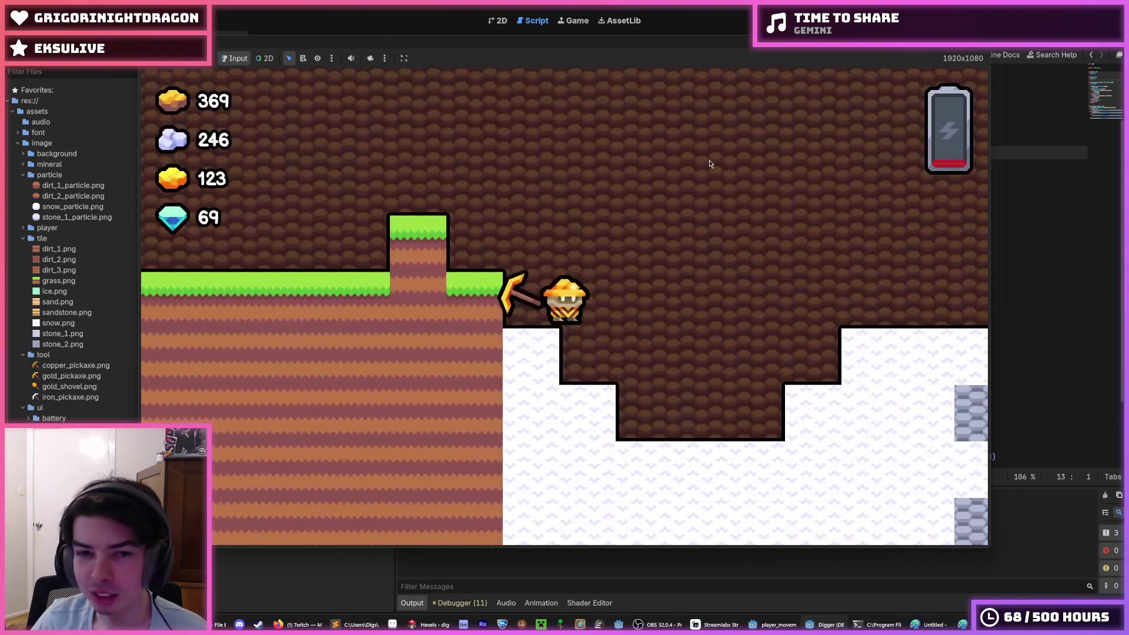
Step: Walk the miner right, dig straight down, then tunnel sideways through the gold ore
{"action": "key", "text": "d"}
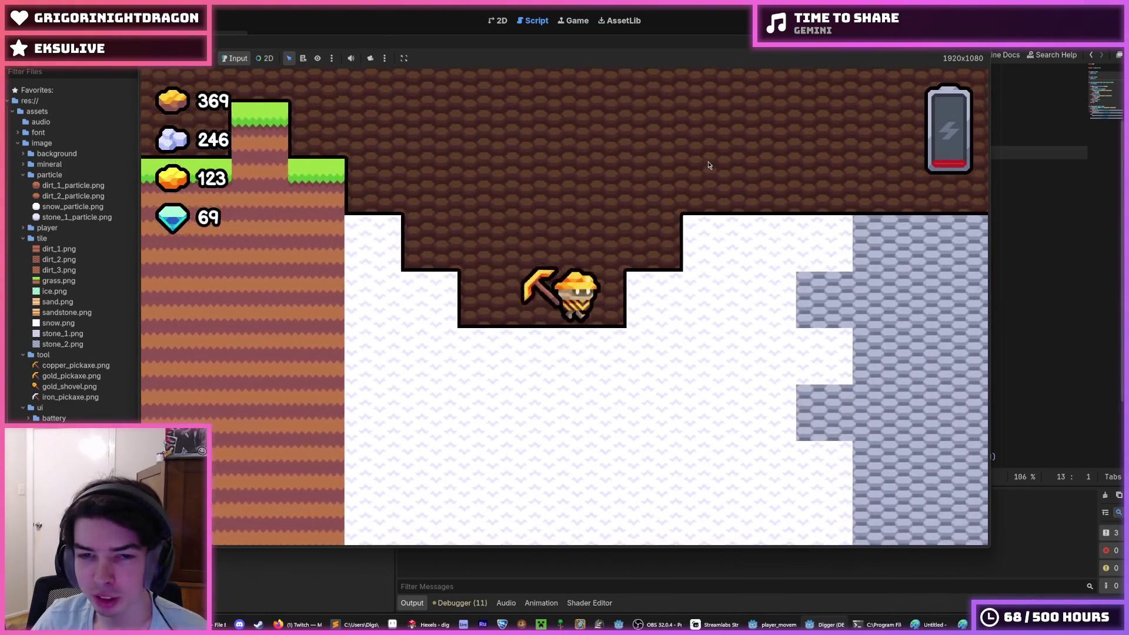
{"action": "key", "text": "d"}
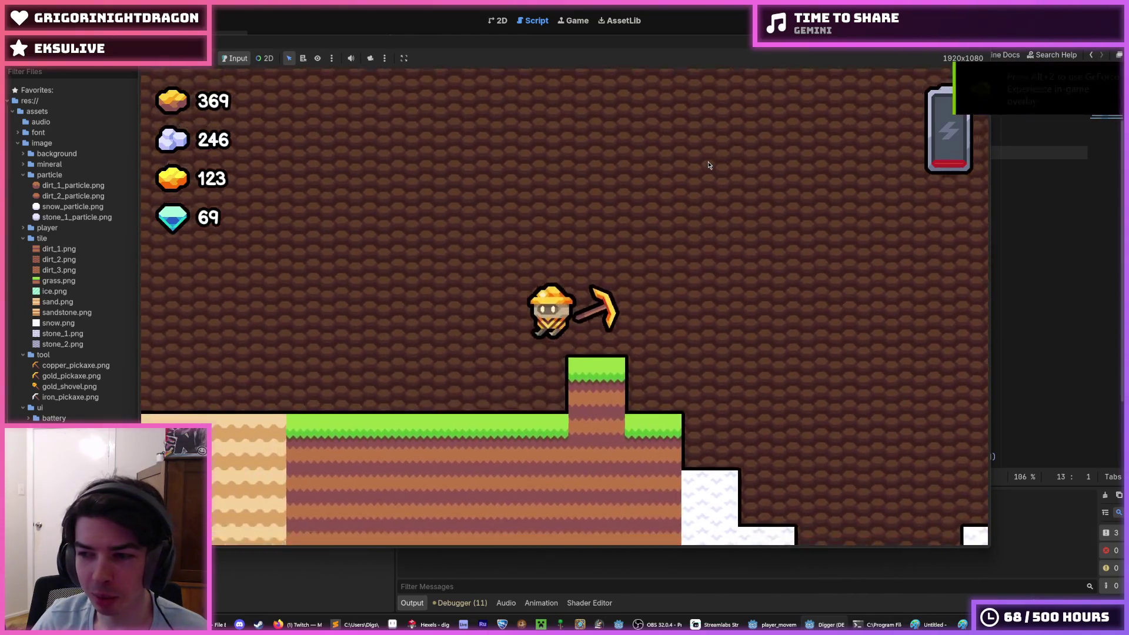
{"action": "key", "text": "s"}
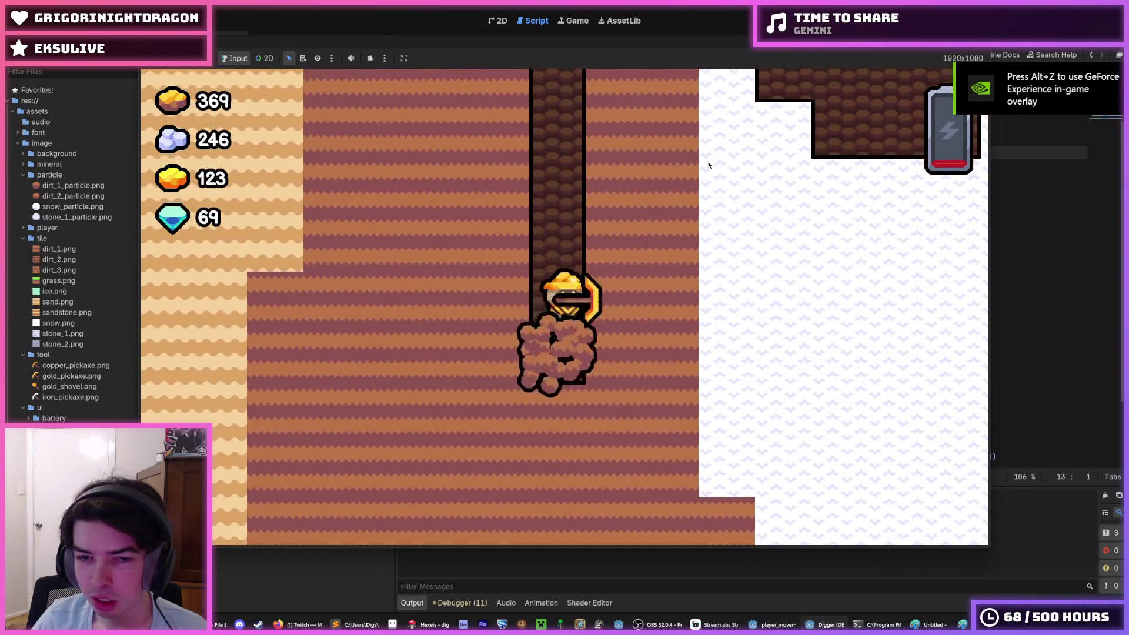
{"action": "key", "text": "s"}
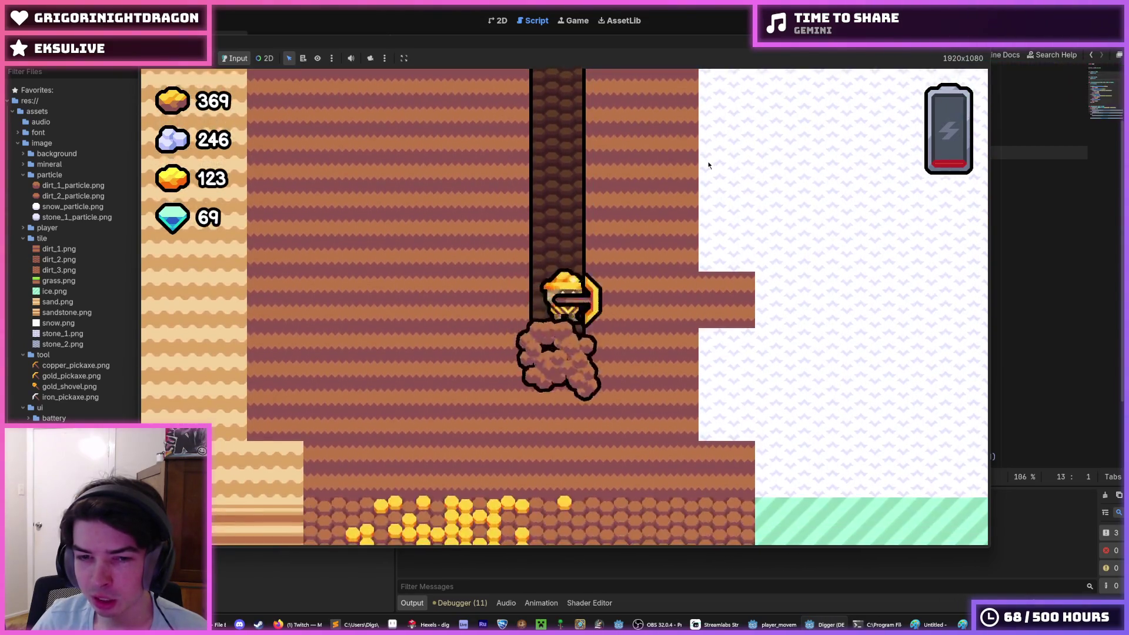
{"action": "key", "text": "s"}
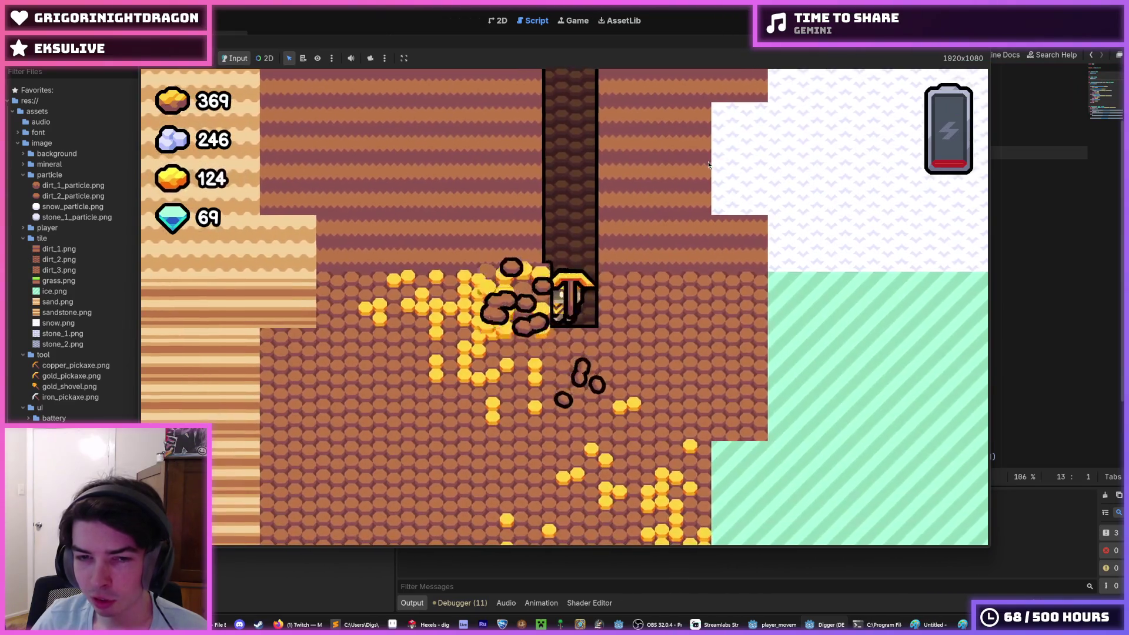
{"action": "key", "text": "a"}
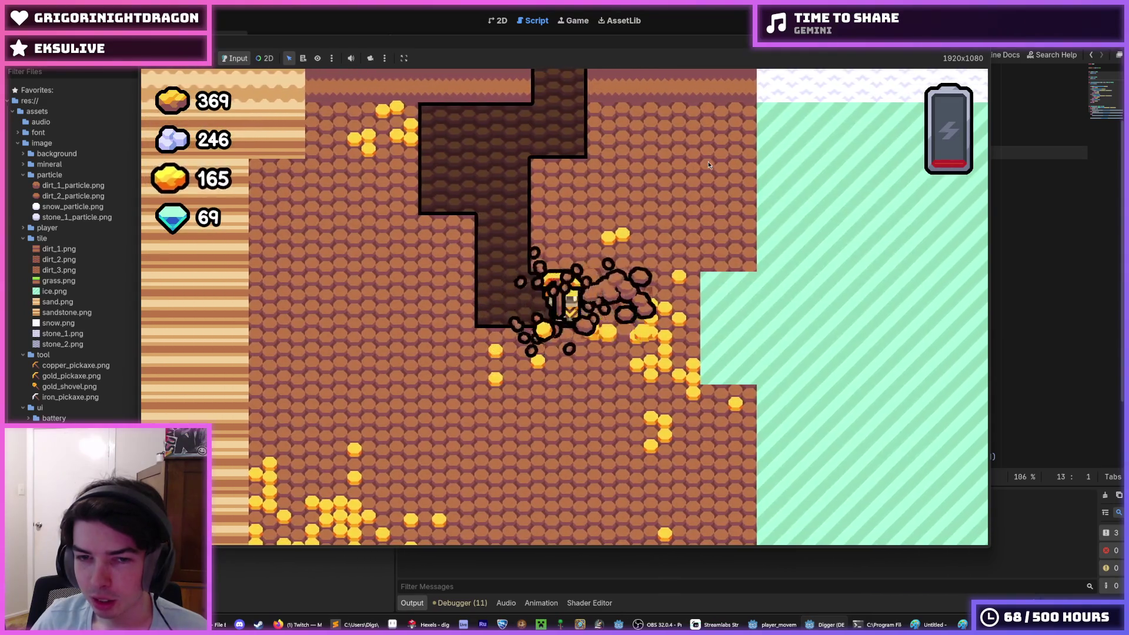
{"action": "key", "text": "d"}
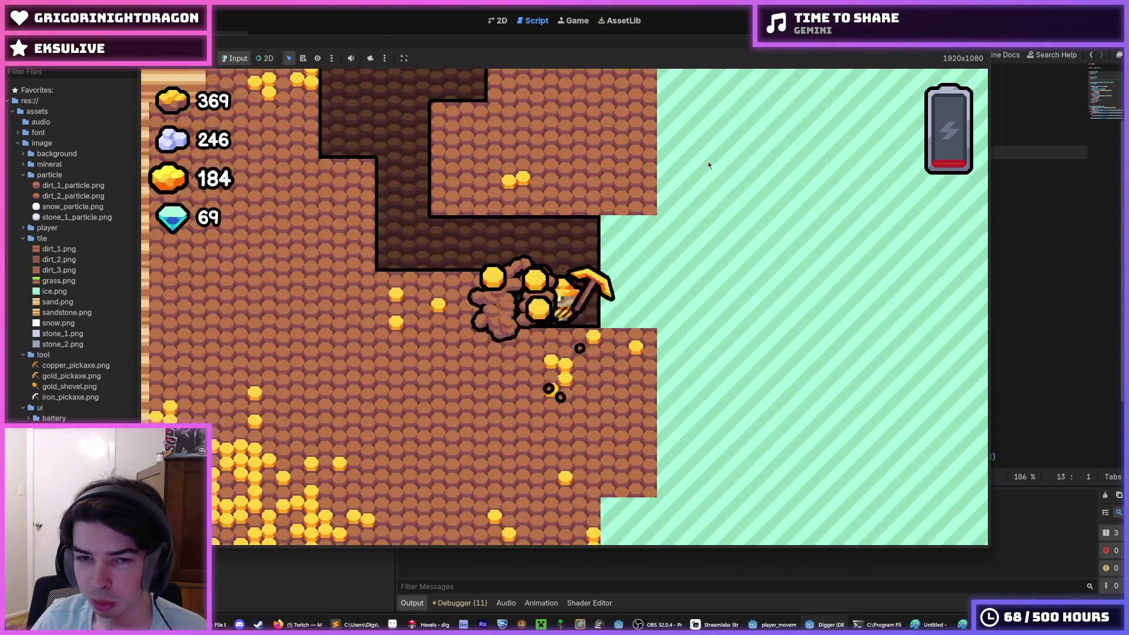
{"action": "key", "text": "a"}
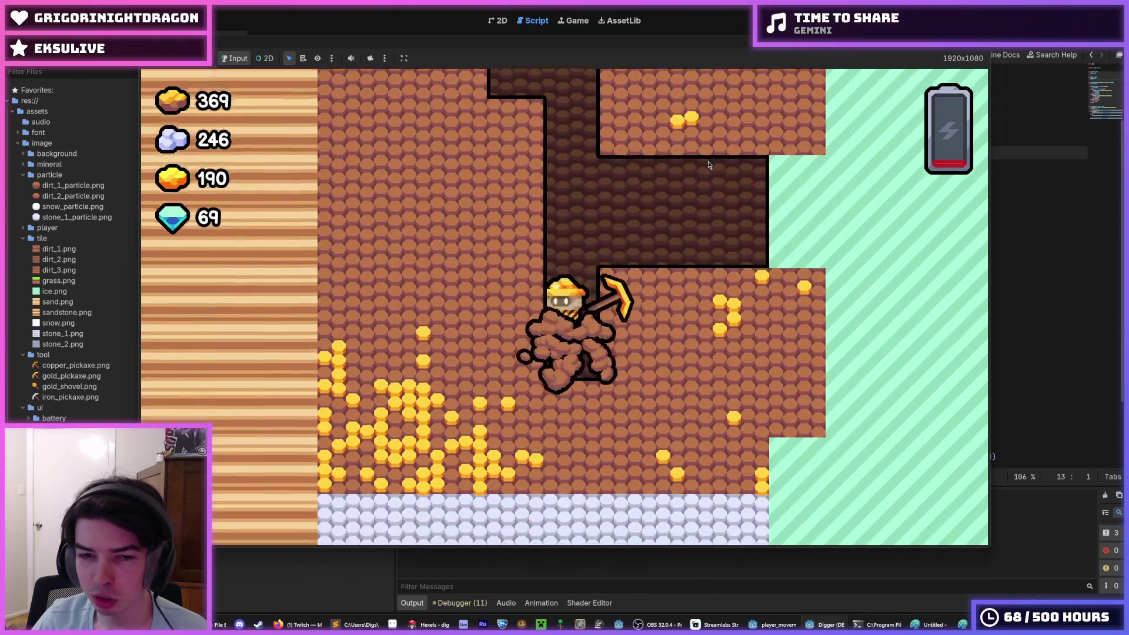
{"action": "key", "text": "a"}
{"action": "key", "text": "a"}
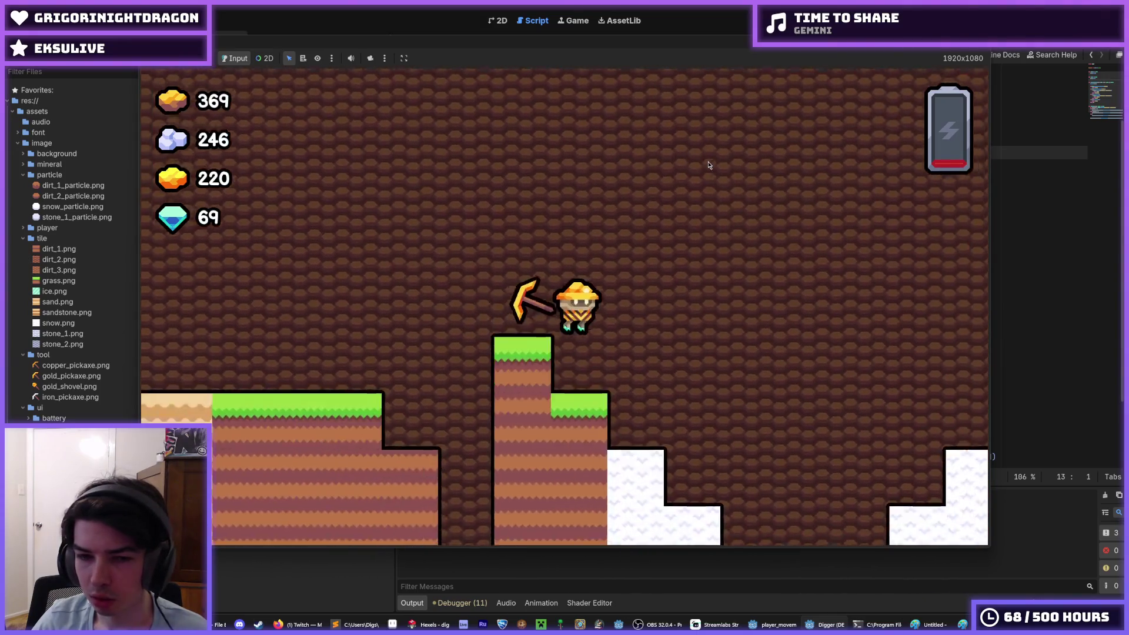
Step: Move far left, jump onto the tall grassy pillar, and dig down to mine the left gold cluster
{"action": "key", "text": "a"}
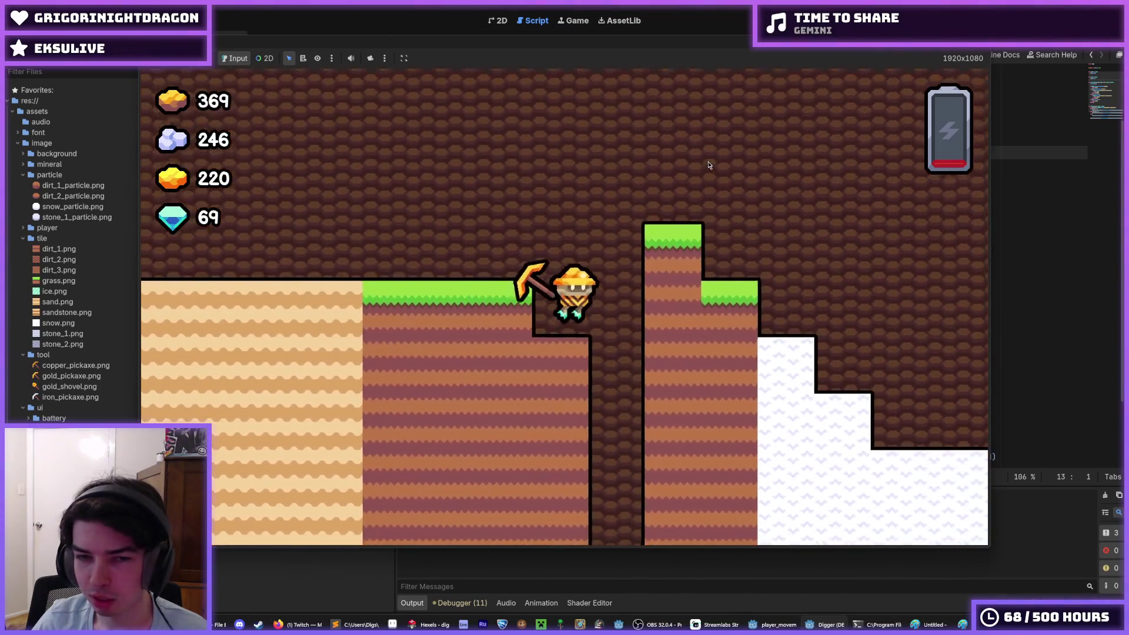
{"action": "key", "text": "space"}
{"action": "key", "text": "d"}
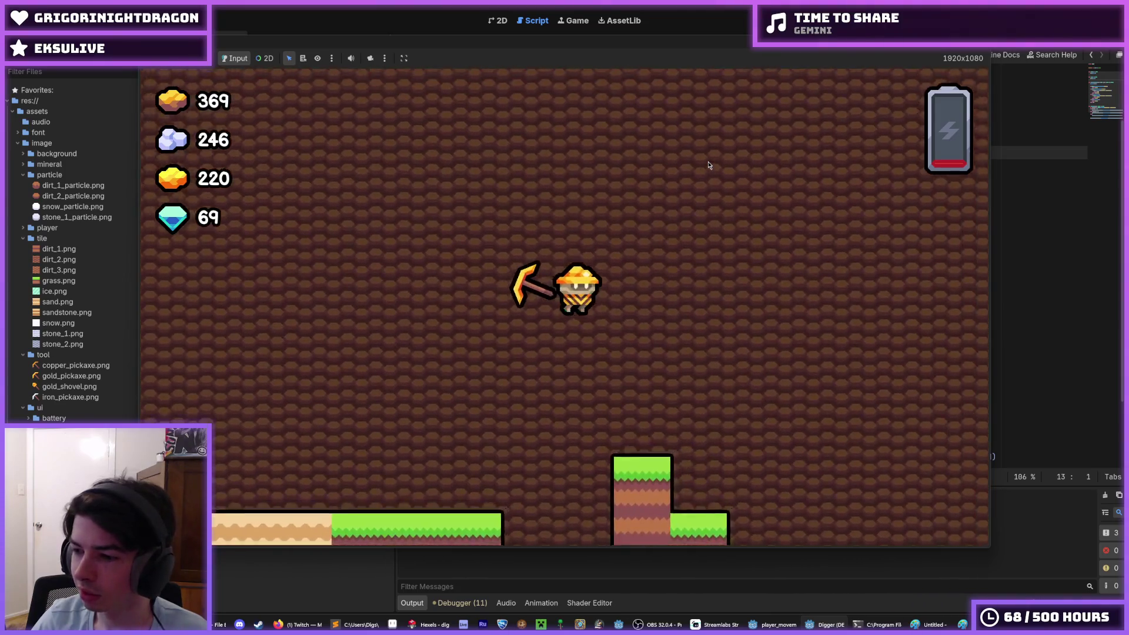
{"action": "key", "text": "s"}
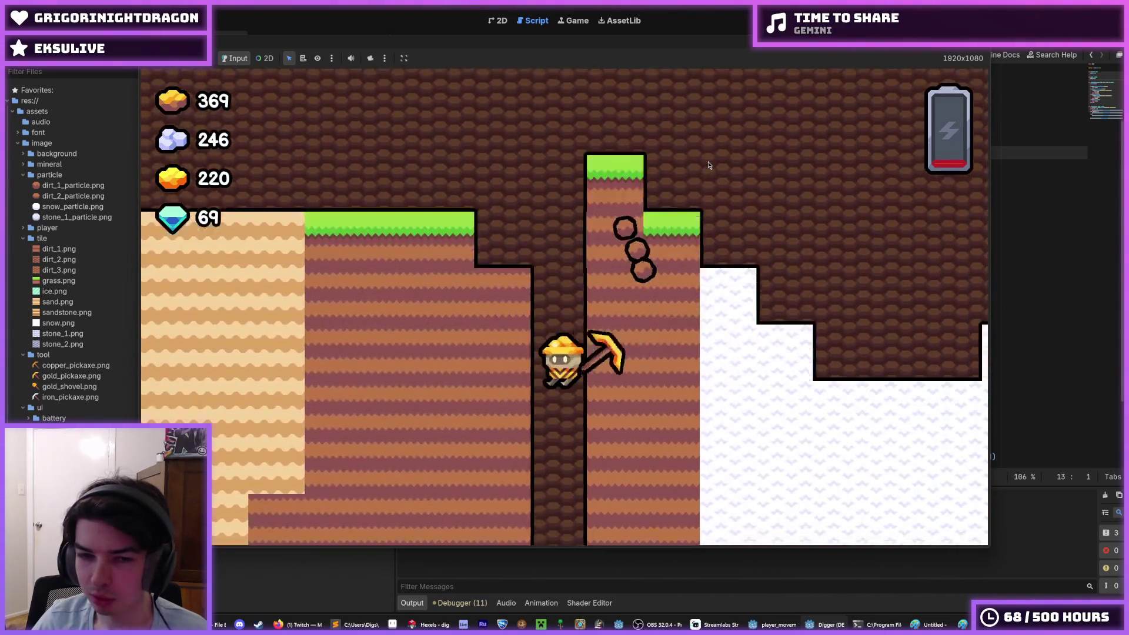
{"action": "key", "text": "a"}
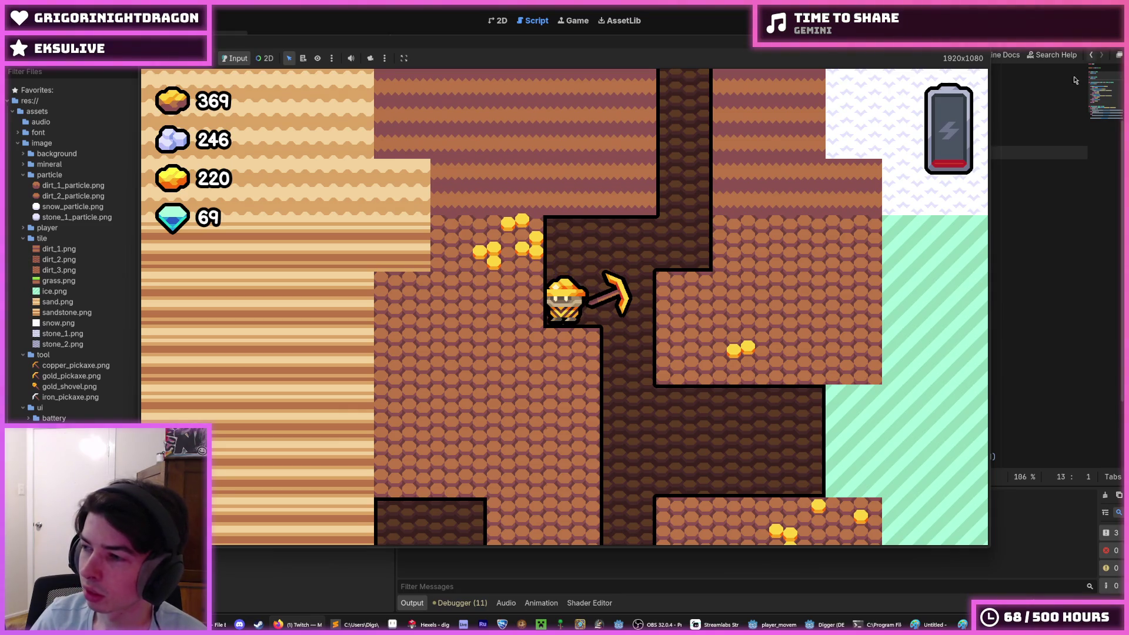
{"action": "key", "text": "a"}
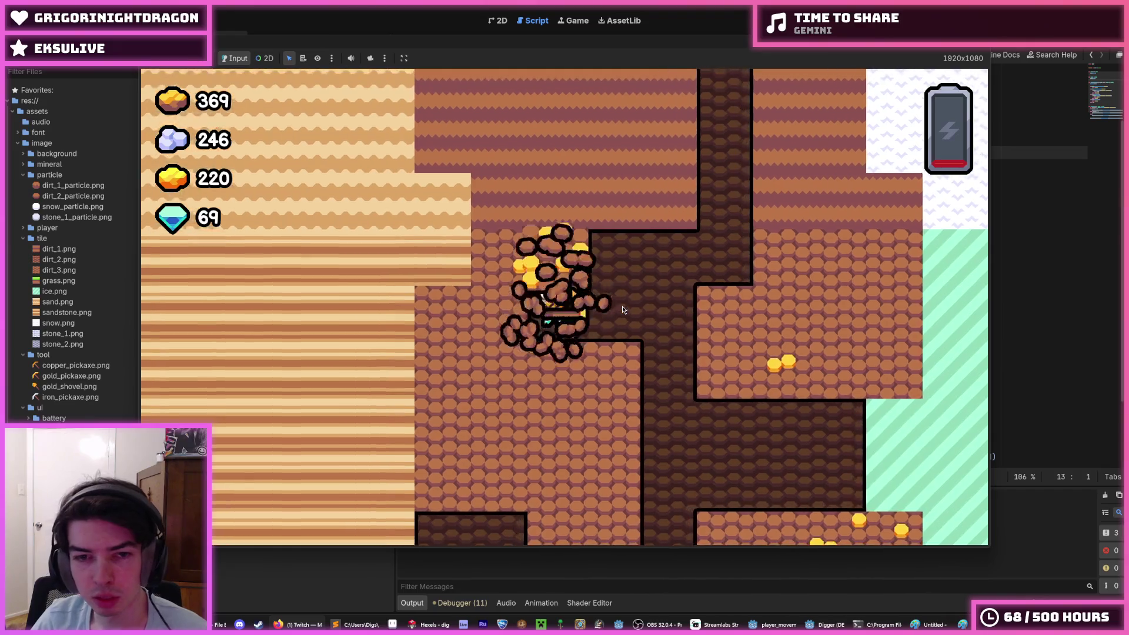
{"action": "key", "text": "s"}
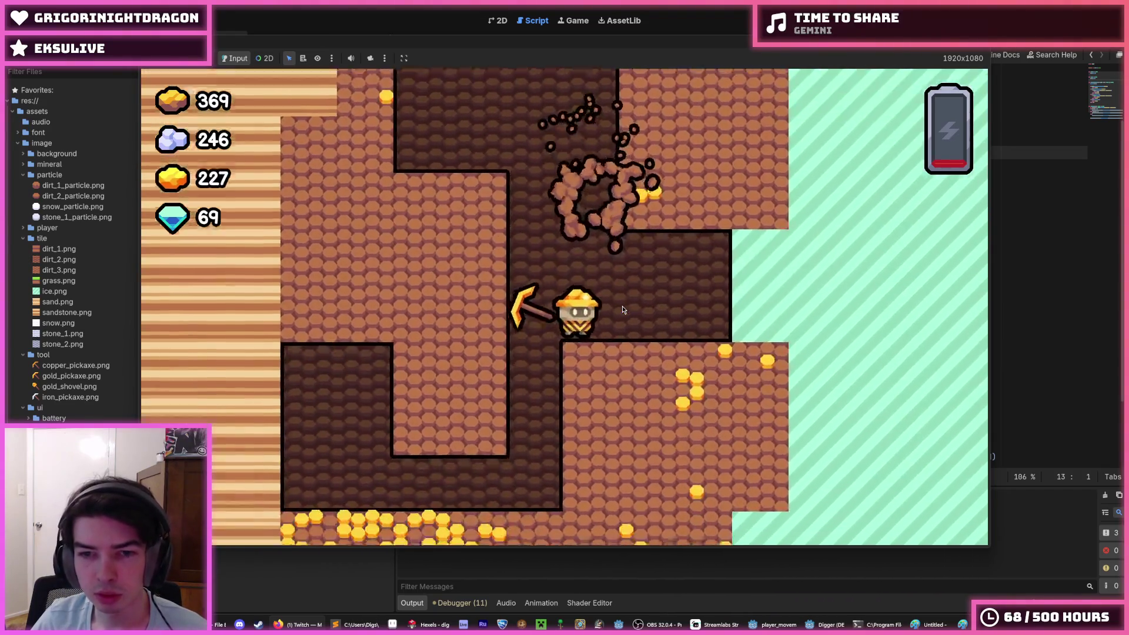
{"action": "key", "text": "a"}
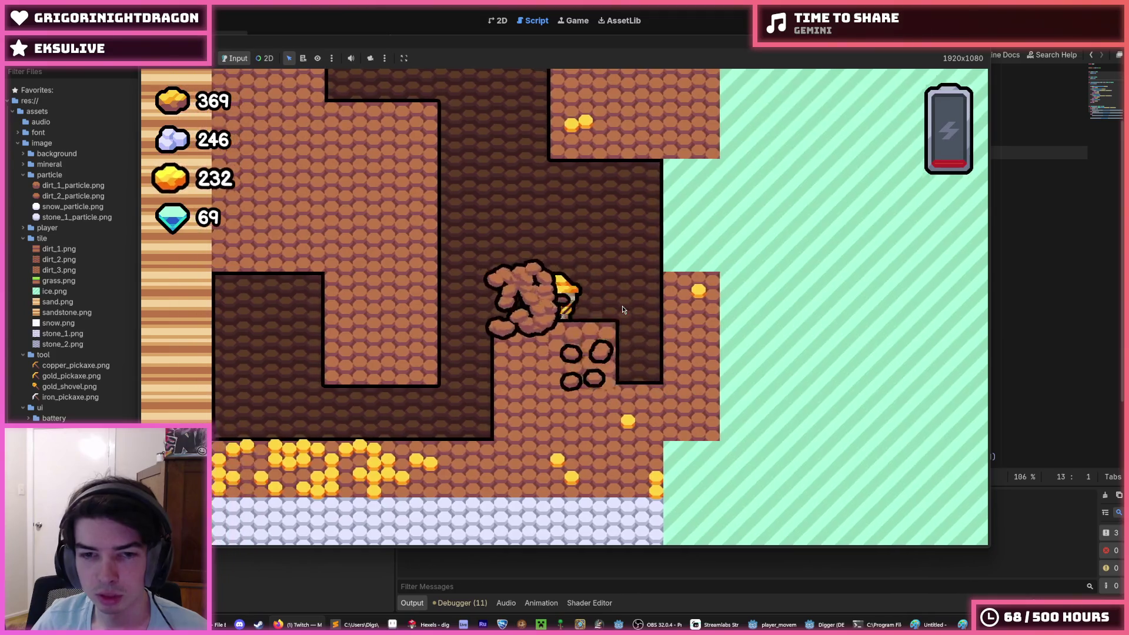
{"action": "key", "text": "s"}
{"action": "key", "text": "a"}
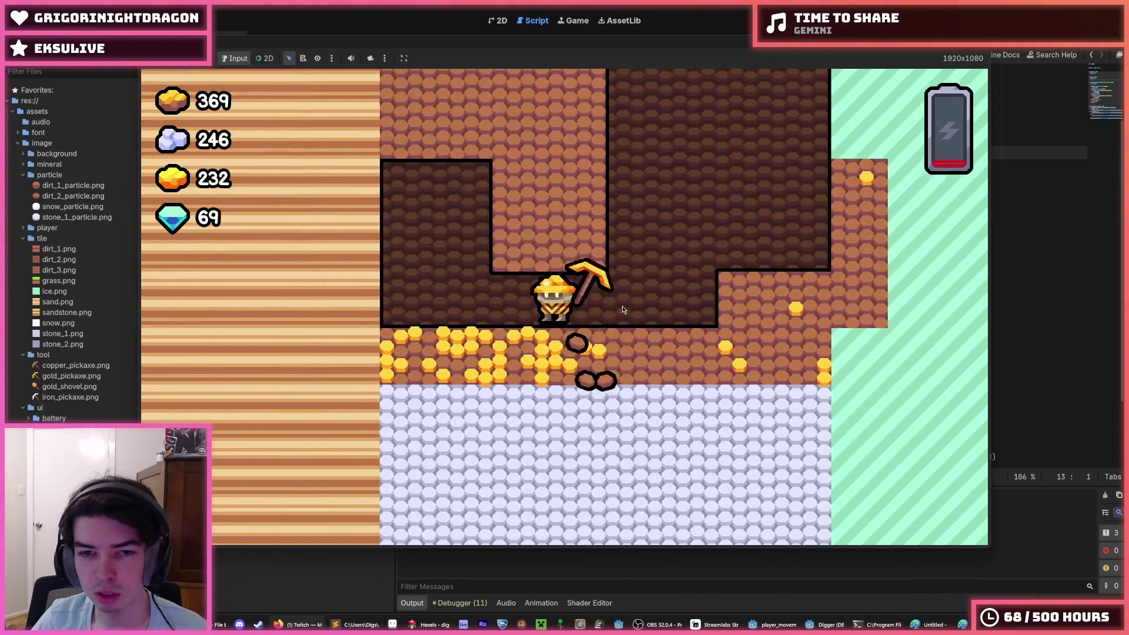
{"action": "key", "text": "a"}
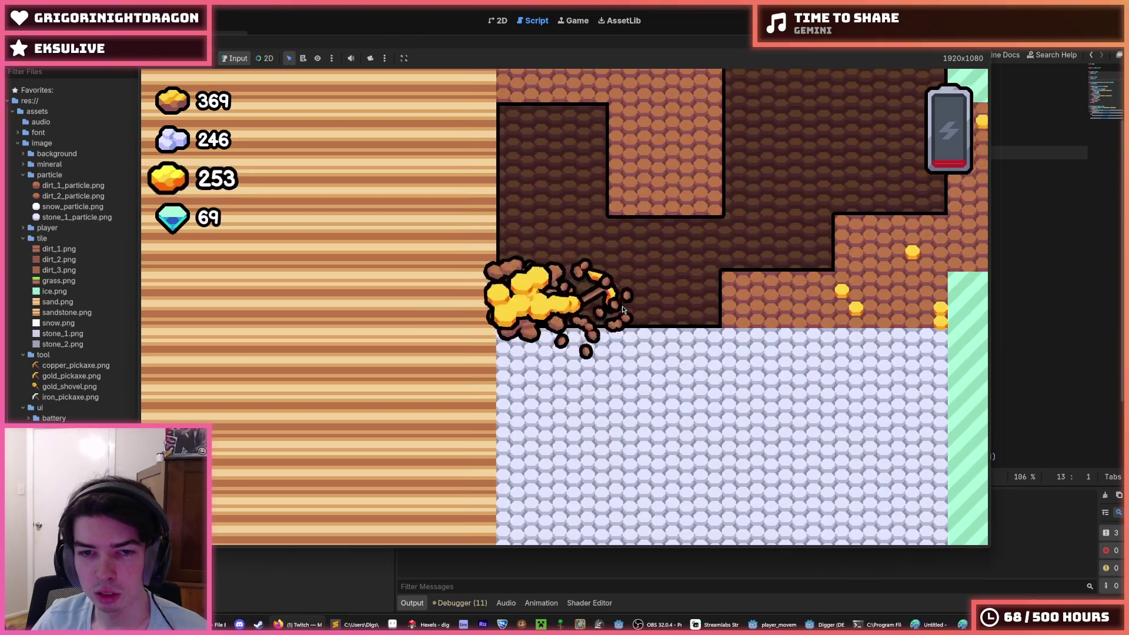
{"action": "key", "text": "d"}
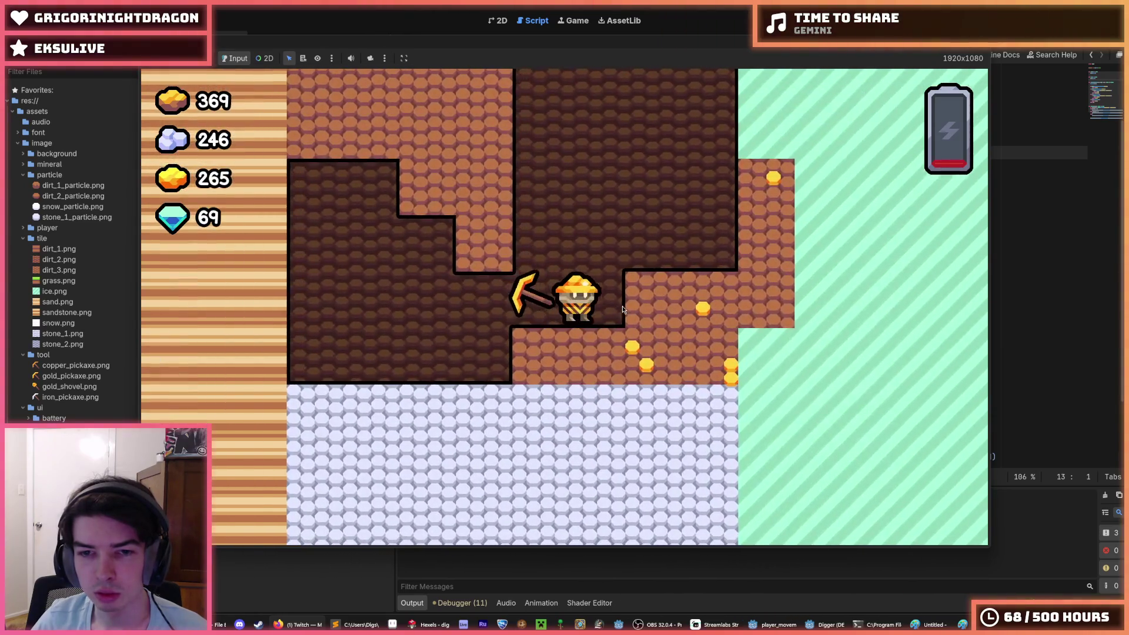
{"action": "key", "text": "s"}
Step: Dig up and sideways collecting gold, flying up the shaft to the grassy surface
{"action": "key", "text": "a"}
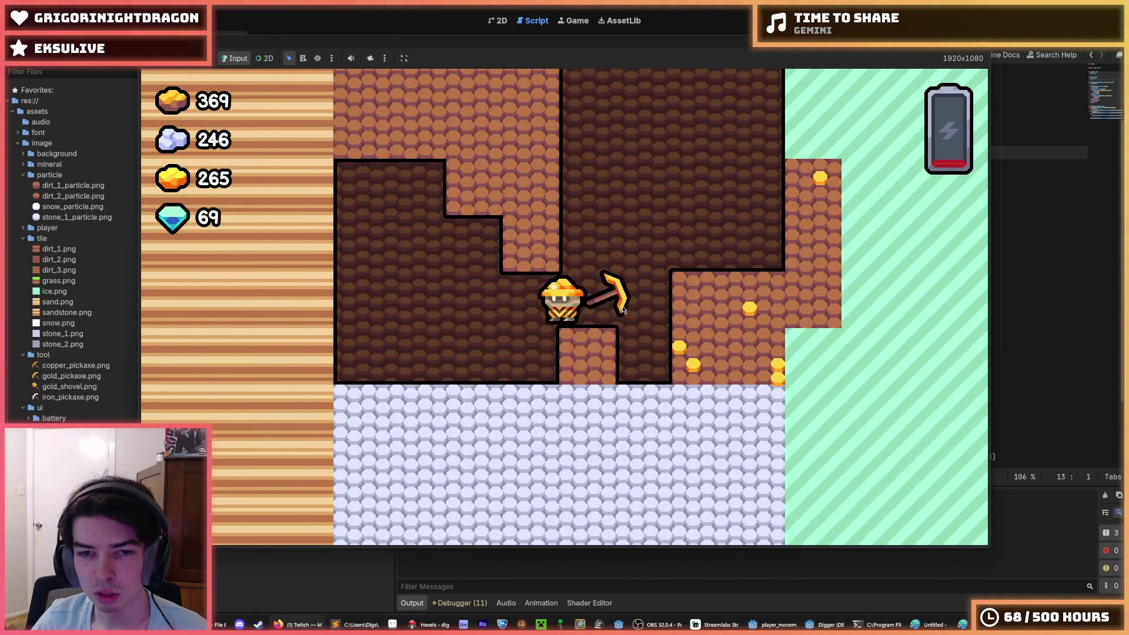
{"action": "key", "text": "w"}
{"action": "key", "text": "d"}
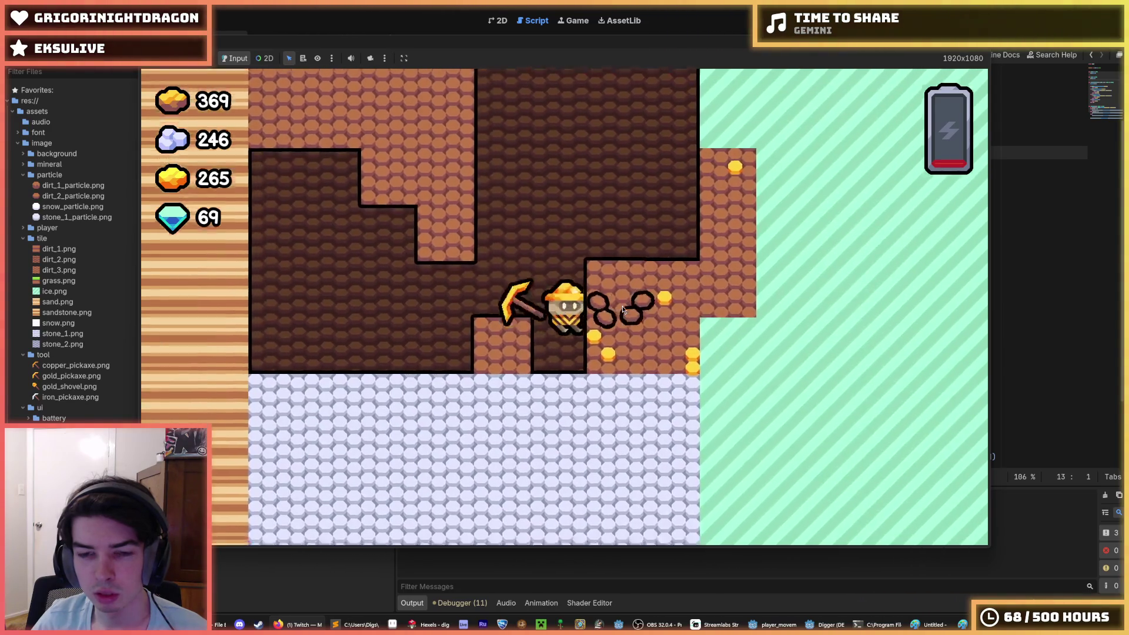
{"action": "key", "text": "w"}
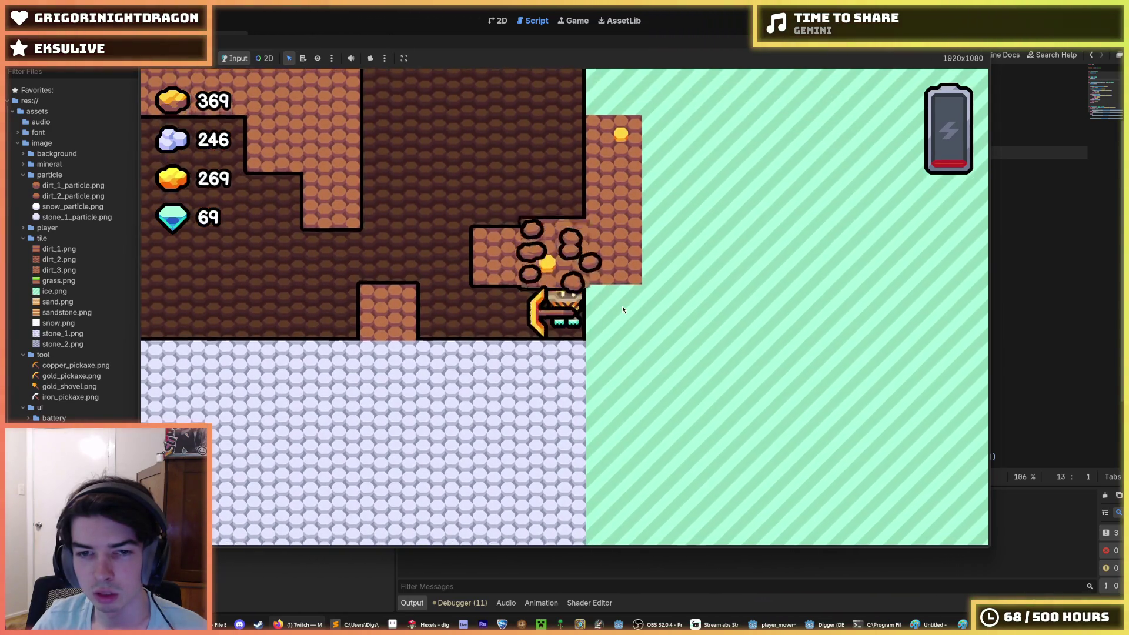
{"action": "key", "text": "a"}
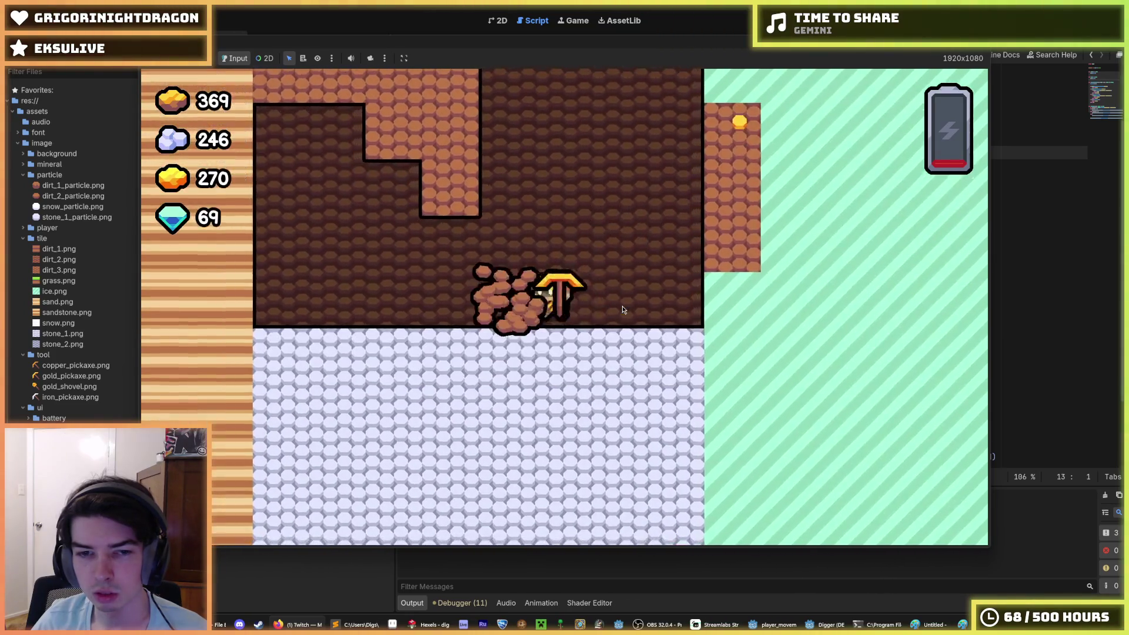
{"action": "key", "text": "d"}
{"action": "key", "text": "w"}
{"action": "key", "text": "w"}
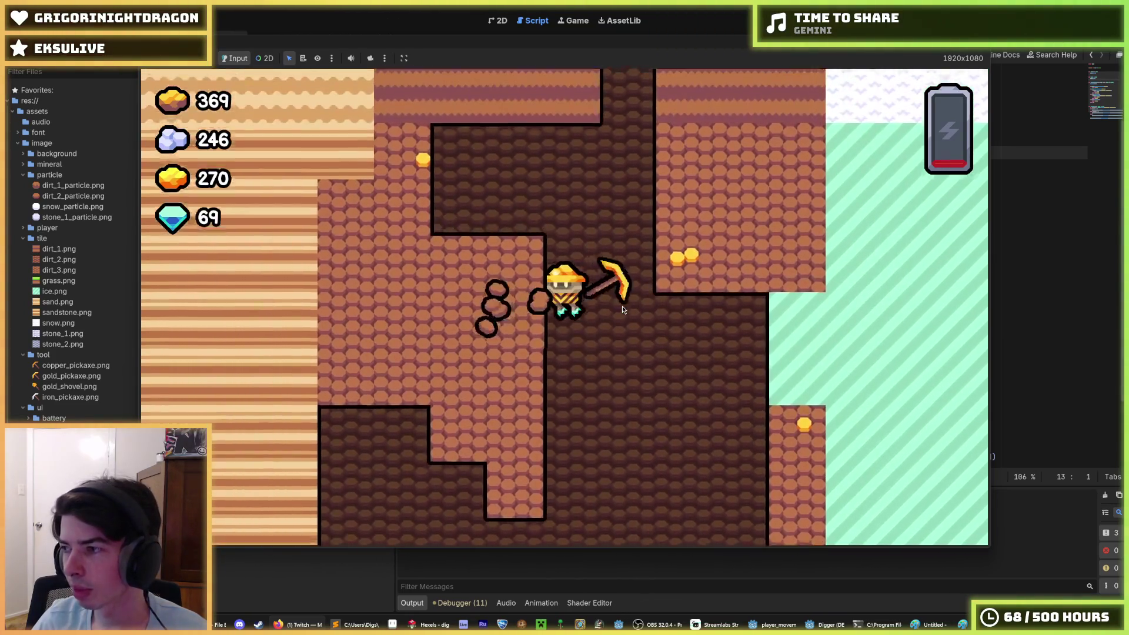
{"action": "key", "text": "a"}
{"action": "key", "text": "a"}
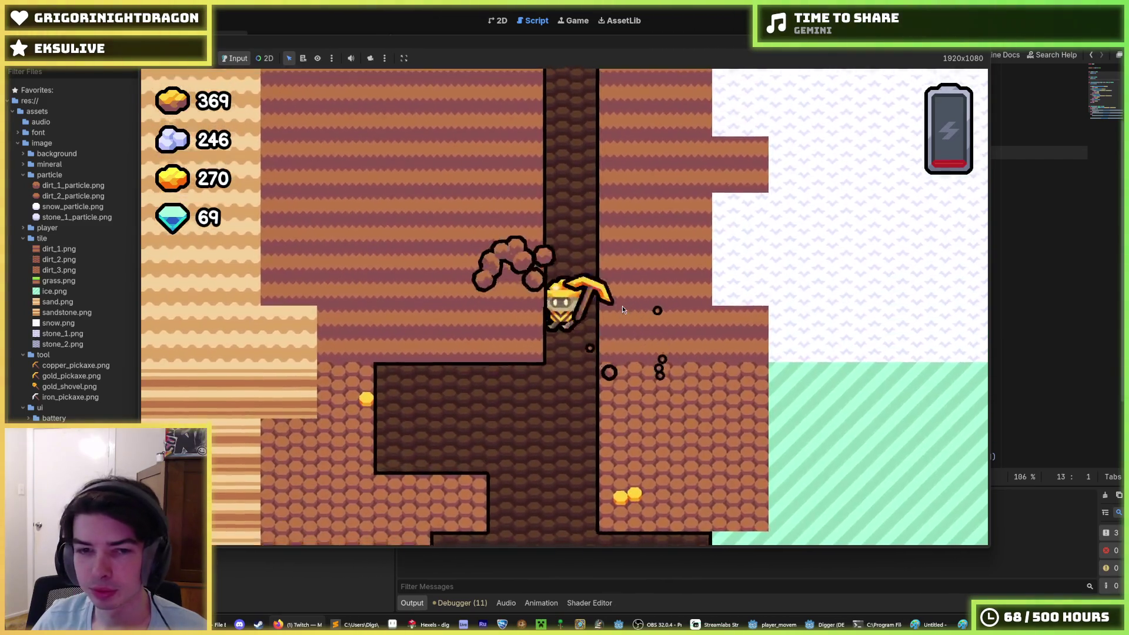
{"action": "key", "text": "d"}
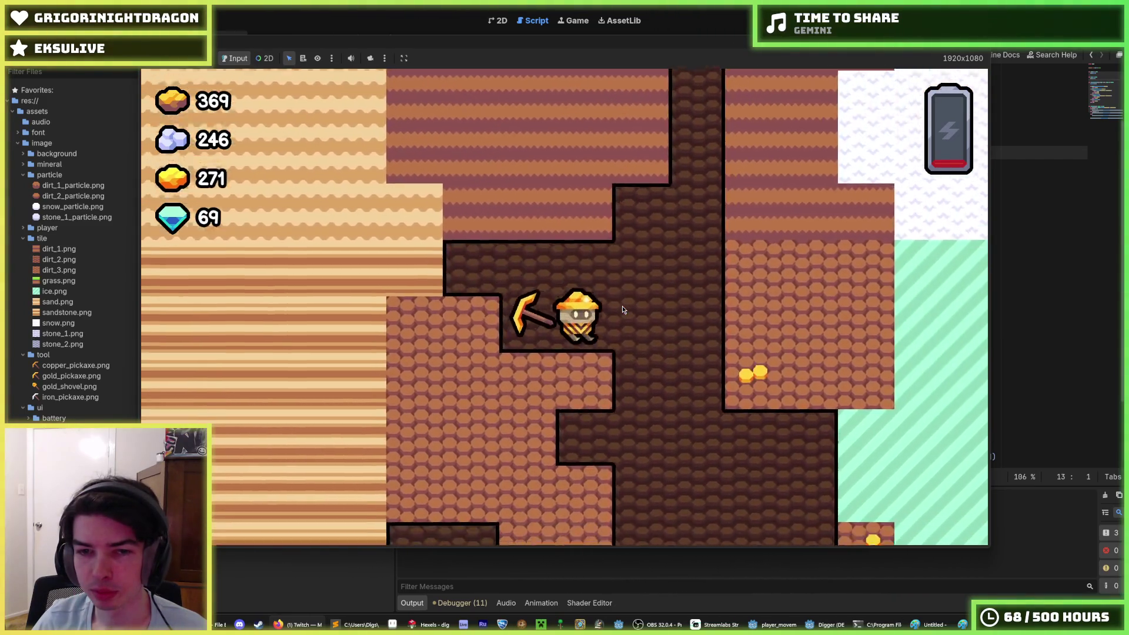
{"action": "key", "text": "s"}
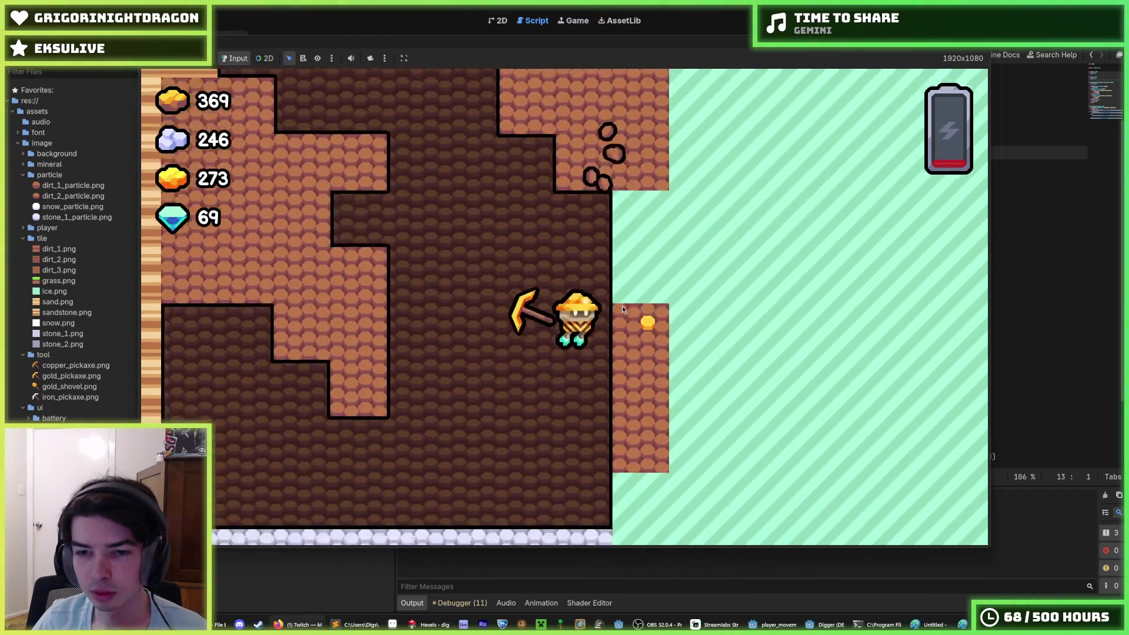
{"action": "key", "text": "w"}
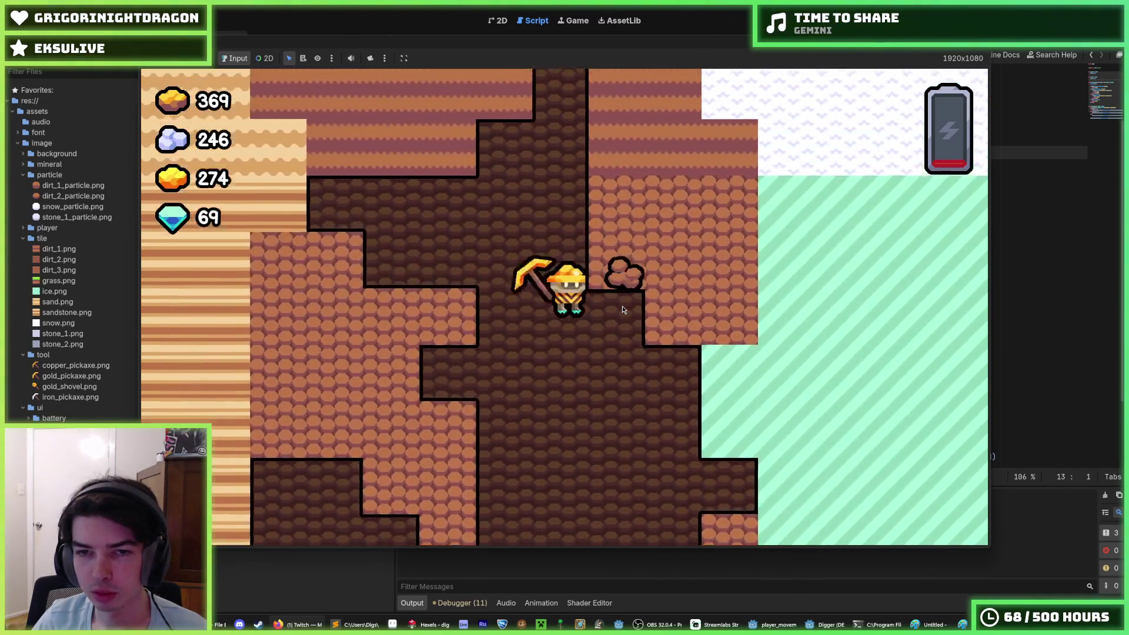
{"action": "key", "text": "d"}
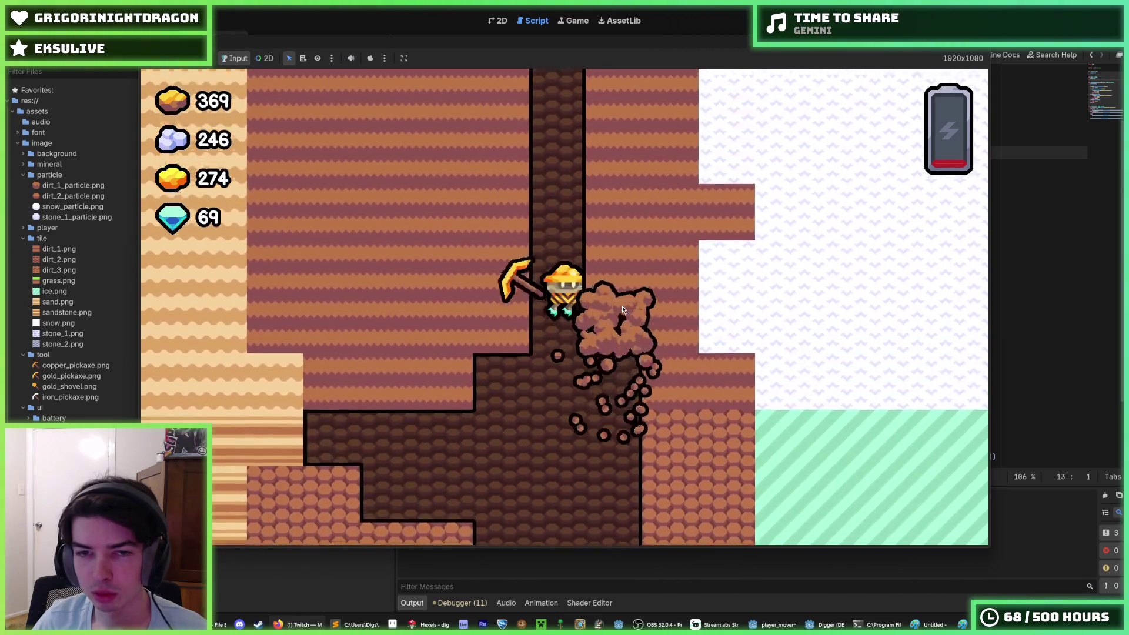
{"action": "key", "text": "w"}
{"action": "key", "text": "a"}
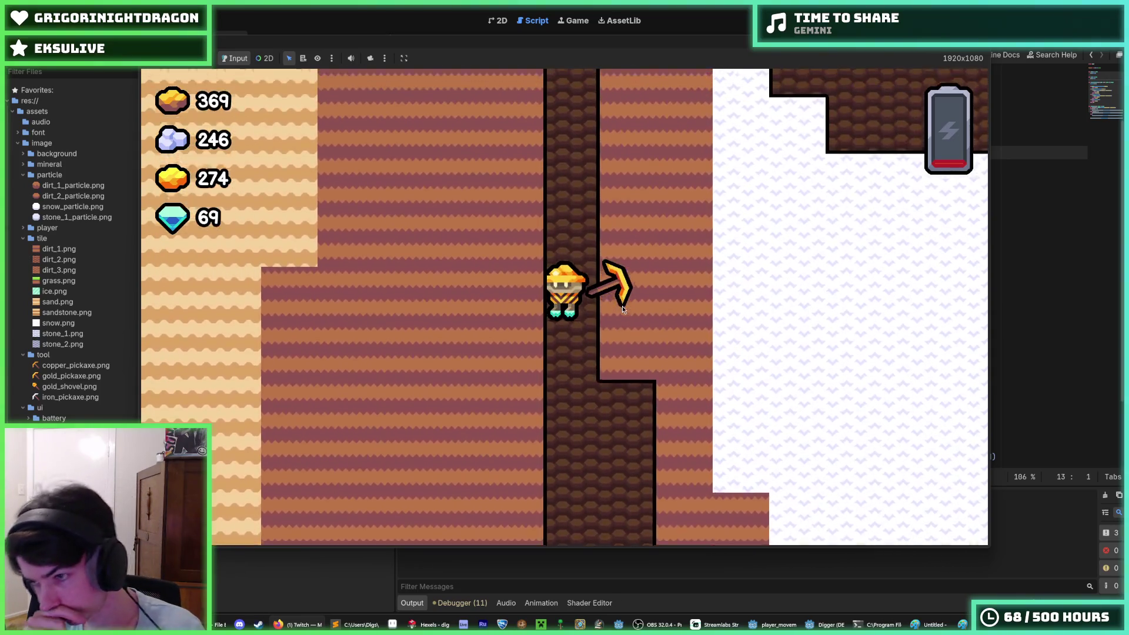
{"action": "key", "text": "w"}
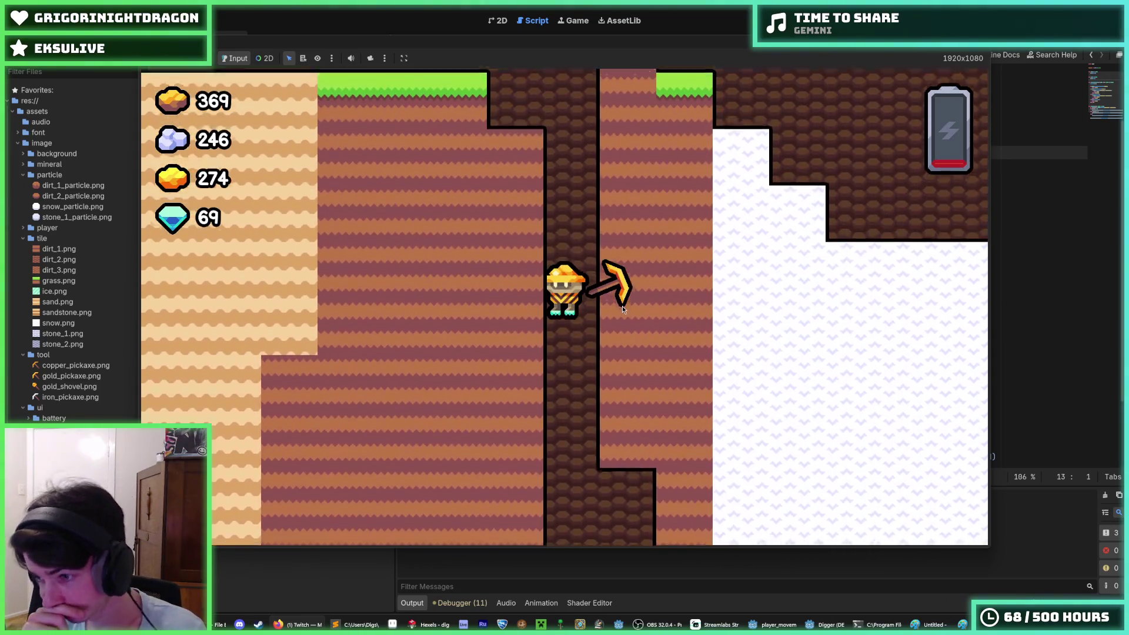
Step: Dig down through the grass block and snow, then weave past the pillar
{"action": "key", "text": "a"}
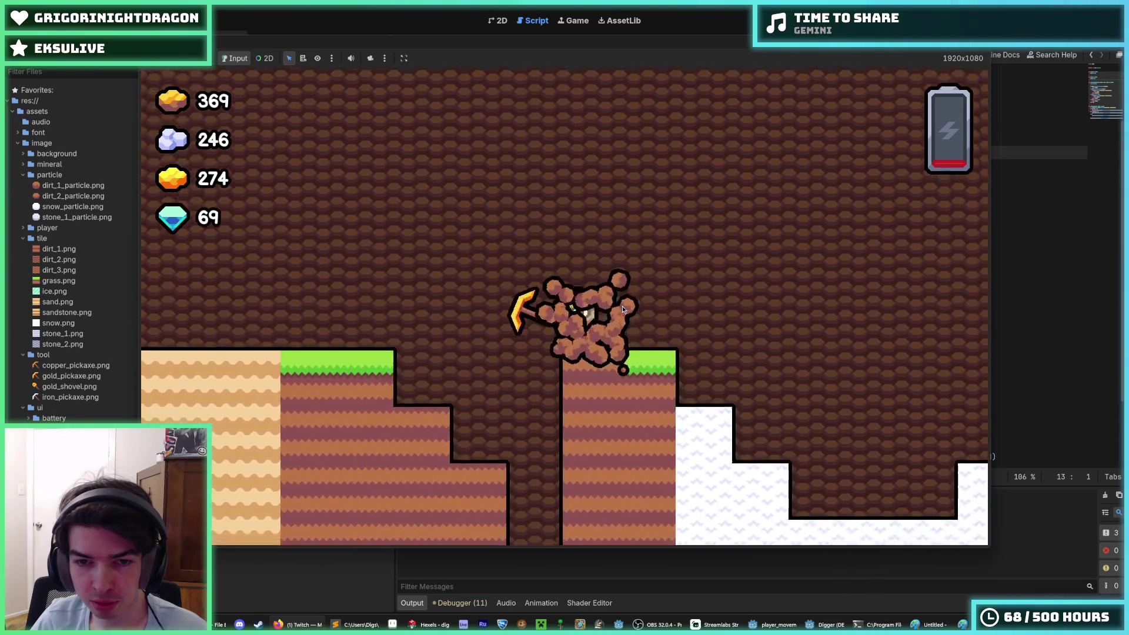
{"action": "key", "text": "s"}
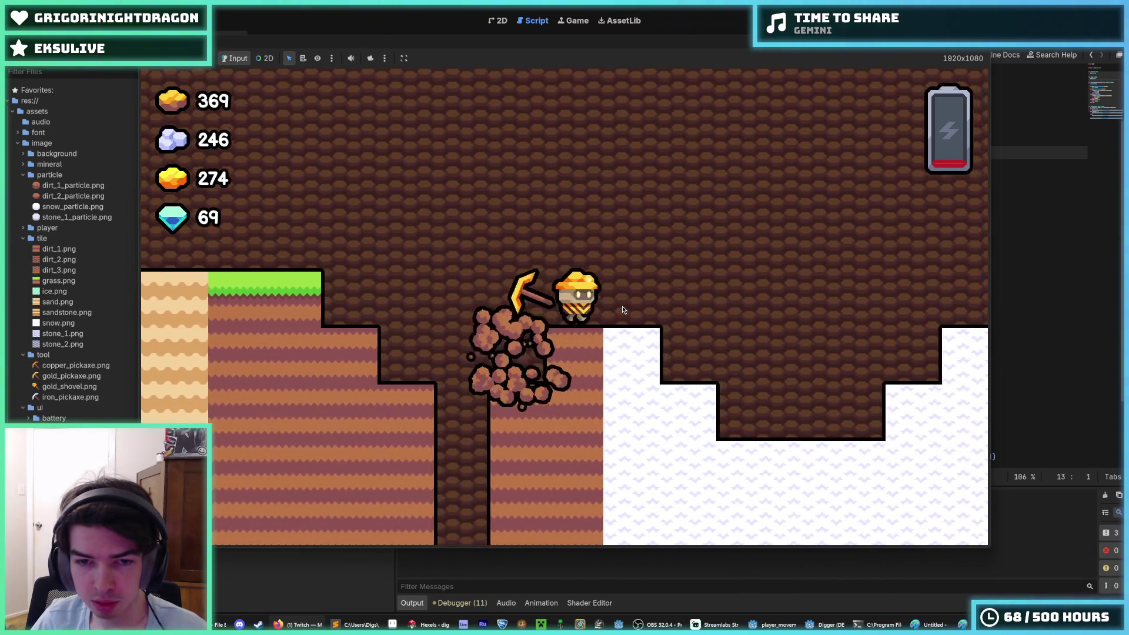
{"action": "key", "text": "d"}
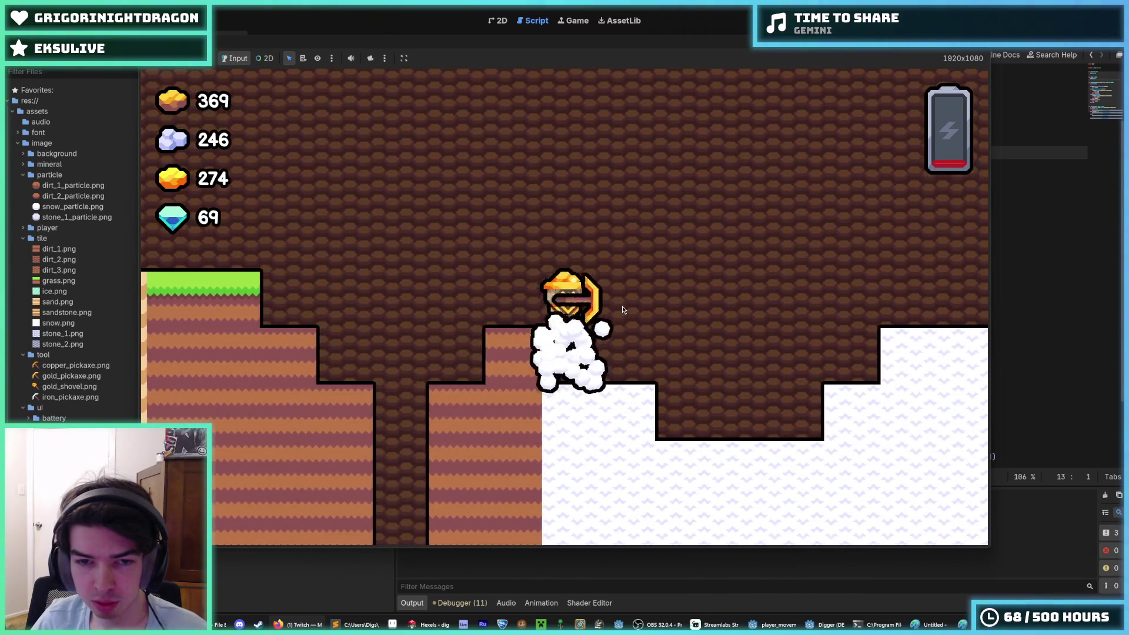
{"action": "key", "text": "s"}
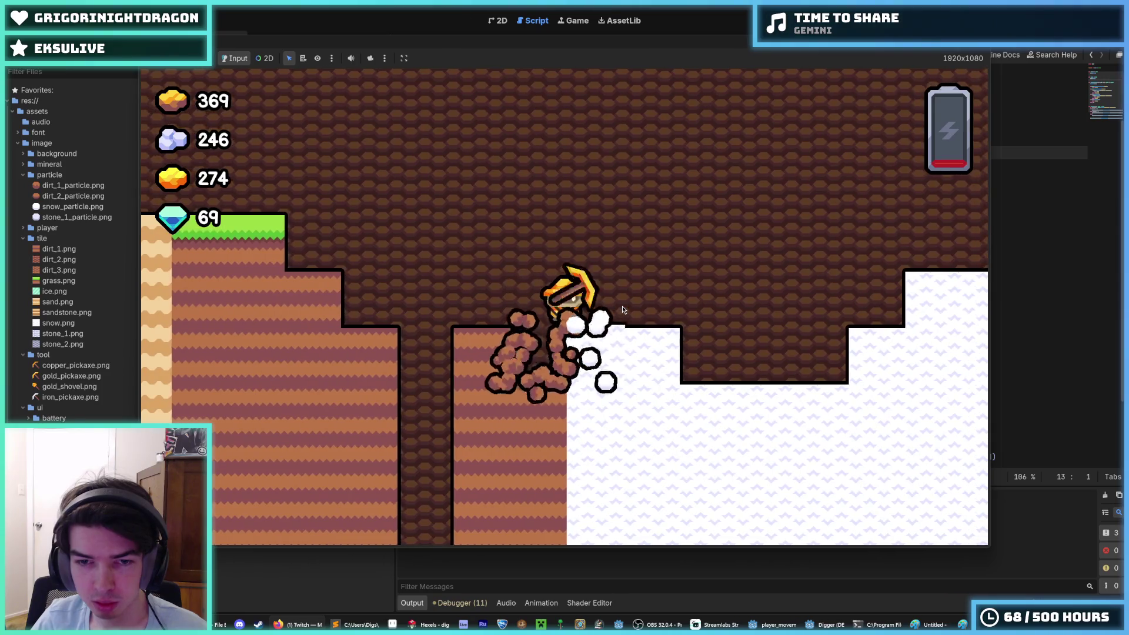
{"action": "key", "text": "s"}
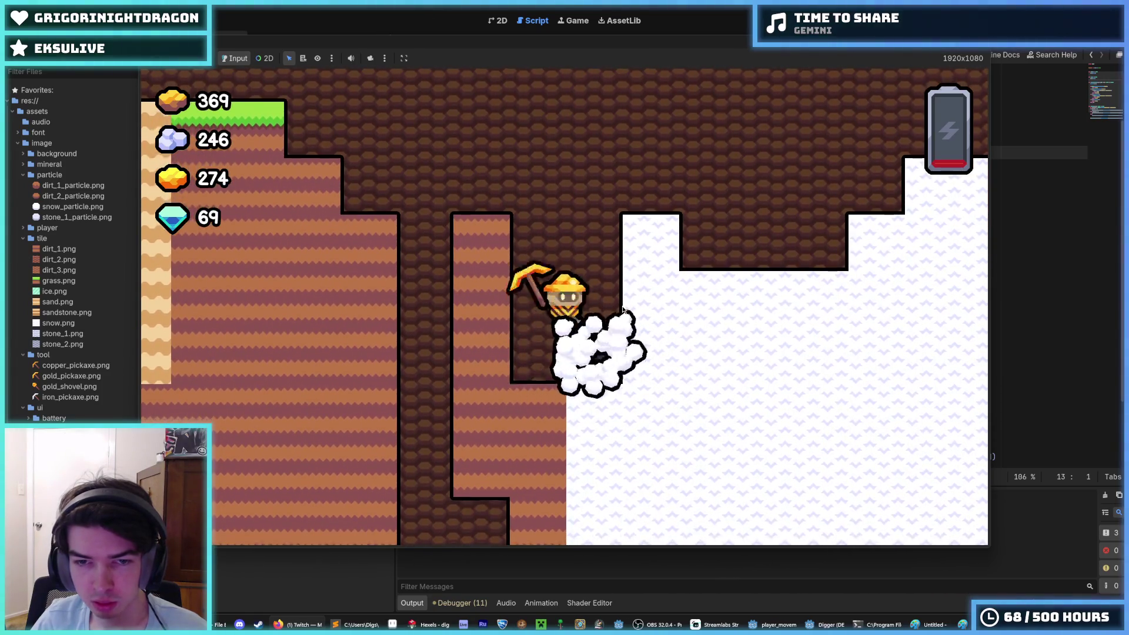
{"action": "key", "text": "s"}
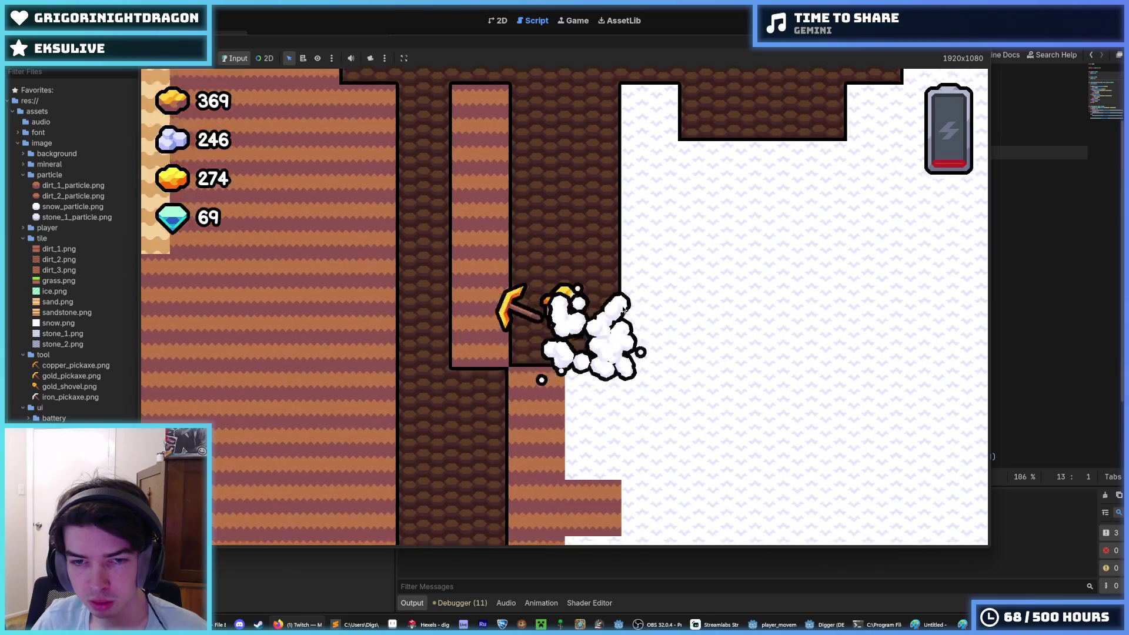
{"action": "key", "text": "s"}
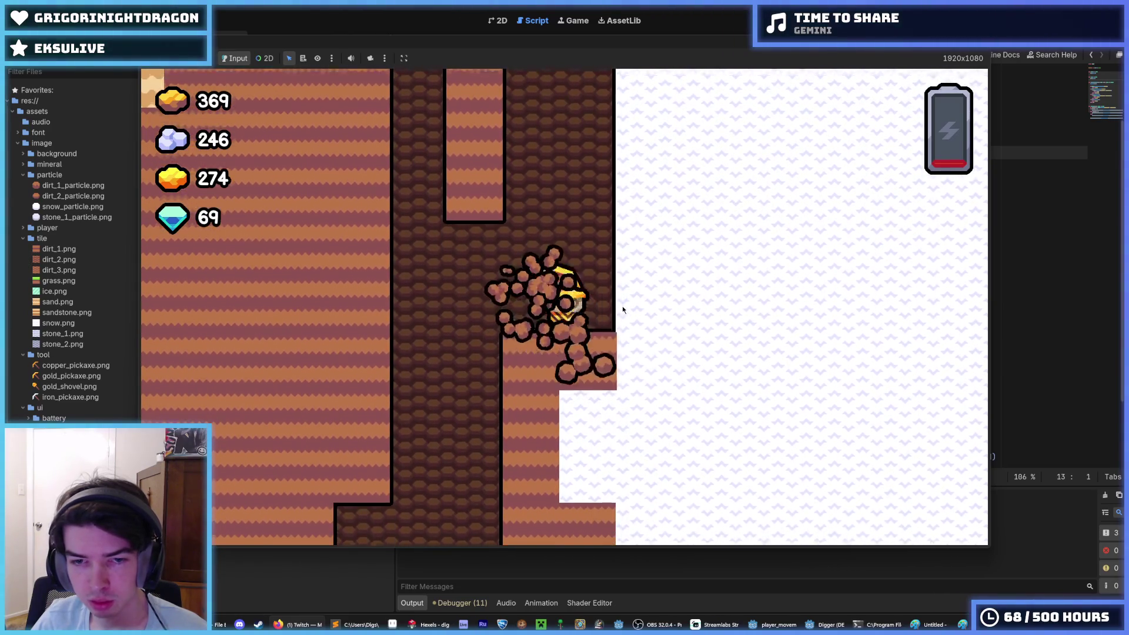
{"action": "key", "text": "s"}
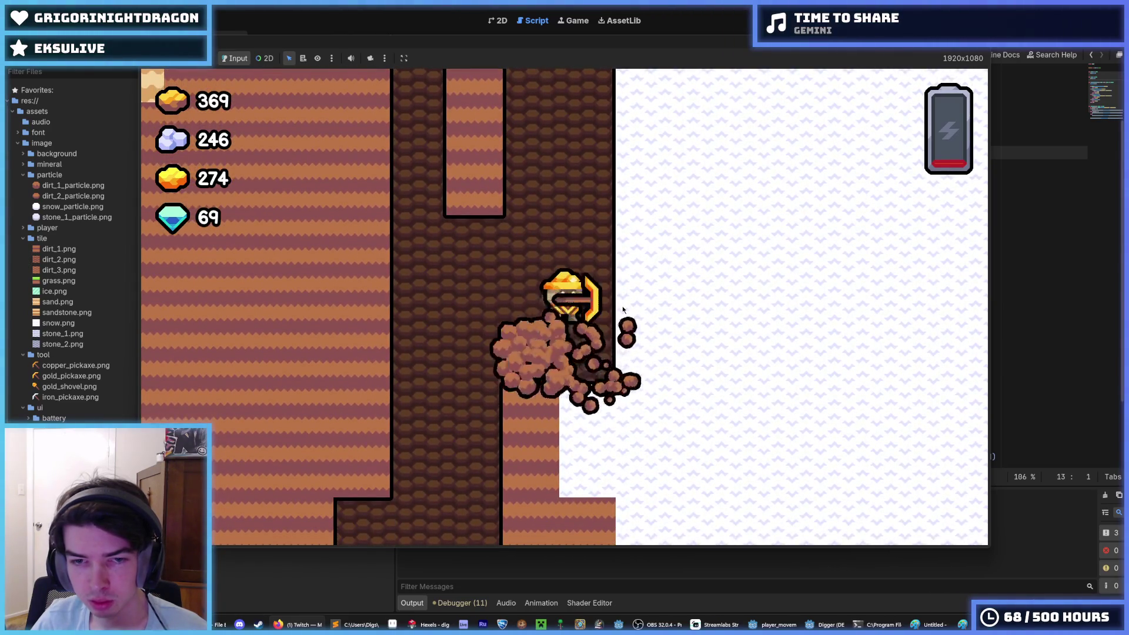
{"action": "key", "text": "a"}
{"action": "key", "text": "d"}
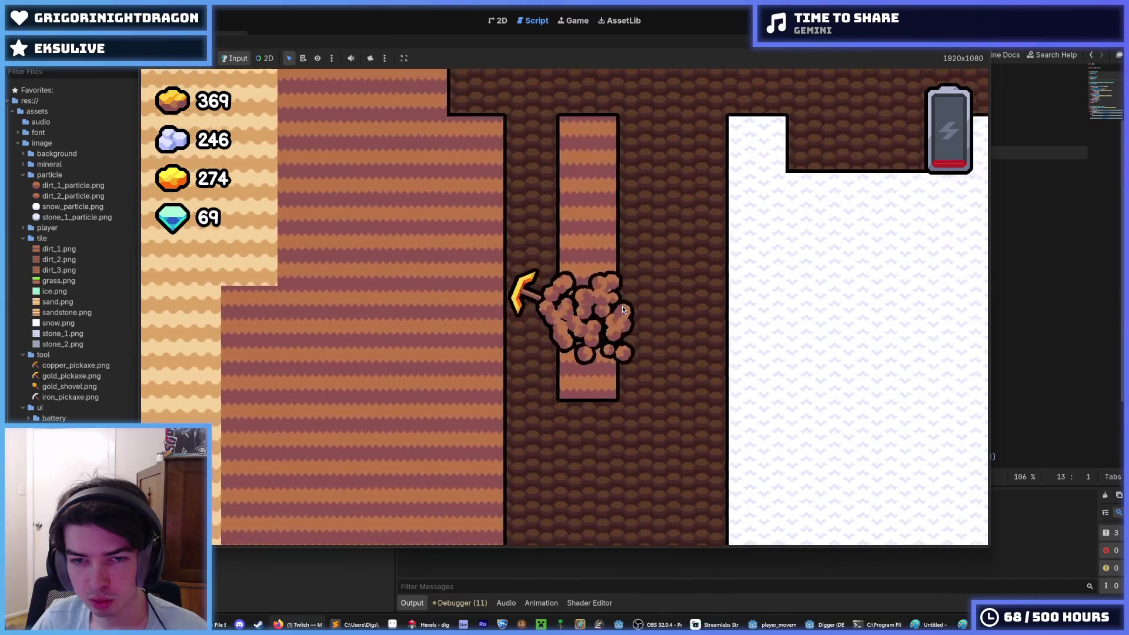
{"action": "key", "text": "s"}
{"action": "key", "text": "a"}
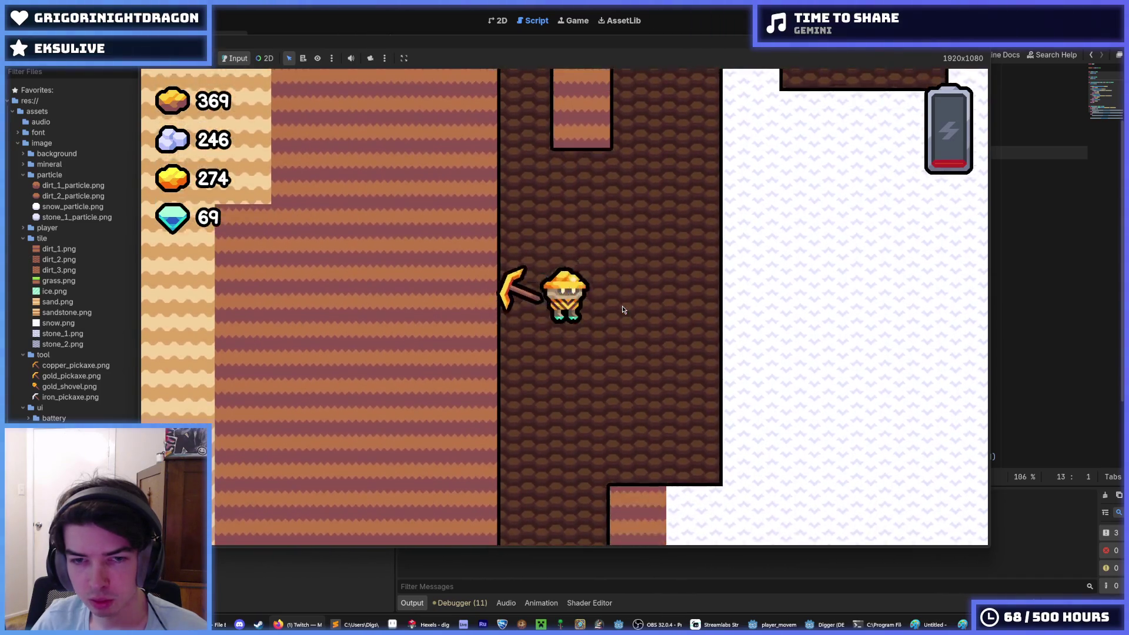
{"action": "key", "text": "w"}
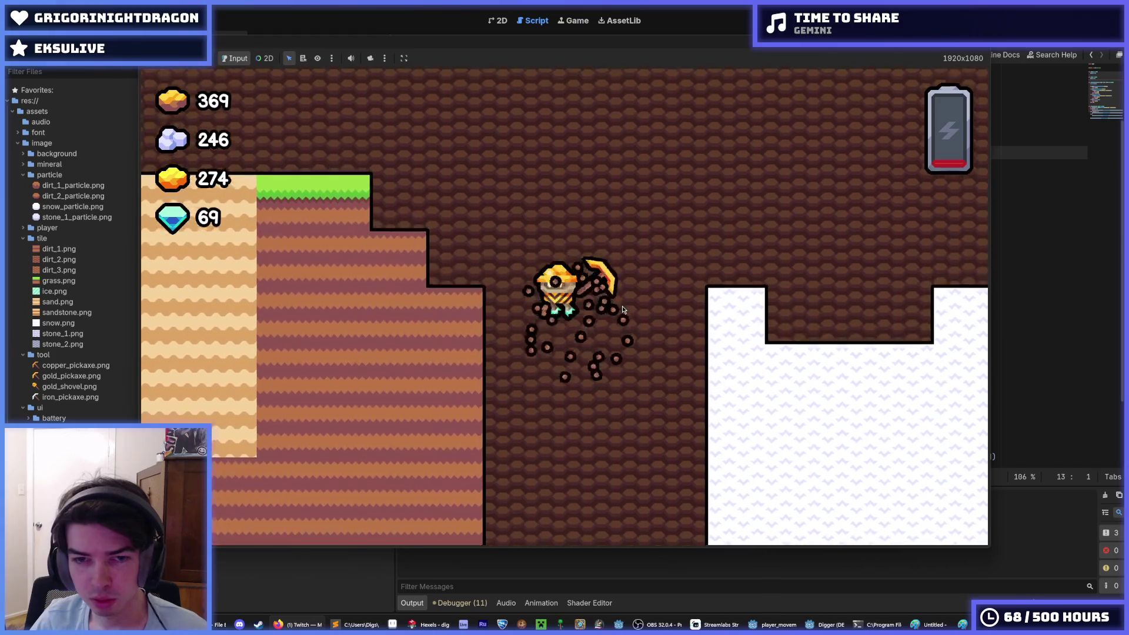
Step: Dig down toward new tunnels, fly upward, then stop the game and save the scene
{"action": "key", "text": "s"}
{"action": "key", "text": "d"}
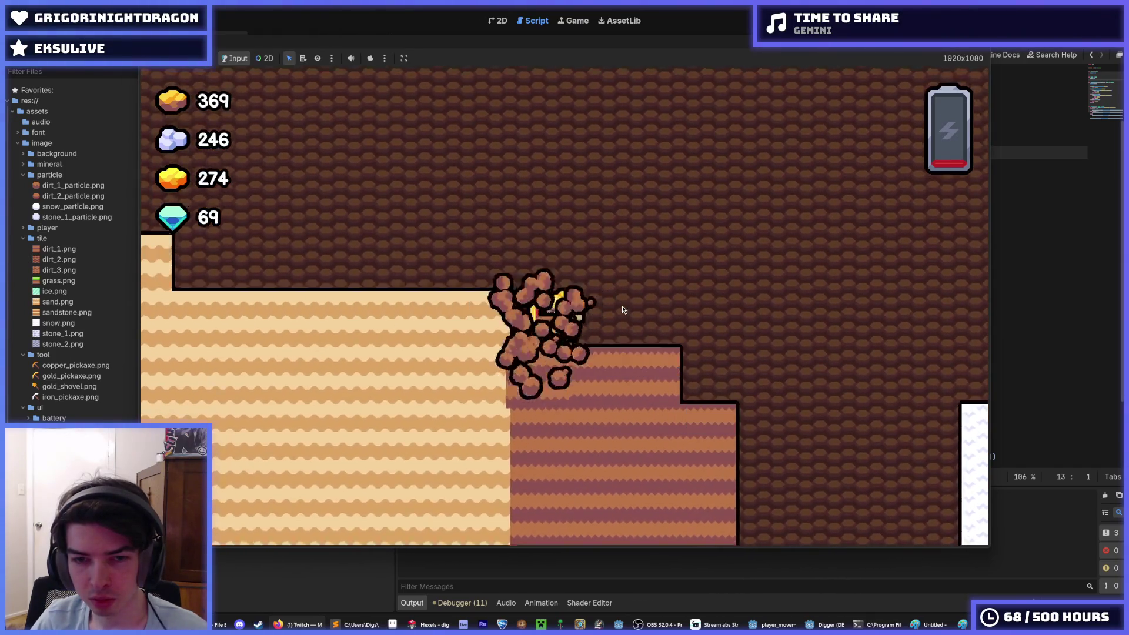
{"action": "key", "text": "s"}
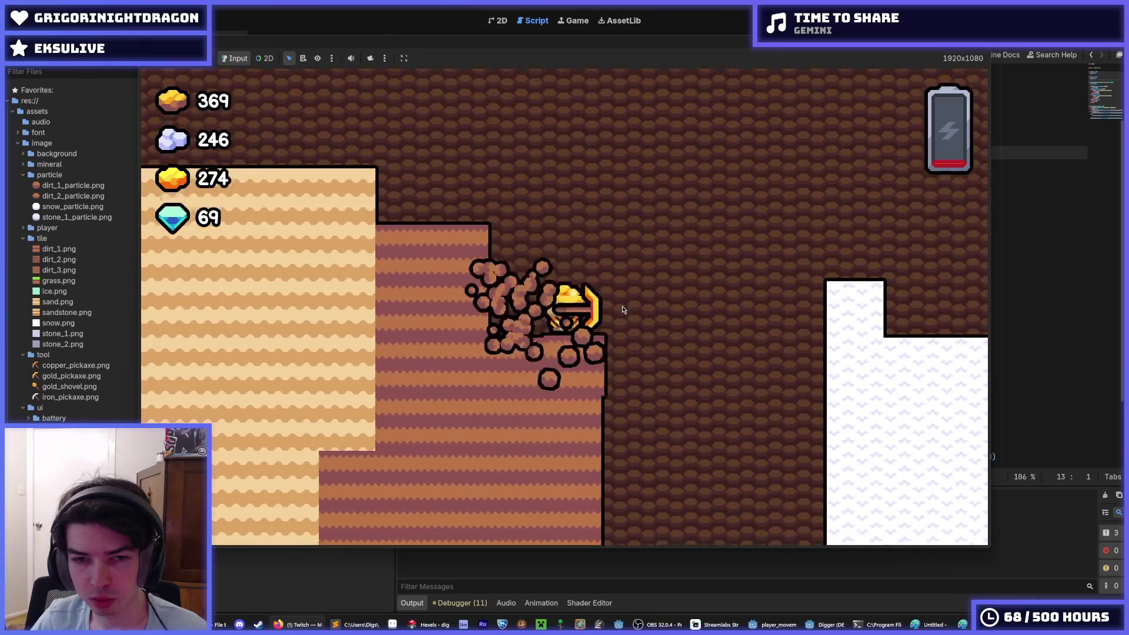
{"action": "key", "text": "s"}
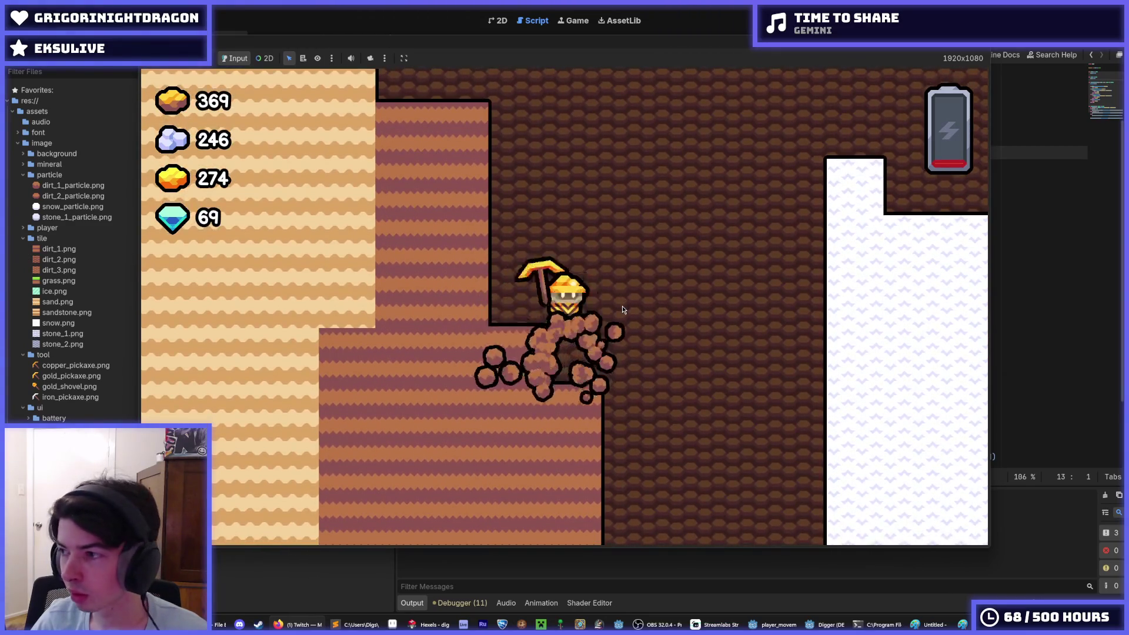
{"action": "key", "text": "s"}
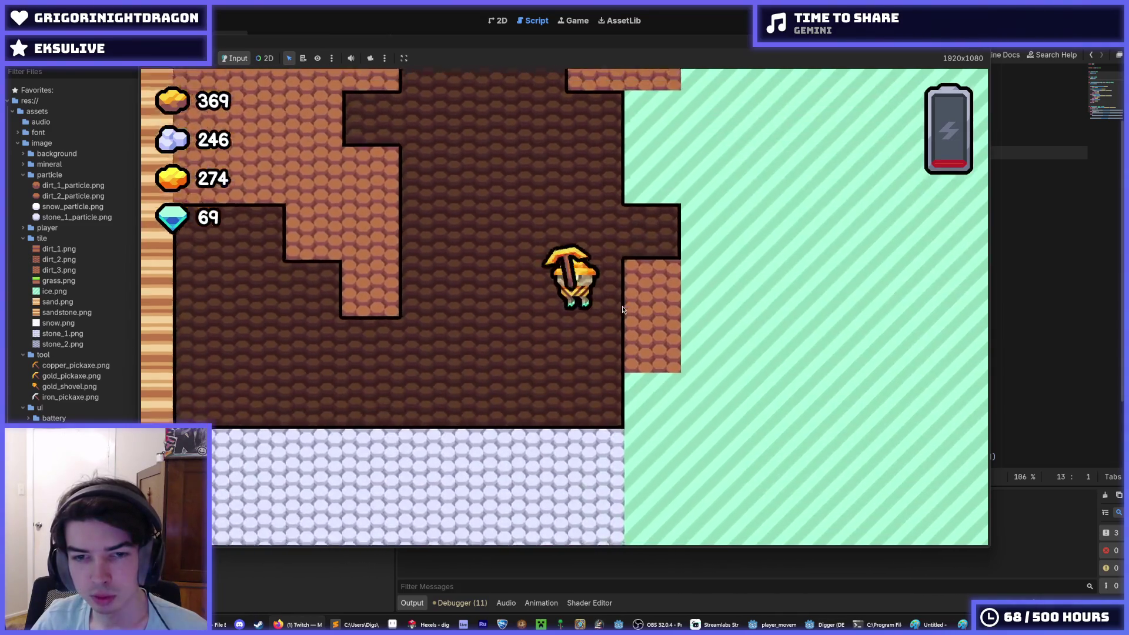
{"action": "key", "text": "w"}
{"action": "key", "text": "w"}
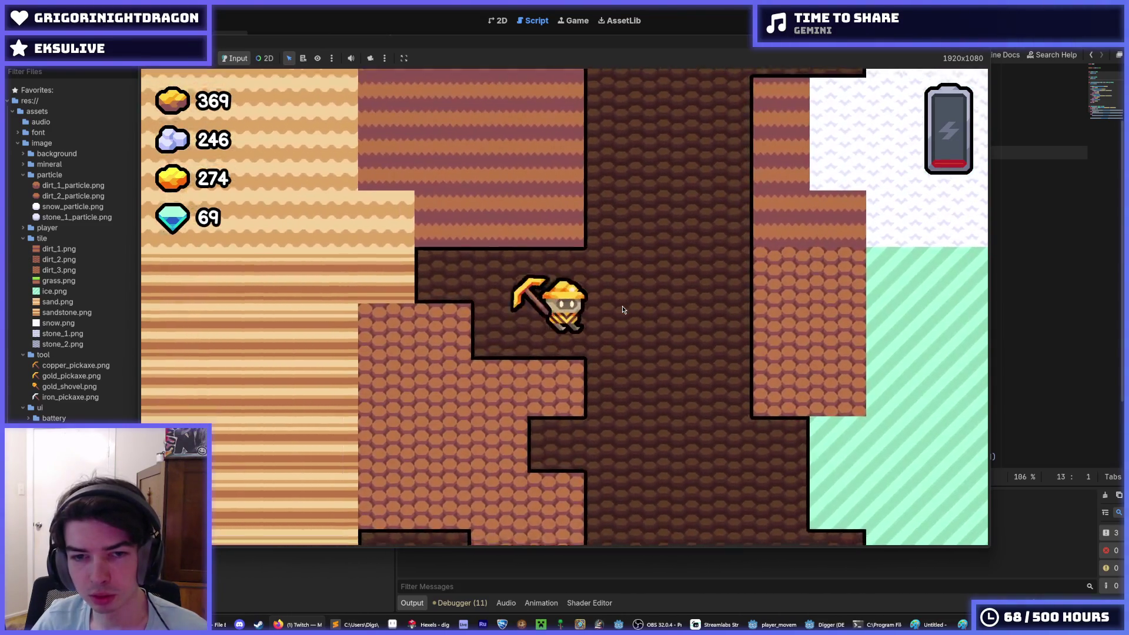
{"action": "key", "text": "w"}
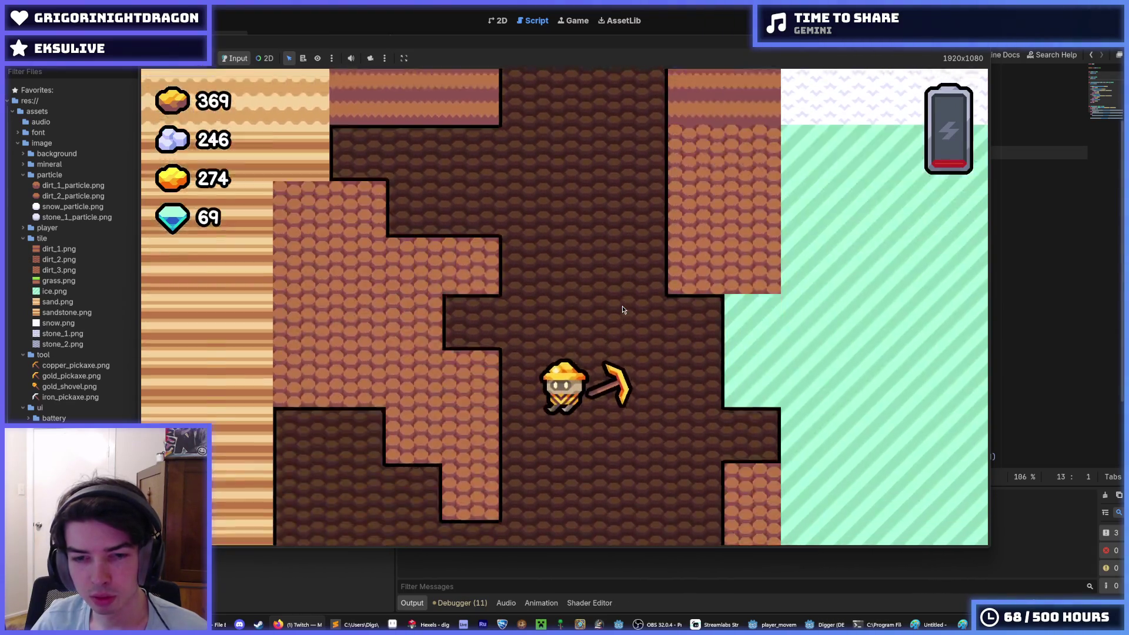
{"action": "key", "text": "F8"}
{"action": "key", "text": "ctrl+s"}
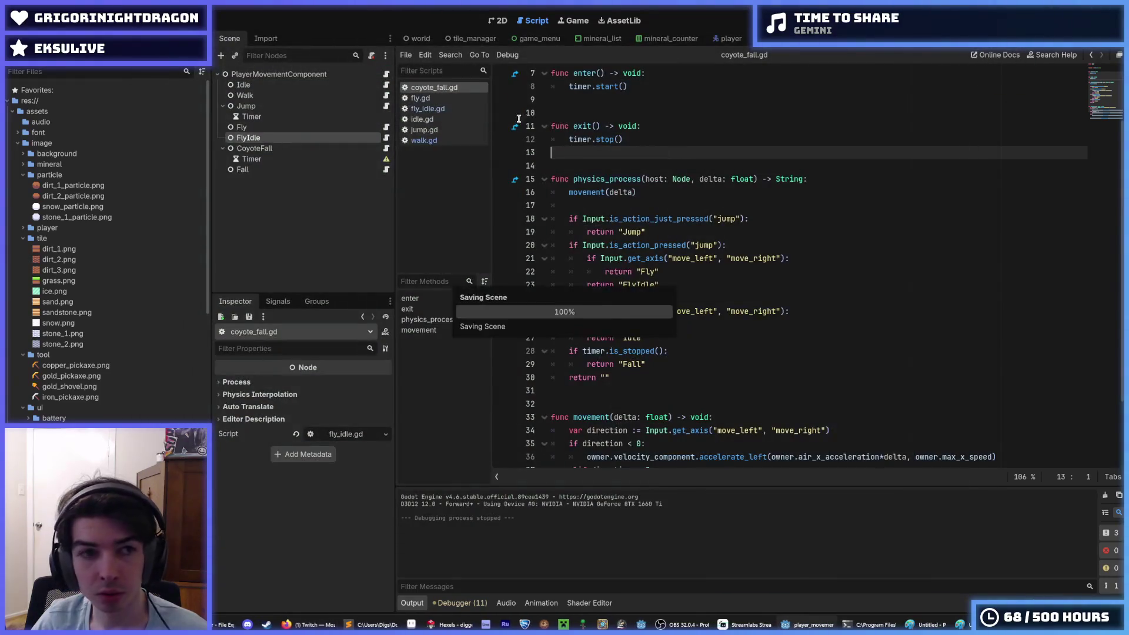
Step: Lower PlayerMovementComponent's Max Down Speed from 4000 to 3200 and run the game
{"action": "left_click", "coordinate": [311, 74]}
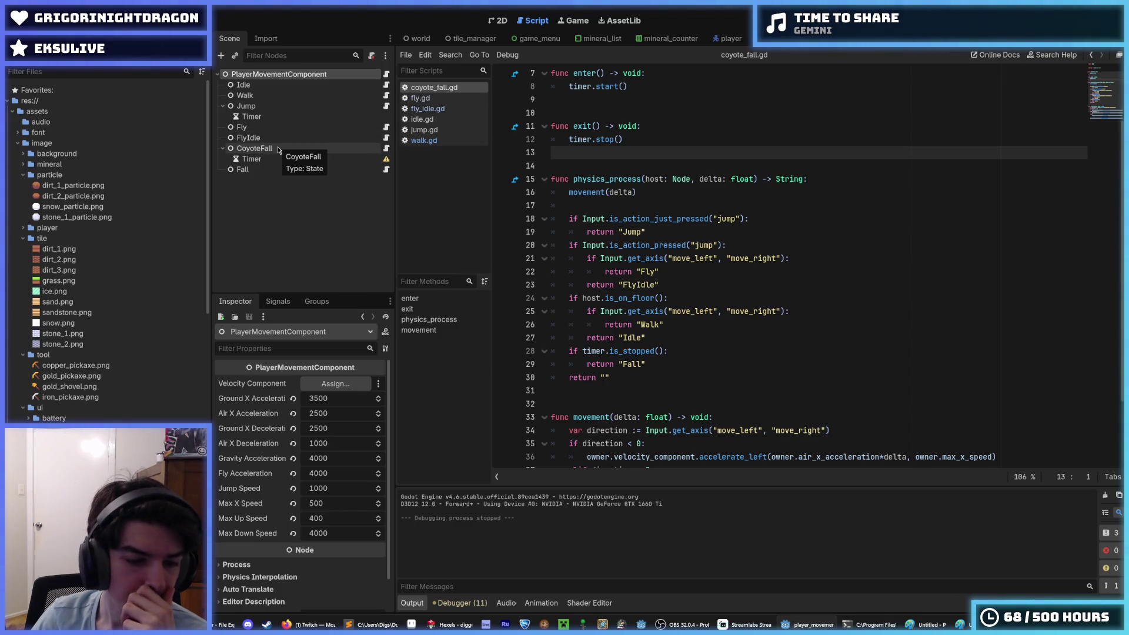
{"action": "left_click", "coordinate": [279, 151]}
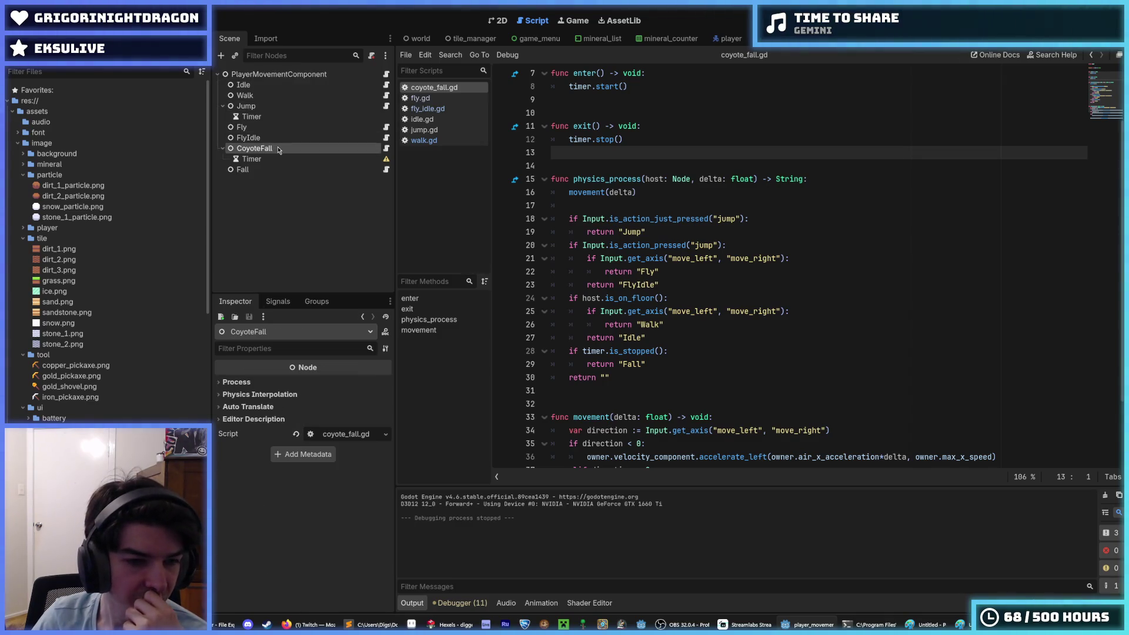
{"action": "left_click", "coordinate": [271, 76]}
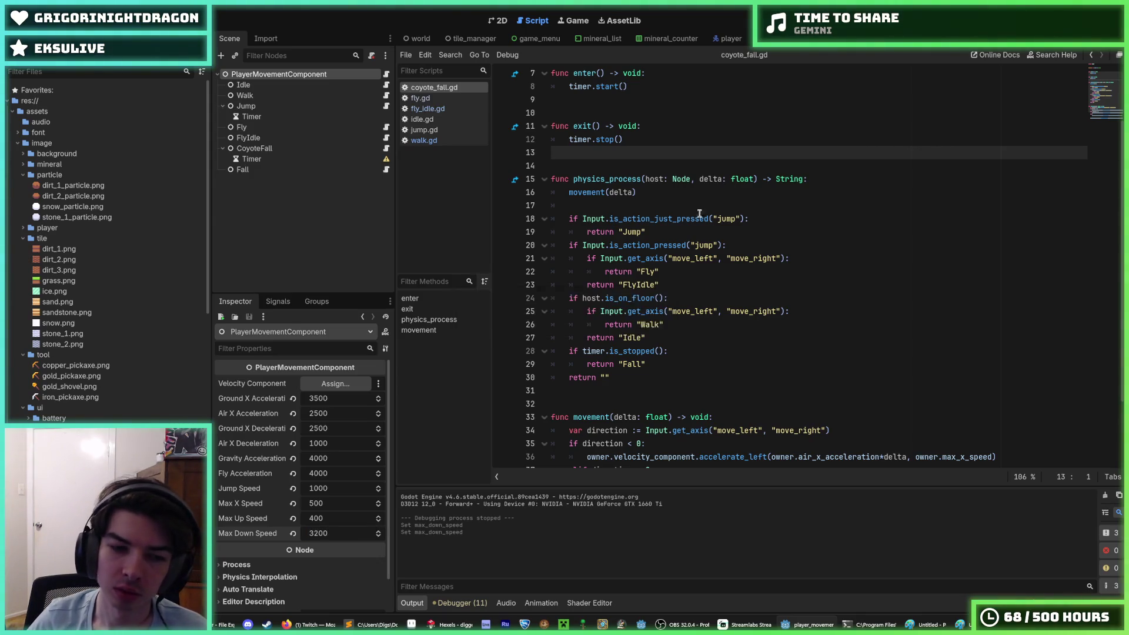
{"action": "key", "text": "F5"}
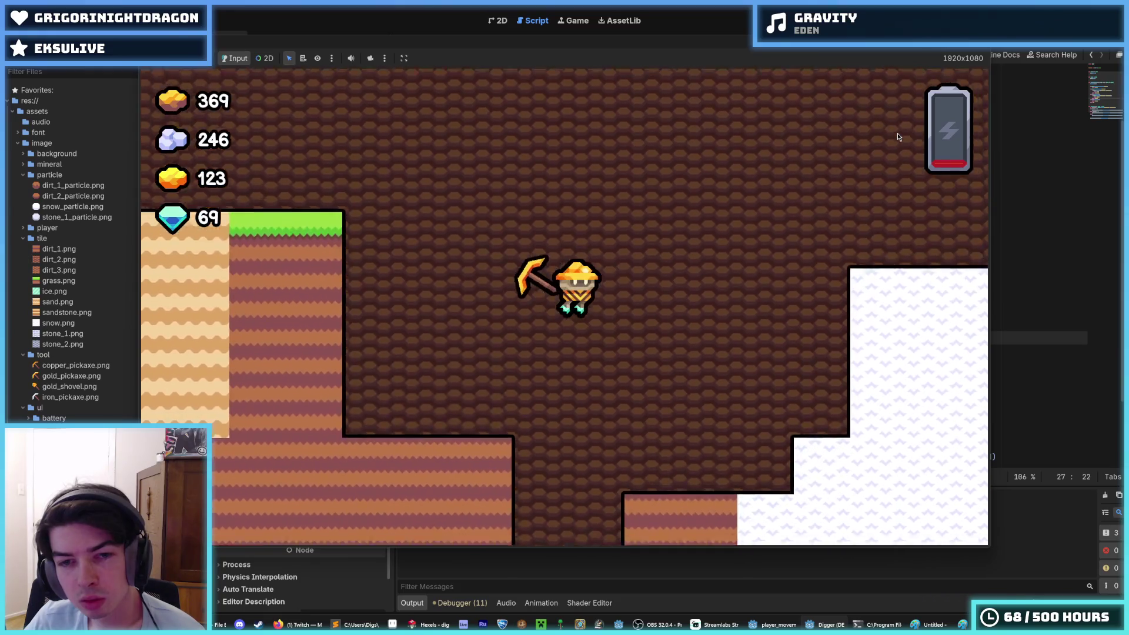
Step: Fly the digger up, drop and dig a vertical shaft, then steer left and right in the air
{"action": "key", "text": "w"}
{"action": "key", "text": "d"}
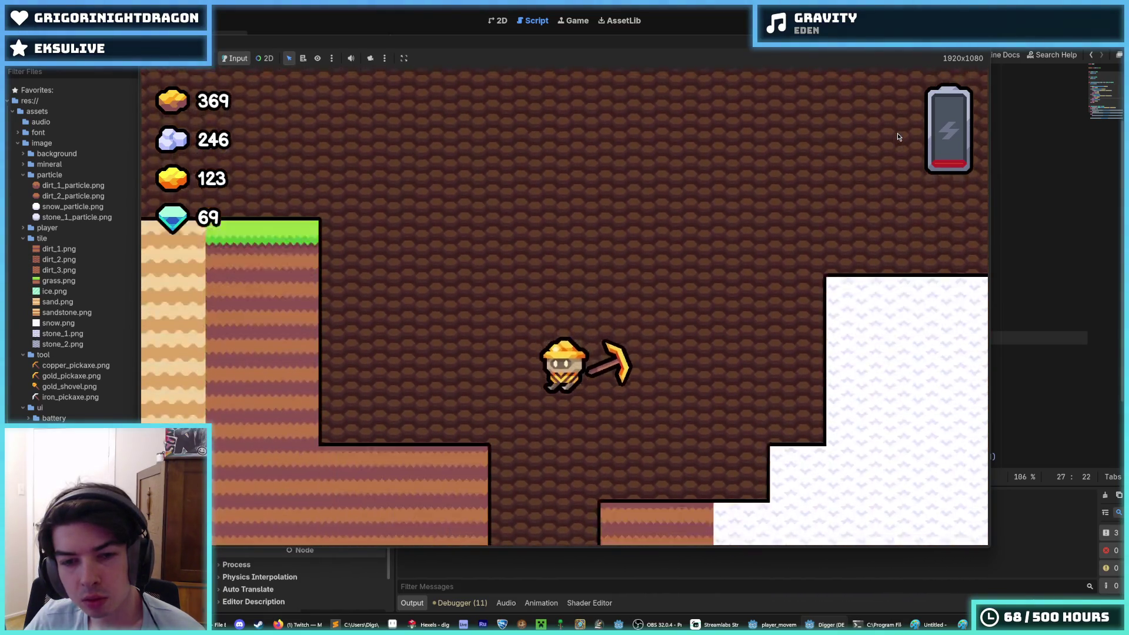
{"action": "key", "text": "a"}
{"action": "key", "text": "d"}
{"action": "key", "text": "s"}
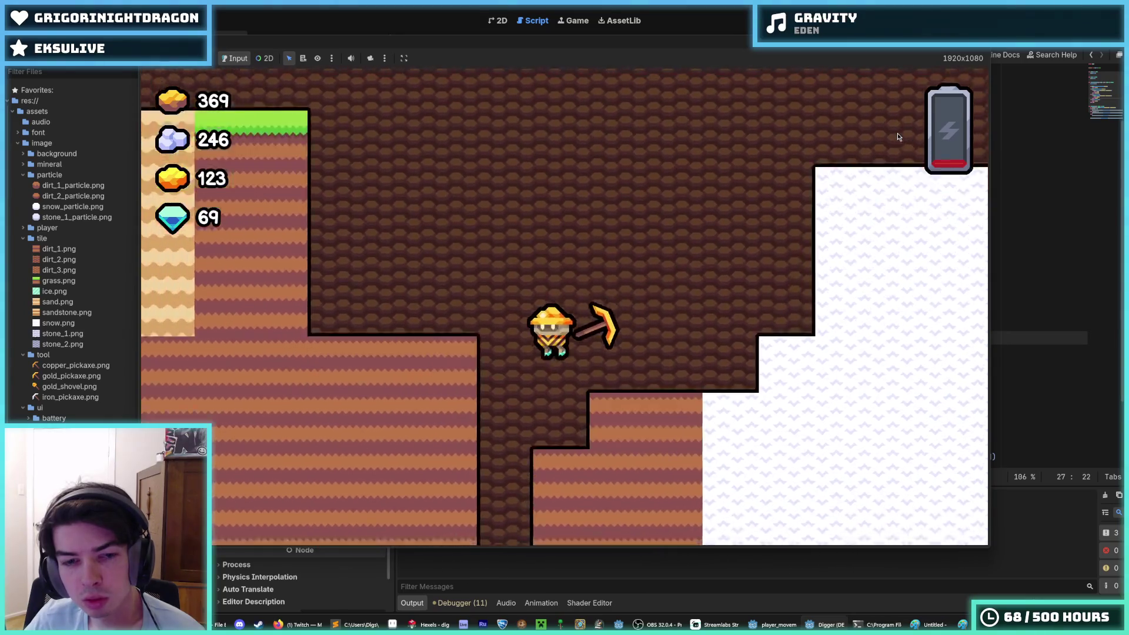
{"action": "key", "text": "w"}
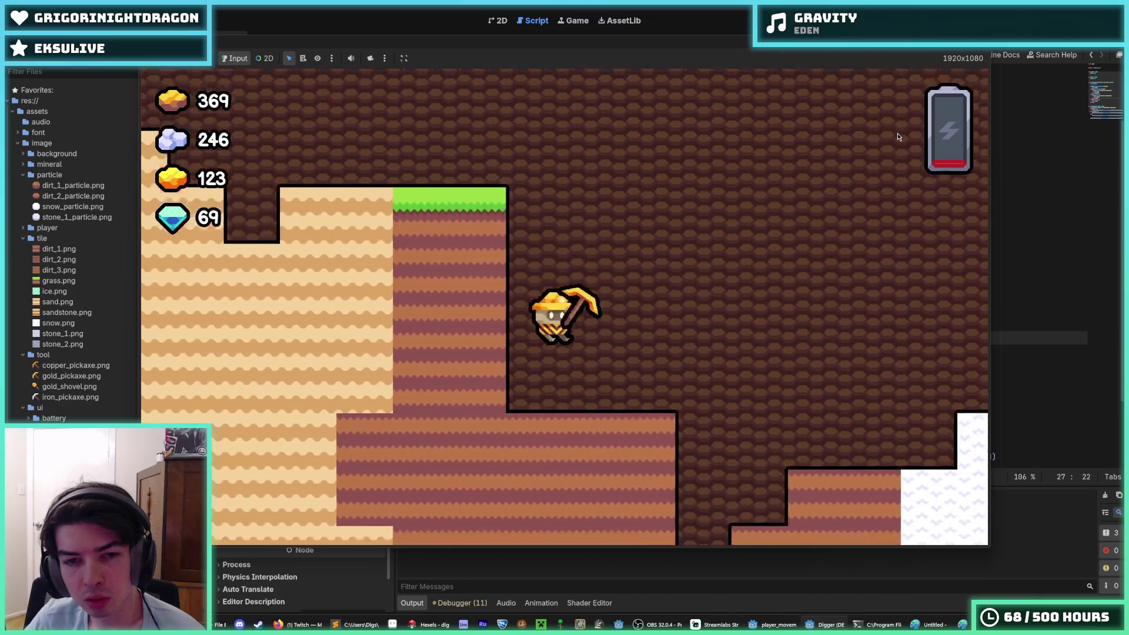
{"action": "key", "text": "a"}
{"action": "key", "text": "d"}
{"action": "key", "text": "a"}
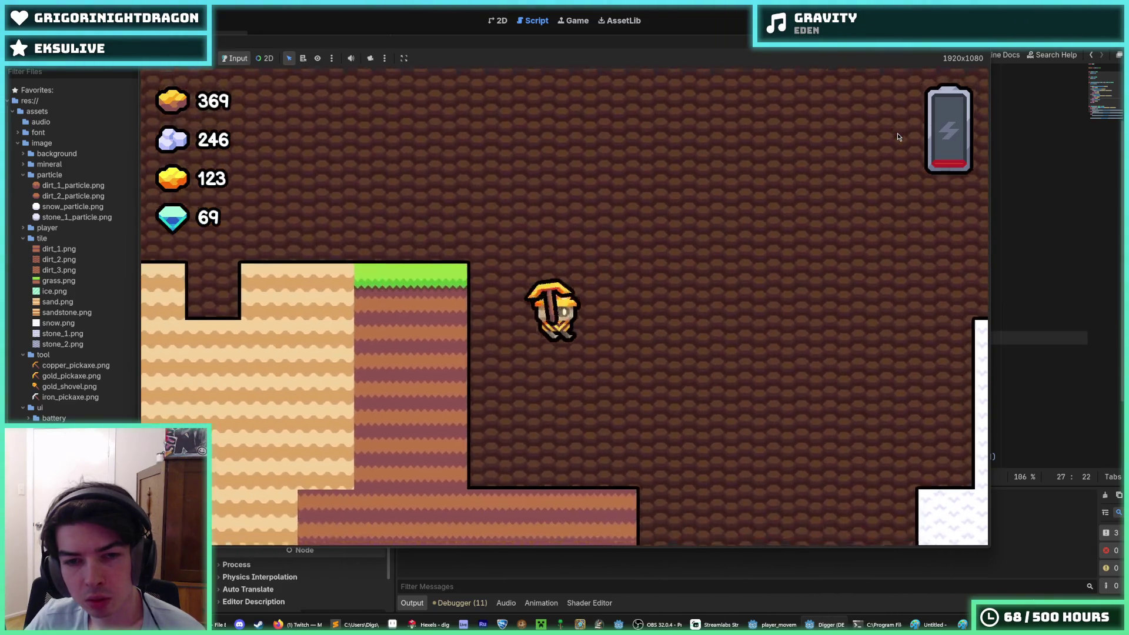
Step: Dig right and down through the dirt, fly back out of the shaft, and stop the game
{"action": "key", "text": "d"}
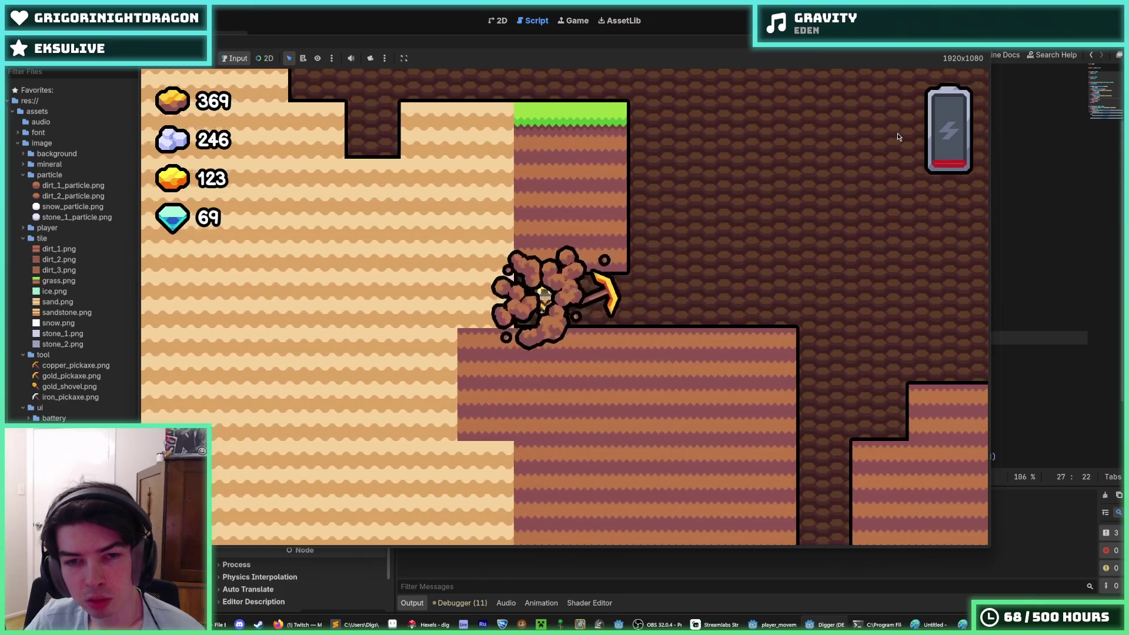
{"action": "key", "text": "a"}
{"action": "key", "text": "d"}
{"action": "key", "text": "s"}
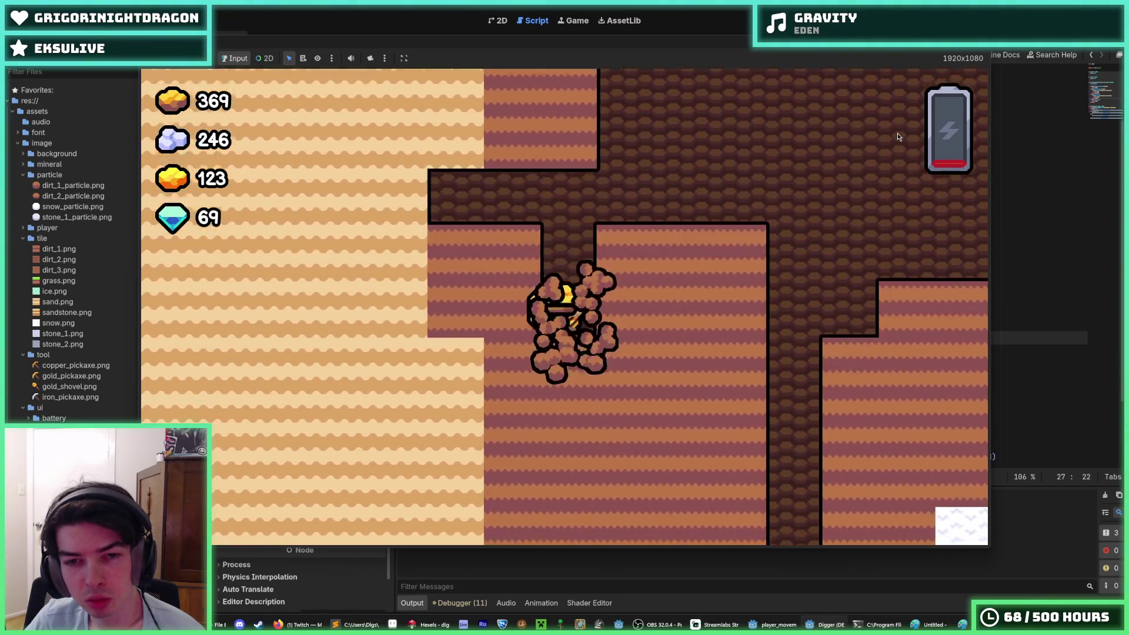
{"action": "key", "text": "w"}
{"action": "key", "text": "d"}
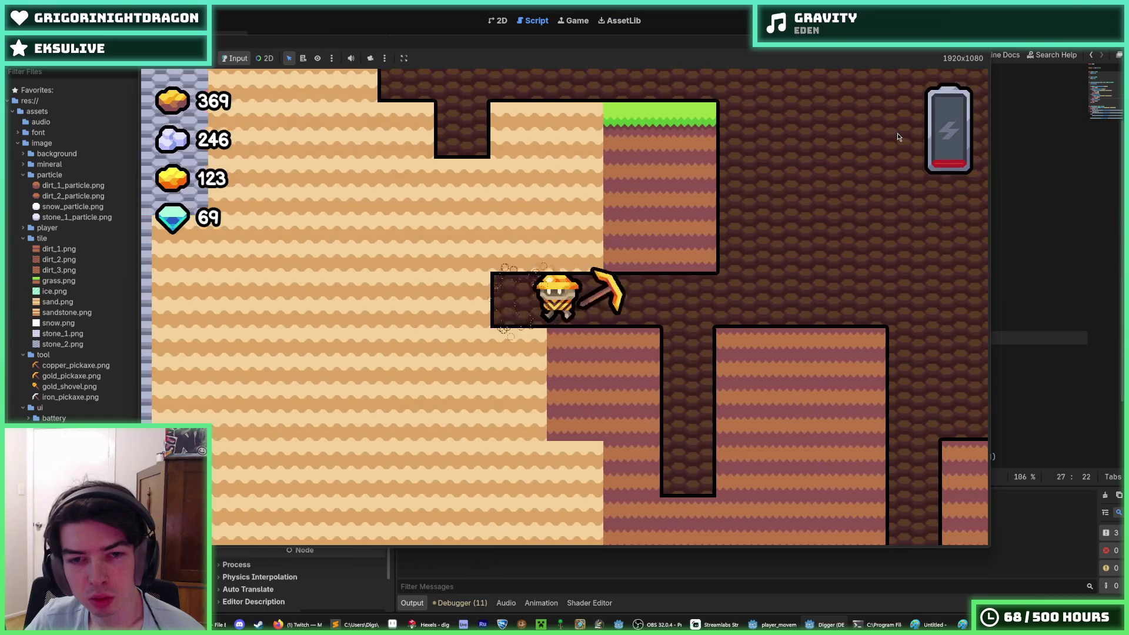
{"action": "key", "text": "a"}
{"action": "key", "text": "F8"}
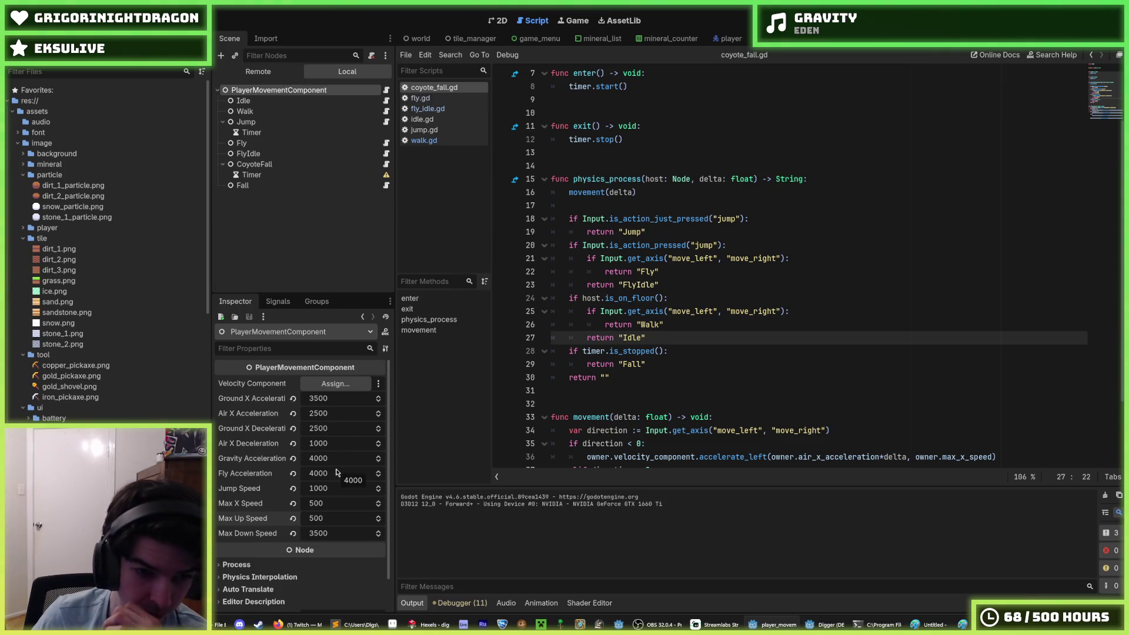
Step: Raise Ground X Acceleration from 3500 to 4000 and run the game
{"action": "left_click", "coordinate": [325, 399]}
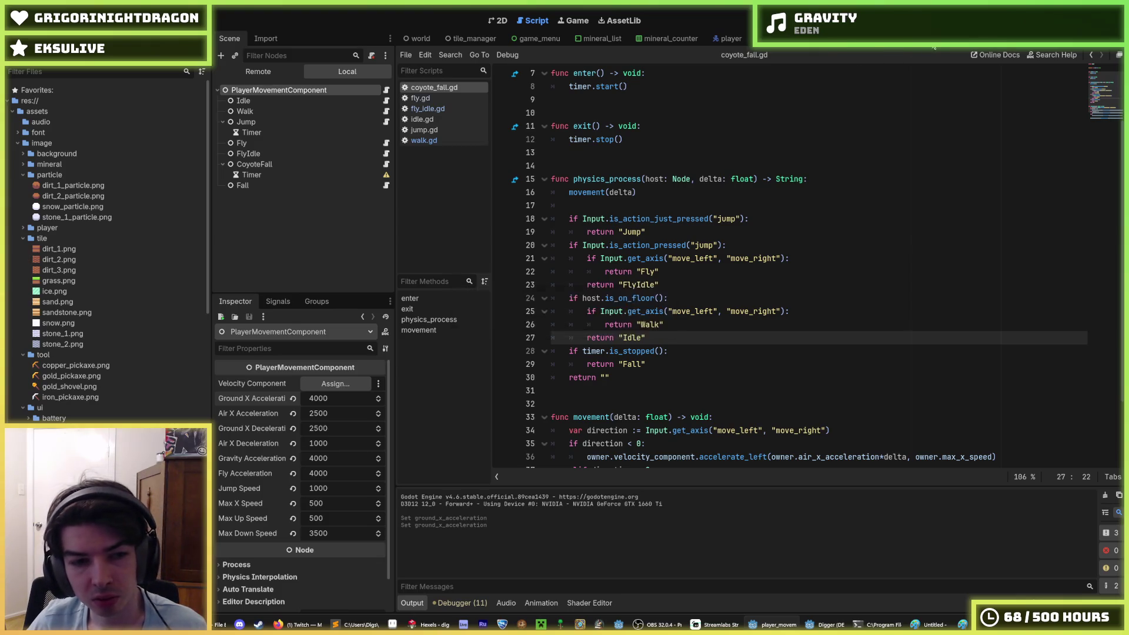
{"action": "key", "text": "F5"}
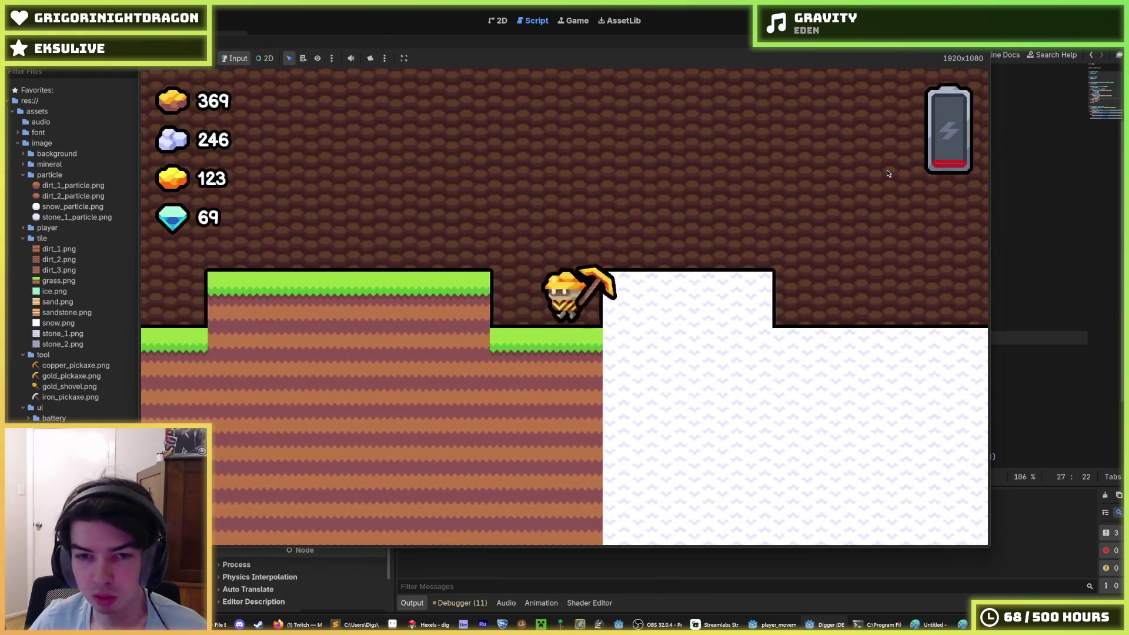
Step: Walk left, jump onto the grass platform, pace the miner back and forth, then stop the game
{"action": "key", "text": "Left"}
{"action": "key", "text": "space"}
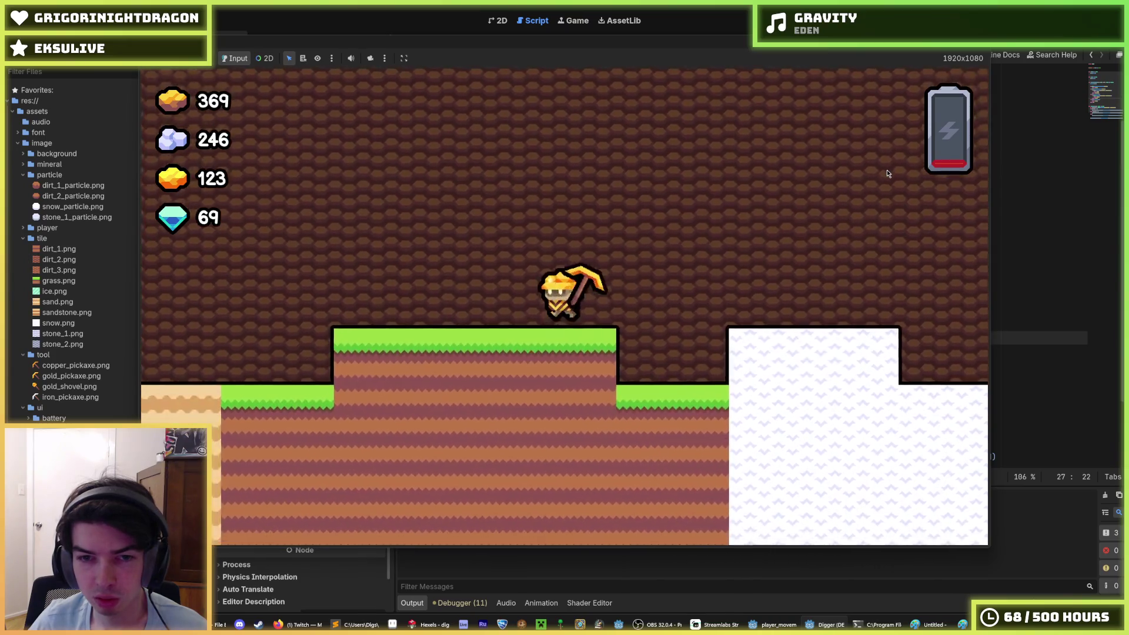
{"action": "key", "text": "Left"}
{"action": "key", "text": "Right"}
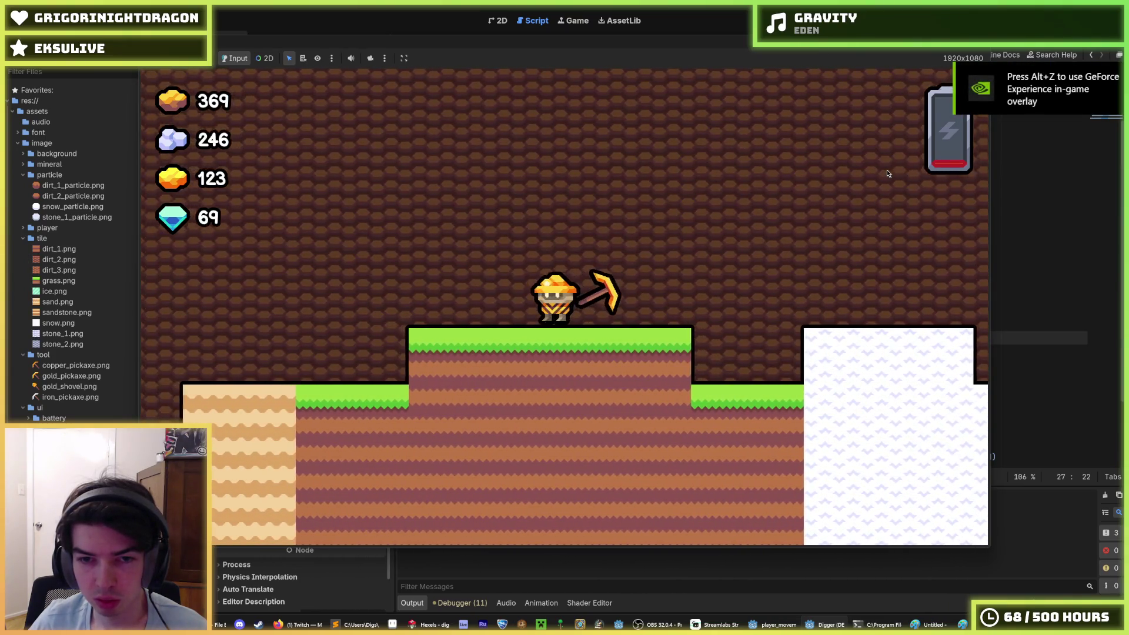
{"action": "key", "text": "Left"}
{"action": "key", "text": "Right"}
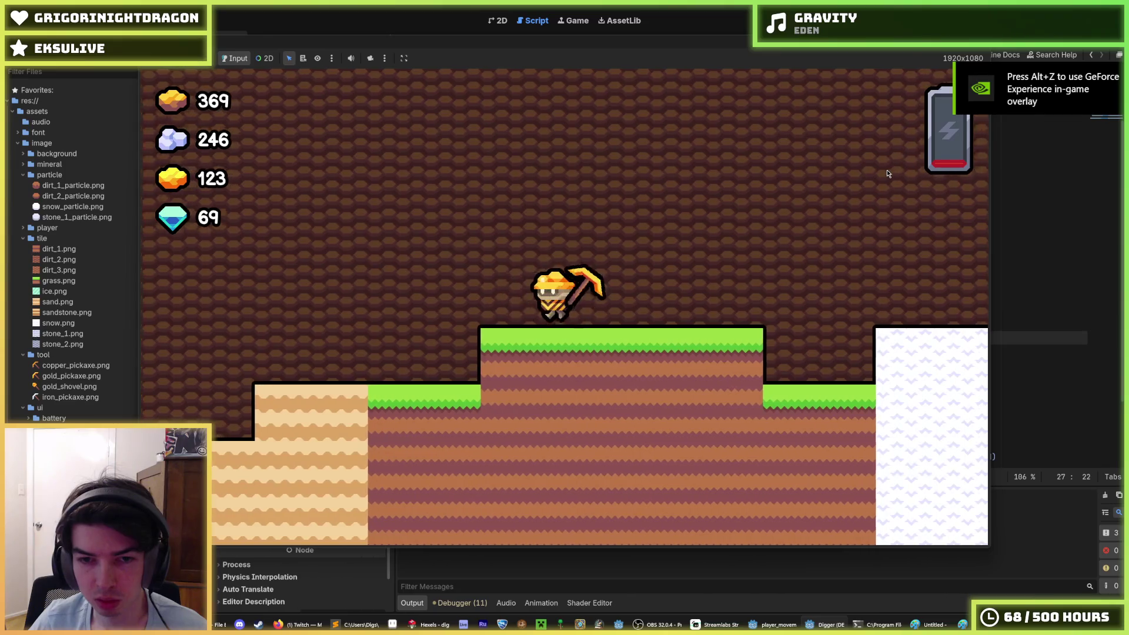
{"action": "key", "text": "Left"}
{"action": "key", "text": "Right"}
{"action": "key", "text": "F8"}
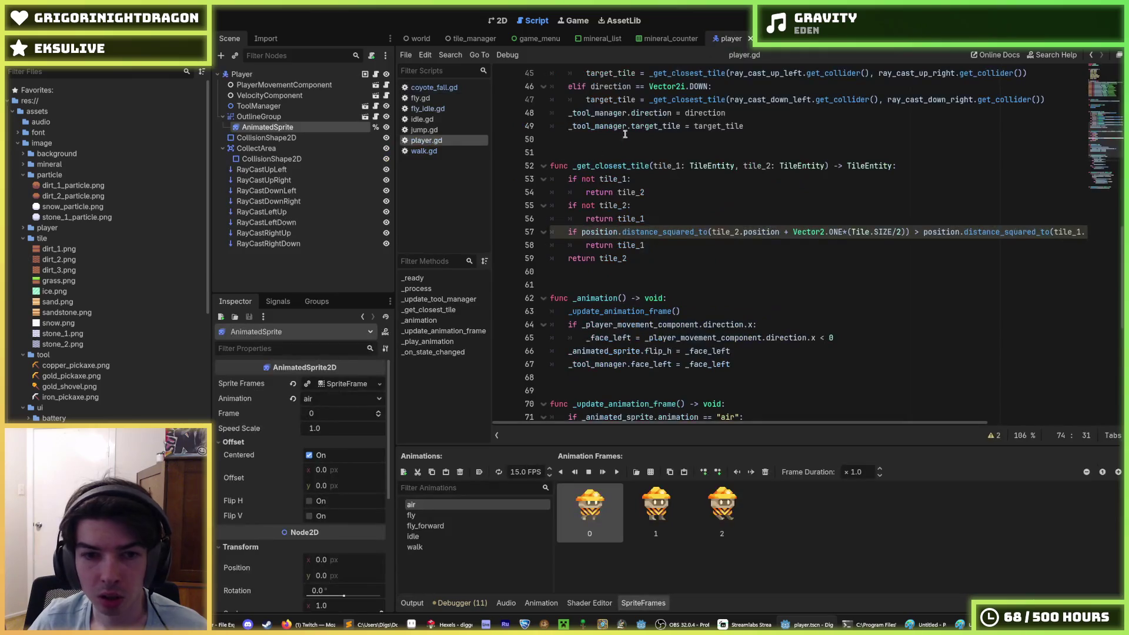
Step: Reset OutlineGroup's position to 0, 0 in the 2D view and save the scene
{"action": "left_click", "coordinate": [498, 20]}
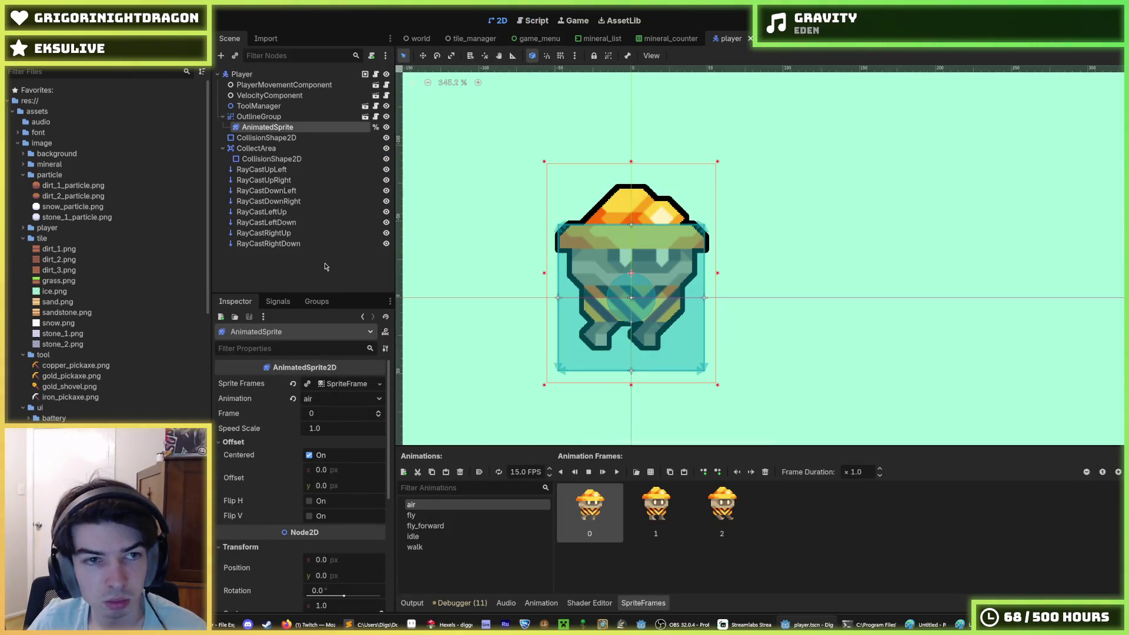
{"action": "scroll", "coordinate": [294, 423], "scroll_direction": "down", "scroll_amount": 3}
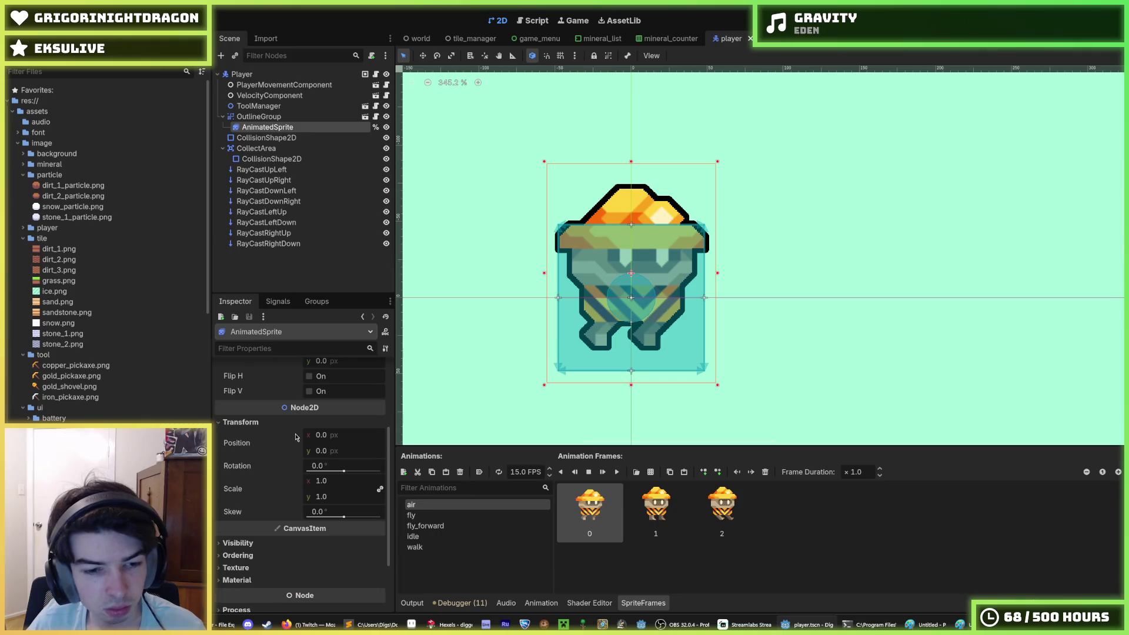
{"action": "scroll", "coordinate": [294, 433], "scroll_direction": "up", "scroll_amount": 3}
{"action": "left_click", "coordinate": [258, 116]}
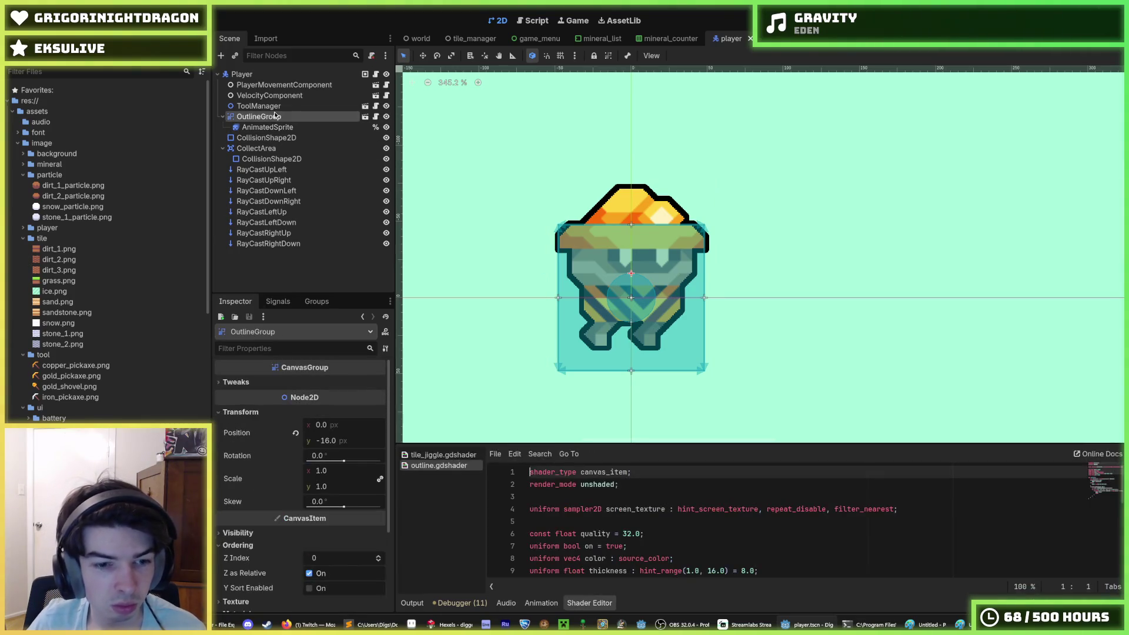
{"action": "left_click", "coordinate": [296, 433]}
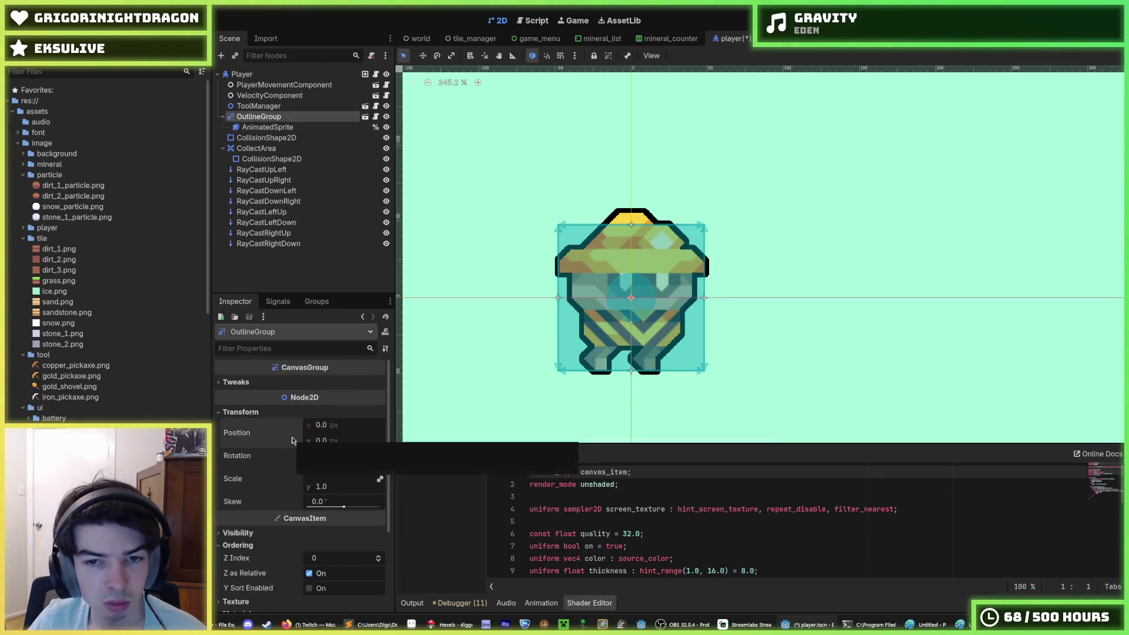
{"action": "key", "text": "ctrl+s"}
Step: After a quick test run, resize the CollisionShape2D rectangle to 112 × 112, save, and run the game
{"action": "left_click", "coordinate": [300, 137]}
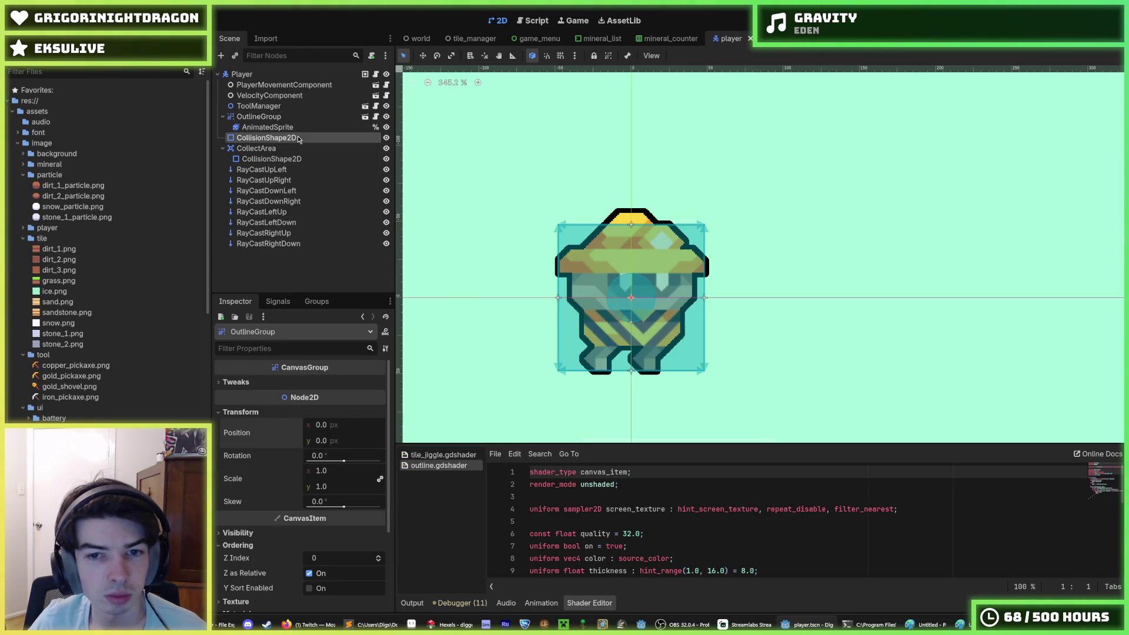
{"action": "key", "text": "F5"}
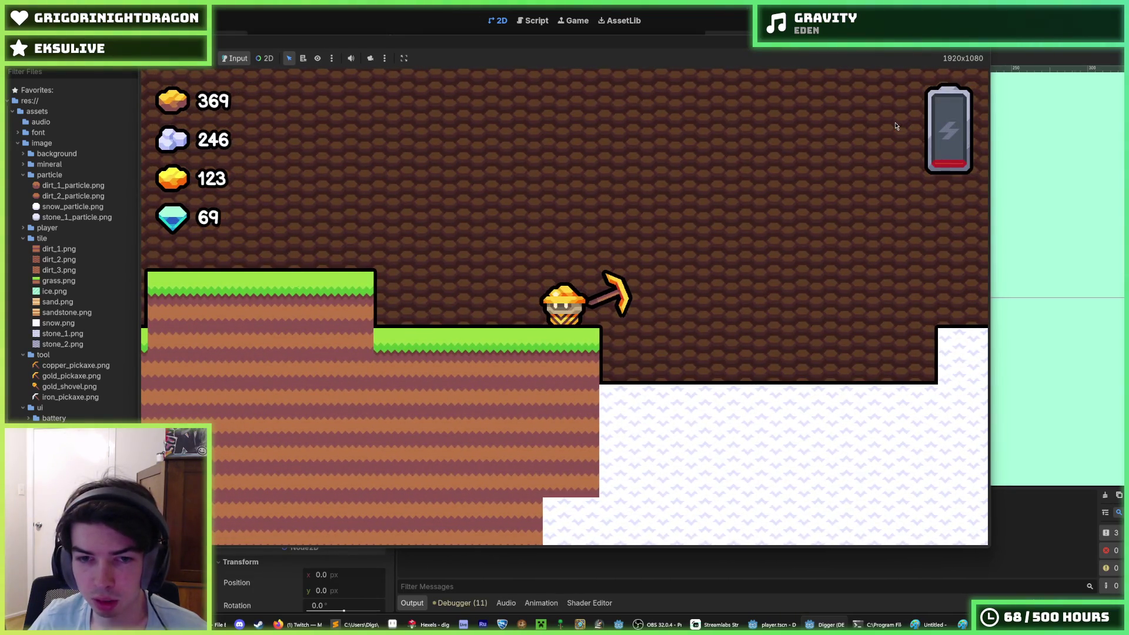
{"action": "key", "text": "F8"}
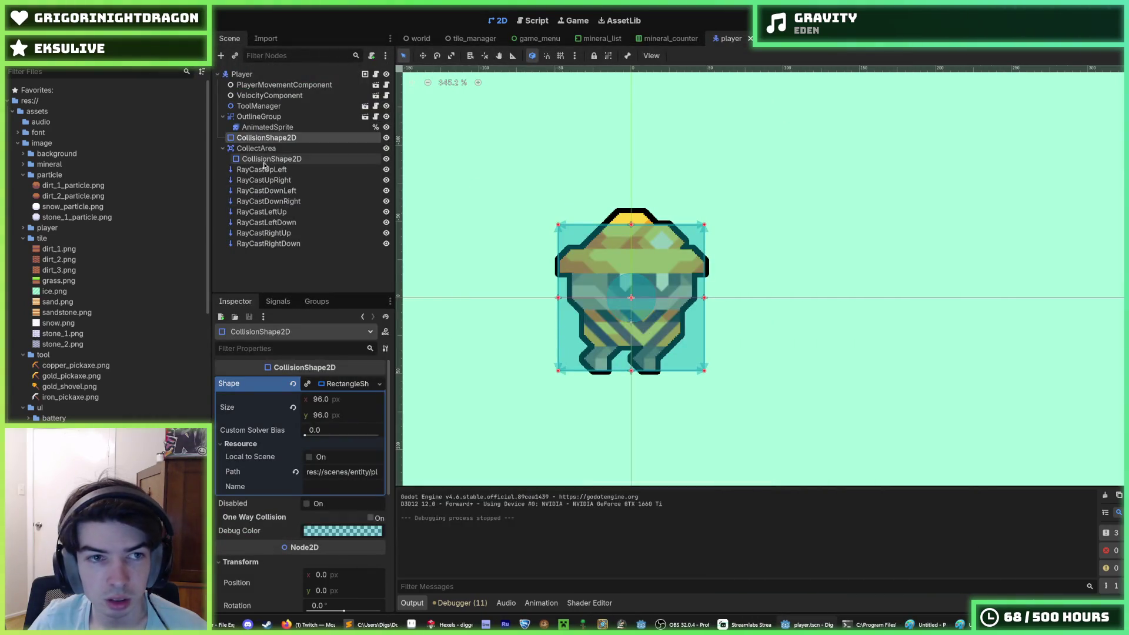
{"action": "left_click", "coordinate": [340, 402]}
{"action": "type", "text": "+8"}
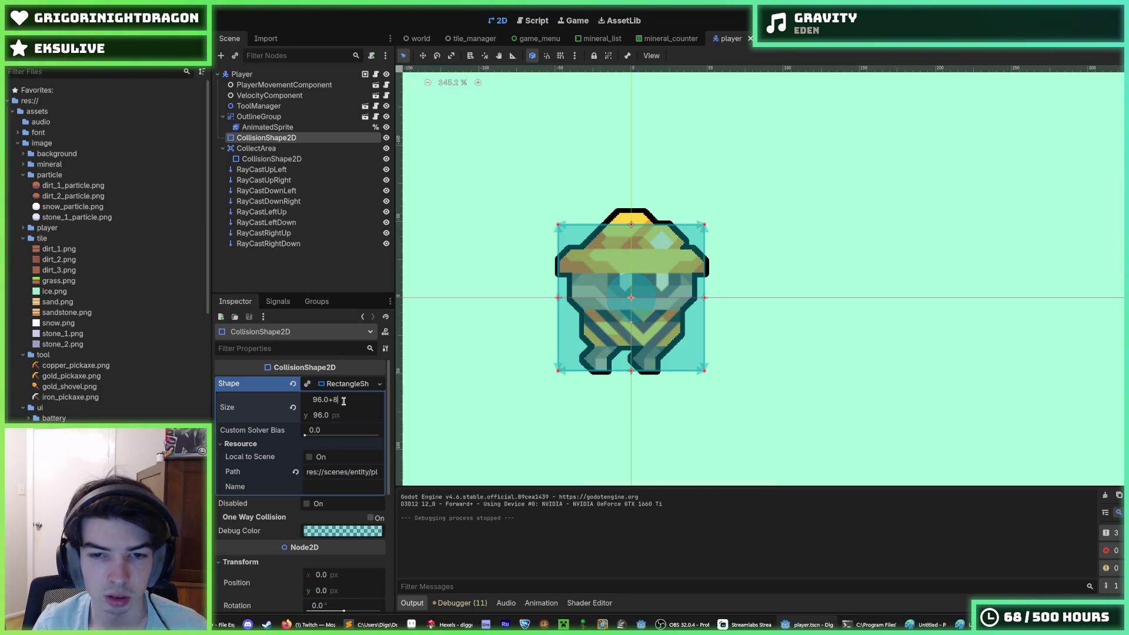
{"action": "key", "text": "Return"}
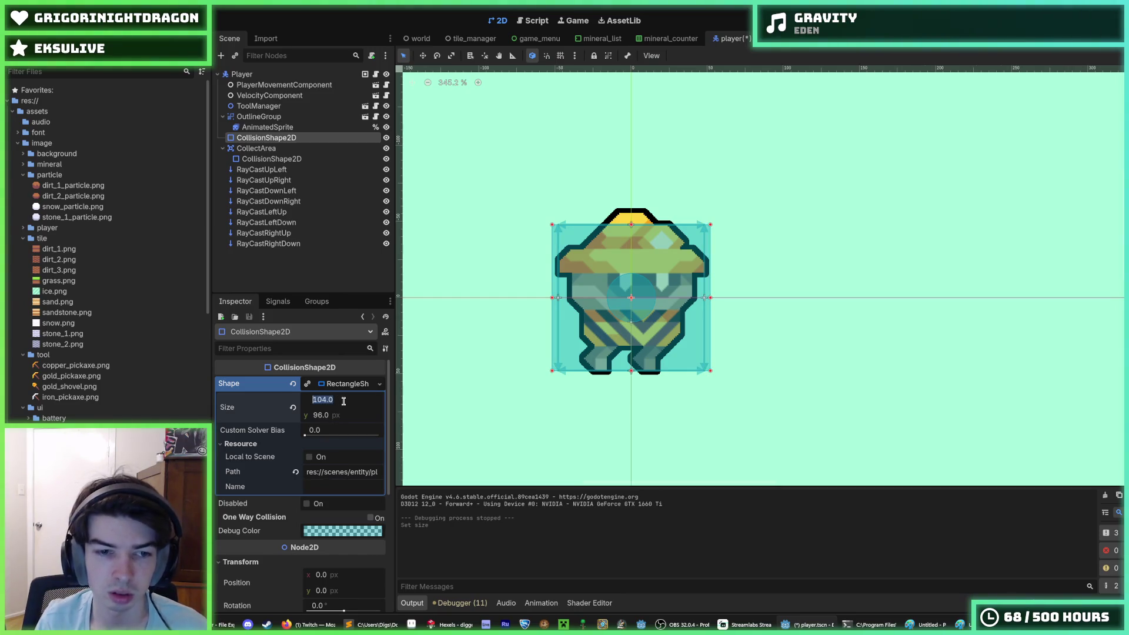
{"action": "key", "text": "Escape"}
{"action": "type", "text": "8"}
{"action": "key", "text": "Tab"}
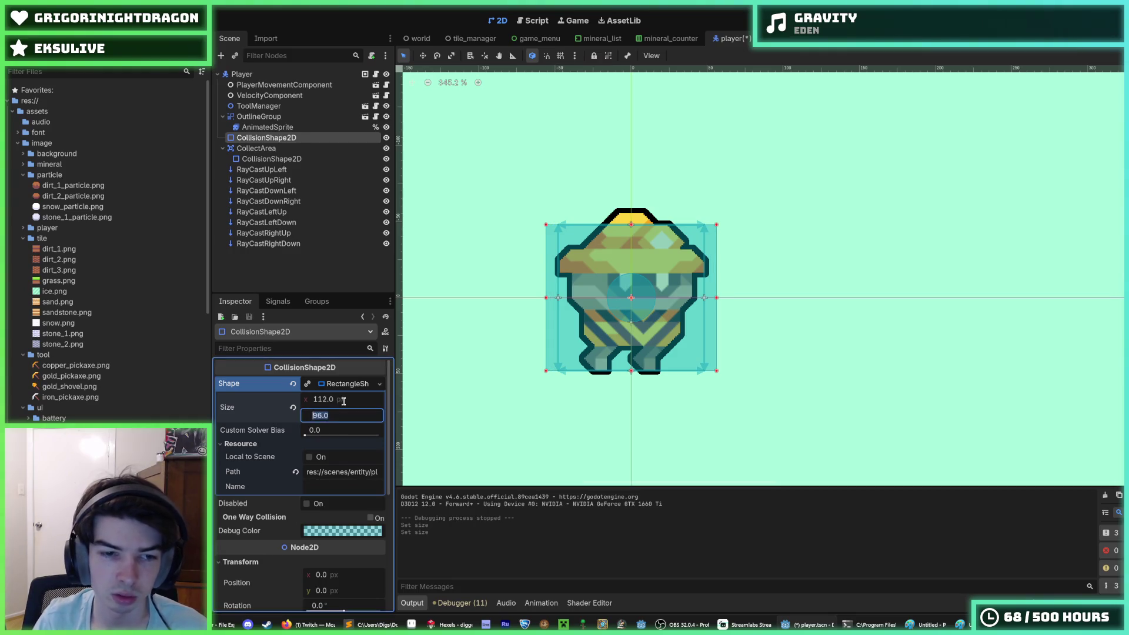
{"action": "type", "text": "112"}
{"action": "key", "text": "Return"}
{"action": "key", "text": "ctrl+s"}
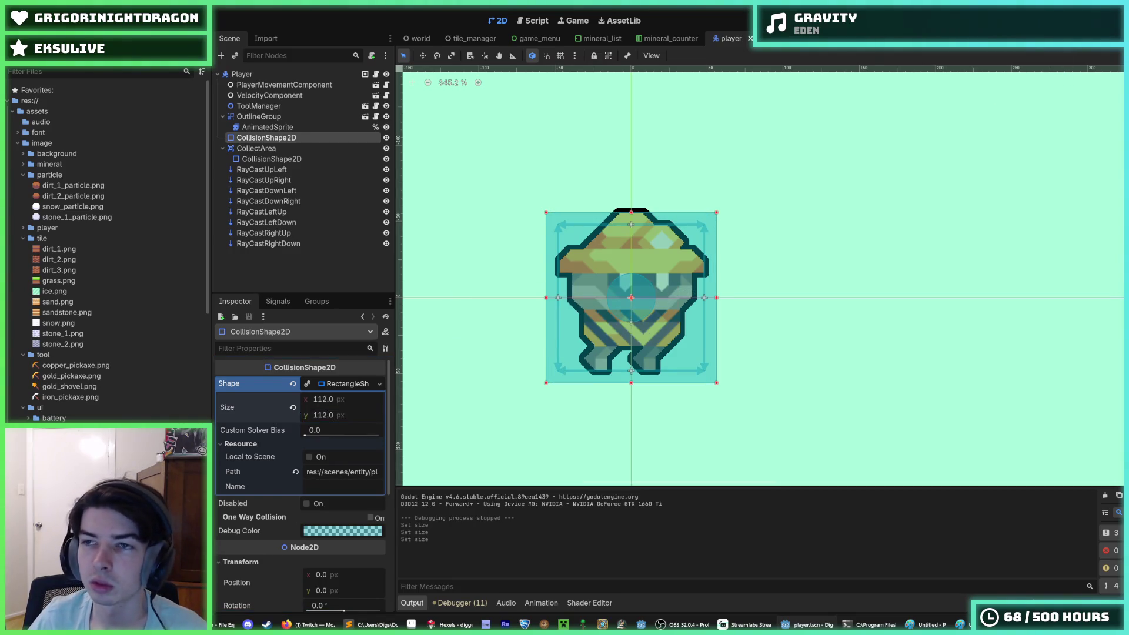
{"action": "key", "text": "F5"}
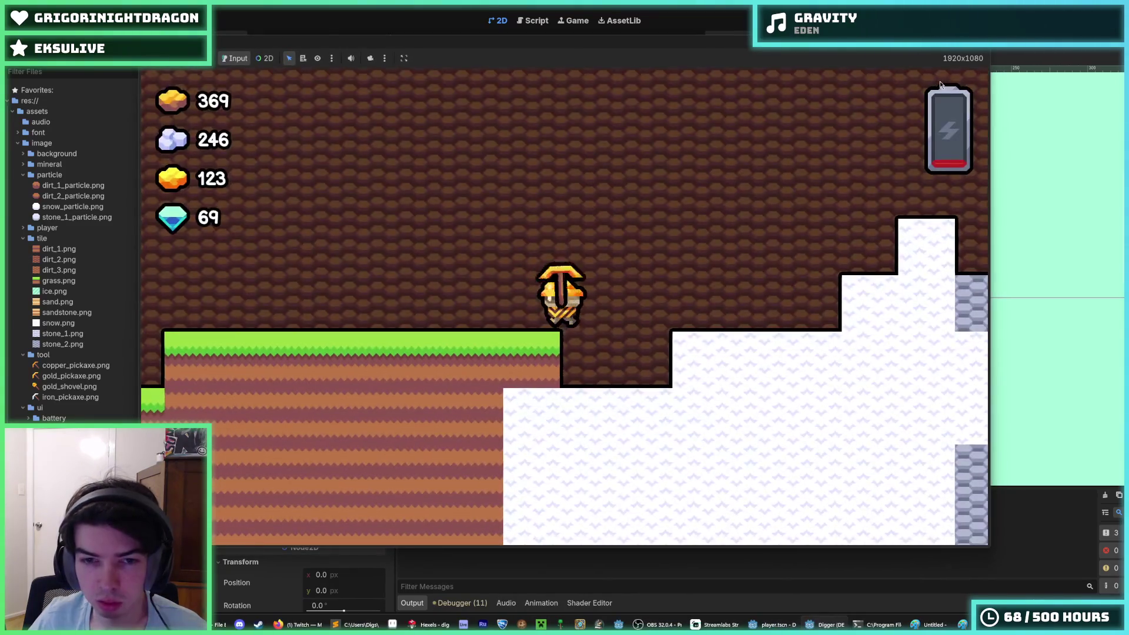
Step: Dig down through the grass block, move right, fly up-left, drop into the pit, then stop the game
{"action": "key", "text": "Left"}
{"action": "key", "text": "Down"}
{"action": "key", "text": "Right"}
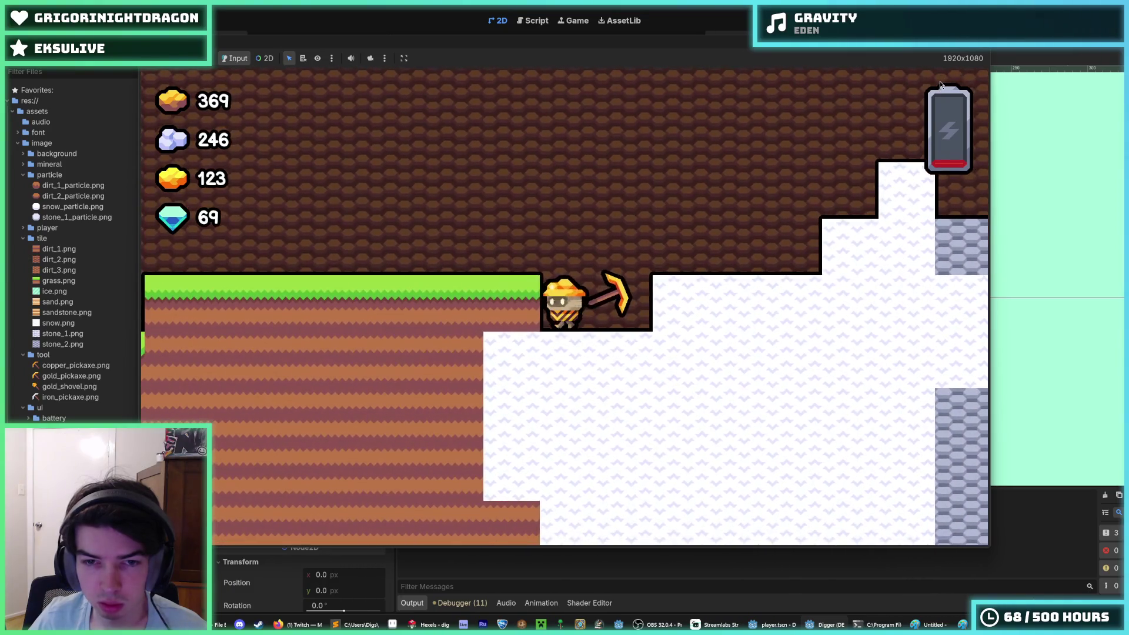
{"action": "key", "text": "Right"}
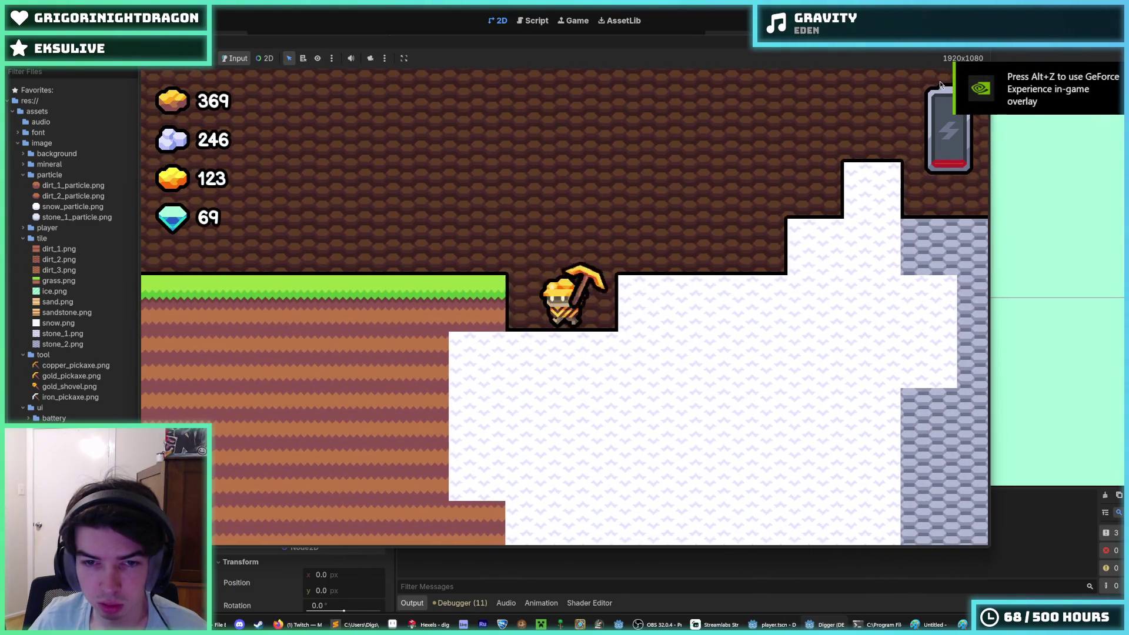
{"action": "key", "text": "Left"}
{"action": "key", "text": "Right"}
{"action": "key", "text": "Left"}
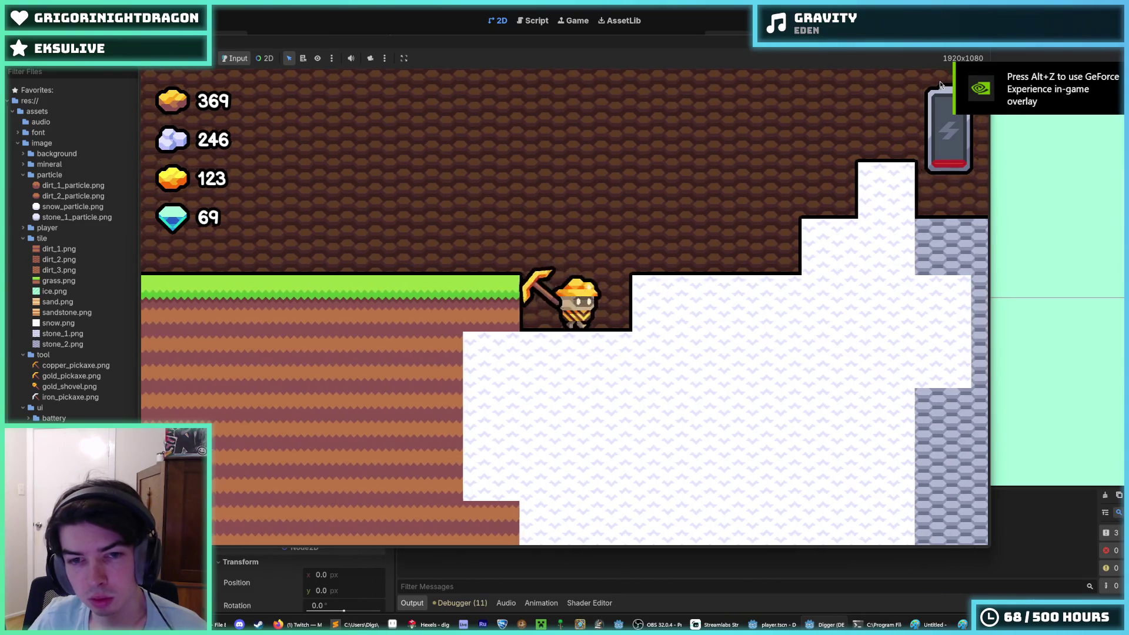
{"action": "key", "text": "Up"}
{"action": "key", "text": "Right"}
{"action": "key", "text": "Left"}
{"action": "key", "text": "Right"}
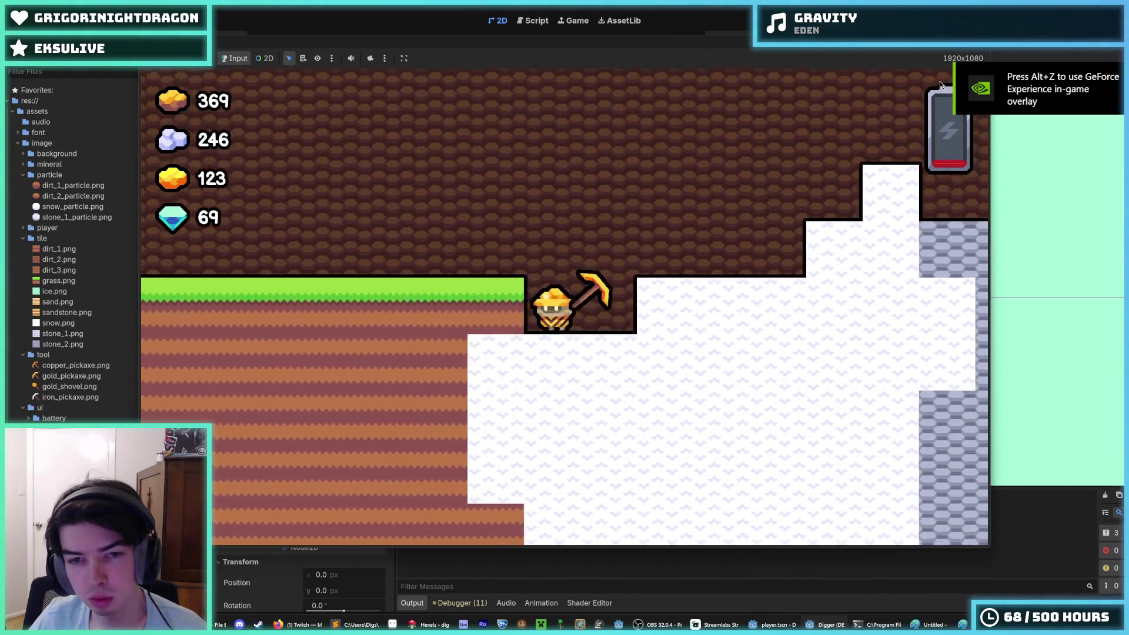
{"action": "key", "text": "F8"}
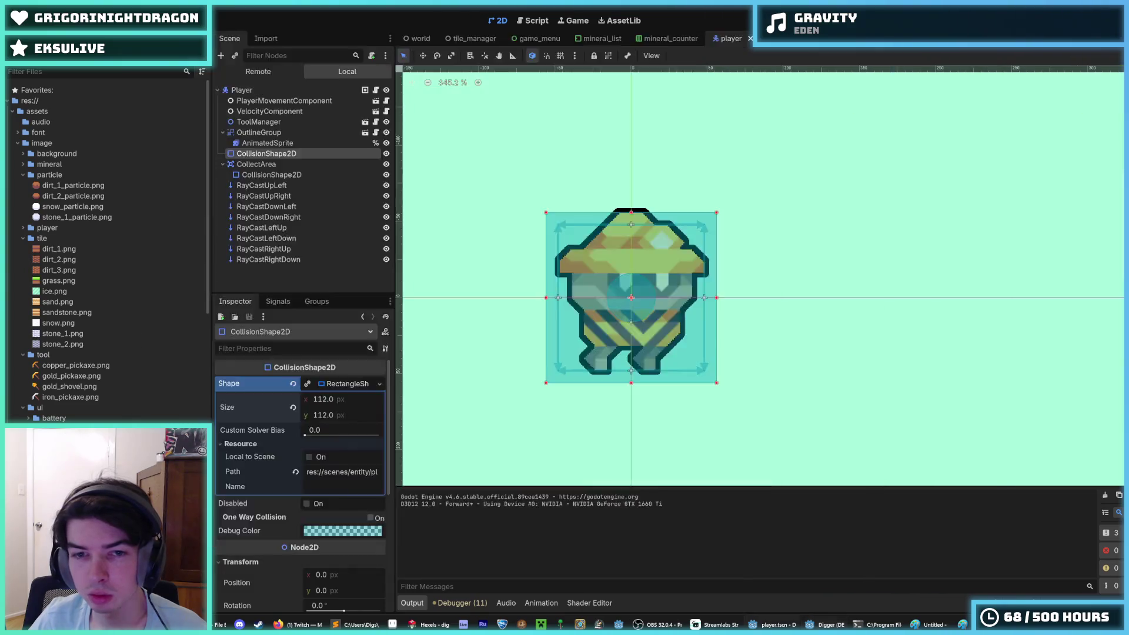
Step: Lengthen the Up and Down raycasts' Target Position to 57 px
{"action": "left_click", "coordinate": [284, 171]}
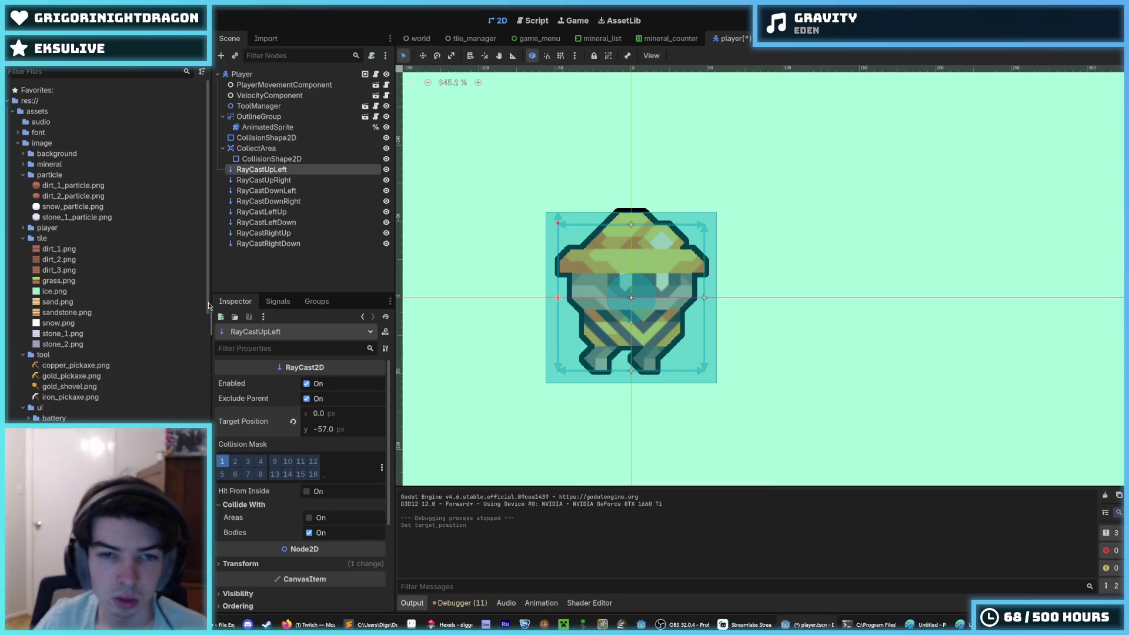
{"action": "left_click", "coordinate": [276, 181]}
{"action": "left_click", "coordinate": [344, 430]}
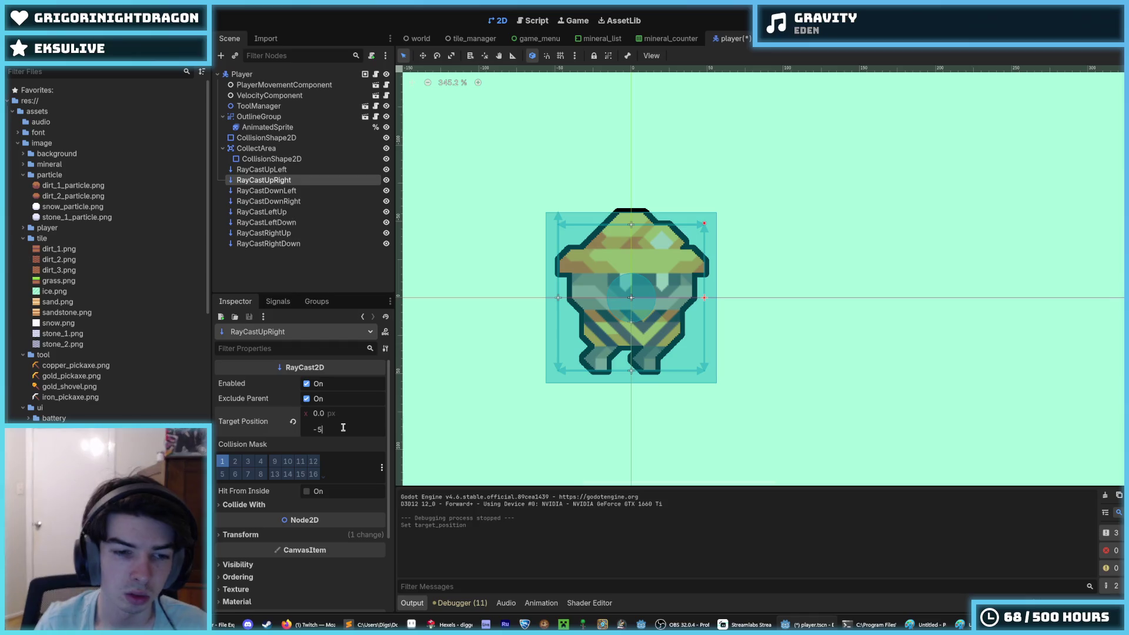
{"action": "left_click", "coordinate": [264, 169]}
{"action": "left_click", "coordinate": [264, 180]}
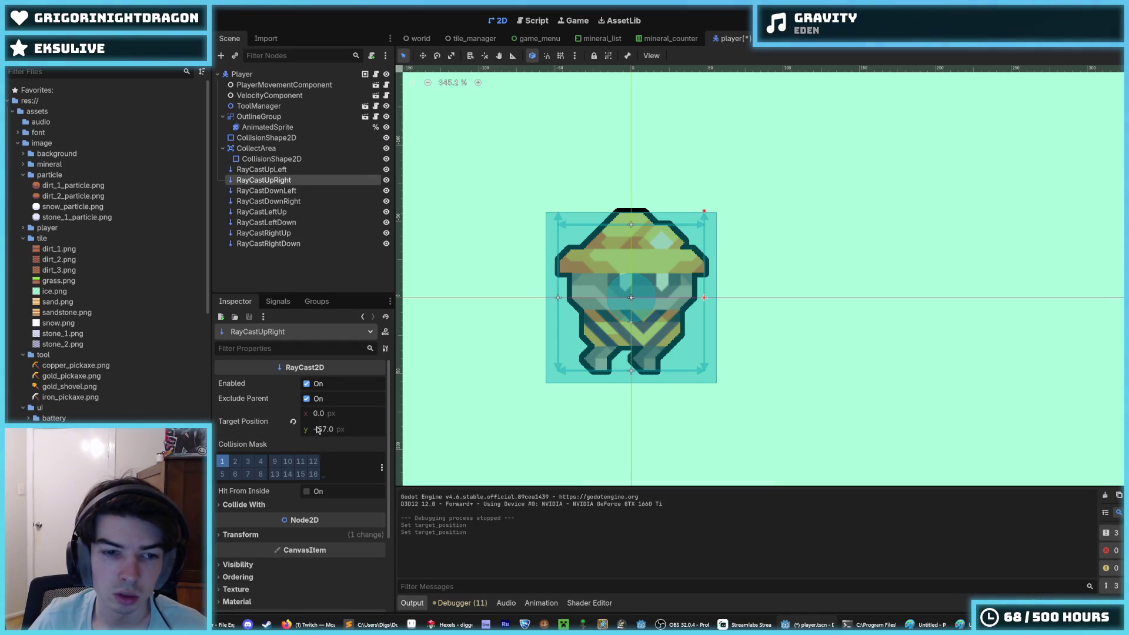
{"action": "left_click", "coordinate": [268, 190]}
{"action": "left_click", "coordinate": [330, 429]}
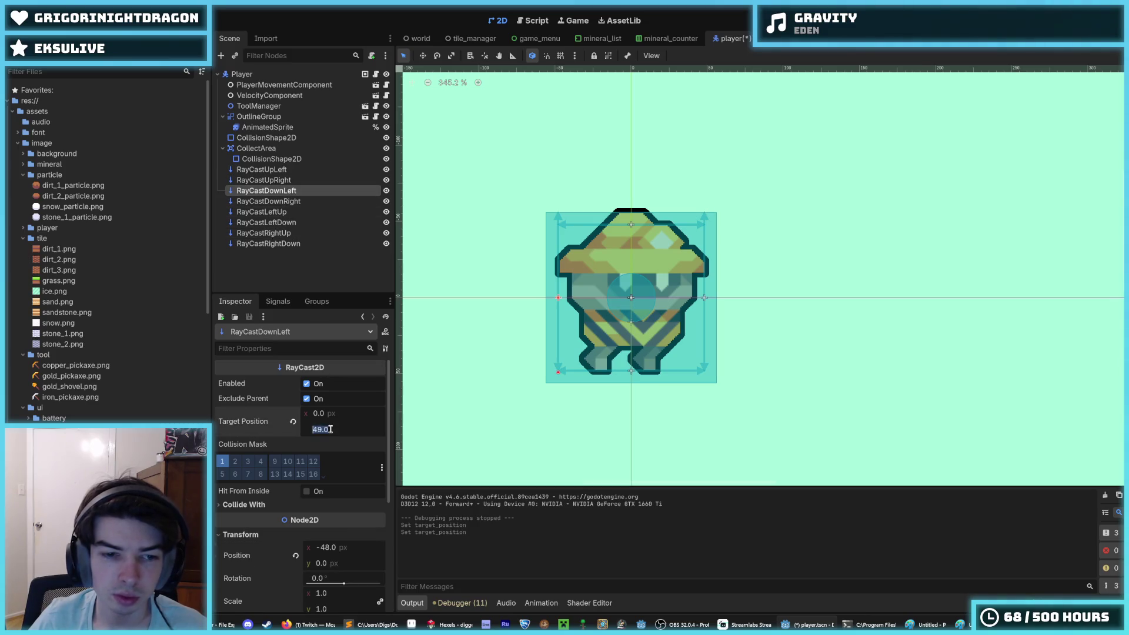
{"action": "left_click", "coordinate": [268, 201]}
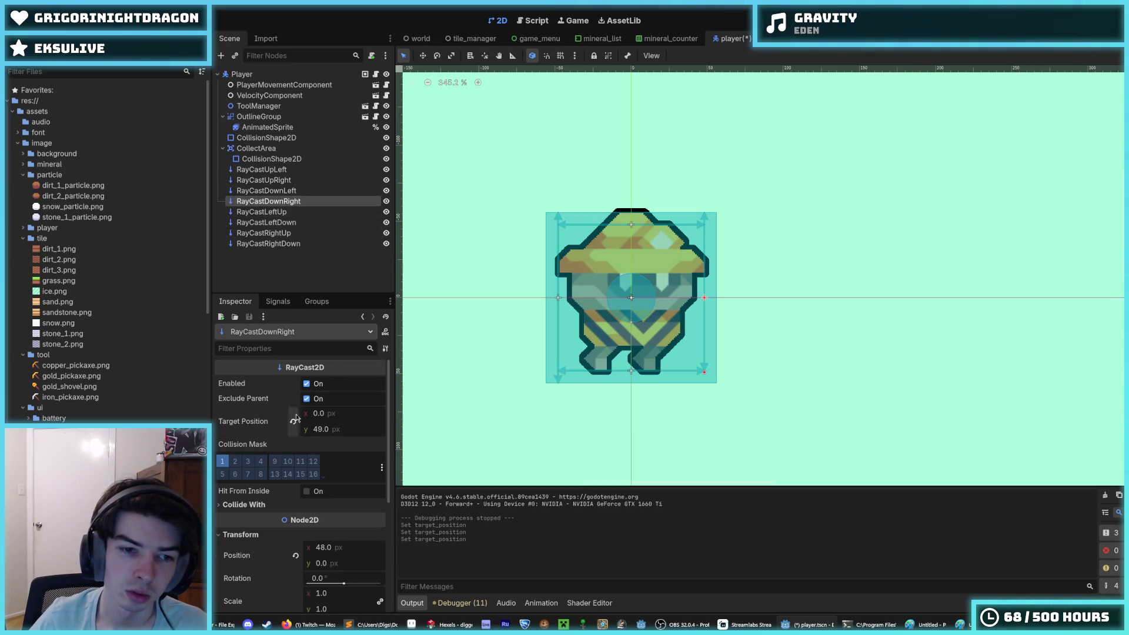
{"action": "left_click", "coordinate": [327, 429]}
Step: Lengthen the Left and Right raycasts' Target Position to 57 px
{"action": "left_click", "coordinate": [292, 212]}
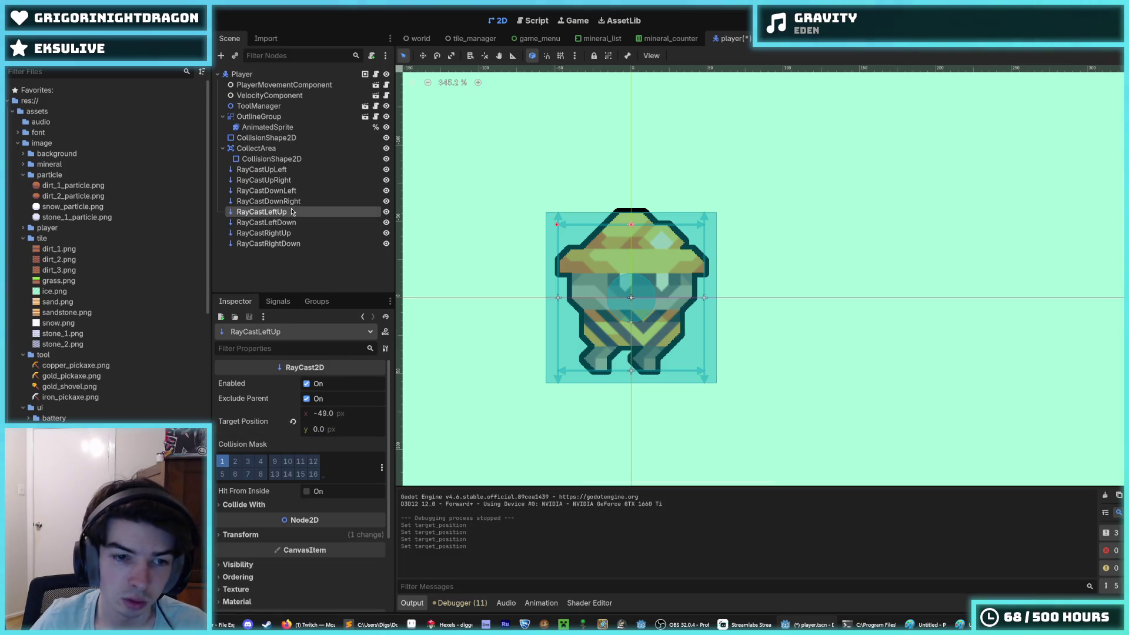
{"action": "left_click", "coordinate": [337, 415]}
{"action": "type", "text": "-57"}
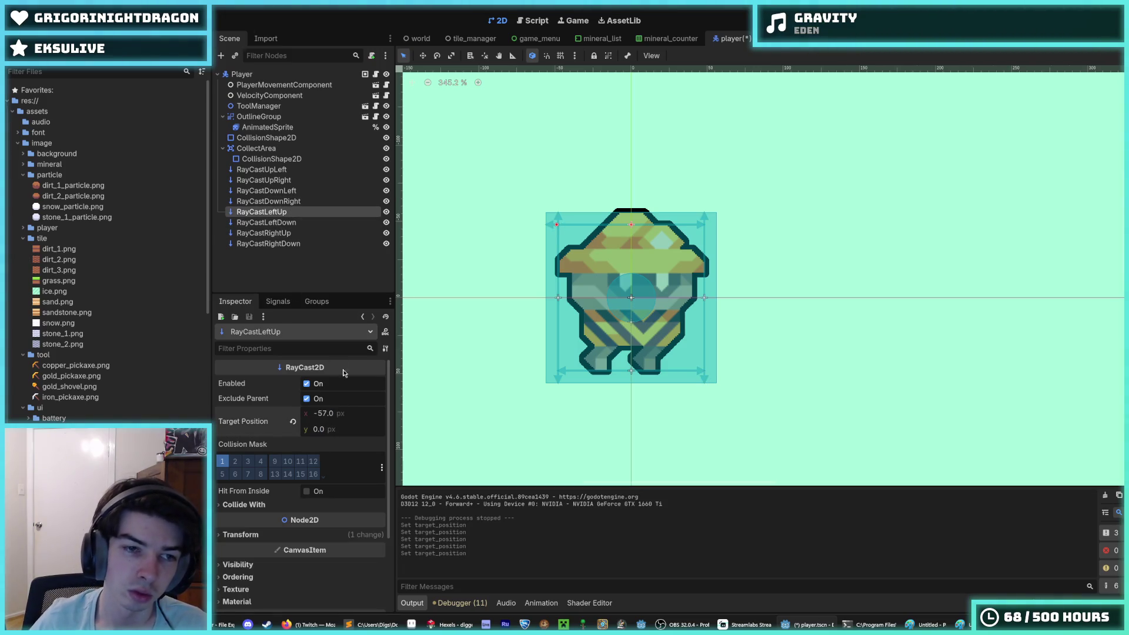
{"action": "left_click", "coordinate": [288, 222]}
{"action": "left_click", "coordinate": [339, 413]}
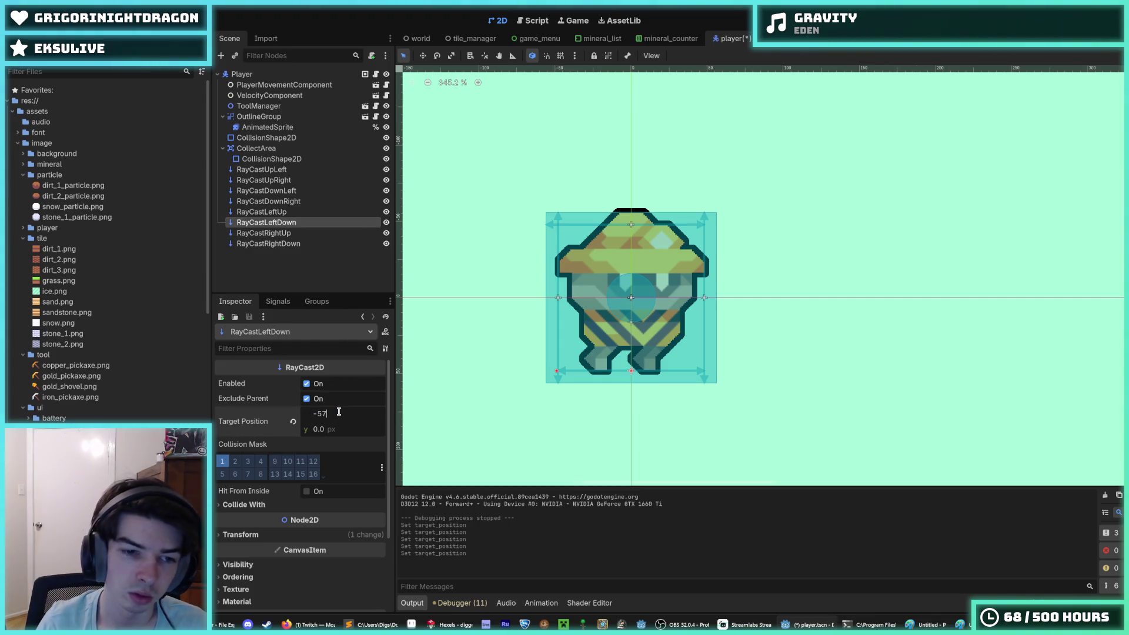
{"action": "left_click", "coordinate": [263, 233]}
{"action": "left_click", "coordinate": [337, 415]}
{"action": "type", "text": "57.0"}
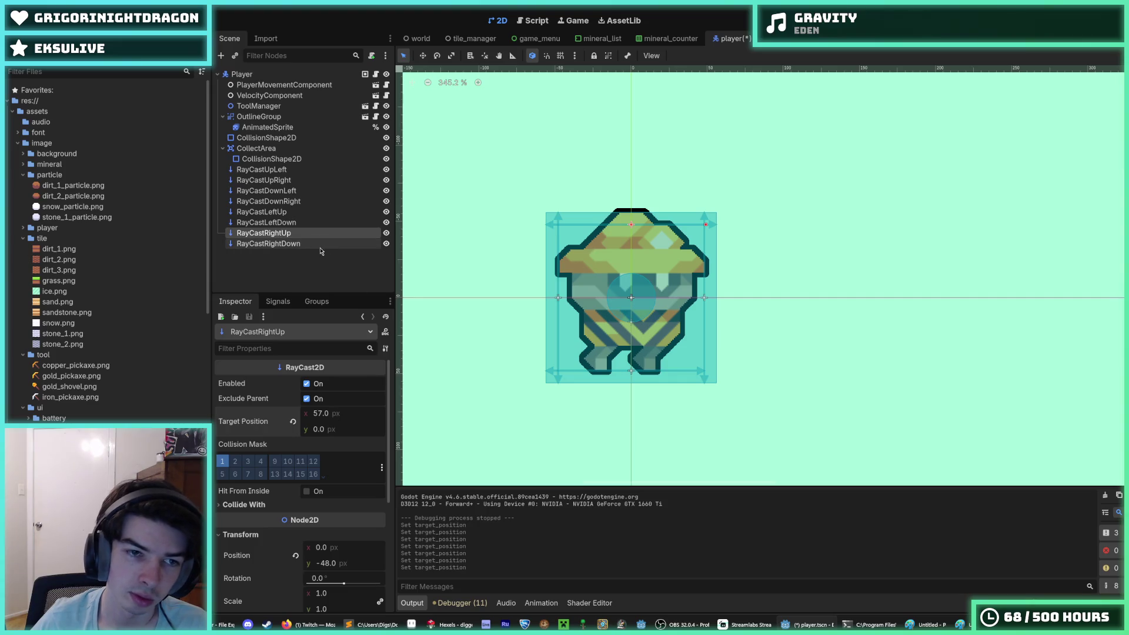
{"action": "left_click", "coordinate": [318, 244]}
{"action": "left_click", "coordinate": [329, 413]}
{"action": "type", "text": "57"}
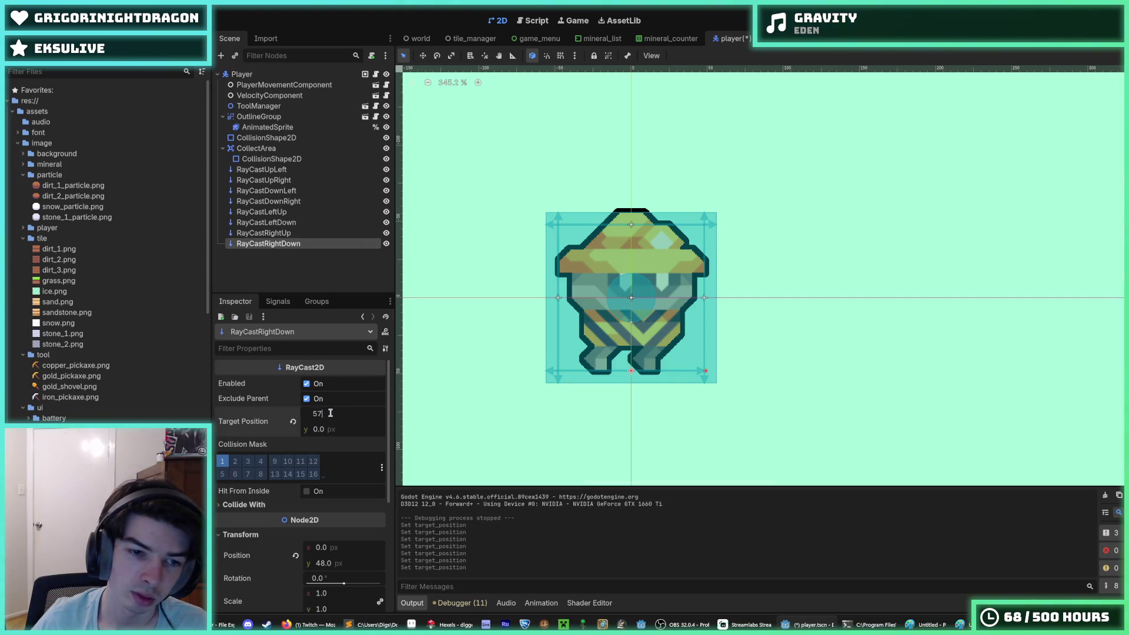
{"action": "key", "text": "Return"}
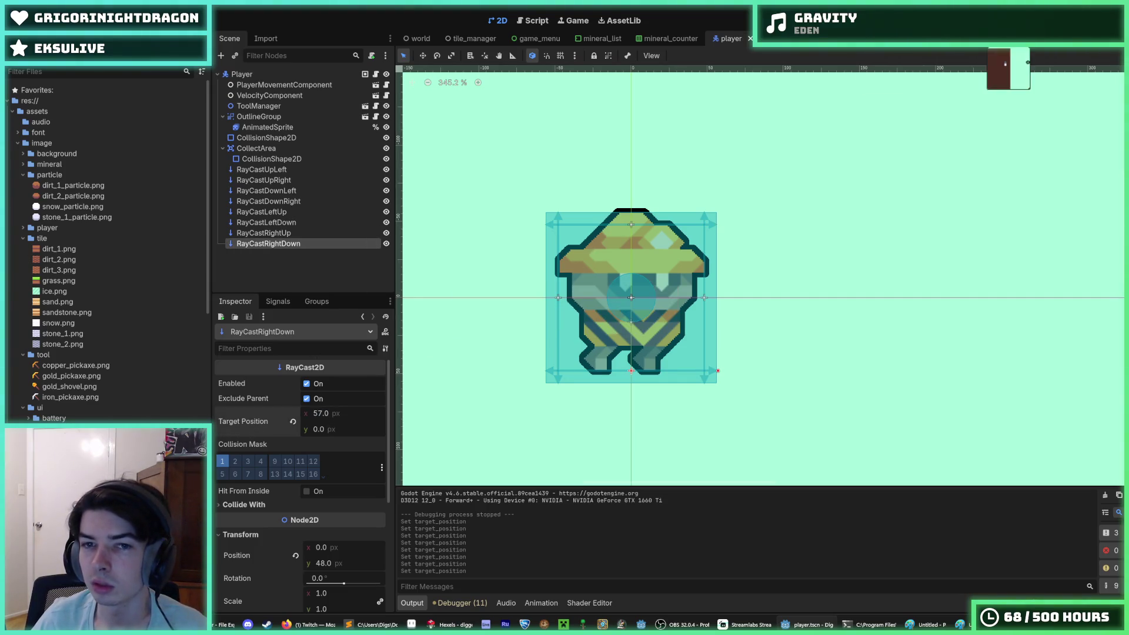
Step: Move RayCastRightDown's position to 56 px, RayCastUpLeft's to -56 px, and adjust RayCastUpRight's
{"action": "left_click", "coordinate": [336, 565]}
{"action": "type", "text": "56"}
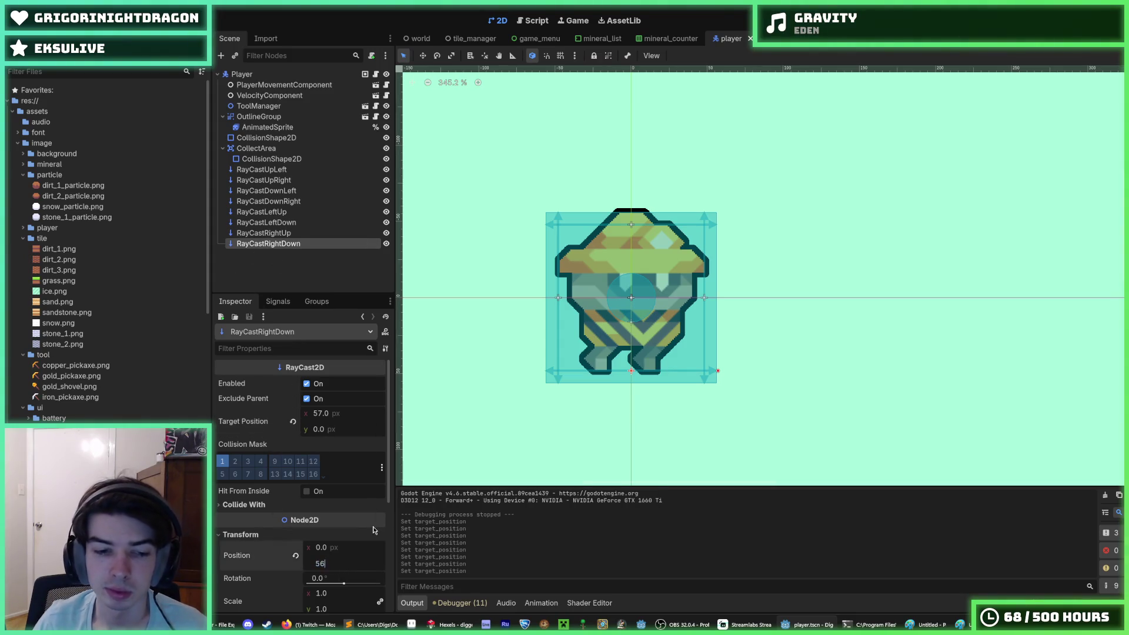
{"action": "key", "text": "Return"}
{"action": "left_click", "coordinate": [287, 171]}
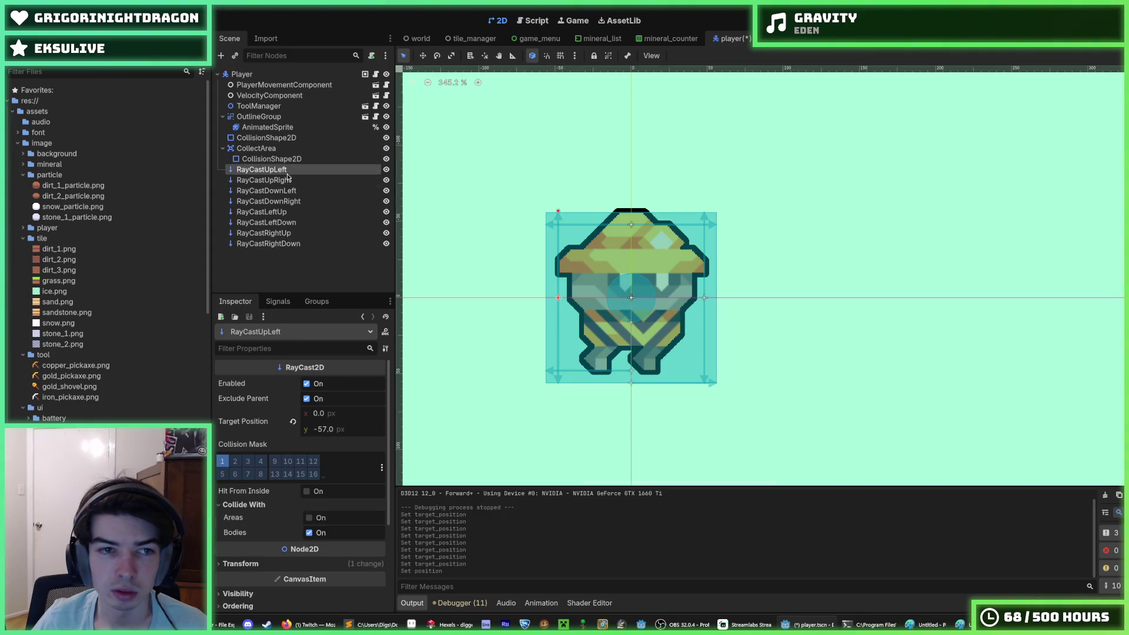
{"action": "scroll", "coordinate": [340, 478], "scroll_direction": "down", "scroll_amount": 5}
{"action": "left_click", "coordinate": [241, 439]}
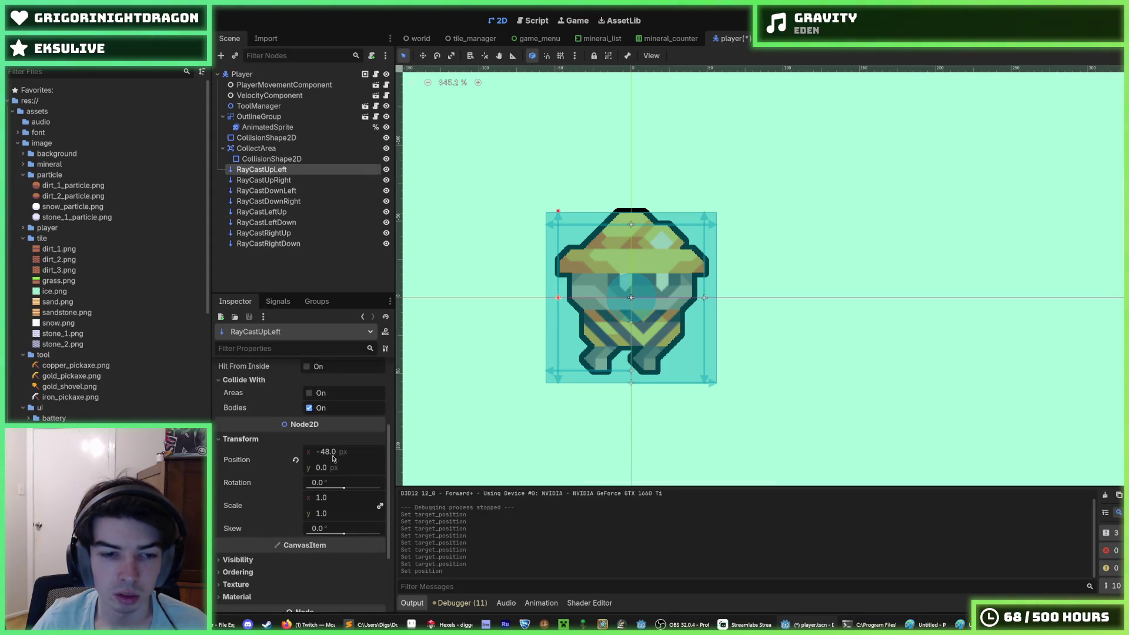
{"action": "left_click", "coordinate": [334, 452]}
{"action": "type", "text": "-56"}
{"action": "key", "text": "Return"}
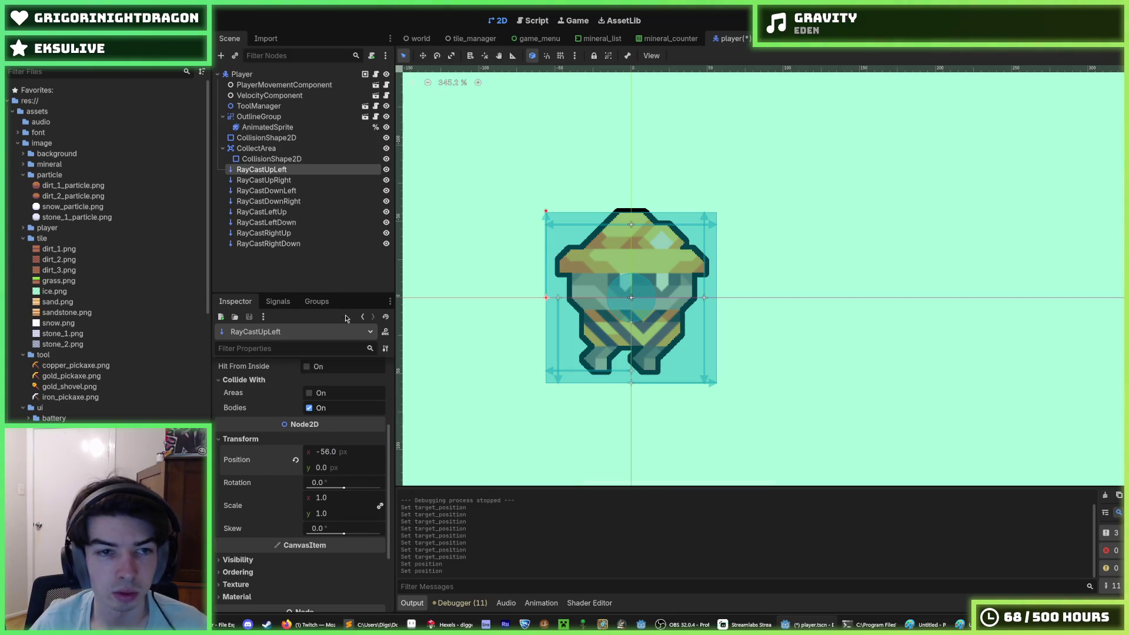
{"action": "left_click", "coordinate": [289, 180]}
{"action": "left_click", "coordinate": [314, 535]}
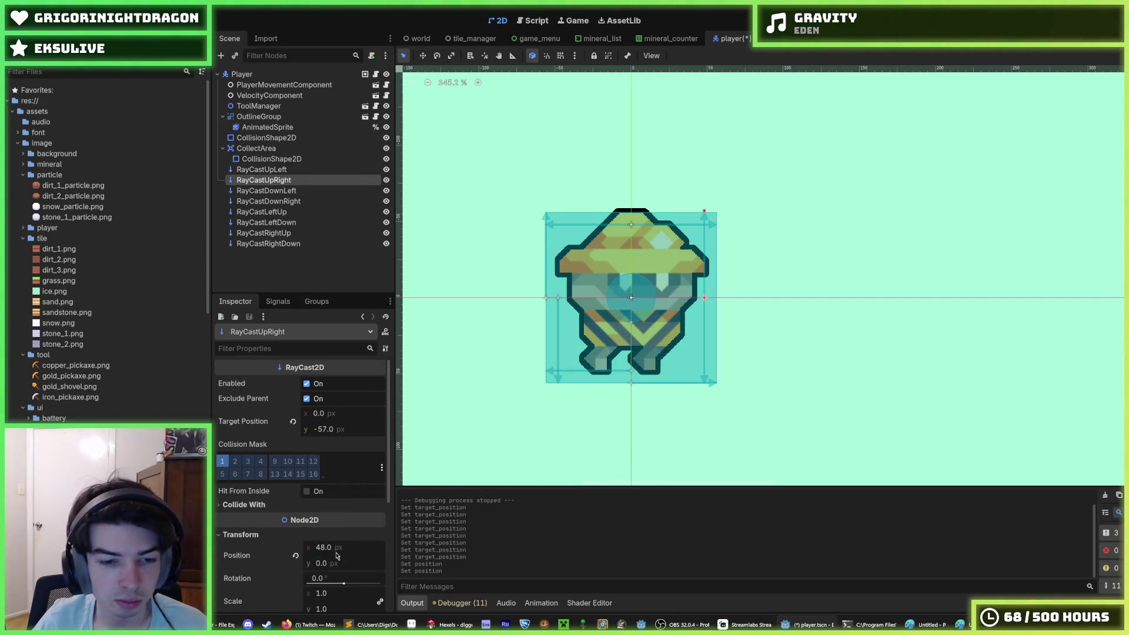
{"action": "left_click", "coordinate": [336, 550]}
Step: Offset the remaining raycasts to ±56 px, save the player scene, and start a test run
{"action": "left_click", "coordinate": [268, 191]}
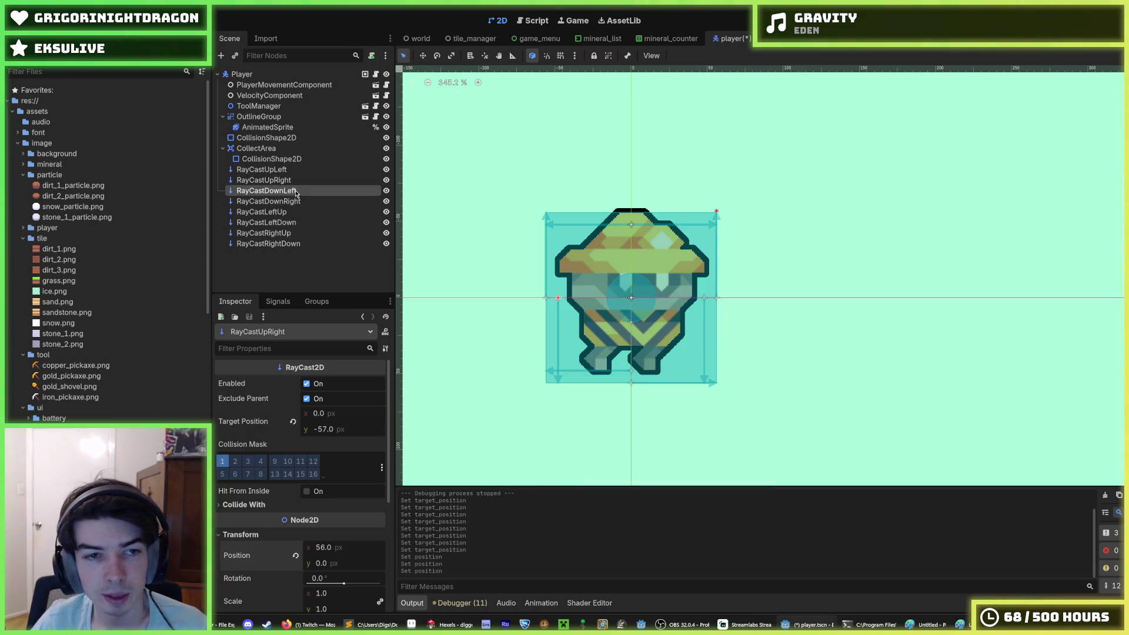
{"action": "left_click", "coordinate": [351, 551]}
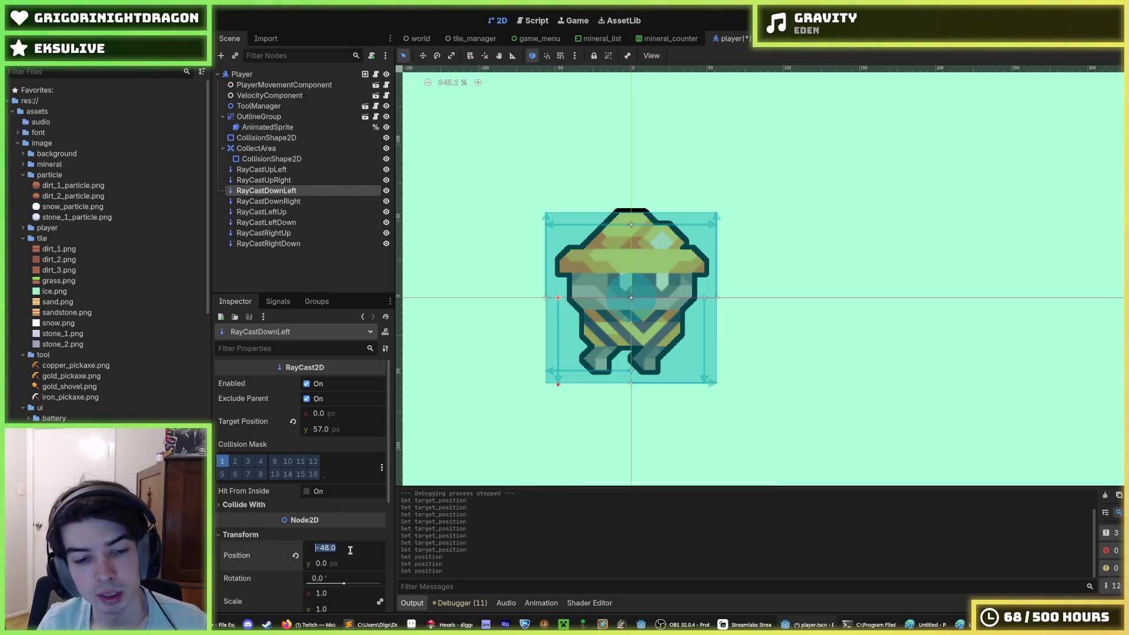
{"action": "left_click", "coordinate": [268, 201]}
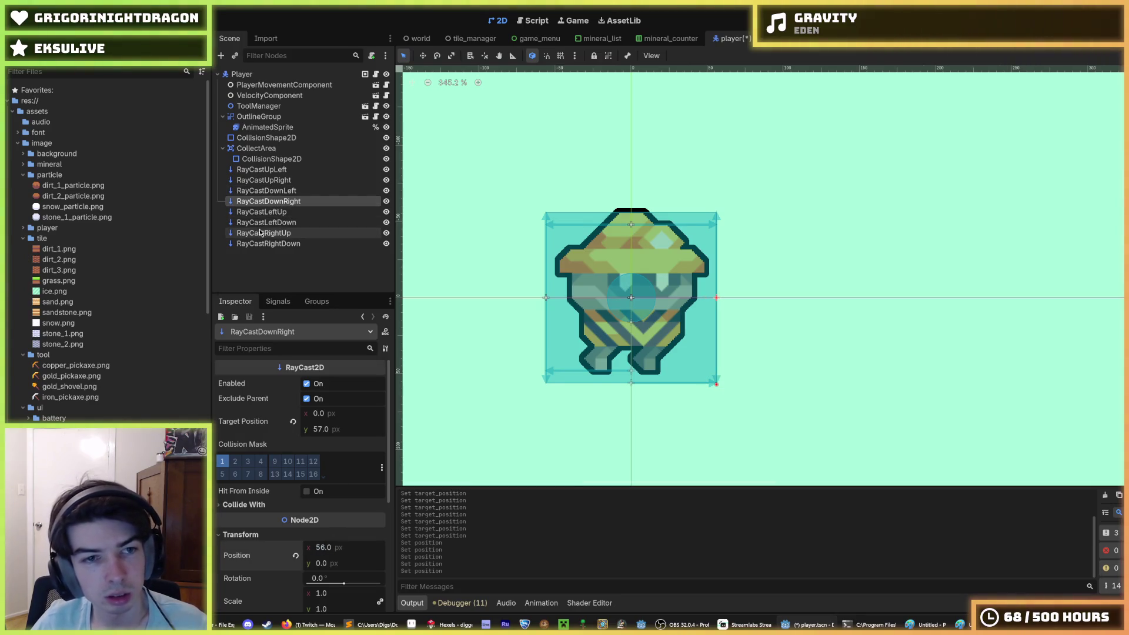
{"action": "left_click", "coordinate": [294, 215]}
{"action": "left_click", "coordinate": [329, 534]}
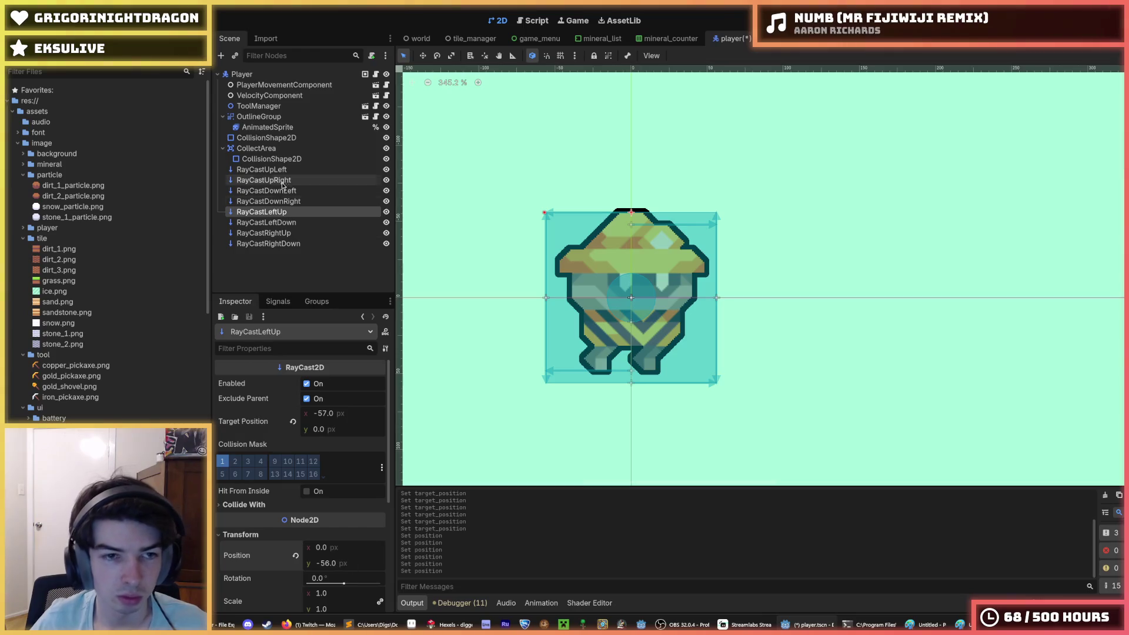
{"action": "left_click", "coordinate": [267, 222]}
{"action": "left_click", "coordinate": [322, 535]}
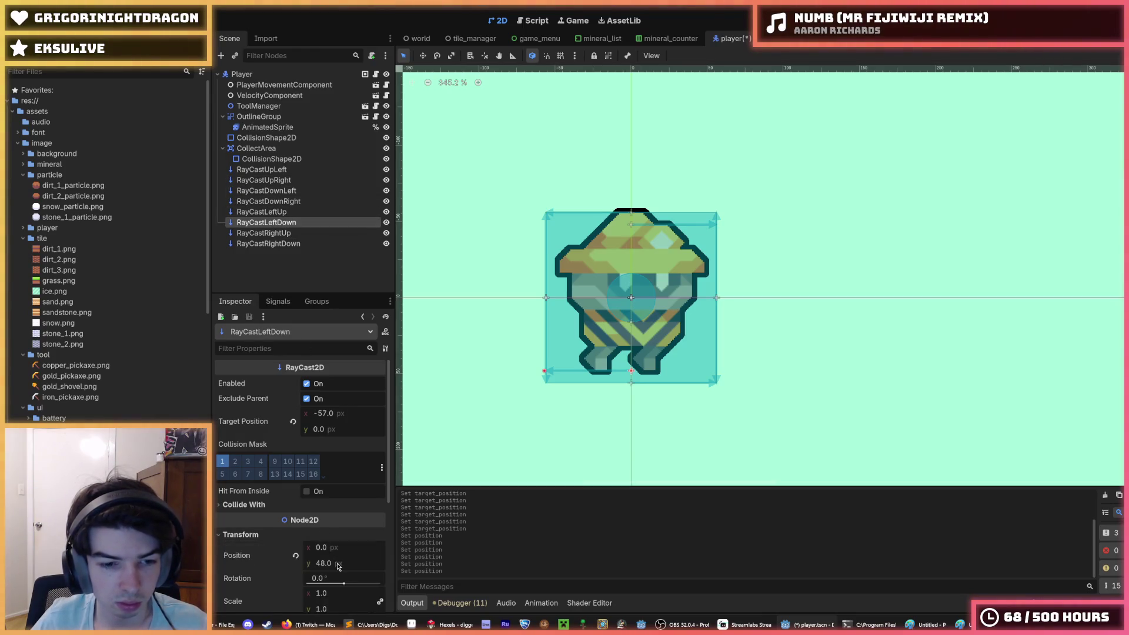
{"action": "left_click", "coordinate": [337, 564]}
{"action": "type", "text": "56"}
{"action": "left_click", "coordinate": [263, 233]}
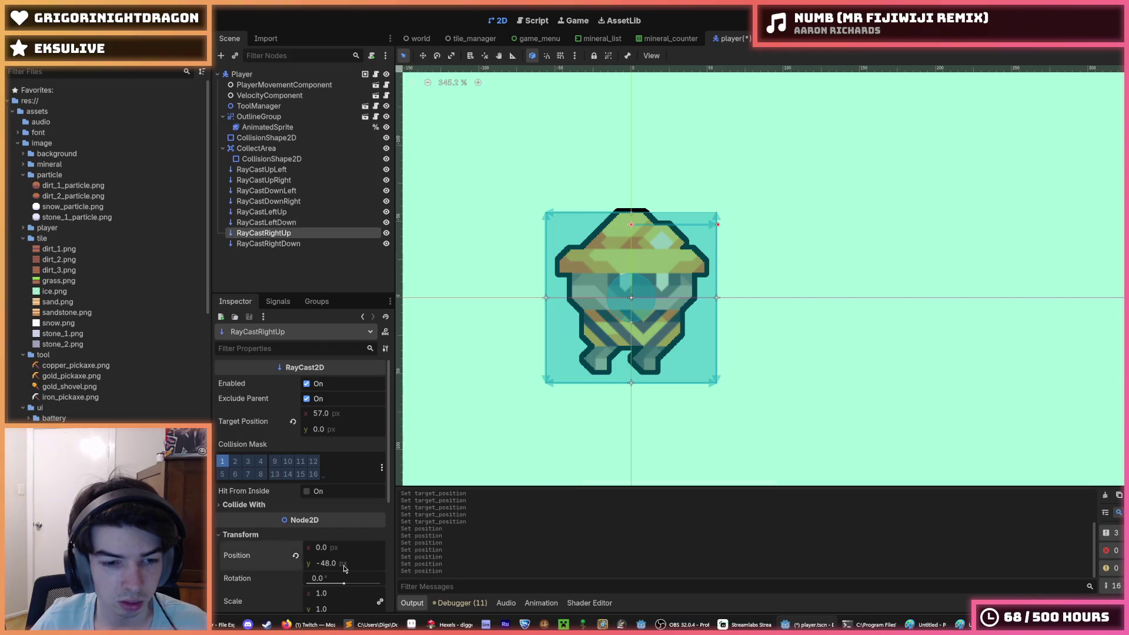
{"action": "left_click", "coordinate": [268, 244]}
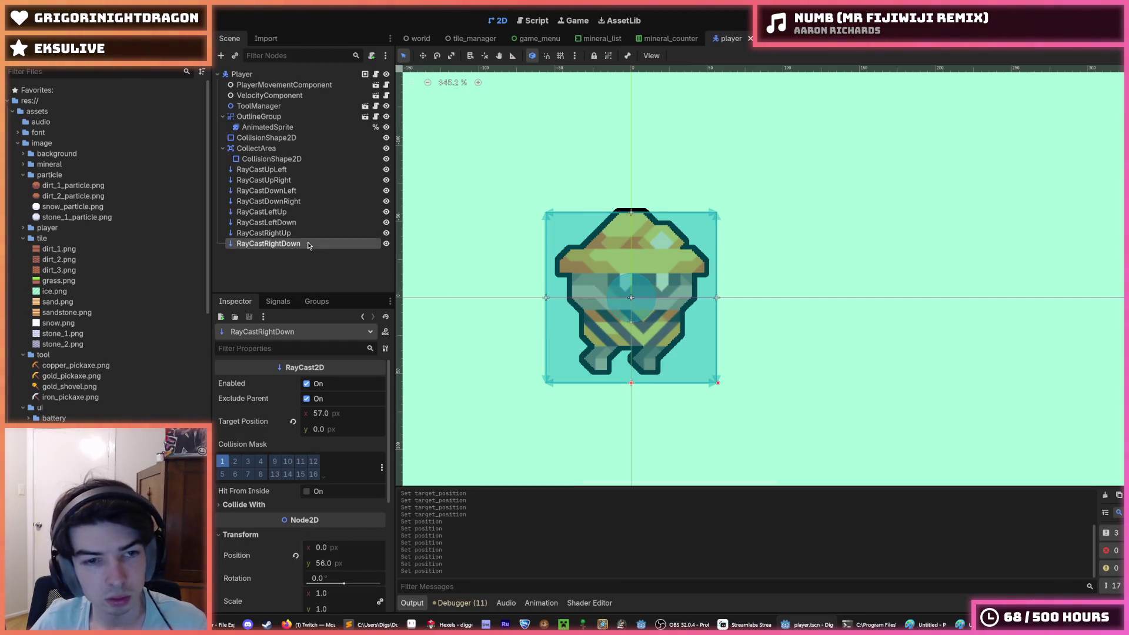
{"action": "key", "text": "ctrl+s"}
{"action": "key", "text": "F5"}
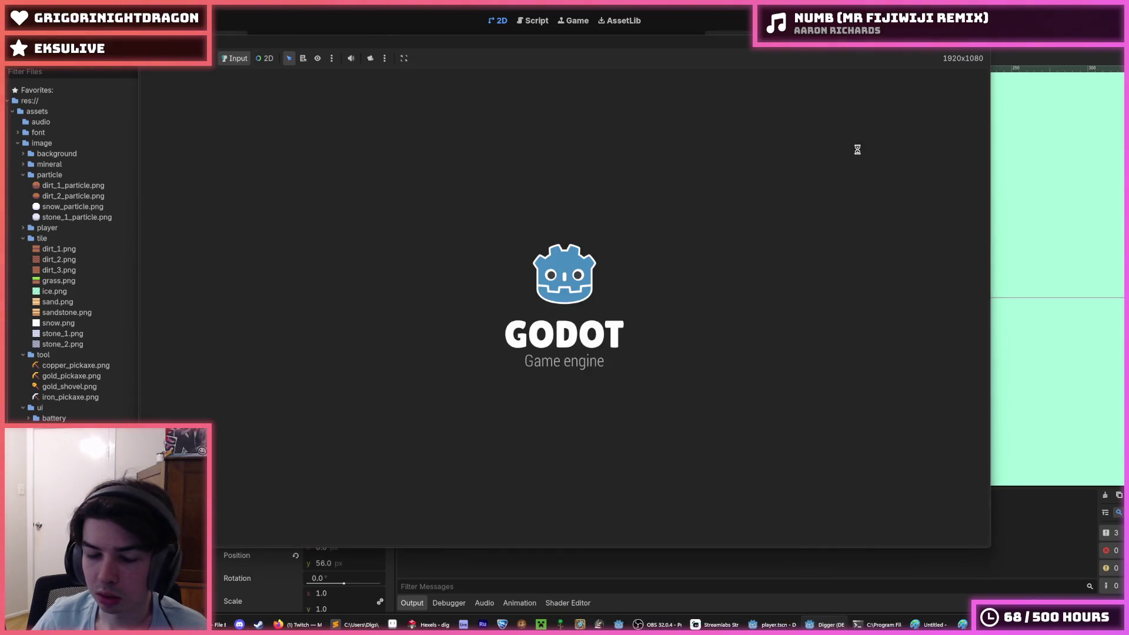
Step: Dig pockets left and right near the surface, then tunnel downward
{"action": "key", "text": "Left"}
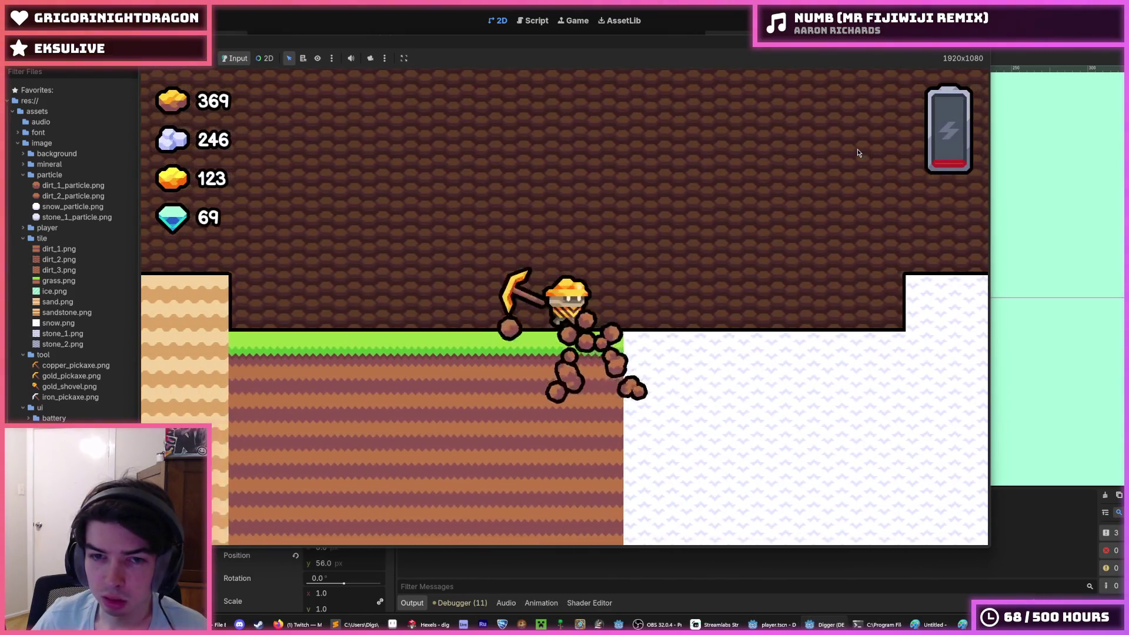
{"action": "key", "text": "Right"}
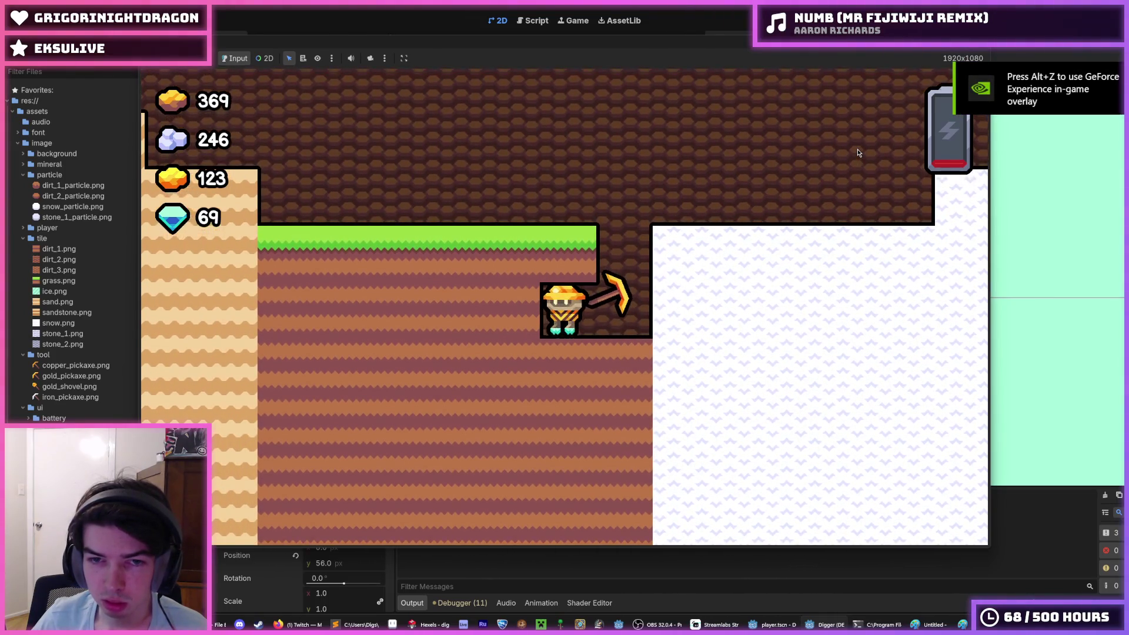
{"action": "key", "text": "Left"}
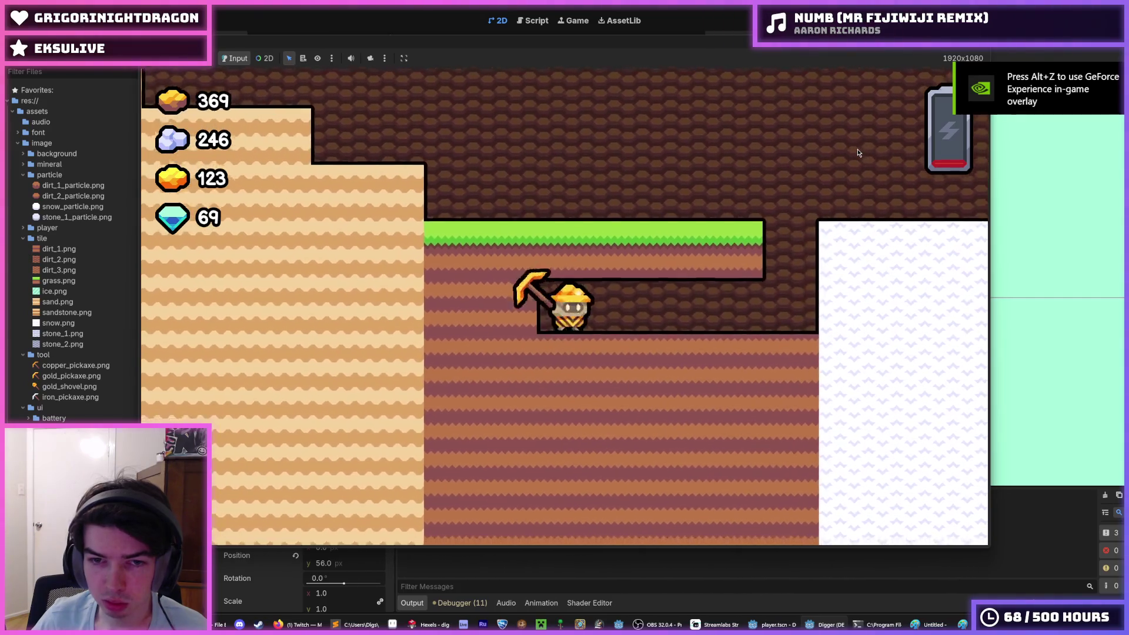
{"action": "key", "text": "Right"}
{"action": "key", "text": "Down"}
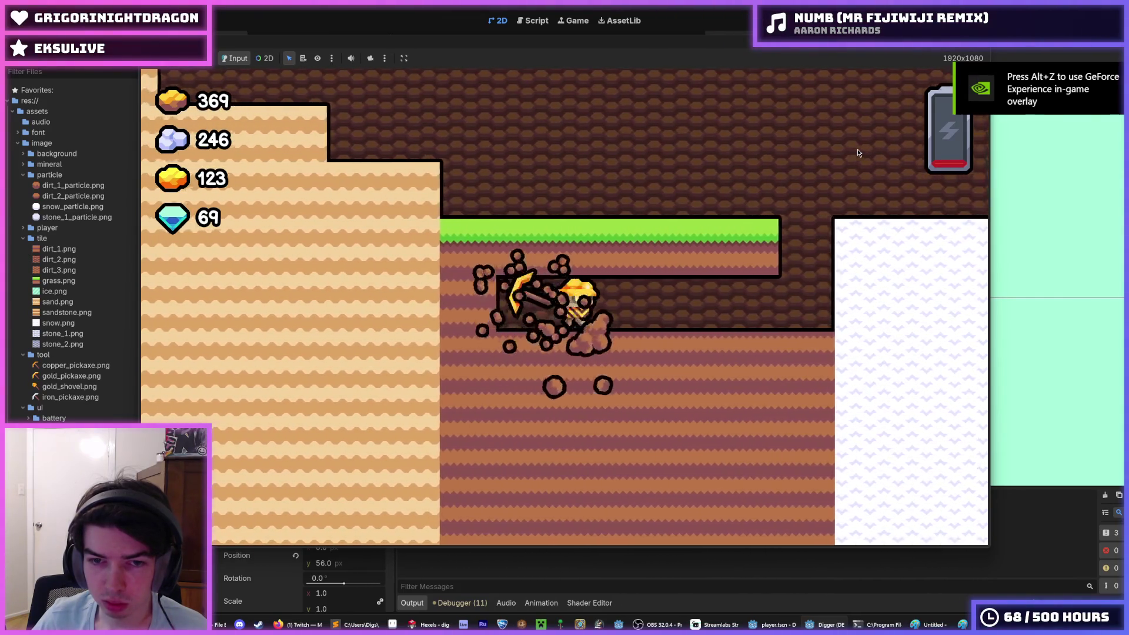
{"action": "key", "text": "Left"}
{"action": "key", "text": "Down"}
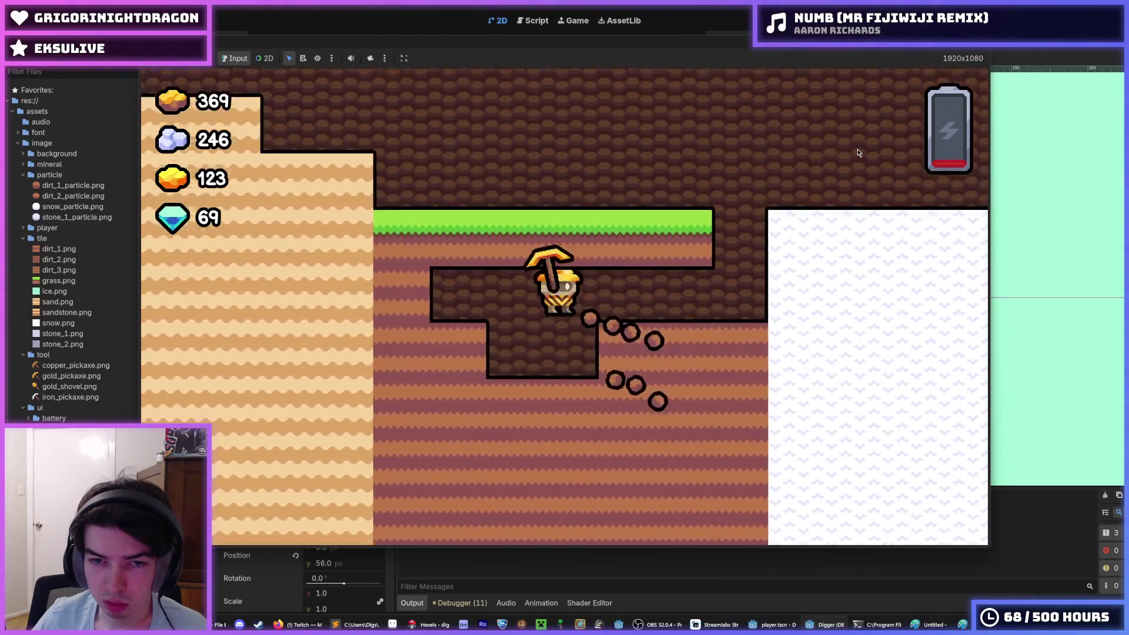
{"action": "key", "text": "Right"}
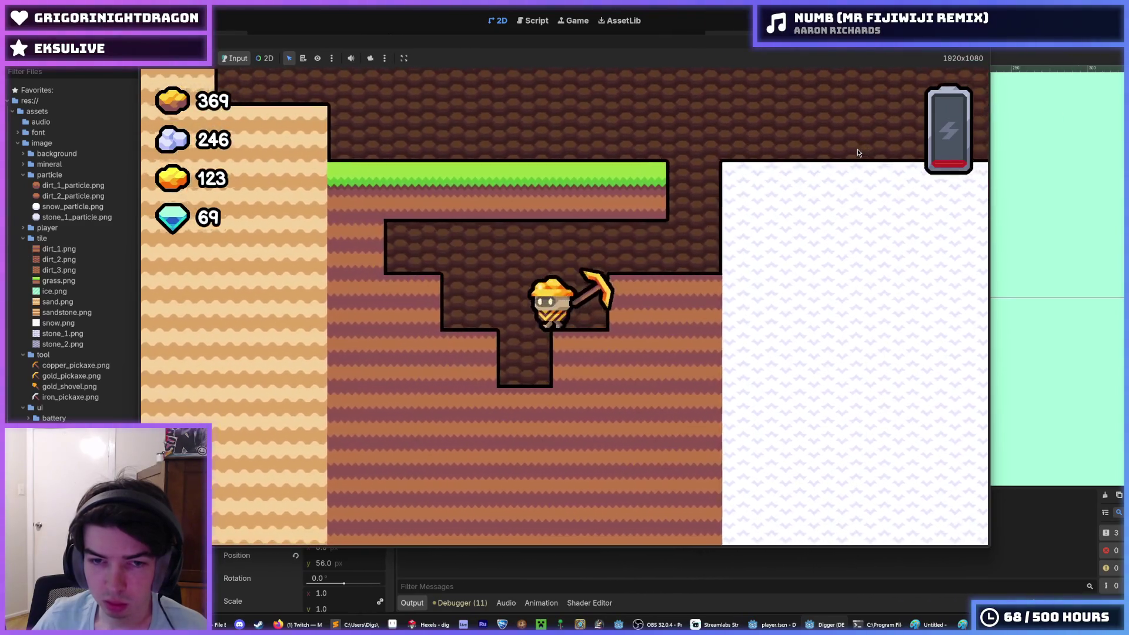
{"action": "key", "text": "Left"}
{"action": "key", "text": "Right"}
Step: Dig up and down, fly back up, climb out and walk left across the sand
{"action": "key", "text": "Up"}
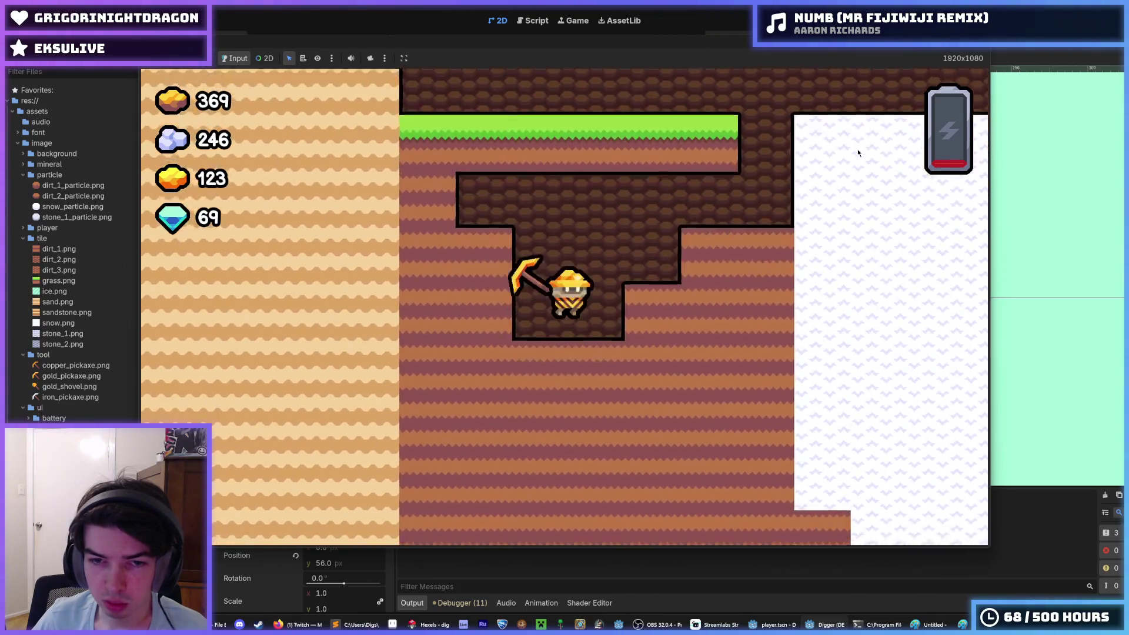
{"action": "key", "text": "Right"}
{"action": "key", "text": "Down"}
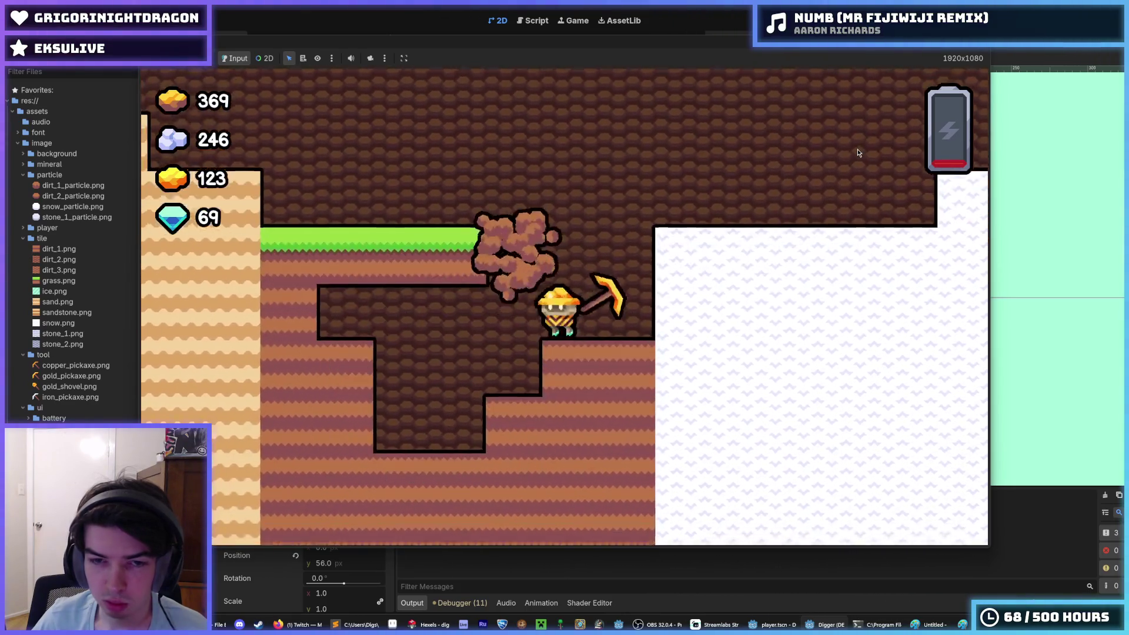
{"action": "key", "text": "Left"}
{"action": "key", "text": "Up"}
{"action": "key", "text": "Right"}
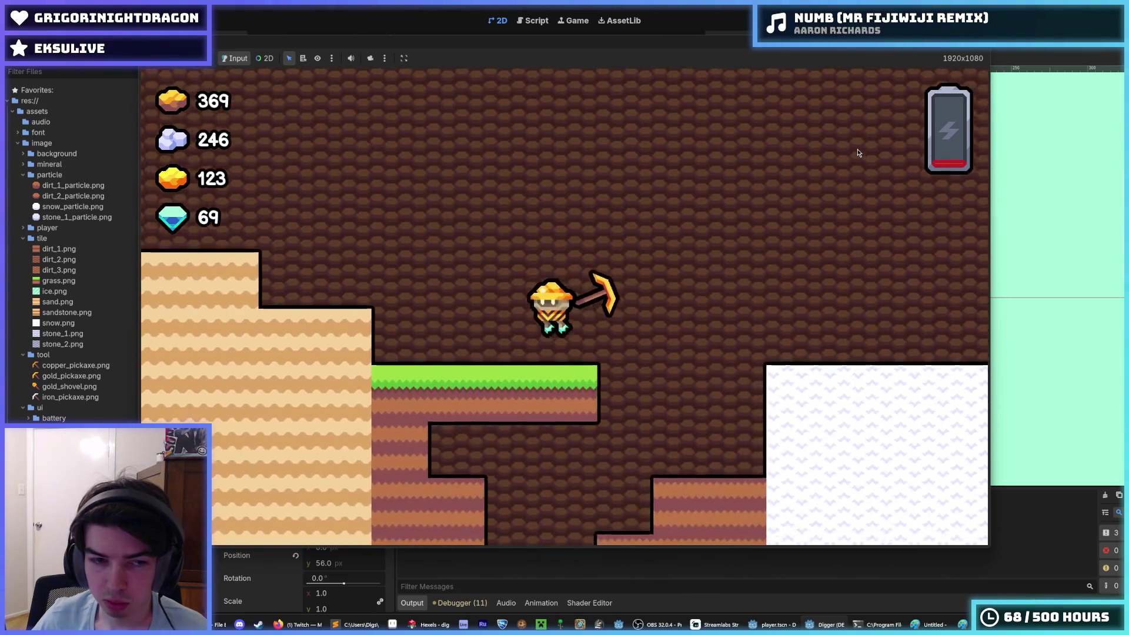
{"action": "key", "text": "Down"}
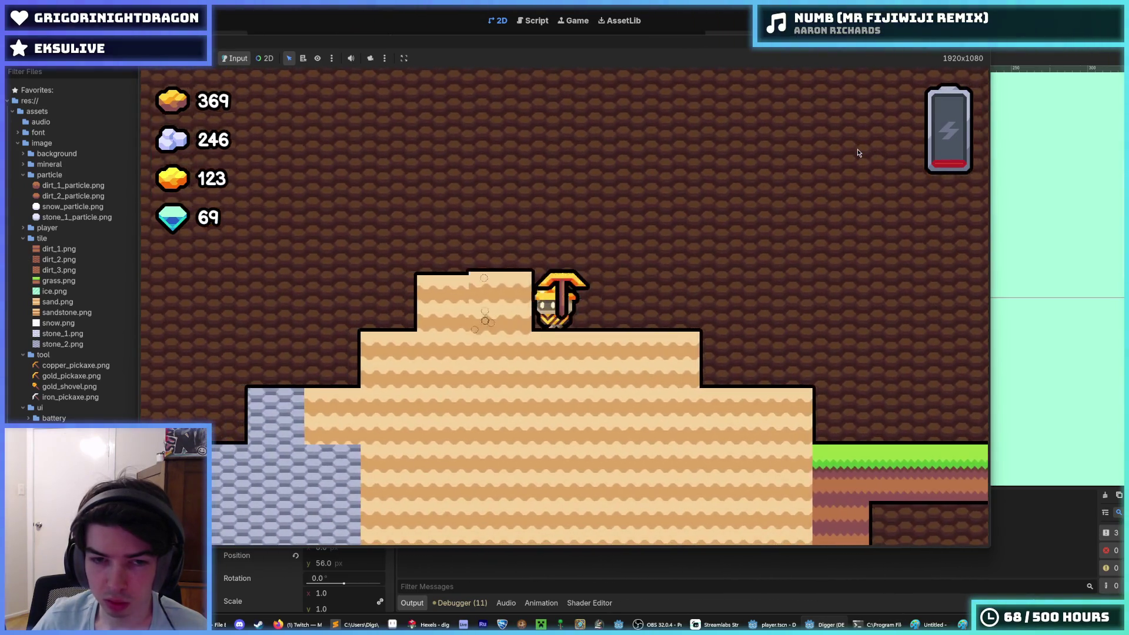
{"action": "key", "text": "Left"}
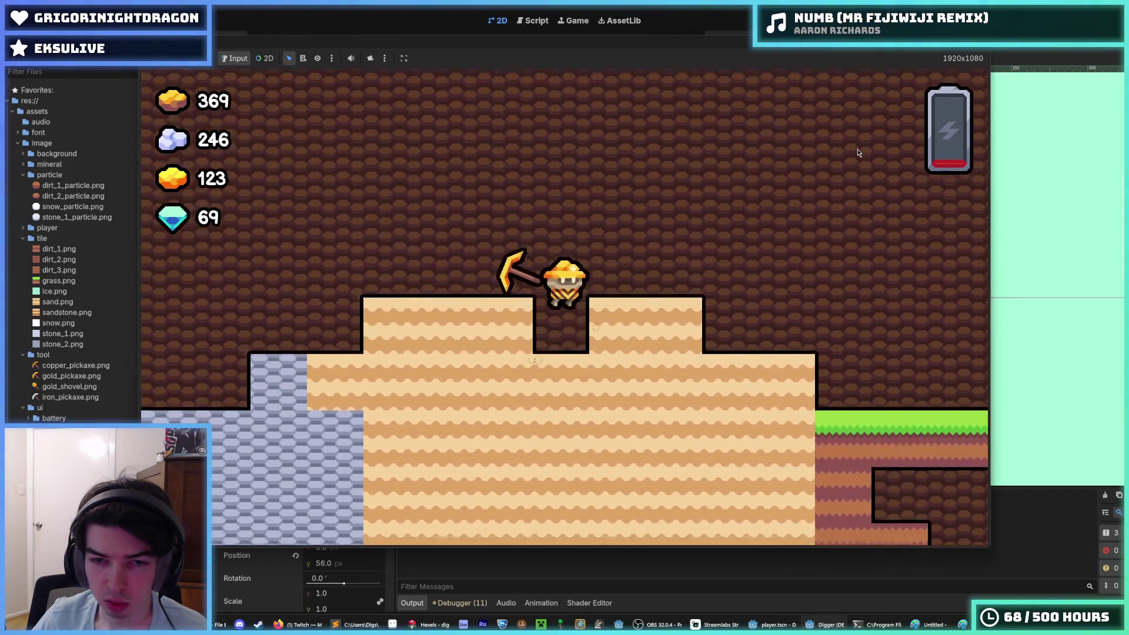
{"action": "key", "text": "Up"}
{"action": "key", "text": "Left"}
{"action": "key", "text": "Left"}
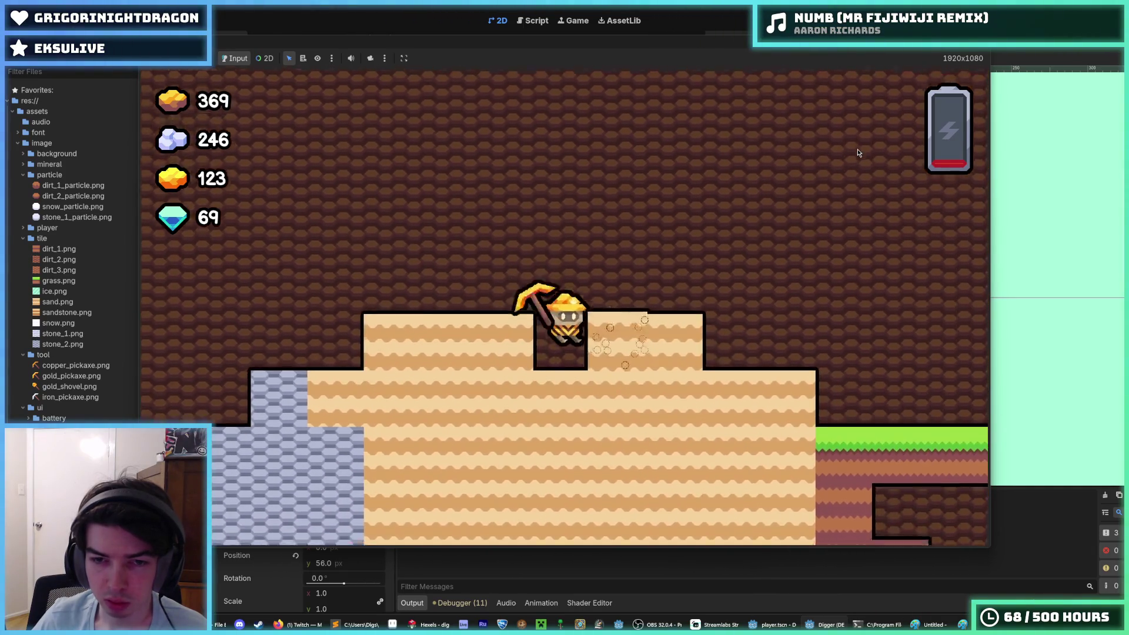
Step: Drop off the ledge into the cave, dig a shaft, and fly back to its top
{"action": "key", "text": "d"}
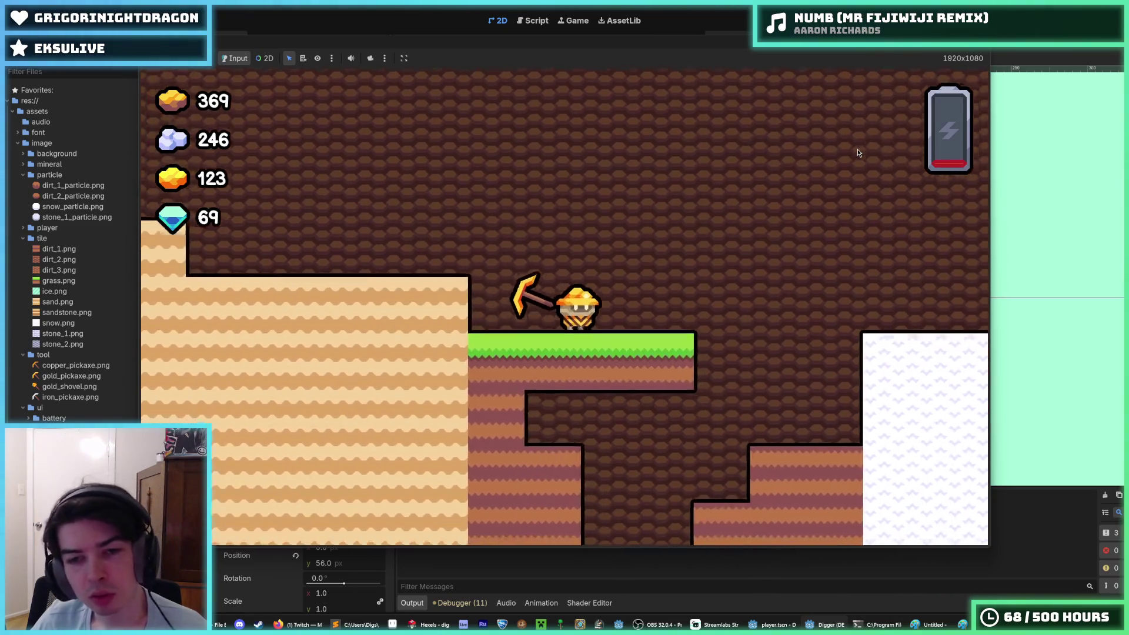
{"action": "key", "text": "s"}
{"action": "key", "text": "a"}
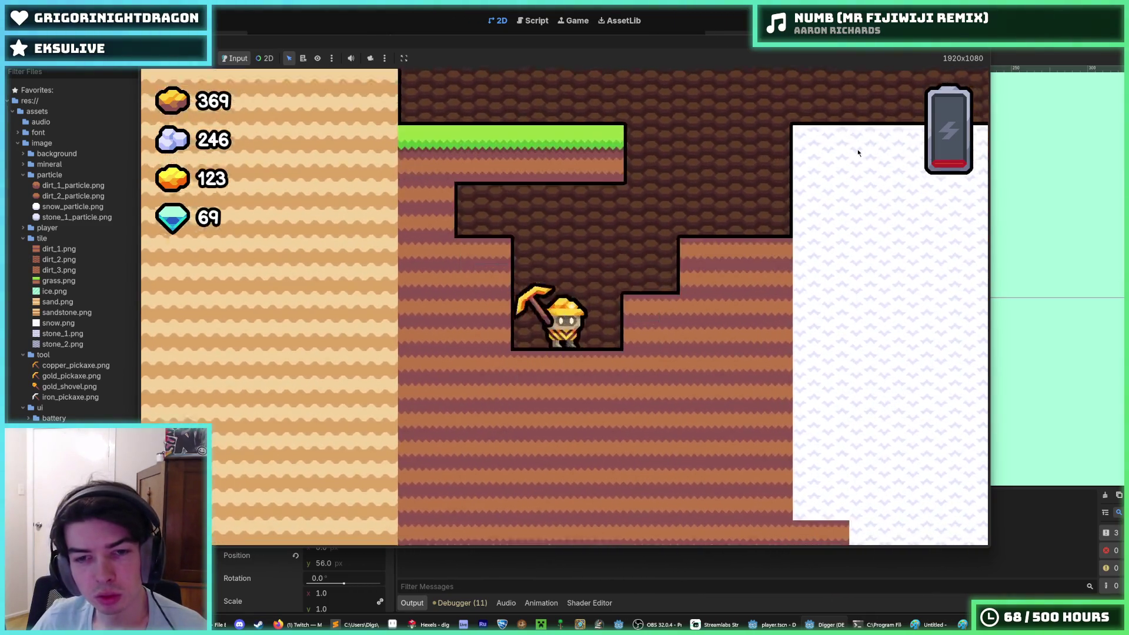
{"action": "key", "text": "d"}
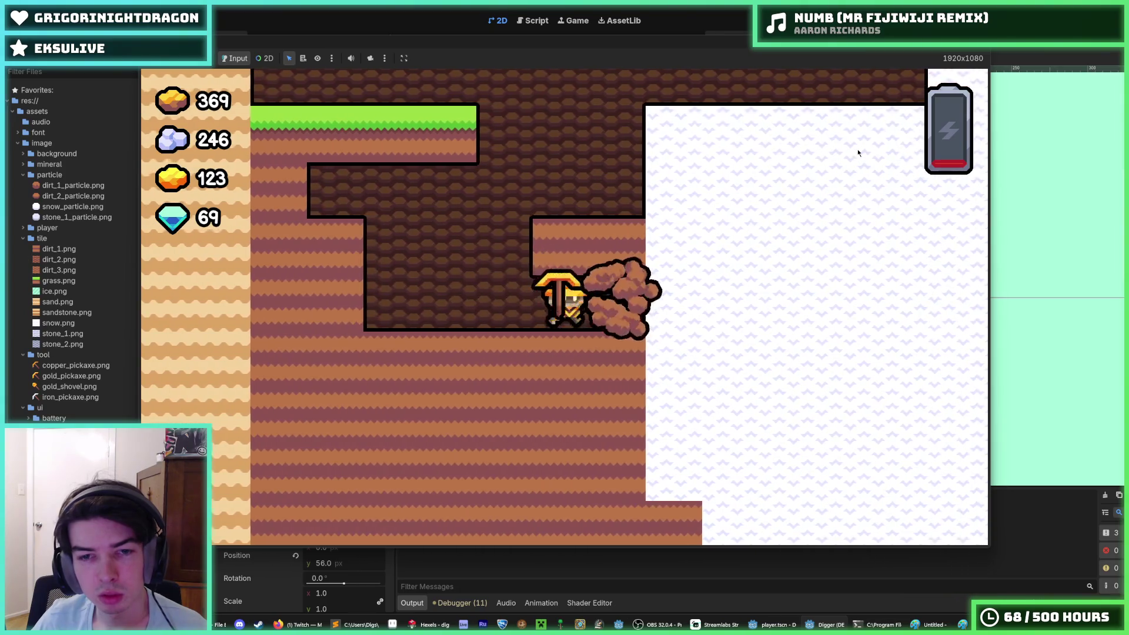
{"action": "key", "text": "w"}
{"action": "key", "text": "s"}
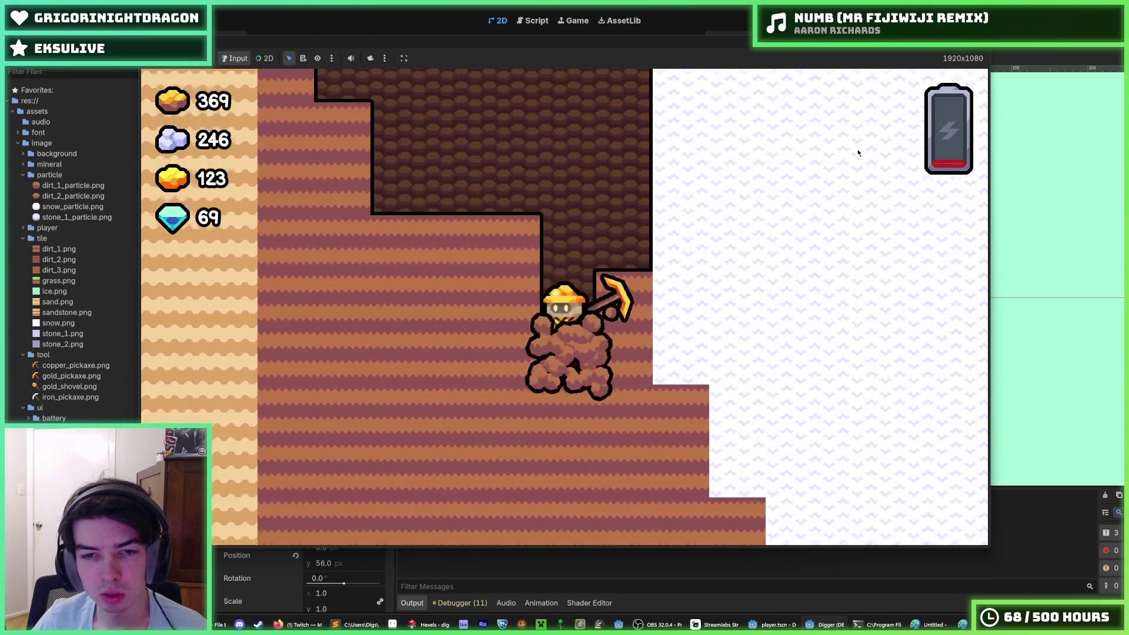
{"action": "key", "text": "s"}
{"action": "key", "text": "w"}
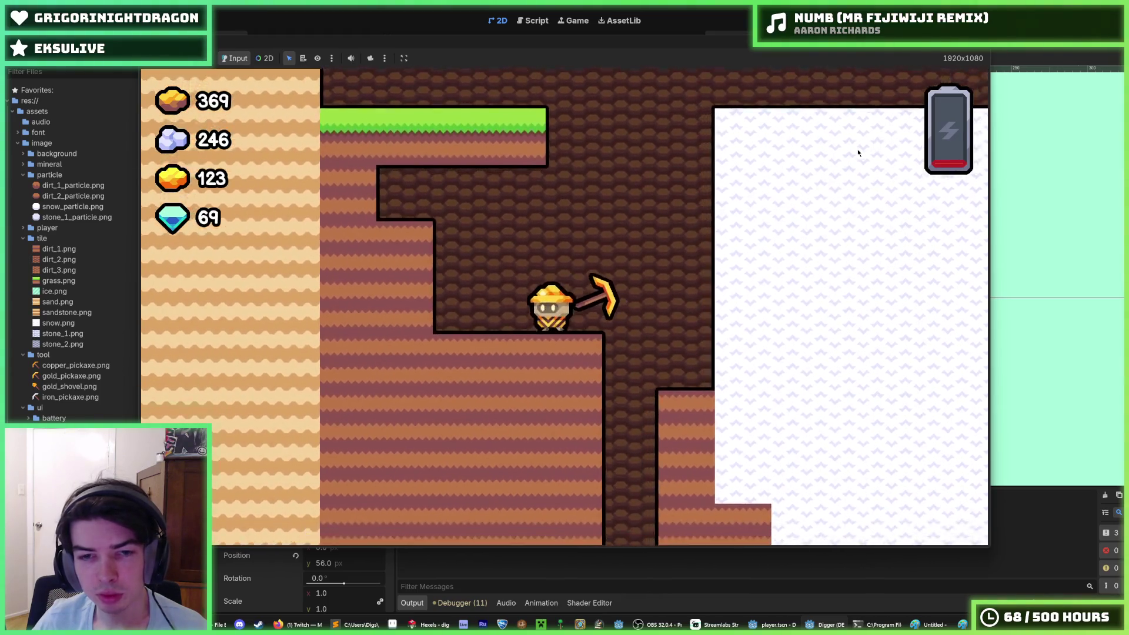
{"action": "key", "text": "a"}
{"action": "key", "text": "d"}
Step: Dig down the shaft into the gold ore layer and widen its bottom
{"action": "key", "text": "s"}
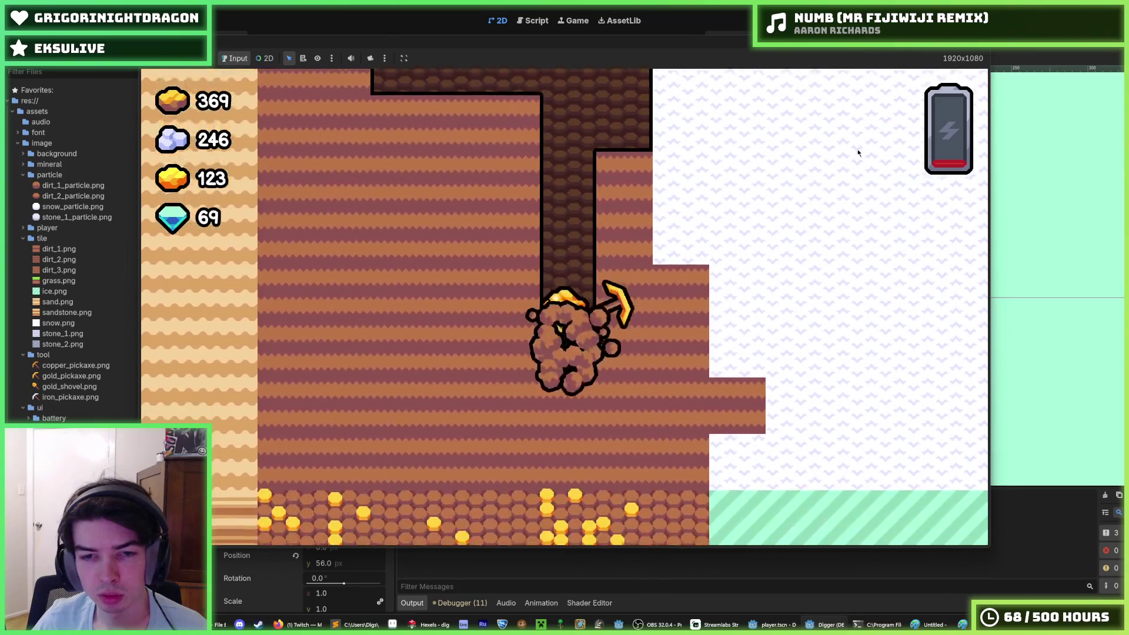
{"action": "key", "text": "s"}
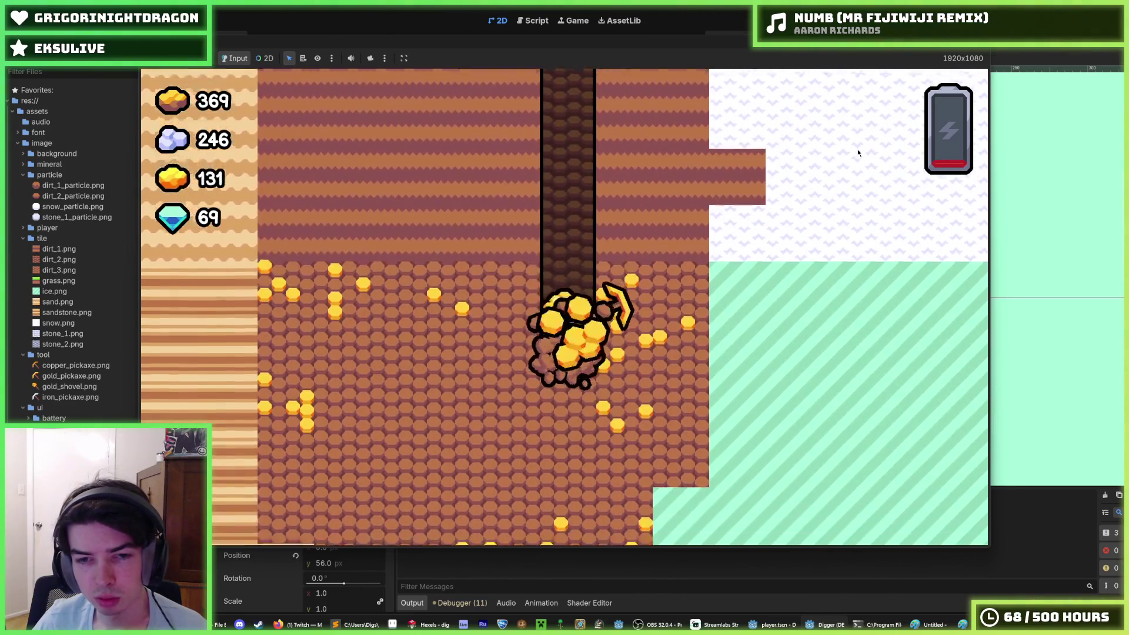
{"action": "key", "text": "d"}
{"action": "key", "text": "s"}
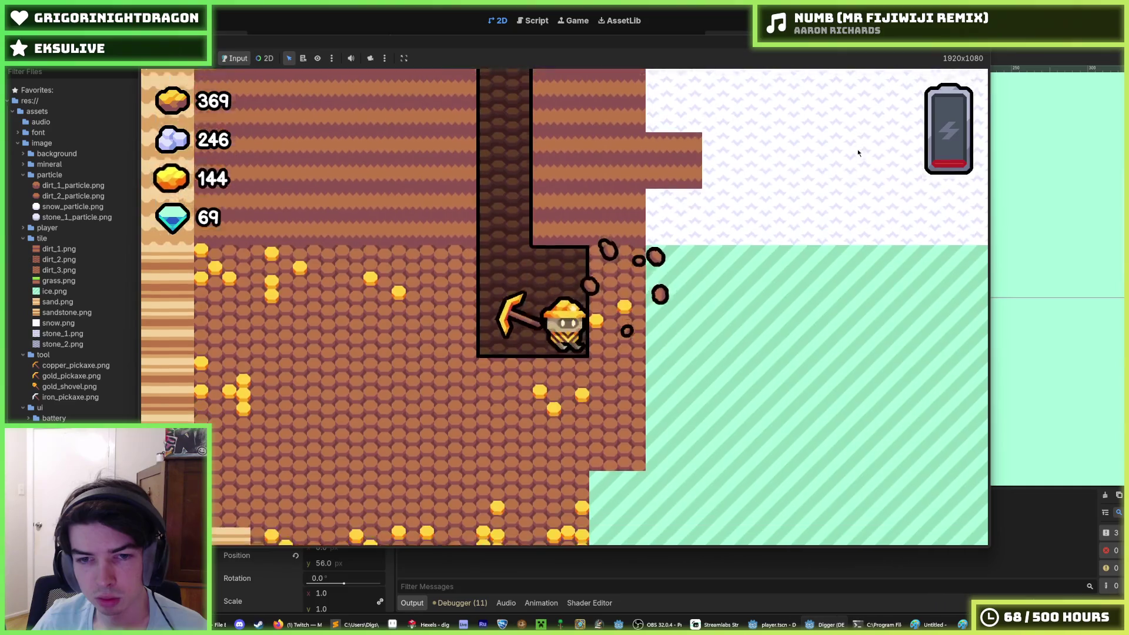
{"action": "key", "text": "s"}
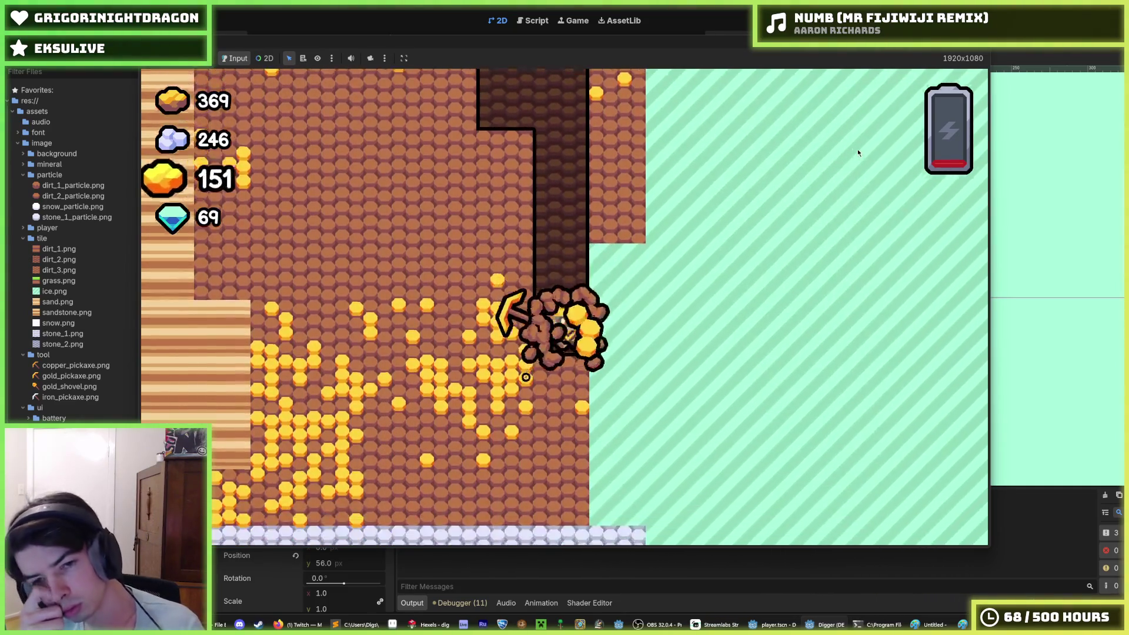
{"action": "key", "text": "a"}
{"action": "key", "text": "a"}
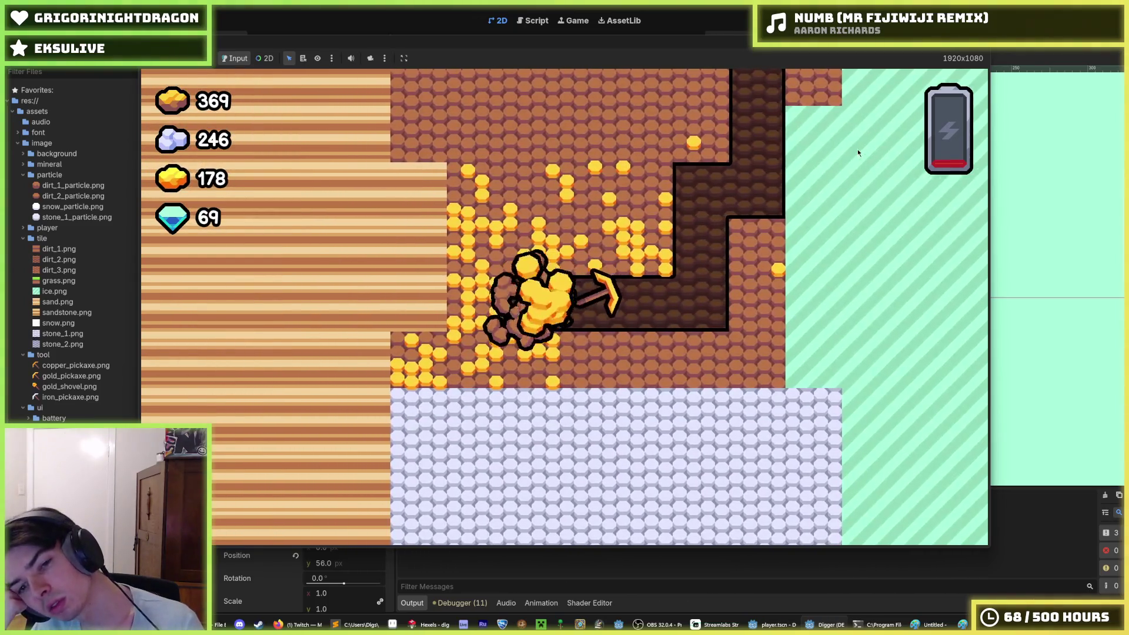
{"action": "key", "text": "a"}
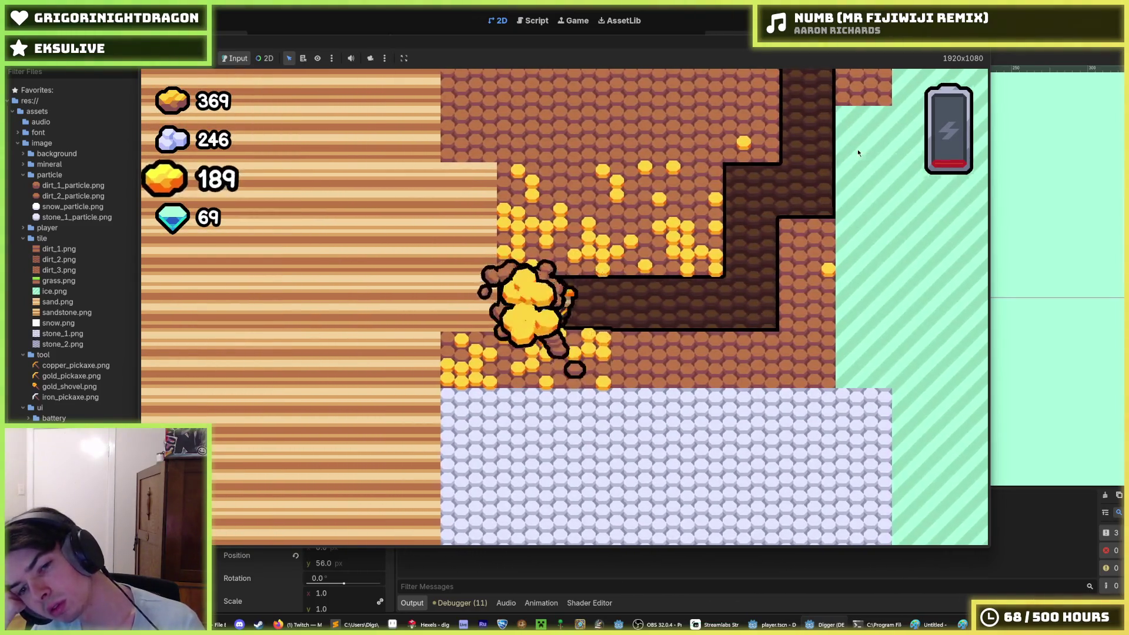
{"action": "key", "text": "s"}
{"action": "key", "text": "w"}
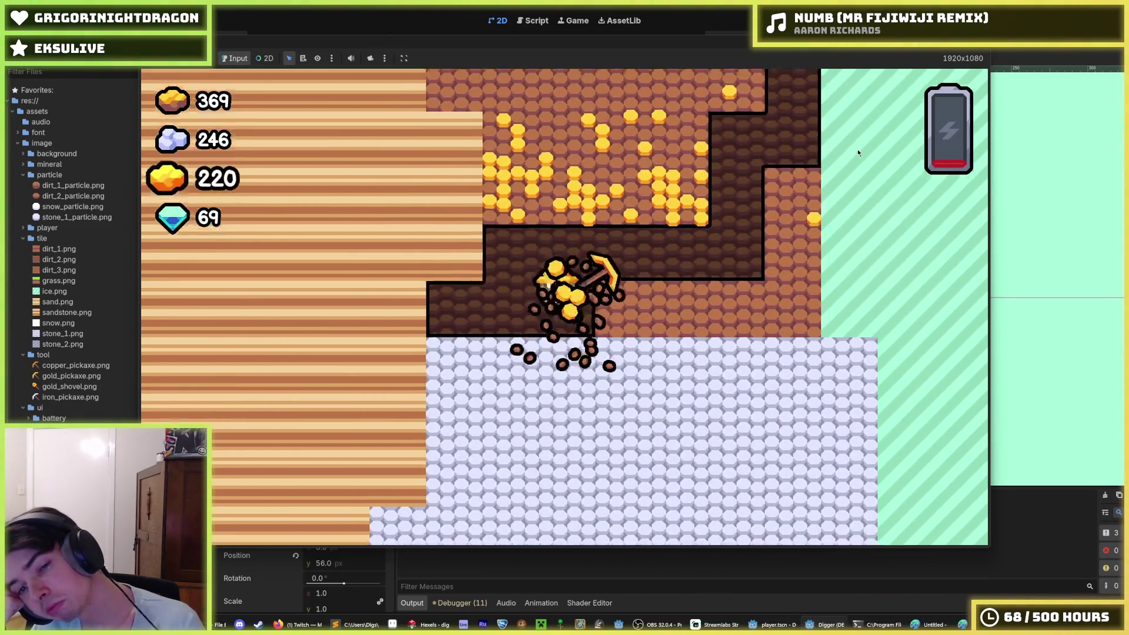
{"action": "key", "text": "d"}
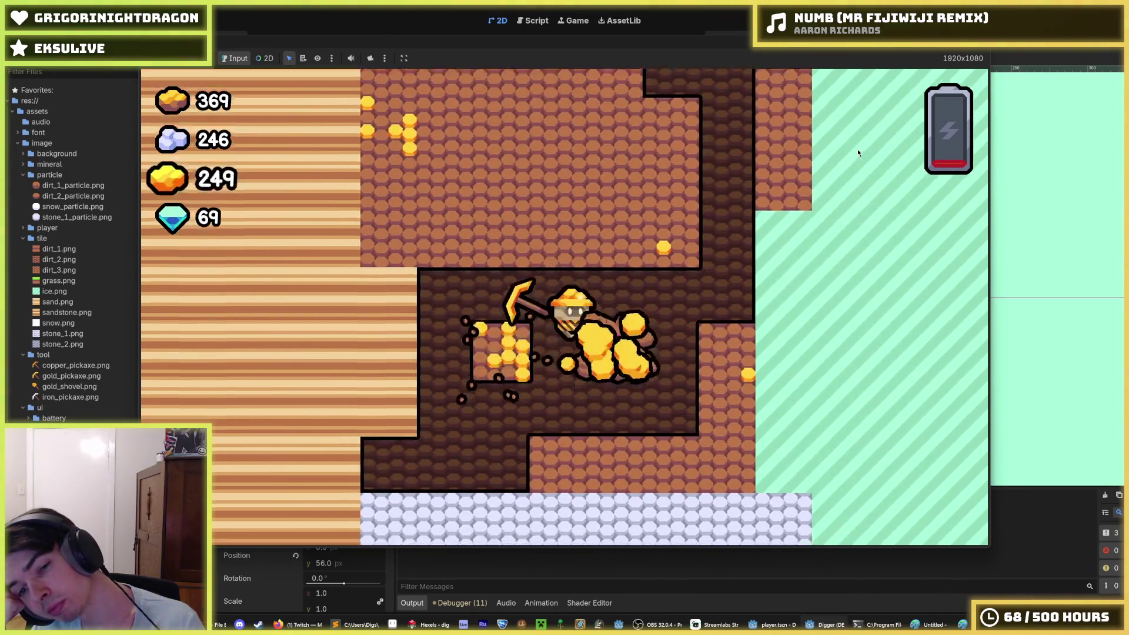
Step: Tunnel through the gold ore in all directions collecting gold, then come back up
{"action": "key", "text": "s"}
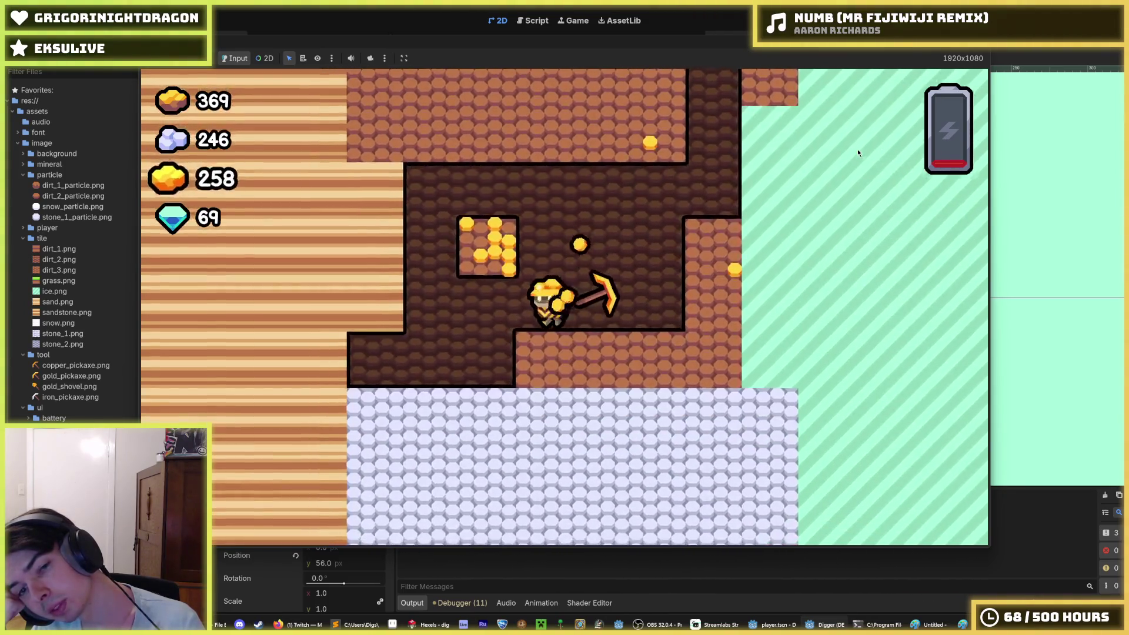
{"action": "key", "text": "a"}
{"action": "key", "text": "w"}
{"action": "key", "text": "d"}
{"action": "key", "text": "w"}
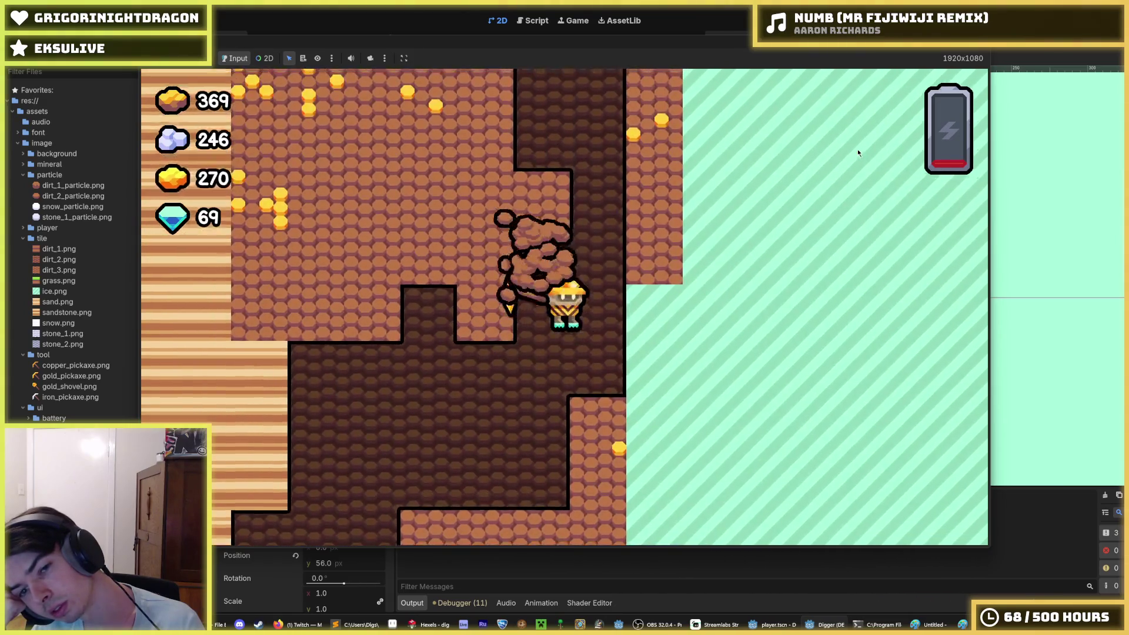
{"action": "key", "text": "a"}
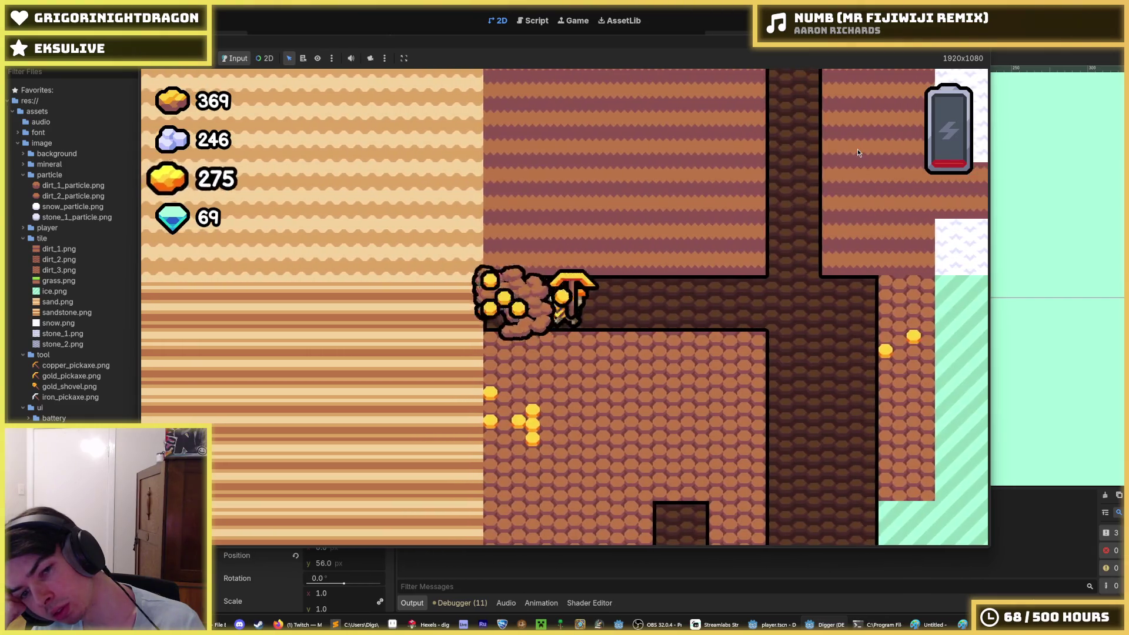
{"action": "key", "text": "a"}
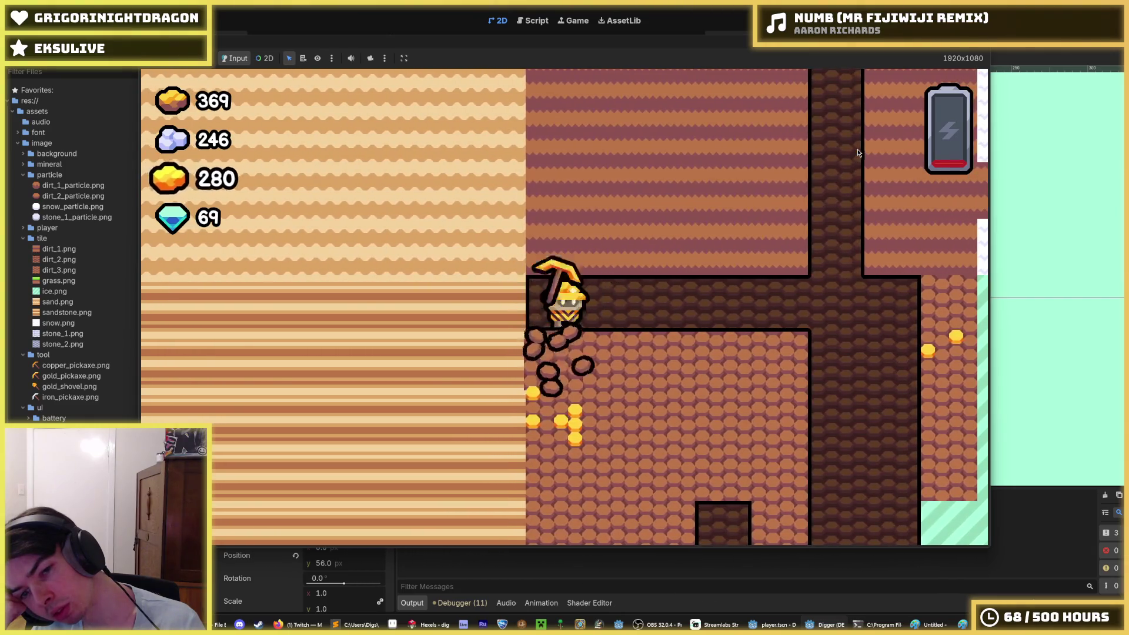
{"action": "key", "text": "s"}
{"action": "key", "text": "w"}
Step: Follow the tunnel down toward the stone layer, return, and dig further left and down
{"action": "key", "text": "d"}
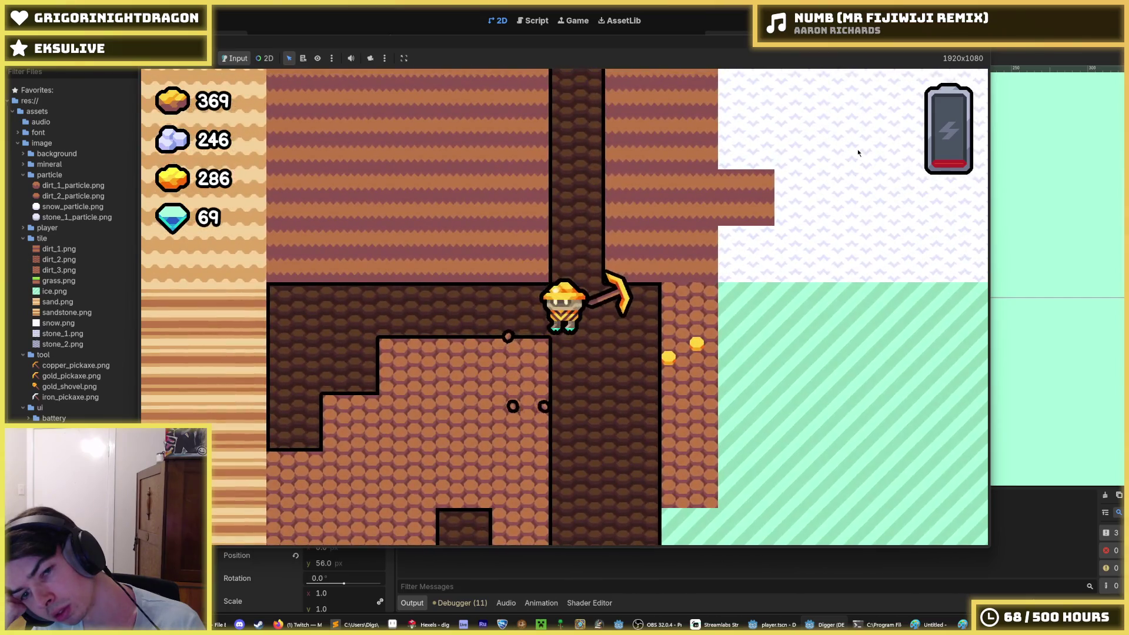
{"action": "key", "text": "s"}
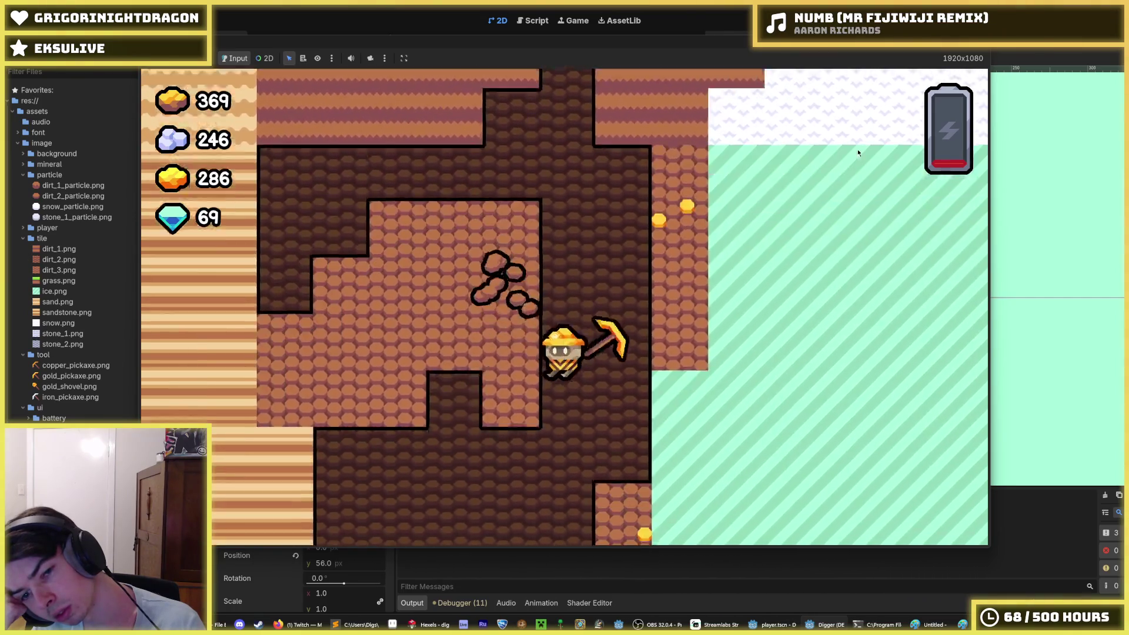
{"action": "key", "text": "s"}
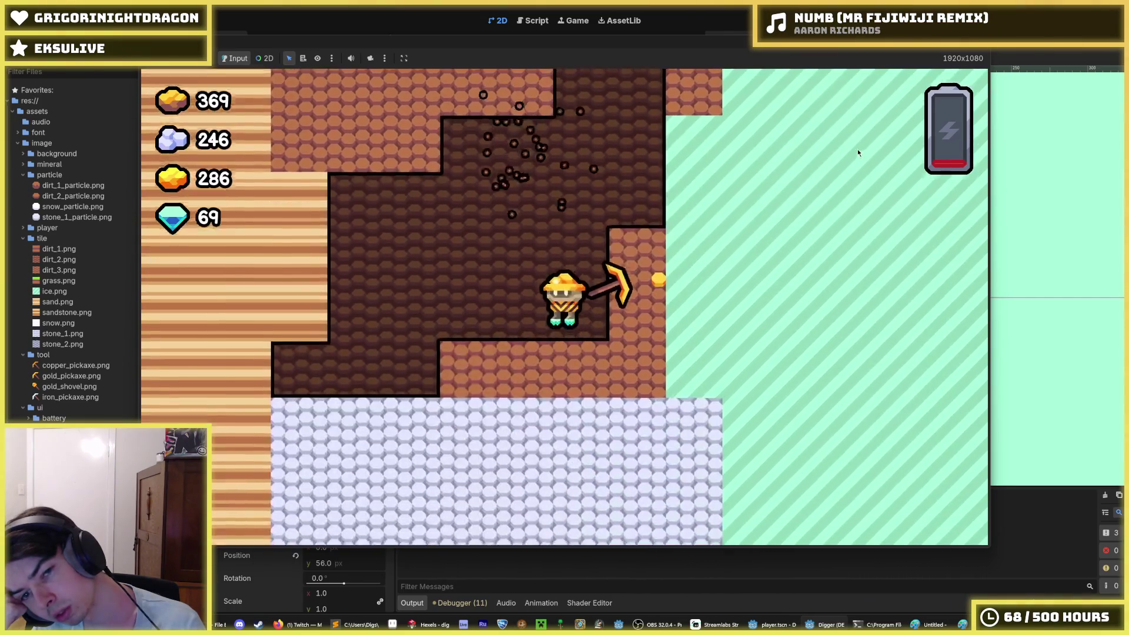
{"action": "key", "text": "w"}
{"action": "key", "text": "w"}
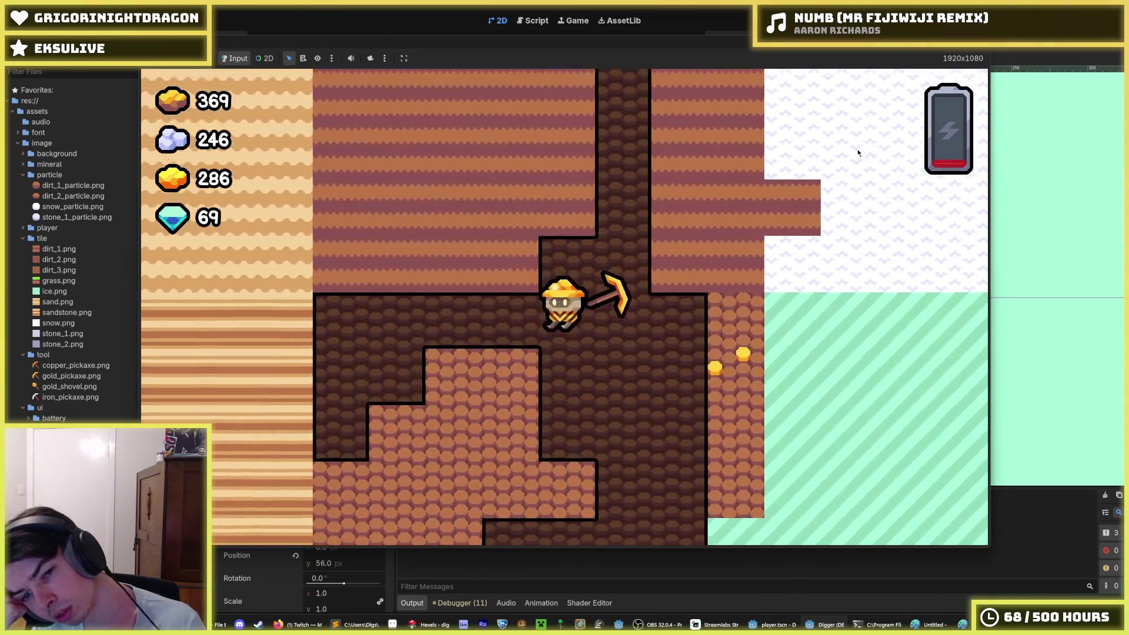
{"action": "key", "text": "a"}
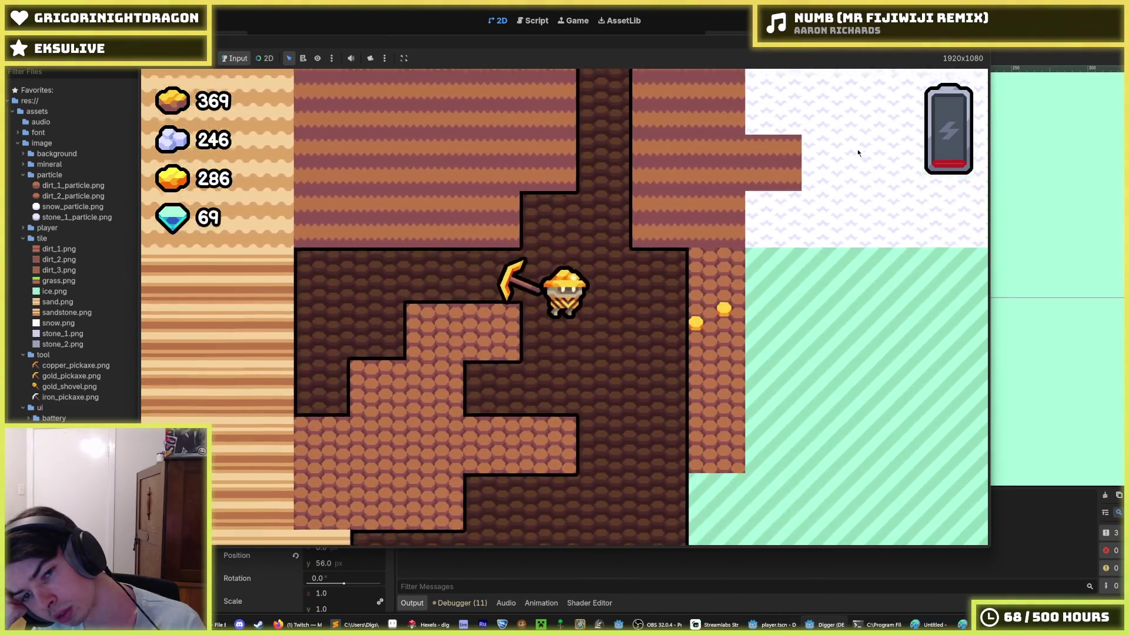
{"action": "key", "text": "s"}
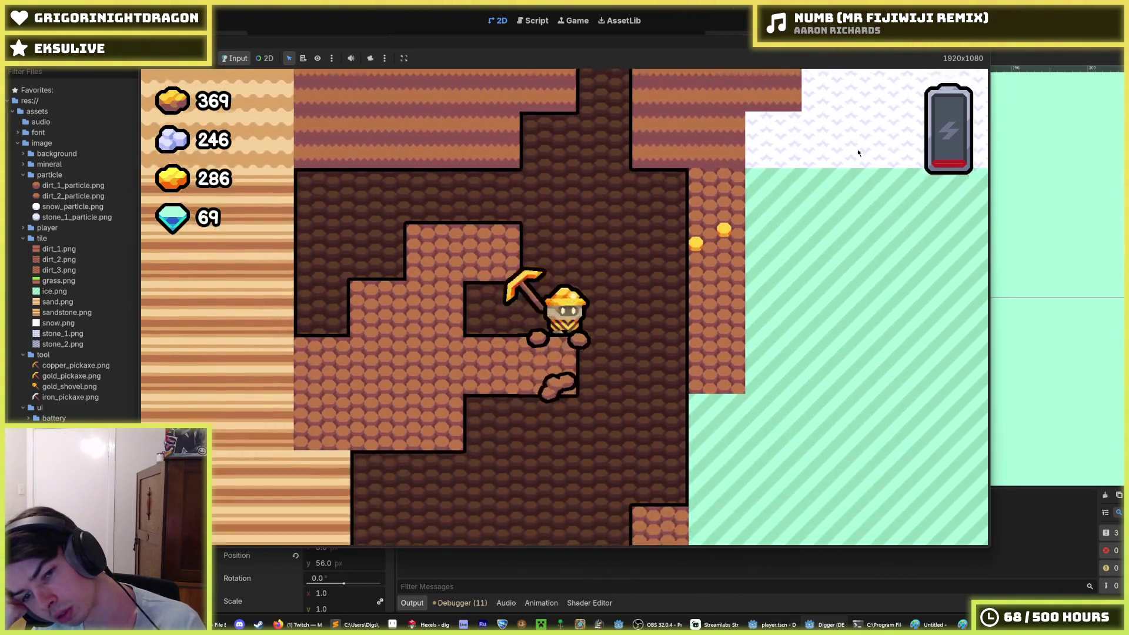
{"action": "key", "text": "a"}
{"action": "key", "text": "s"}
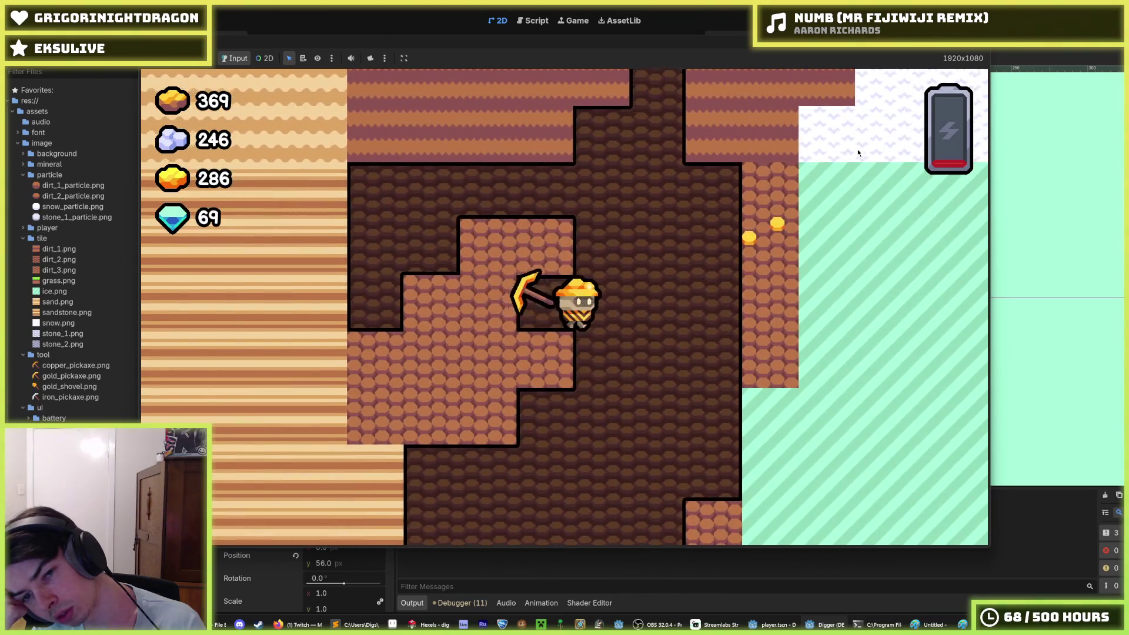
{"action": "key", "text": "d"}
{"action": "key", "text": "a"}
Step: Dig upward through the dirt toward the grass surface
{"action": "key", "text": "w"}
{"action": "key", "text": "d"}
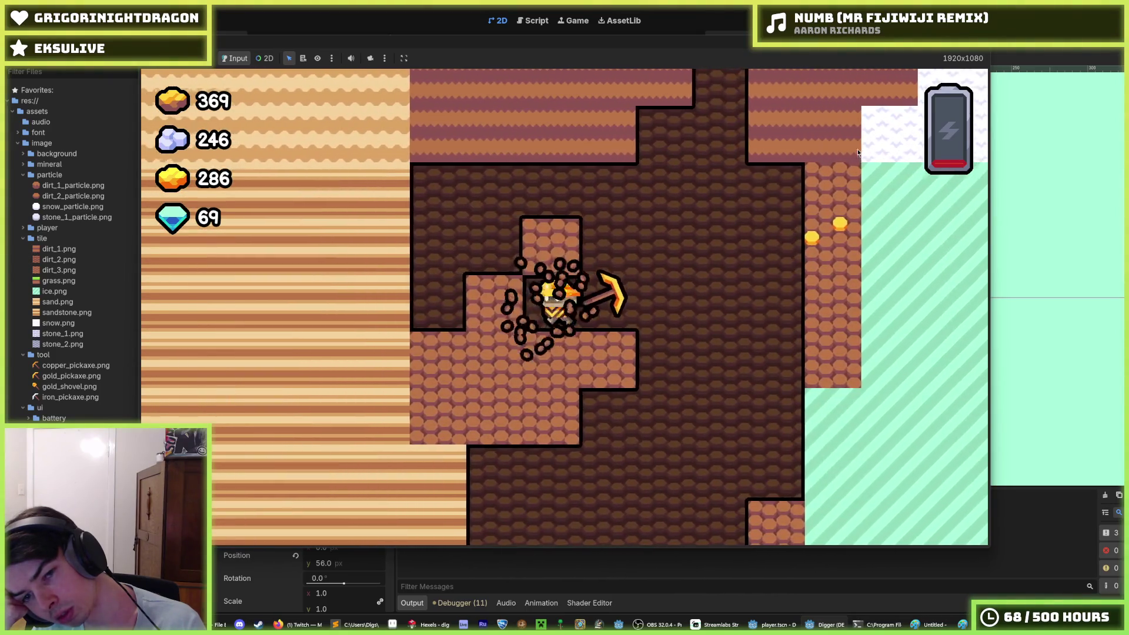
{"action": "key", "text": "a"}
{"action": "key", "text": "w"}
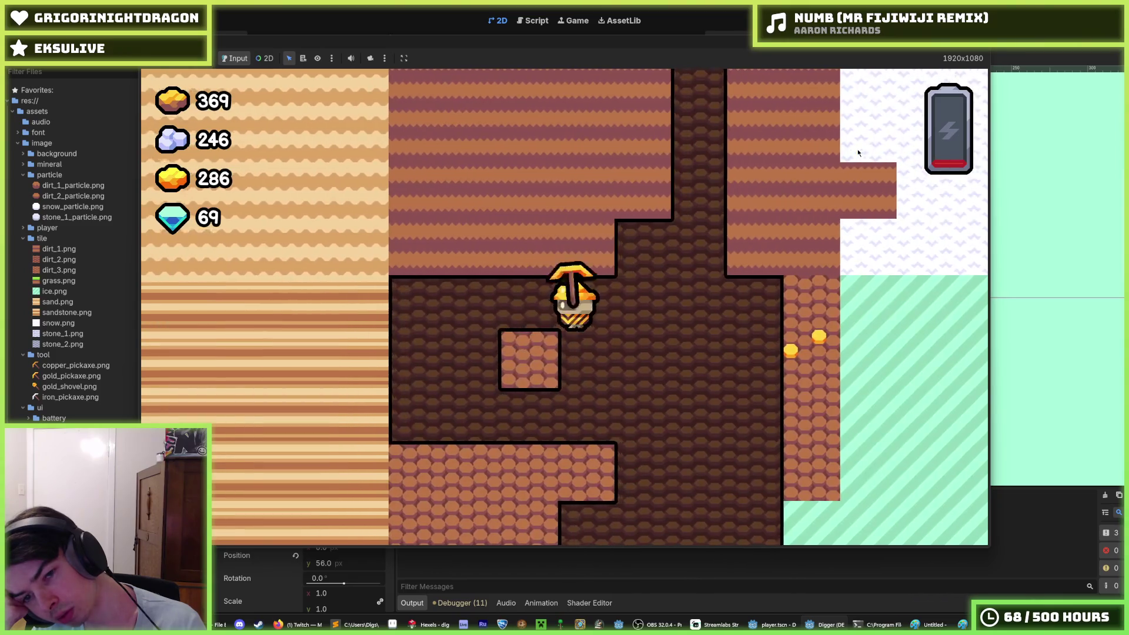
{"action": "key", "text": "w"}
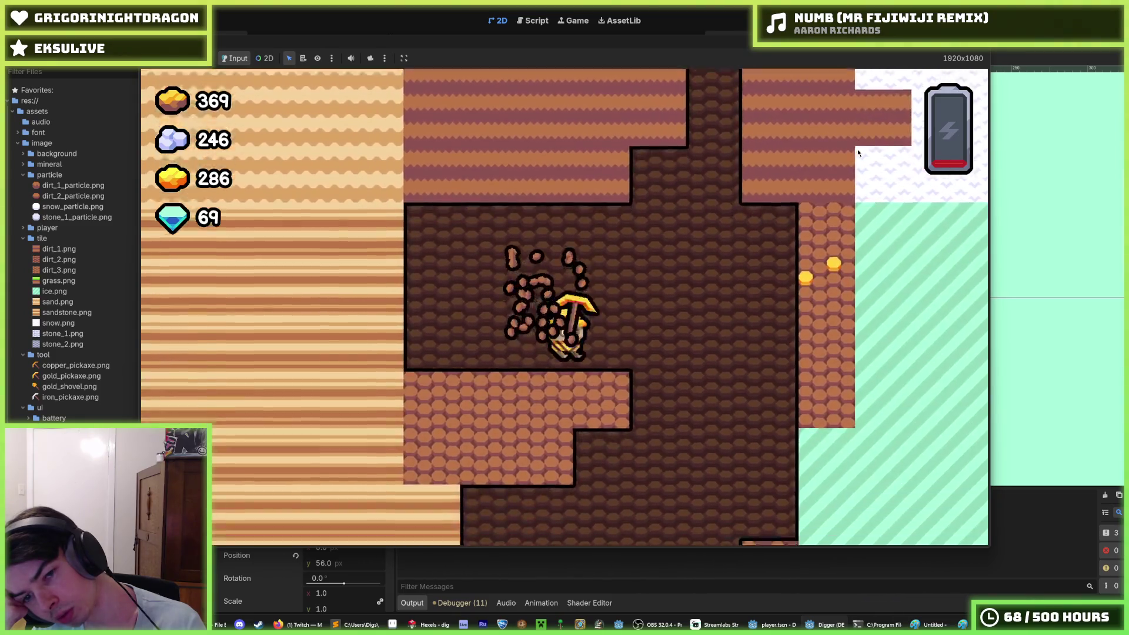
{"action": "key", "text": "a"}
{"action": "key", "text": "s"}
{"action": "key", "text": "d"}
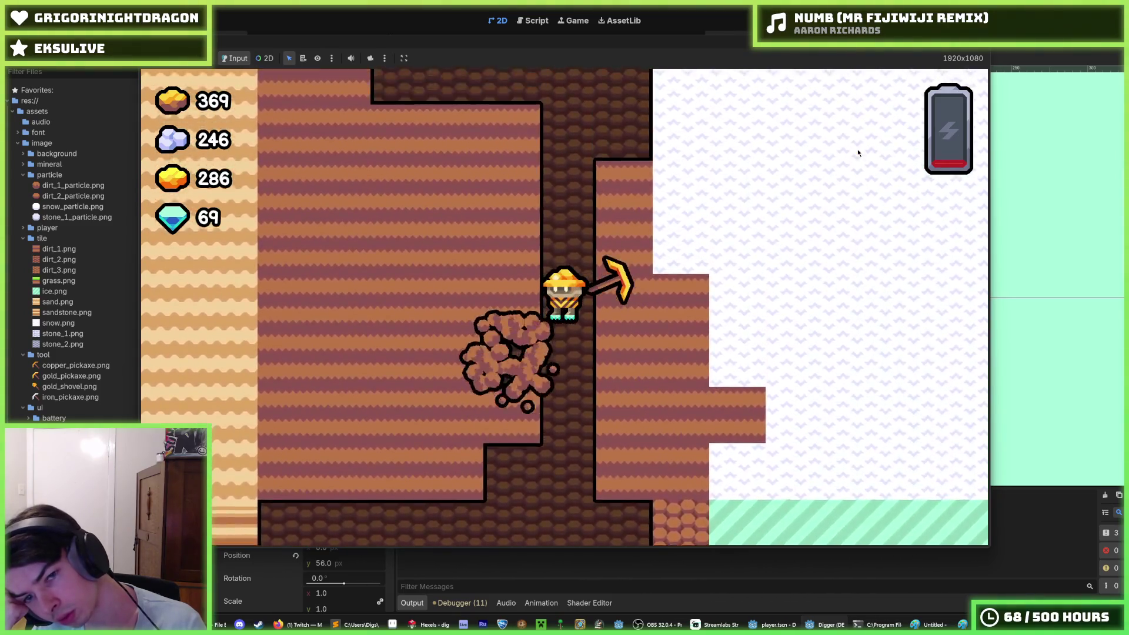
{"action": "key", "text": "w"}
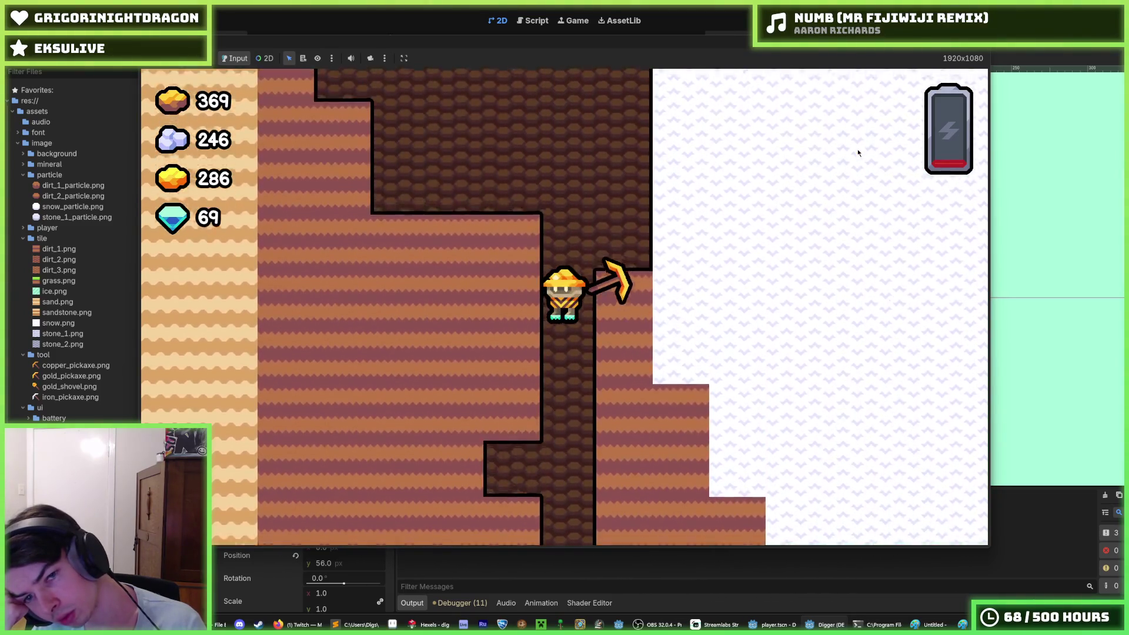
{"action": "key", "text": "d"}
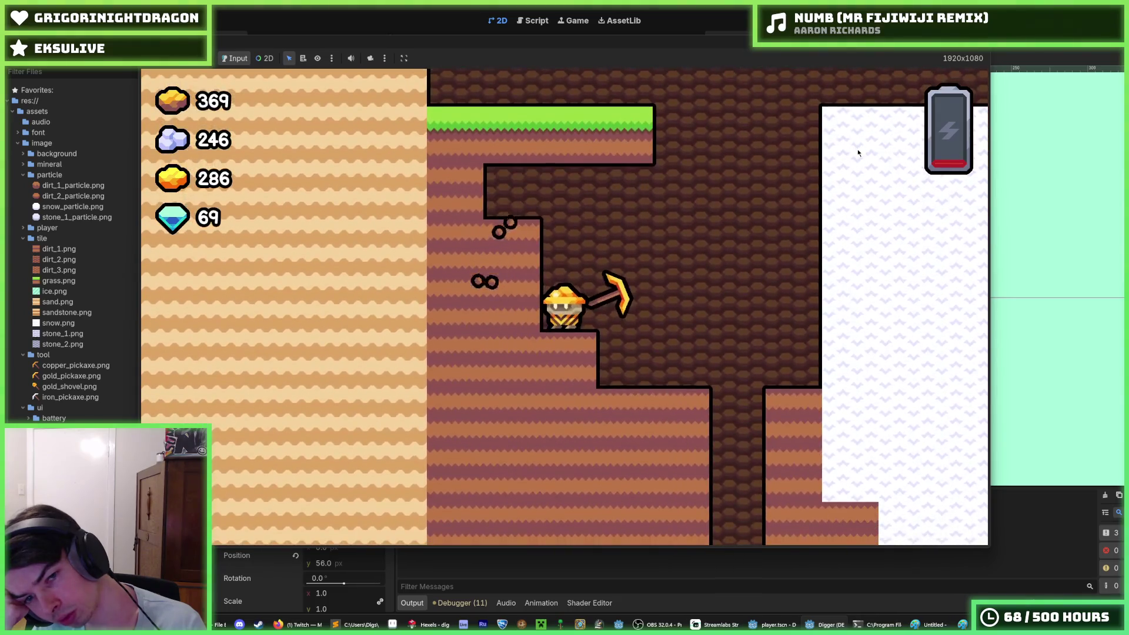
{"action": "key", "text": "a"}
Step: Dig down once more, then fly up the shaft near the grassy surface and move left
{"action": "key", "text": "d"}
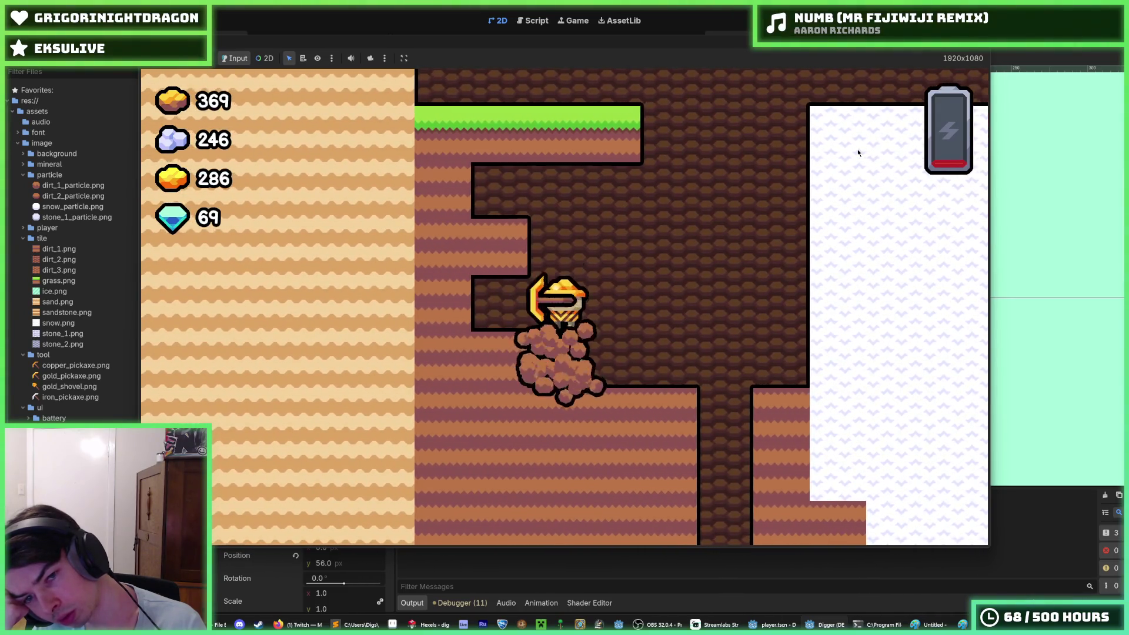
{"action": "key", "text": "a"}
{"action": "key", "text": "d"}
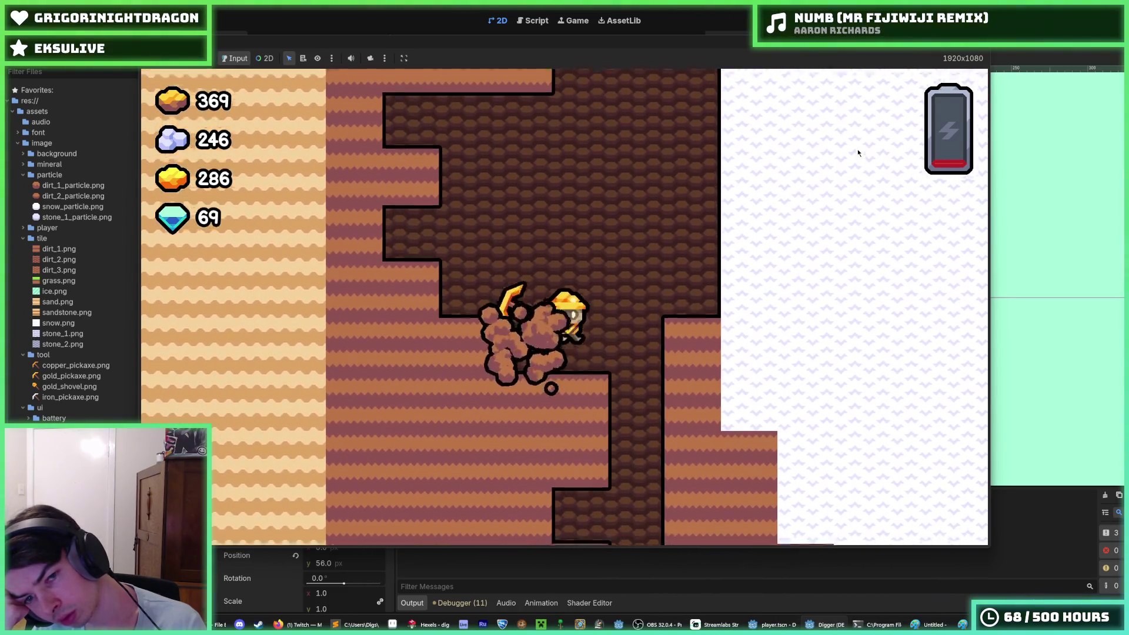
{"action": "key", "text": "s"}
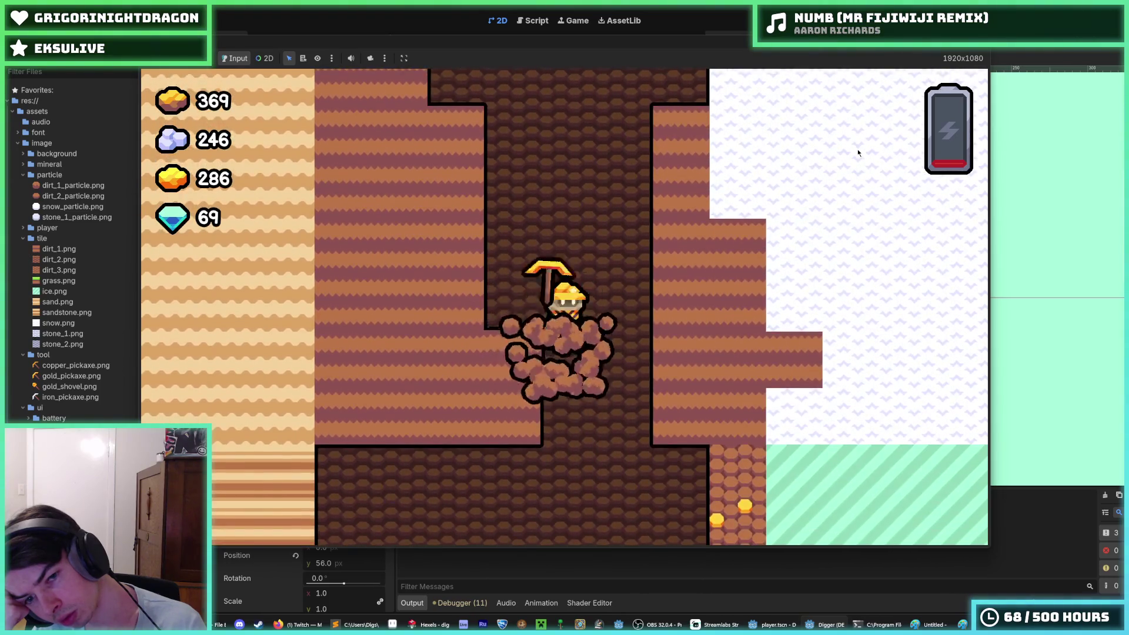
{"action": "key", "text": "a"}
{"action": "key", "text": "w"}
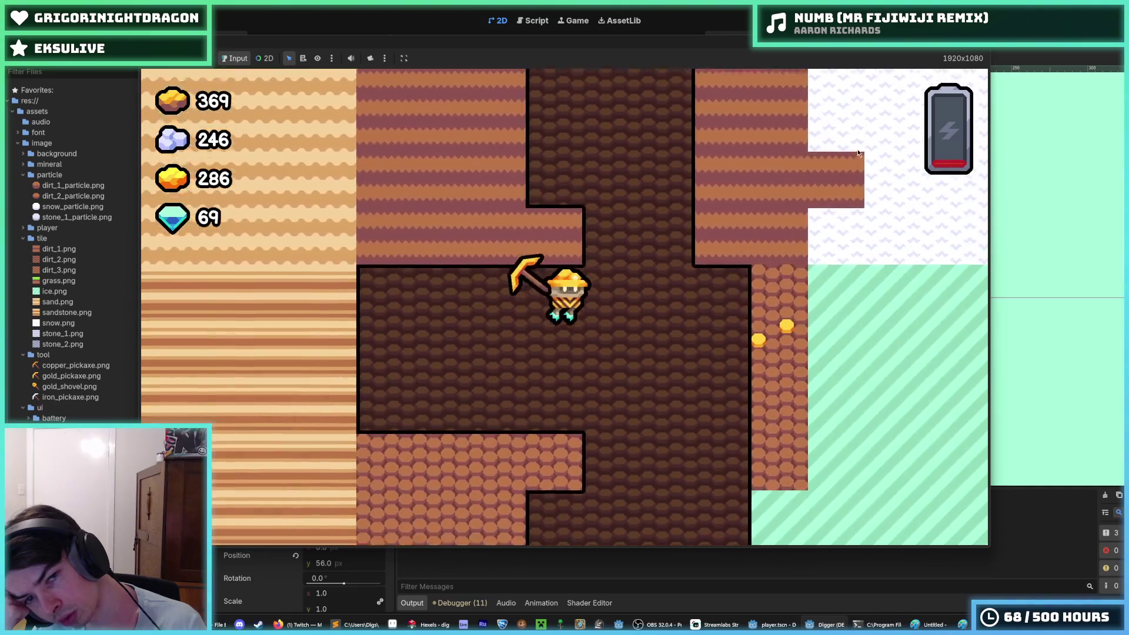
{"action": "key", "text": "d"}
{"action": "key", "text": "w"}
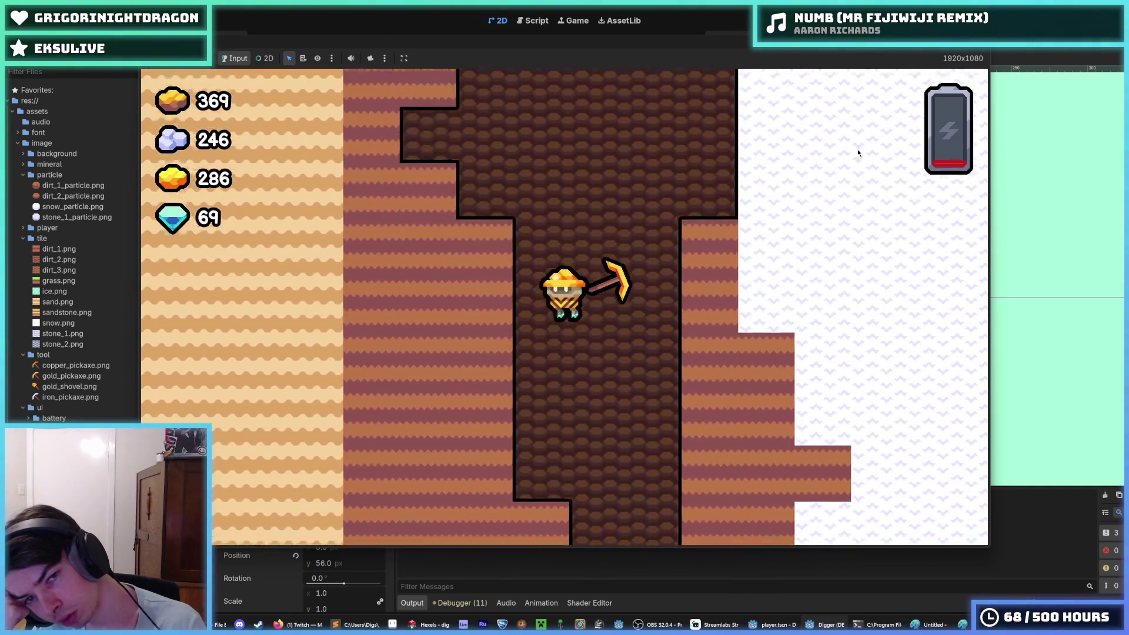
{"action": "key", "text": "a"}
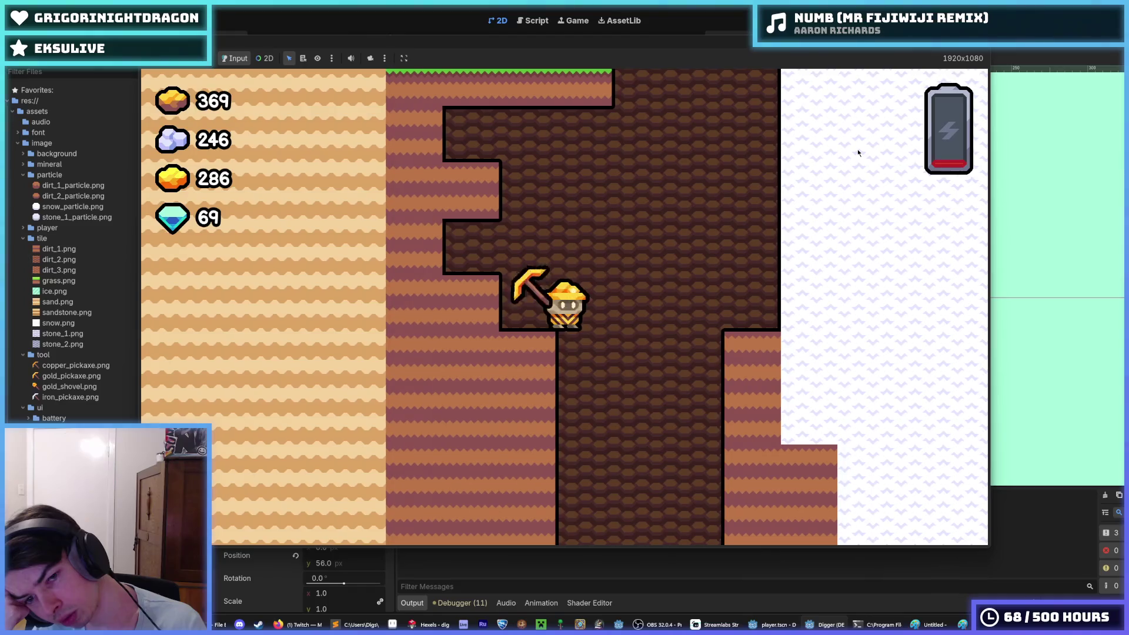
{"action": "key", "text": "a"}
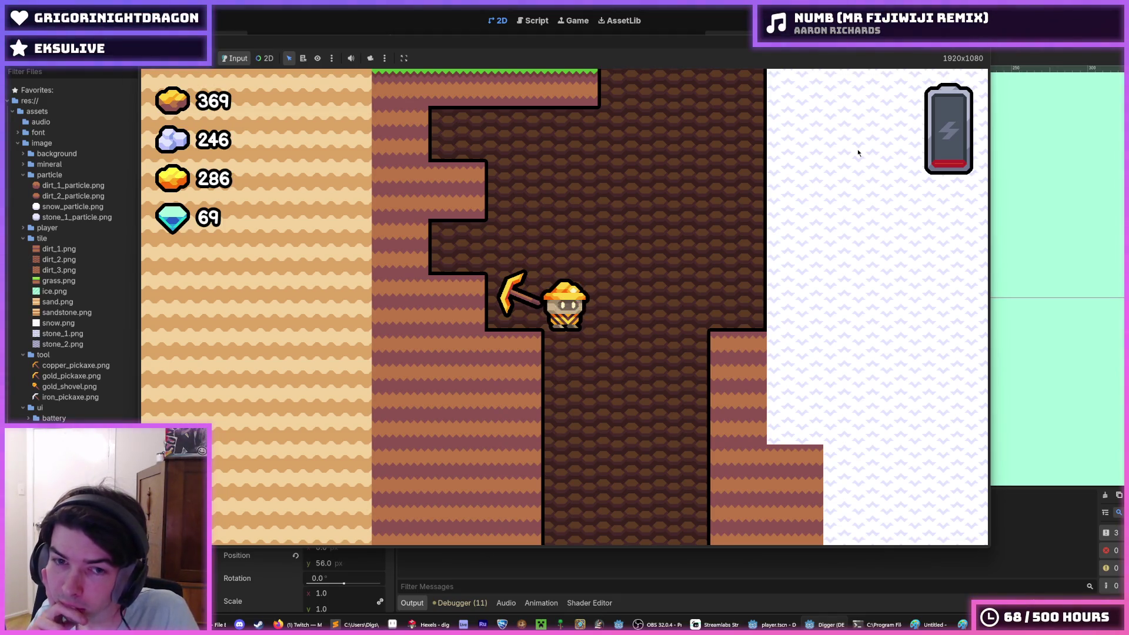
Step: Dig the miner deeper through the ledge and dirt toward the gold ore on the right
{"action": "key", "text": "Down"}
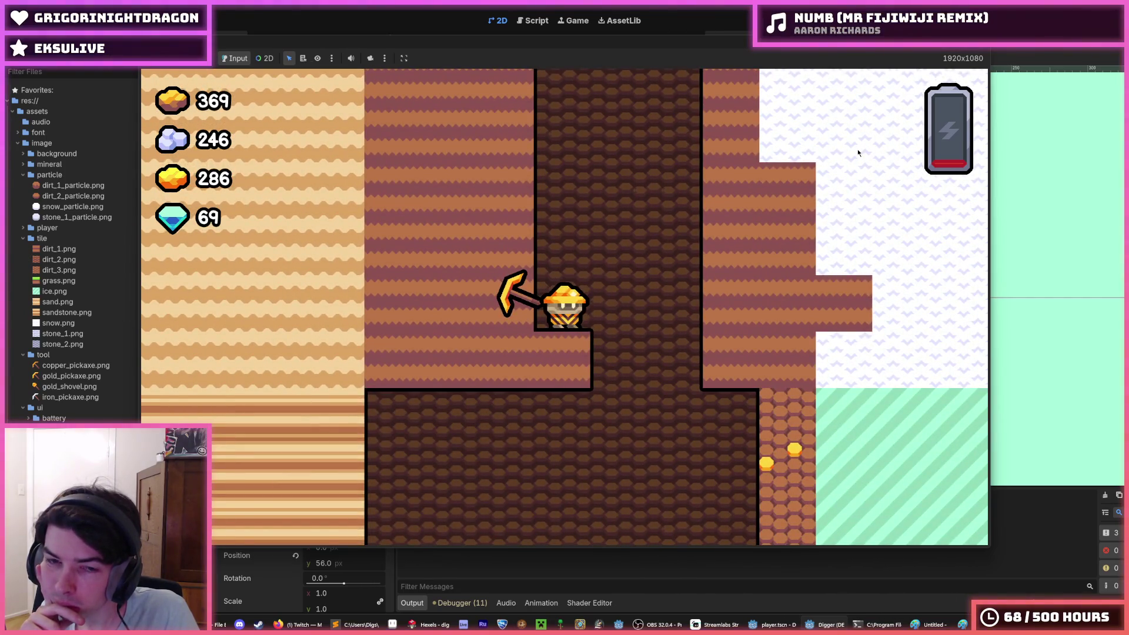
{"action": "key", "text": "Right"}
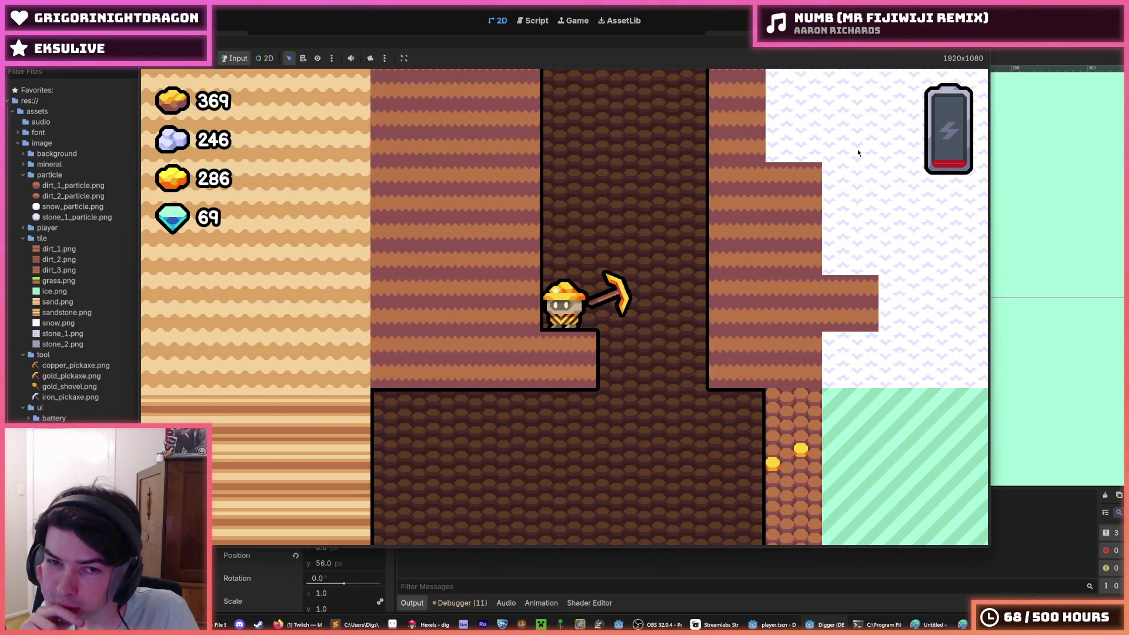
{"action": "key", "text": "Left"}
{"action": "key", "text": "Down"}
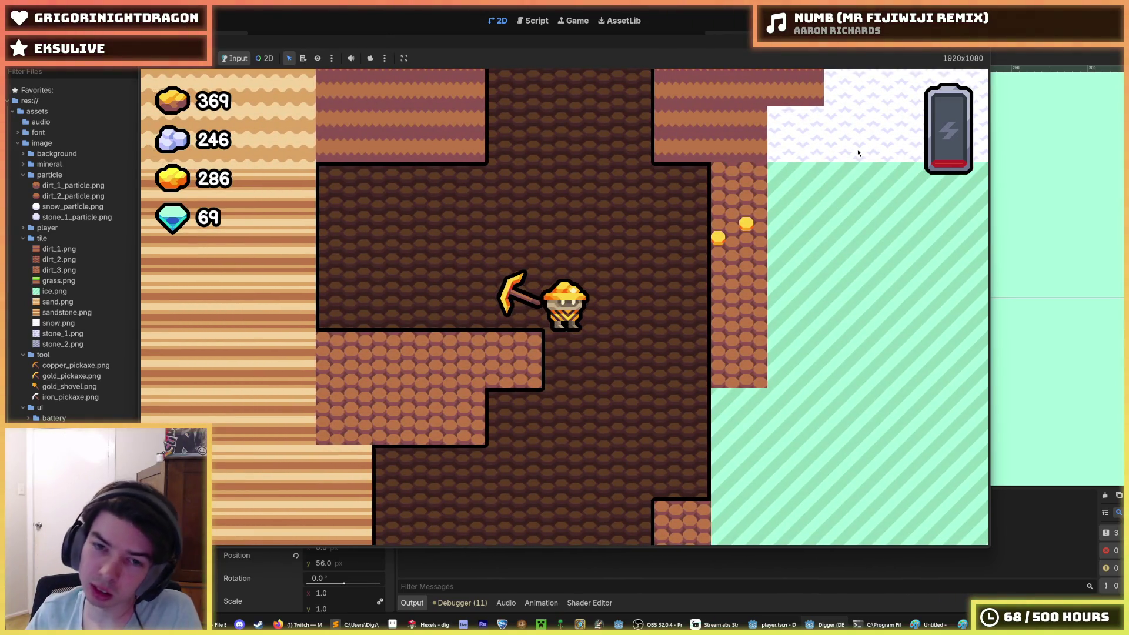
{"action": "key", "text": "Down"}
{"action": "key", "text": "Down"}
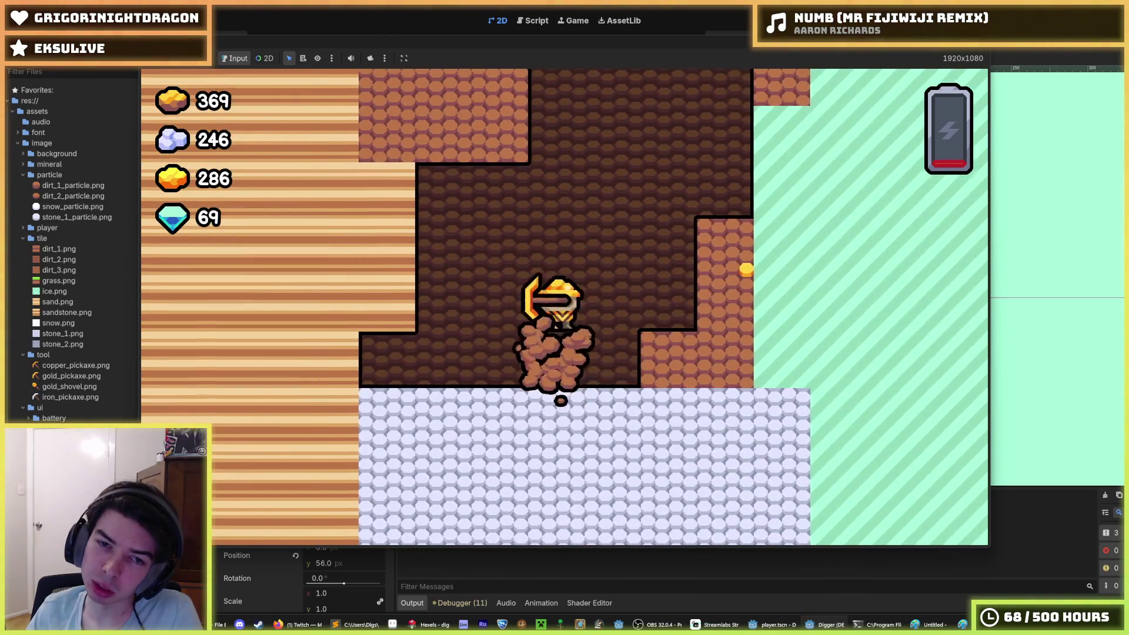
{"action": "key", "text": "Right"}
{"action": "key", "text": "Right"}
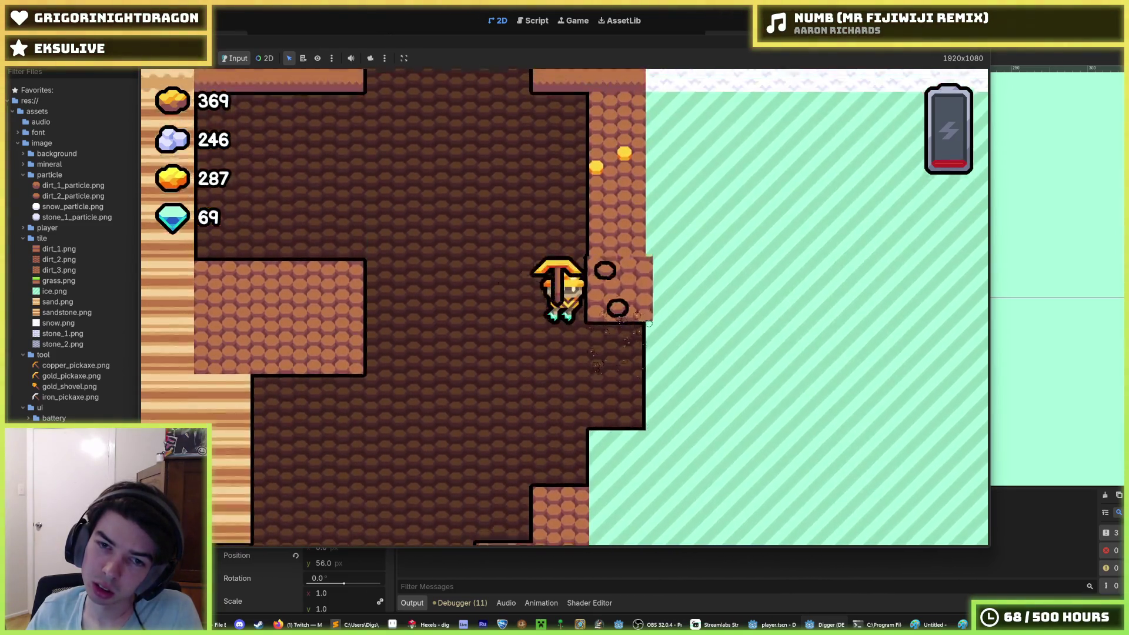
Step: Mine the gold ore while digging upward and leftward through the dirt
{"action": "key", "text": "Up"}
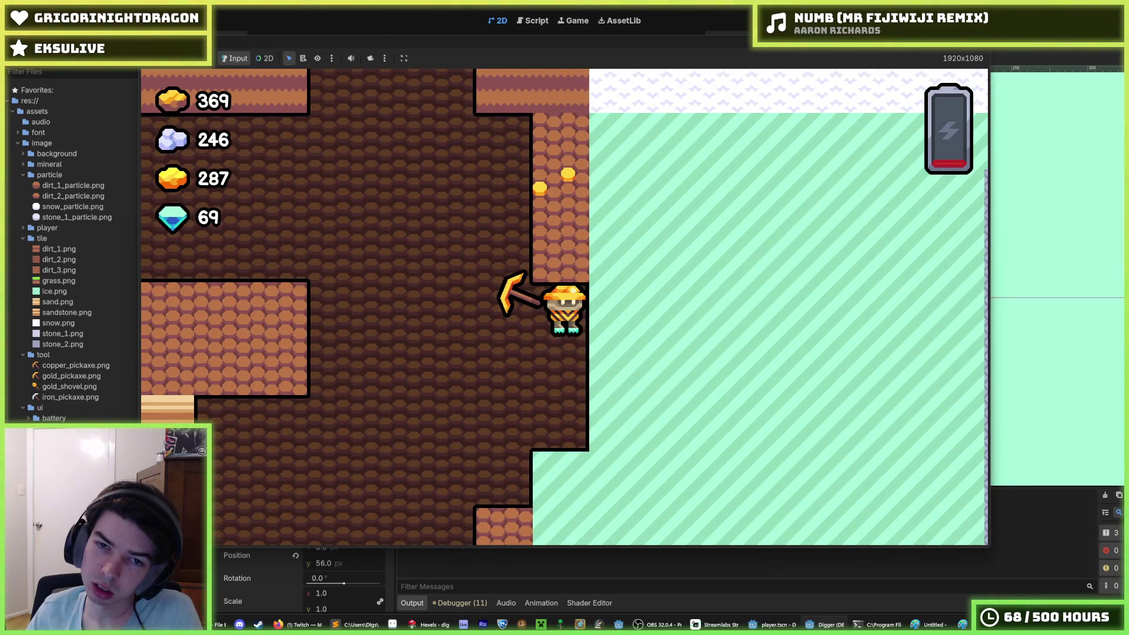
{"action": "key", "text": "Up"}
{"action": "key", "text": "Up"}
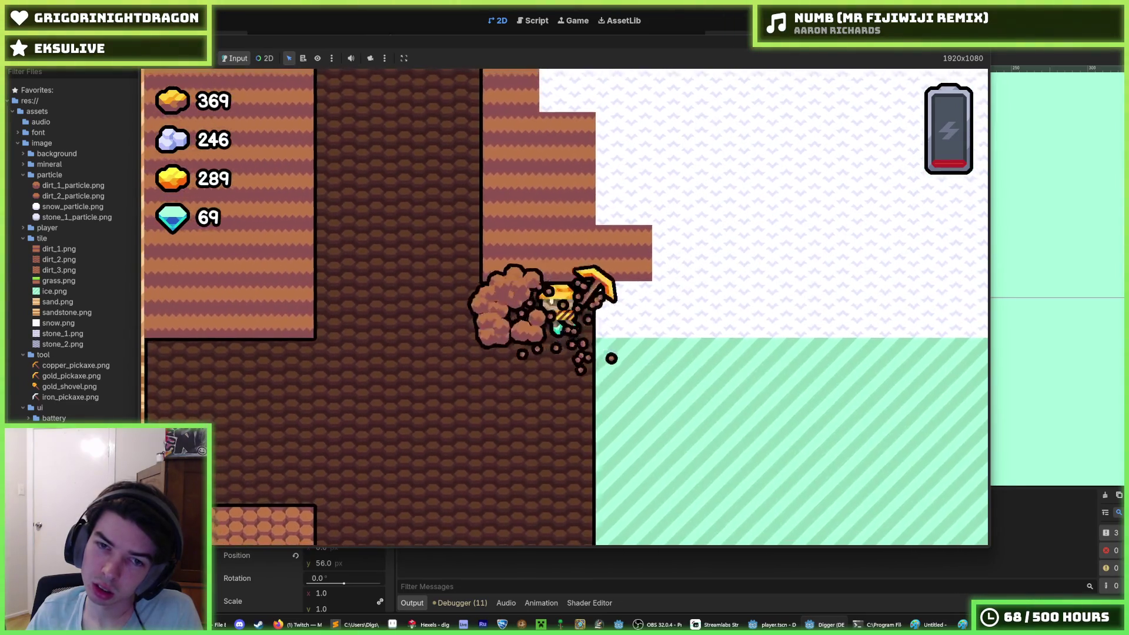
{"action": "key", "text": "Left"}
{"action": "key", "text": "Up"}
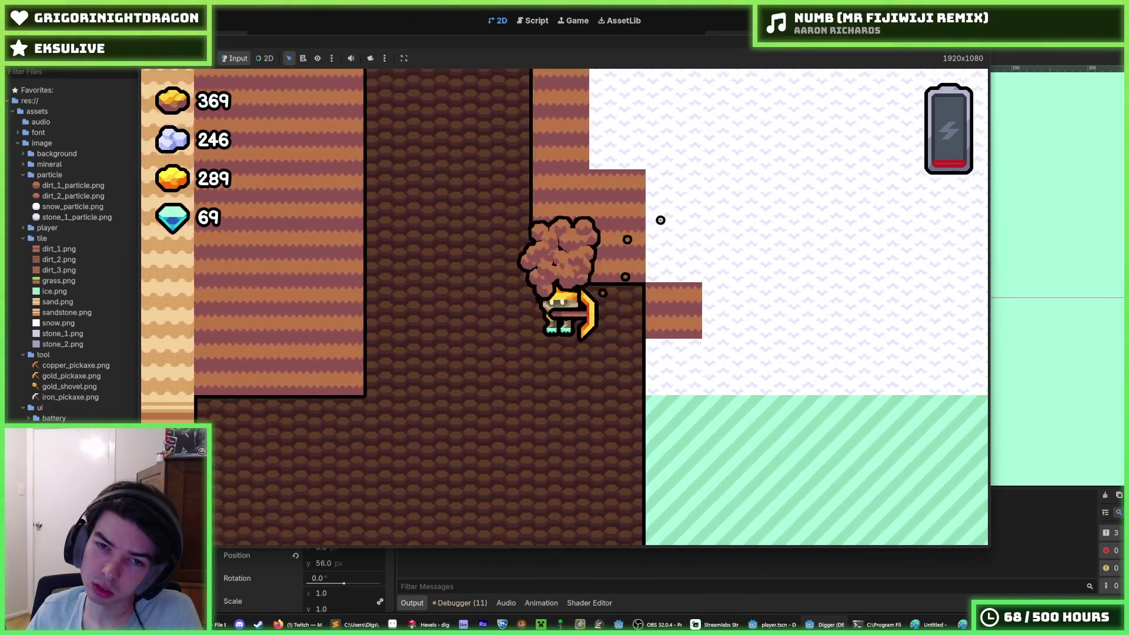
{"action": "key", "text": "Up"}
{"action": "key", "text": "Up"}
{"action": "key", "text": "Left"}
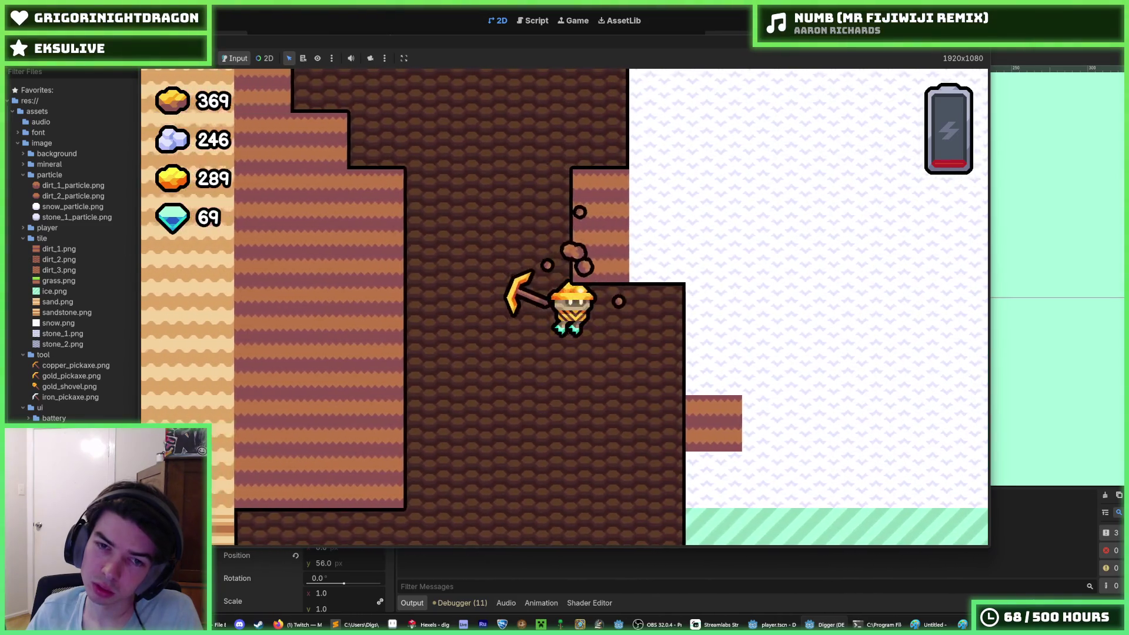
{"action": "key", "text": "Left"}
{"action": "key", "text": "Left"}
{"action": "key", "text": "Right"}
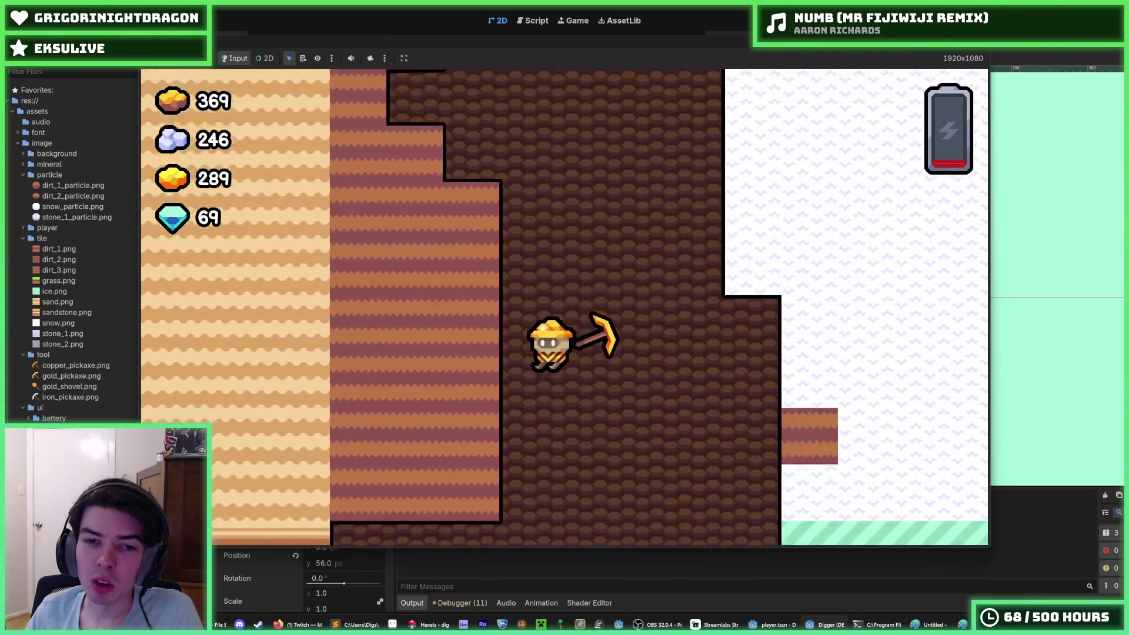
Step: Dig several tiles down onto the snow layer, then start flying back up the shaft
{"action": "key", "text": "Down"}
{"action": "key", "text": "Down"}
{"action": "key", "text": "Down"}
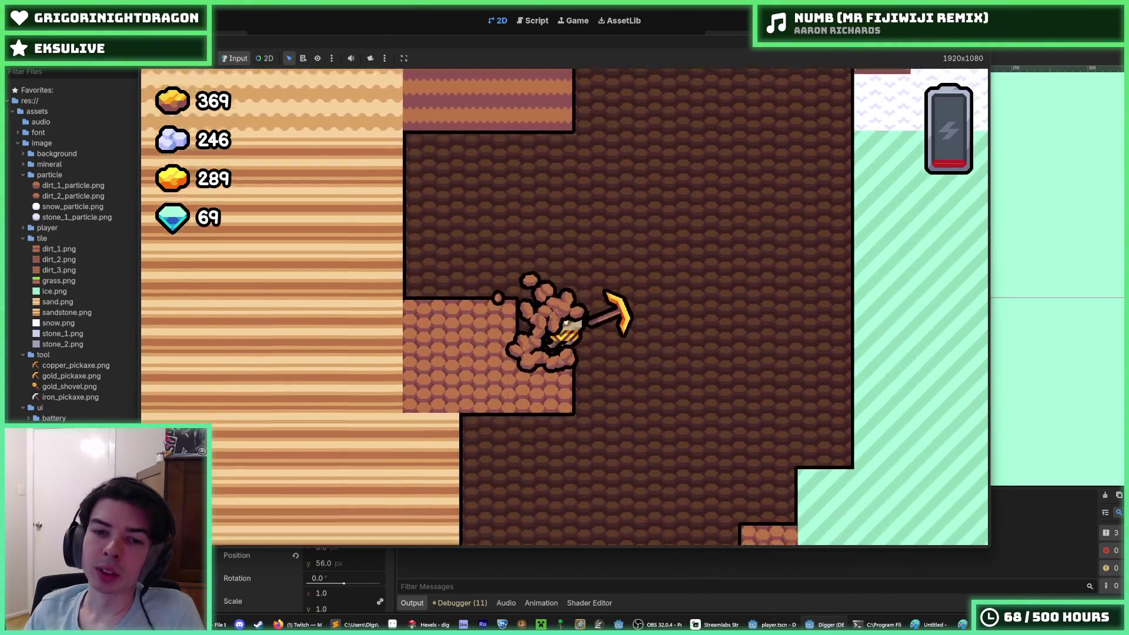
{"action": "key", "text": "Down"}
{"action": "key", "text": "Down"}
{"action": "key", "text": "Down"}
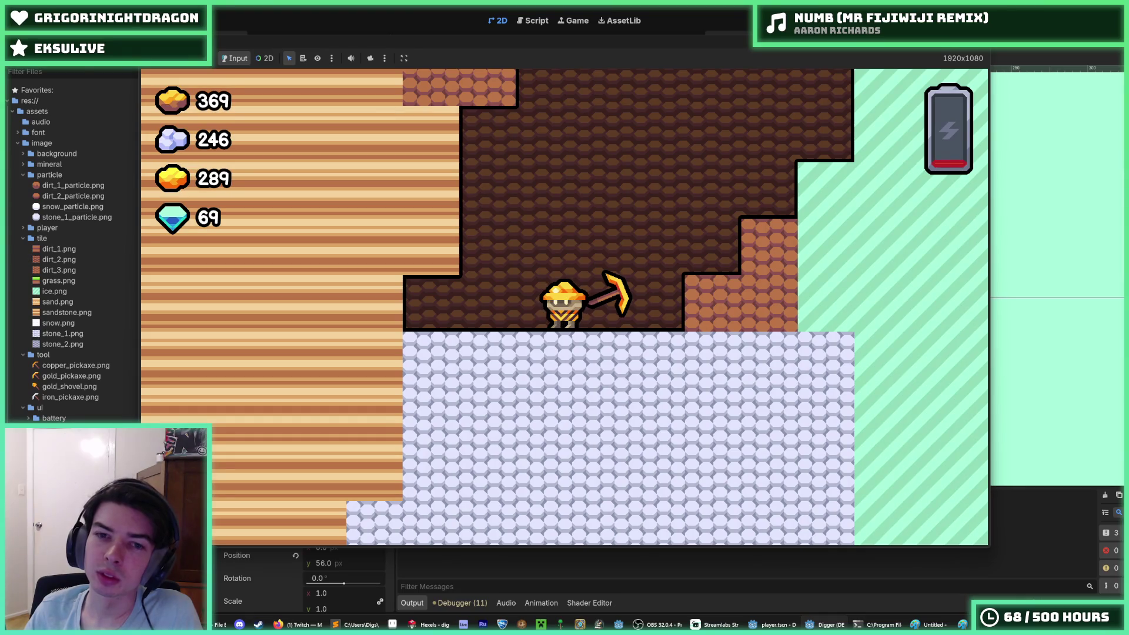
{"action": "key", "text": "Left"}
{"action": "key", "text": "Up"}
{"action": "key", "text": "Right"}
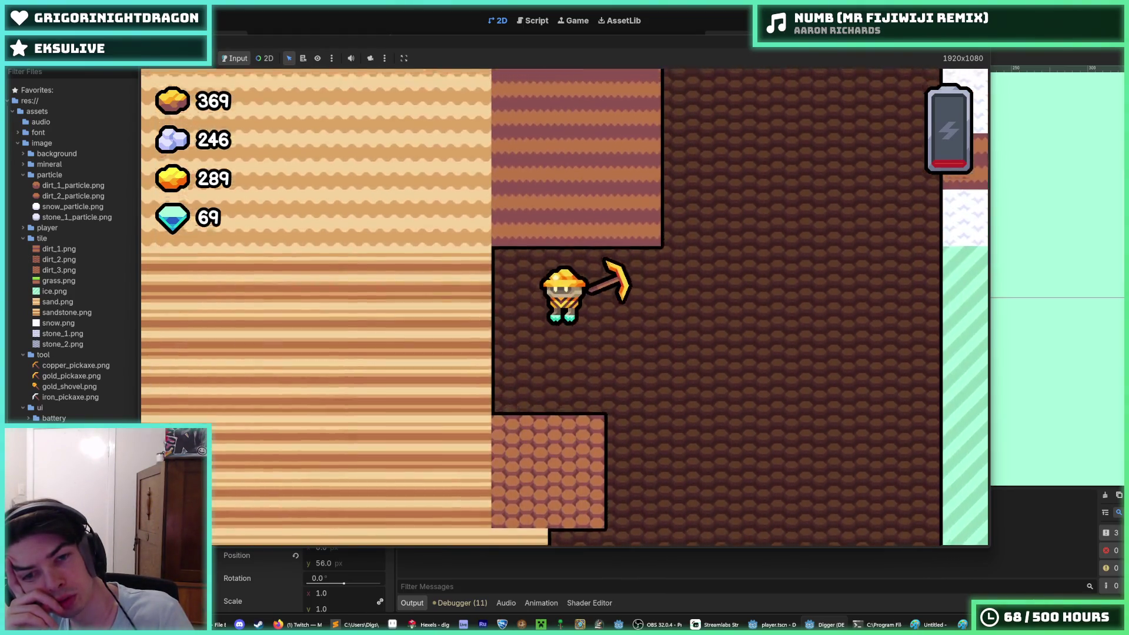
Step: Fly up the shaft and dig through the dirt to the grass layer, then drop facing right
{"action": "key", "text": "Up"}
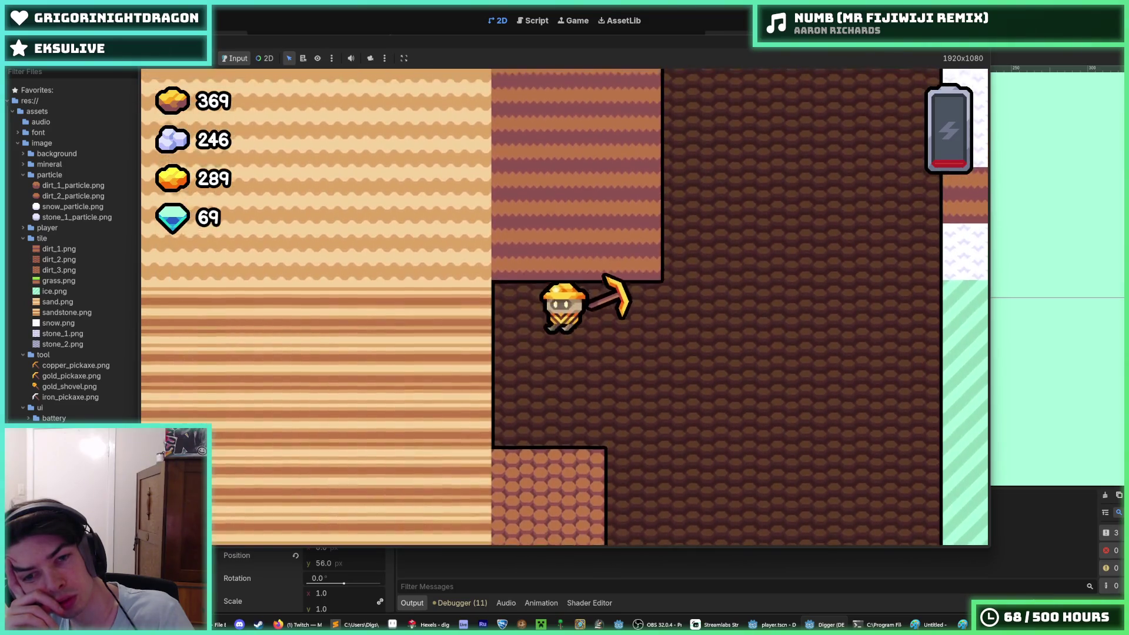
{"action": "key", "text": "Up"}
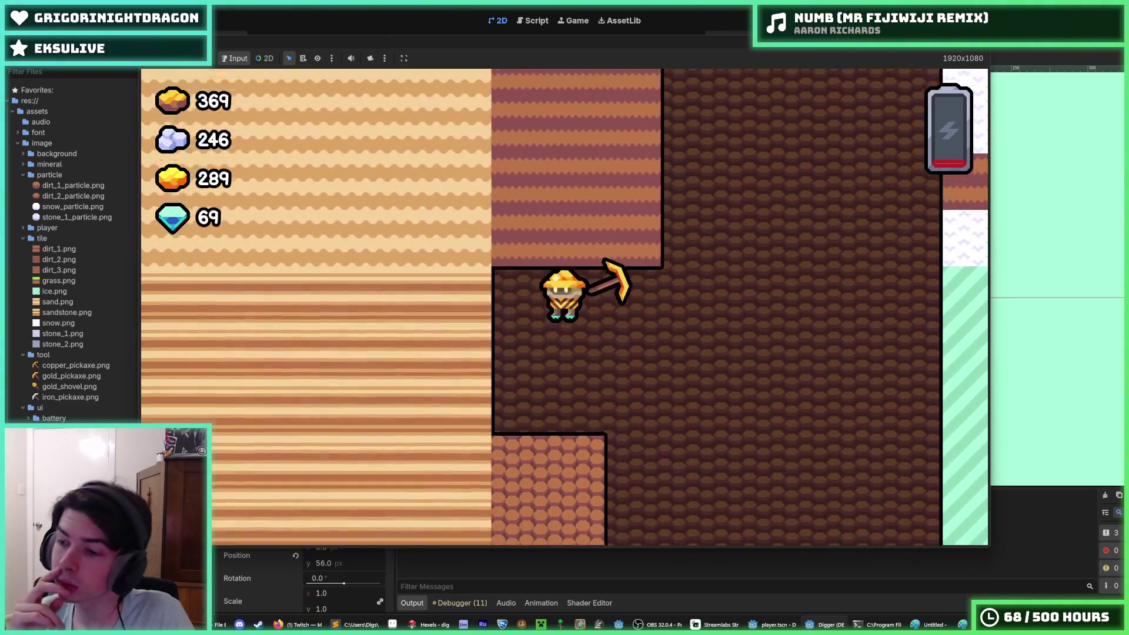
{"action": "key", "text": "Up"}
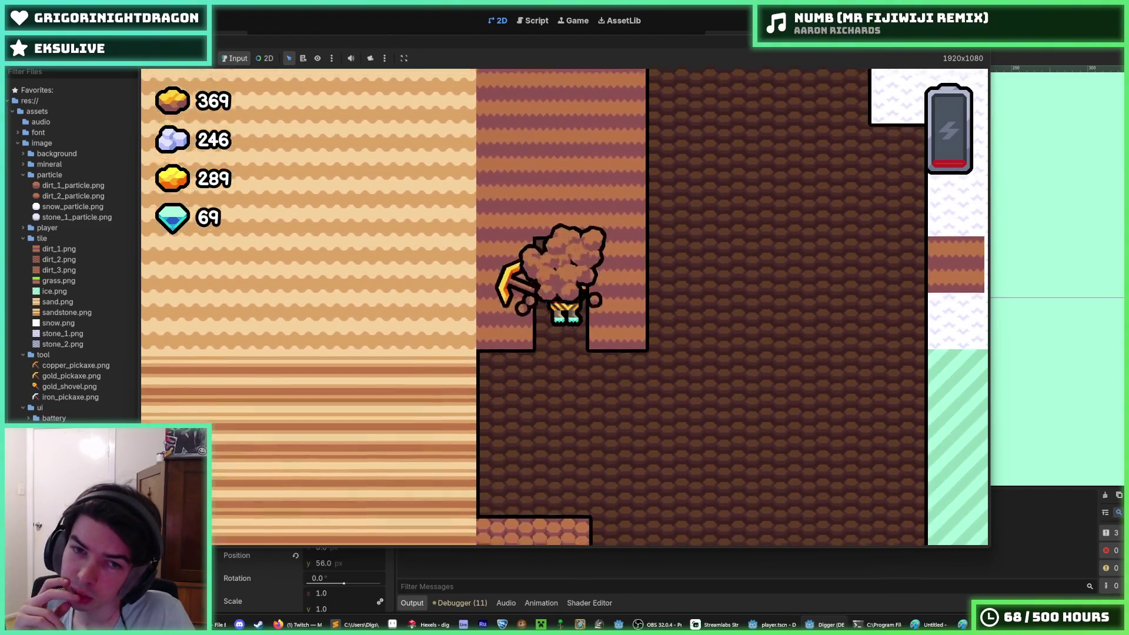
{"action": "key", "text": "Up"}
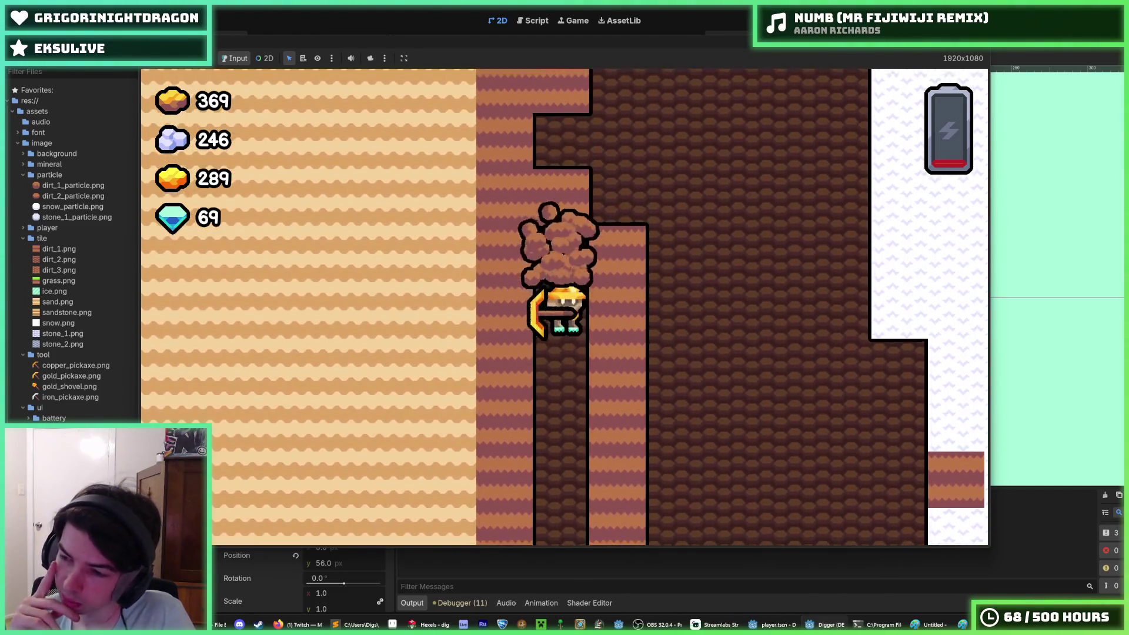
{"action": "key", "text": "Up"}
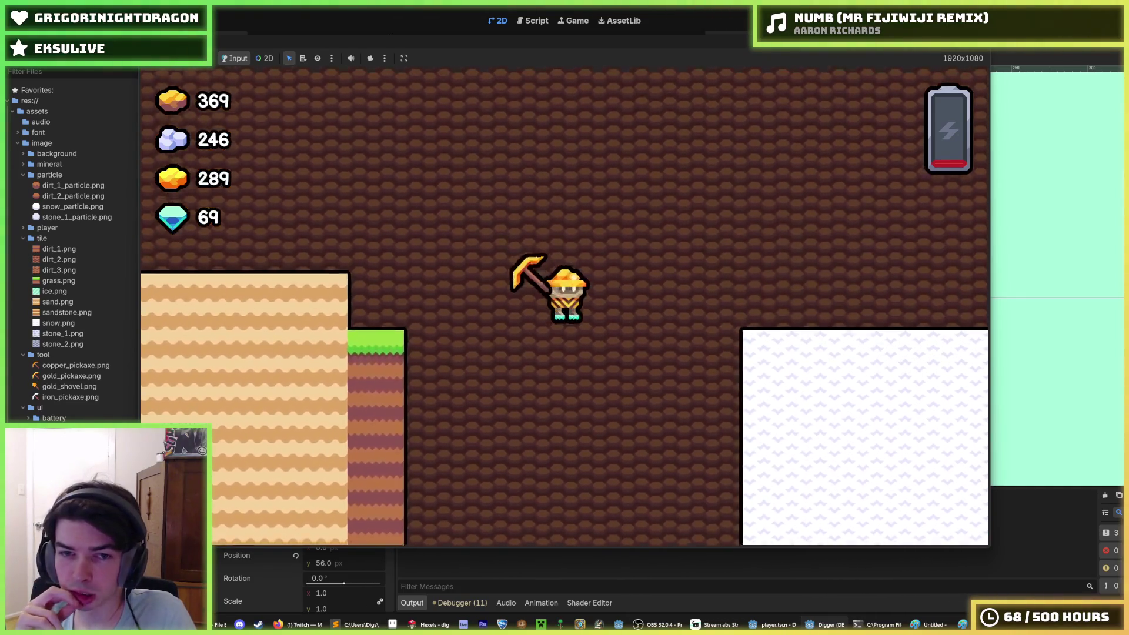
{"action": "key", "text": "d"}
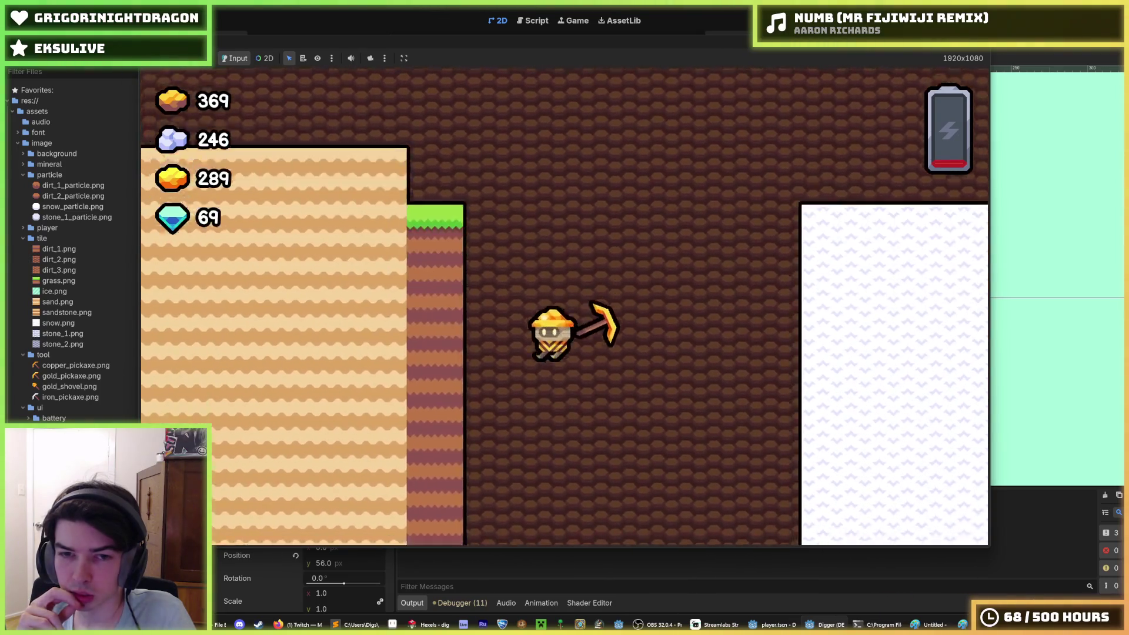
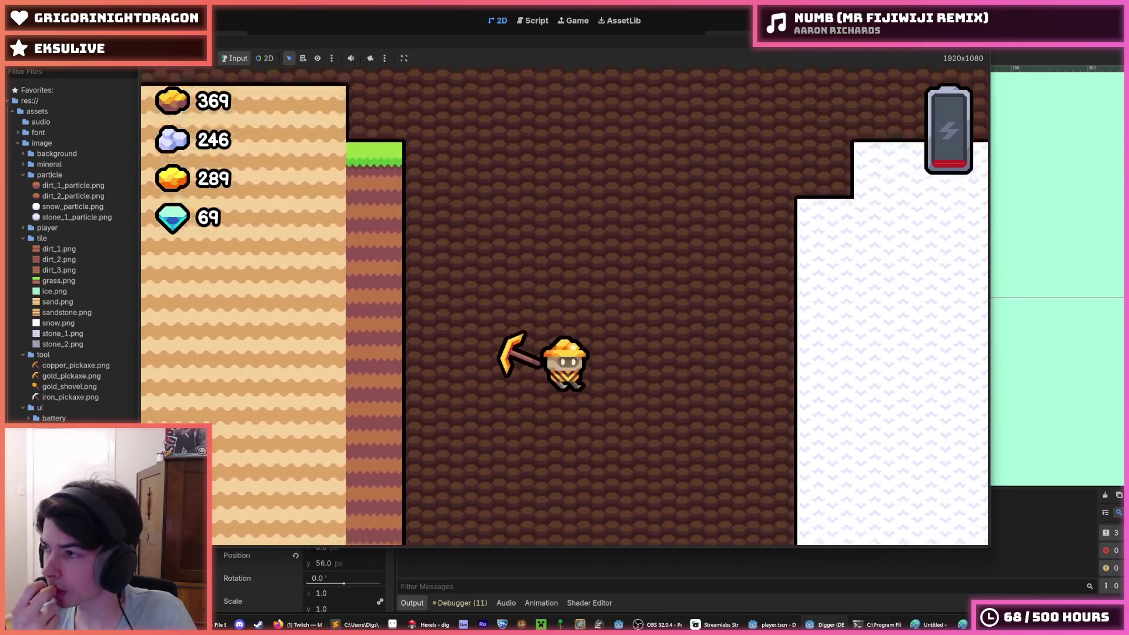
Step: Fly the miner up, dig through the grass and snow, then stop the game and save player.tscn
{"action": "key", "text": "w"}
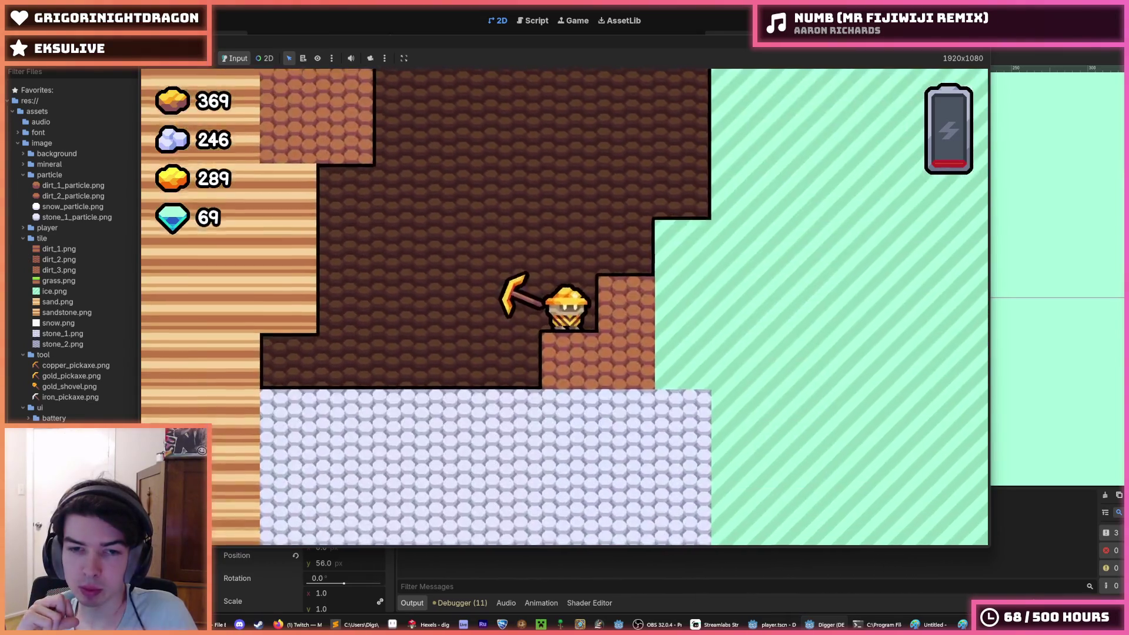
{"action": "key", "text": "w"}
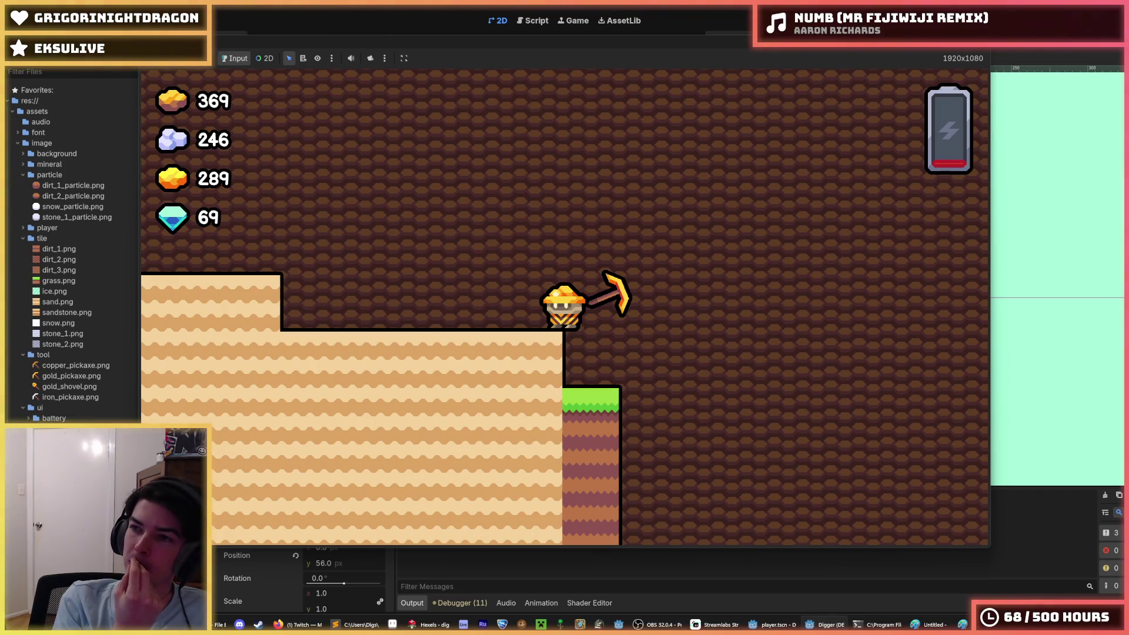
{"action": "key", "text": "Down"}
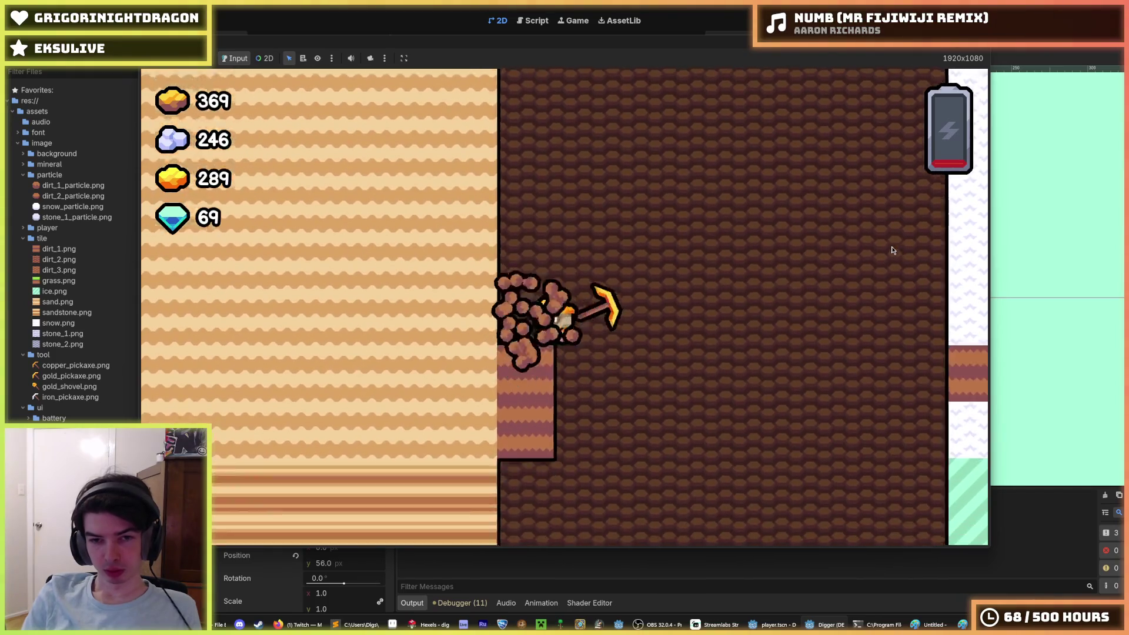
{"action": "key", "text": "Right"}
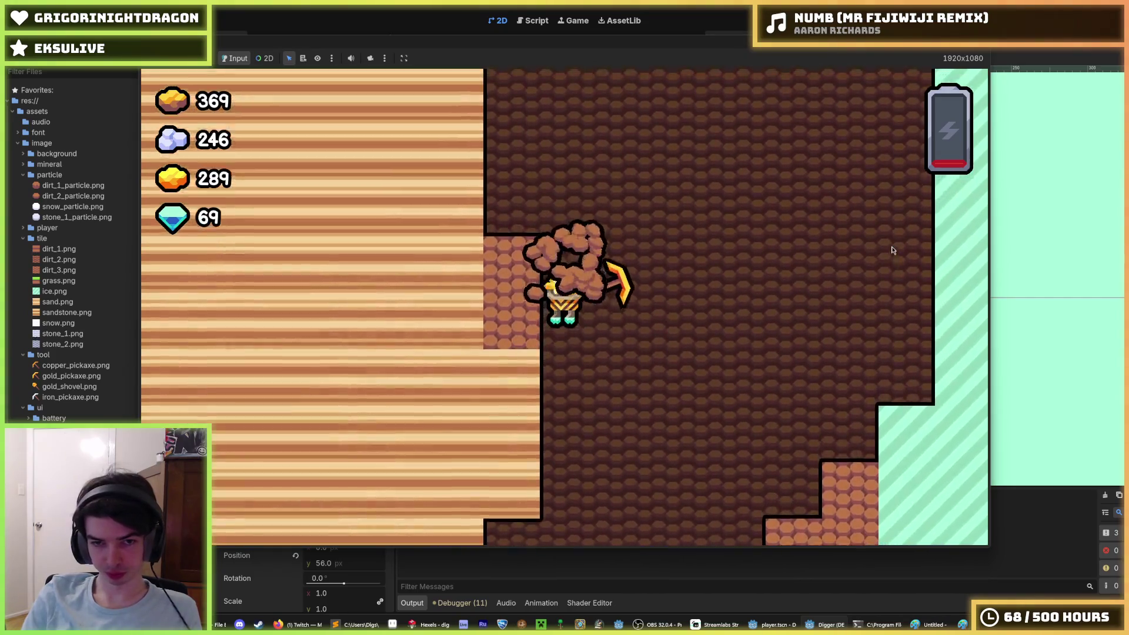
{"action": "key", "text": "a"}
{"action": "key", "text": "d"}
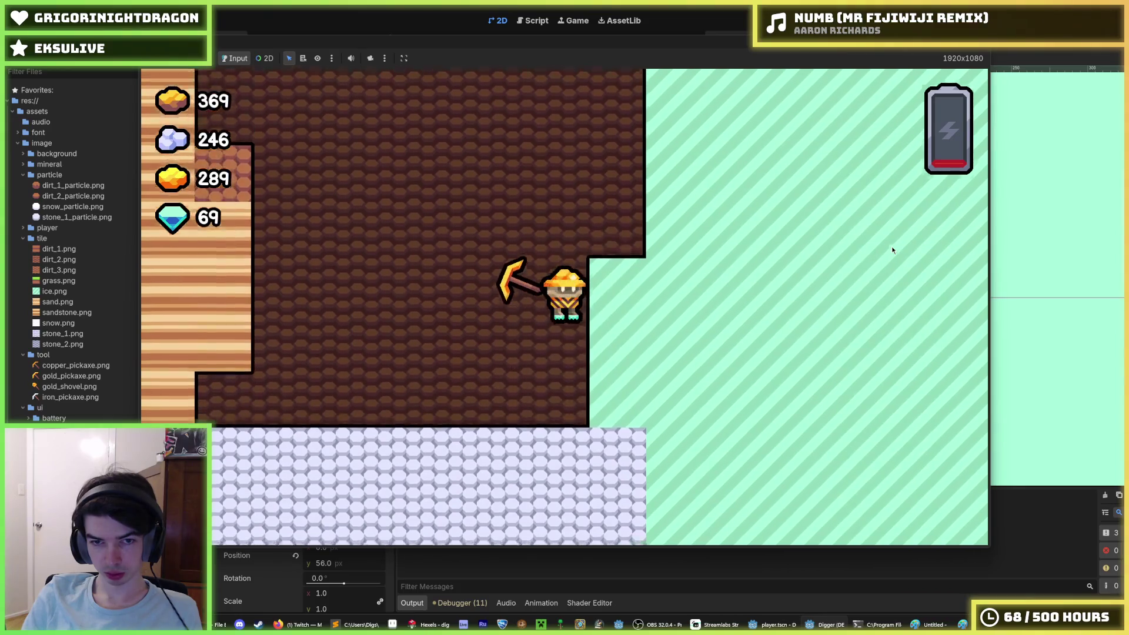
{"action": "key", "text": "F8"}
{"action": "key", "text": "ctrl+s"}
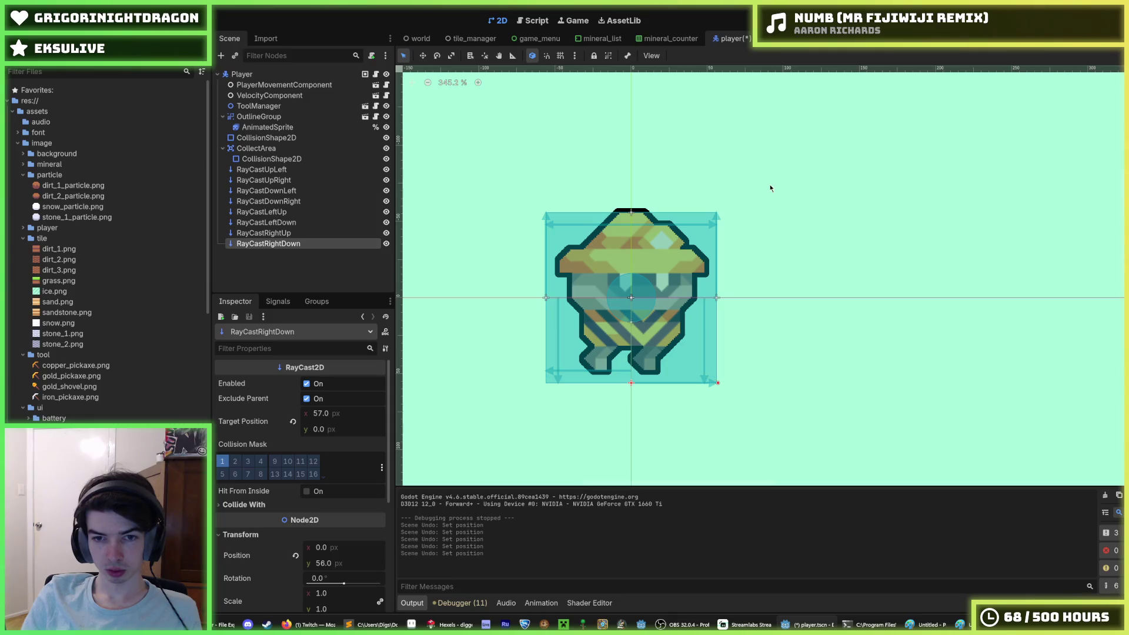
Step: Undo the ray cast and collision shape changes and save the player scene
{"action": "key", "text": "ctrl+z"}
{"action": "key", "text": "ctrl+z"}
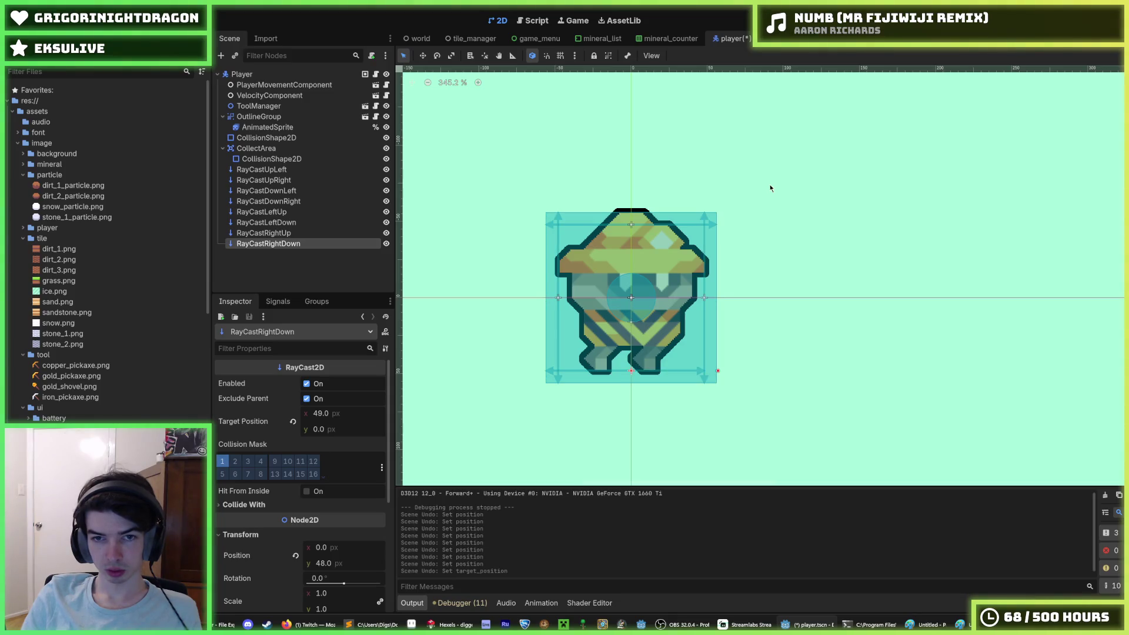
{"action": "key", "text": "ctrl+z"}
{"action": "key", "text": "ctrl+z"}
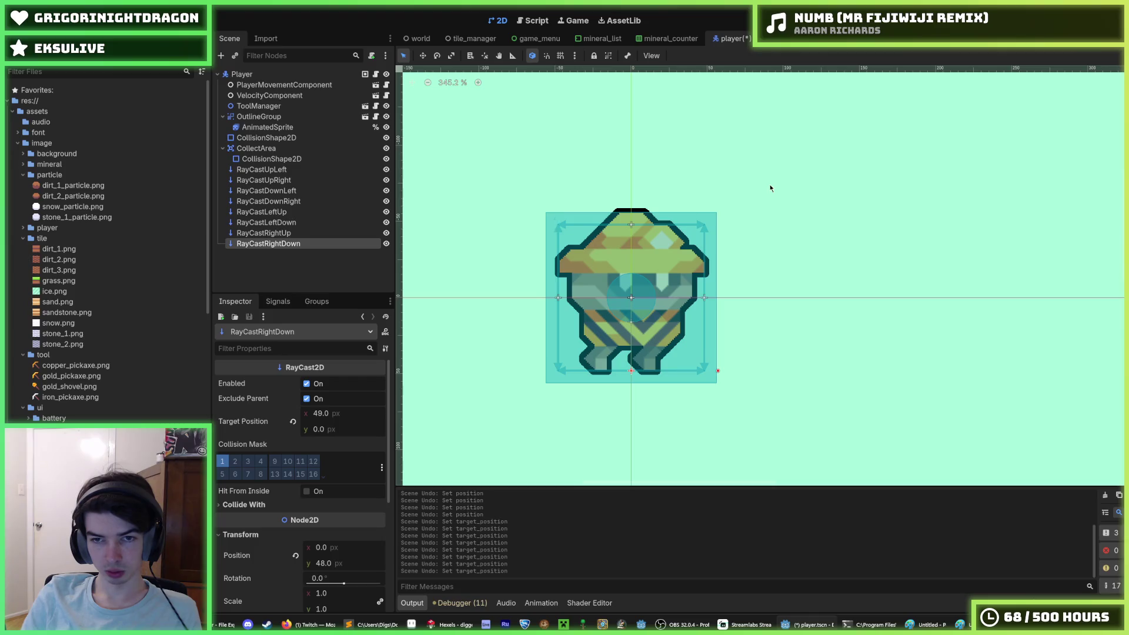
{"action": "key", "text": "ctrl+z"}
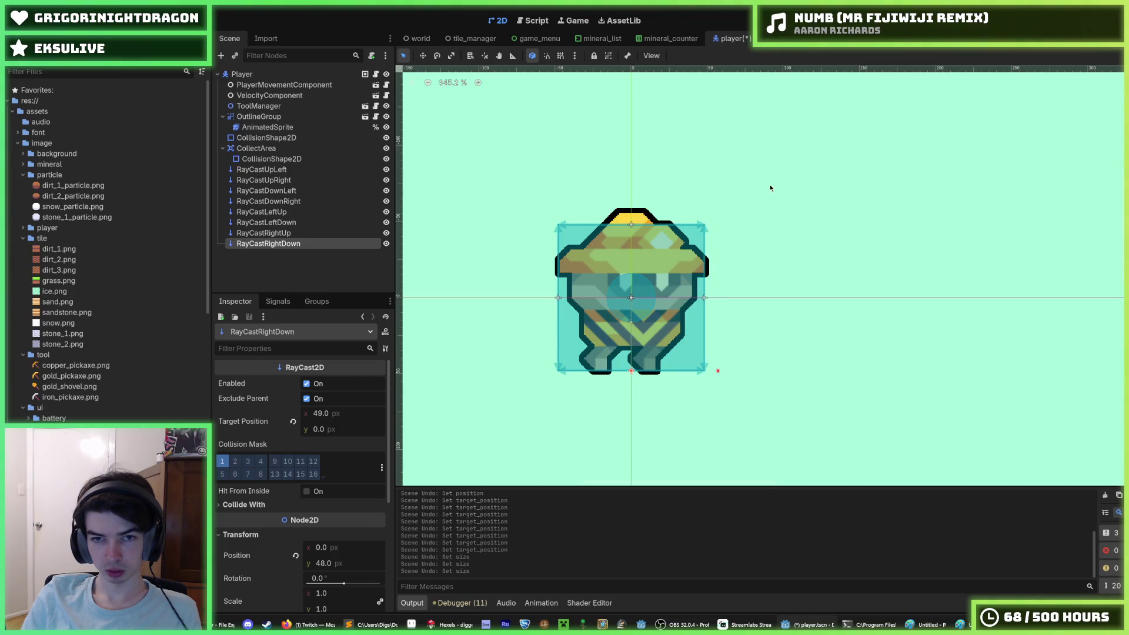
{"action": "key", "text": "ctrl+s"}
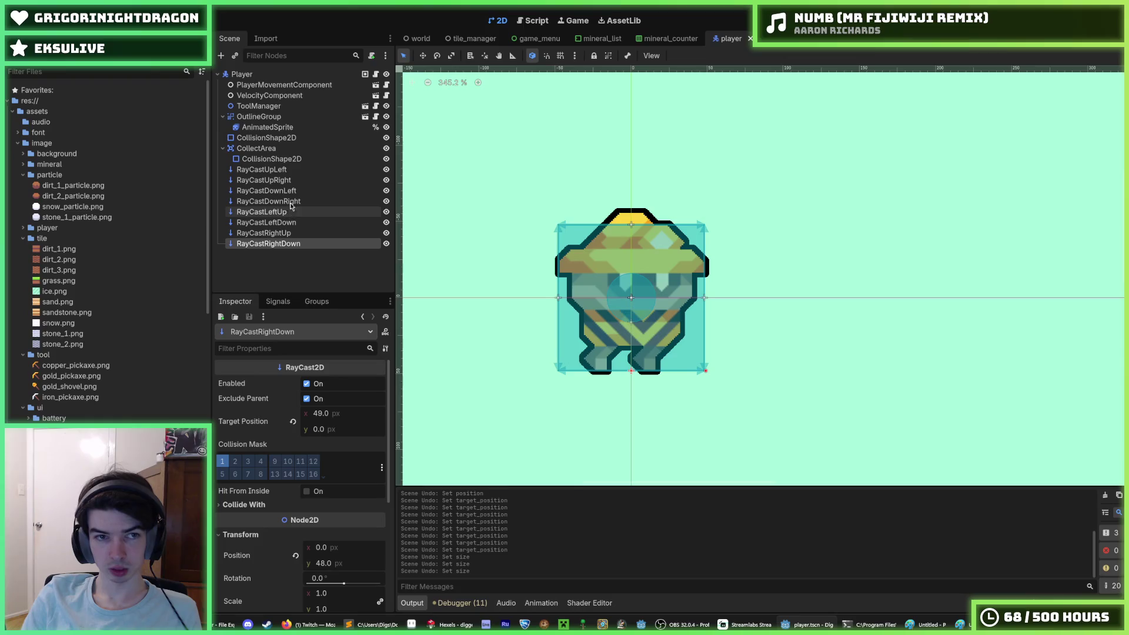
Step: Set the AnimatedSprite's position y to -8
{"action": "left_click", "coordinate": [277, 127]}
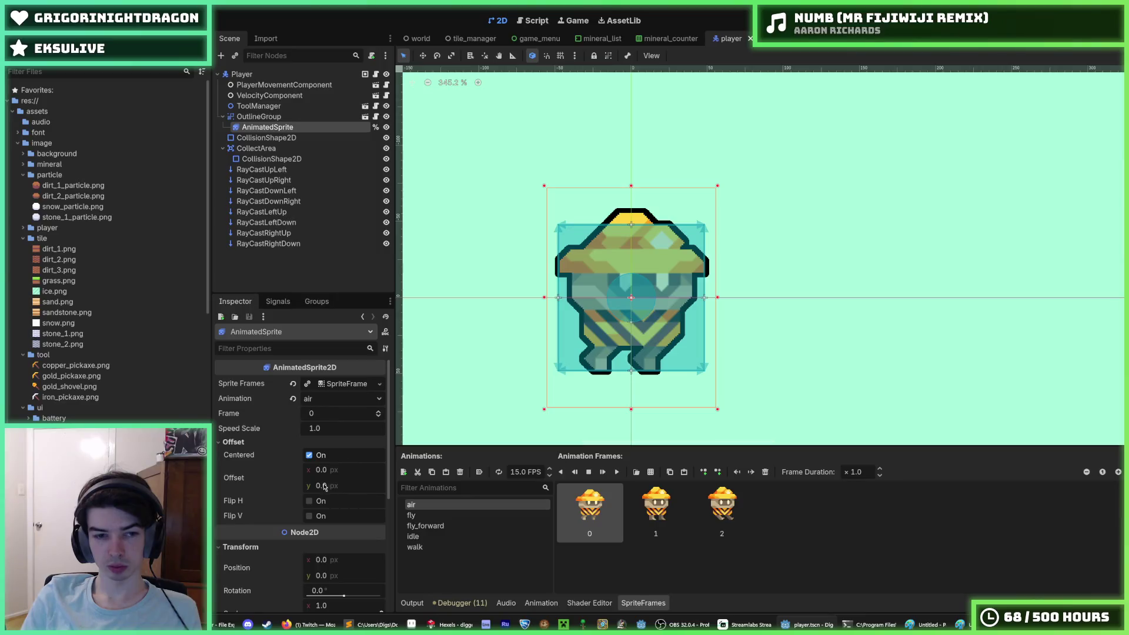
{"action": "left_click", "coordinate": [340, 575]}
{"action": "type", "text": "-8"}
{"action": "key", "text": "Return"}
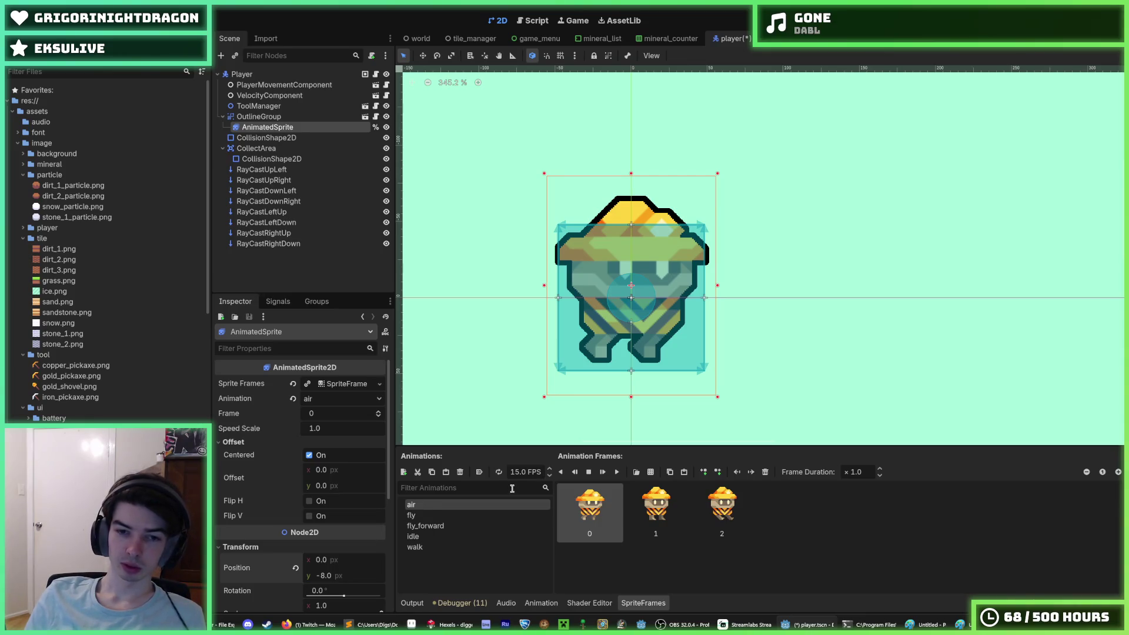
Step: Inspect the walk animation's frames in SpriteFrames, including frames 3, 4 and 10
{"action": "left_click", "coordinate": [432, 546]}
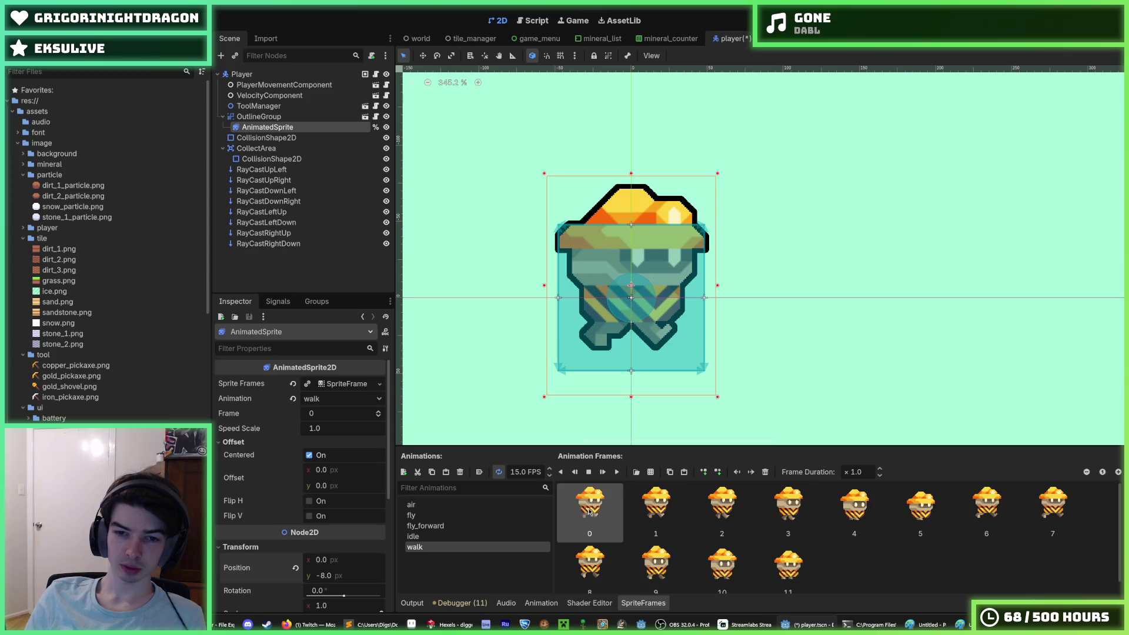
{"action": "left_click", "coordinate": [788, 510]}
{"action": "left_click", "coordinate": [854, 511]}
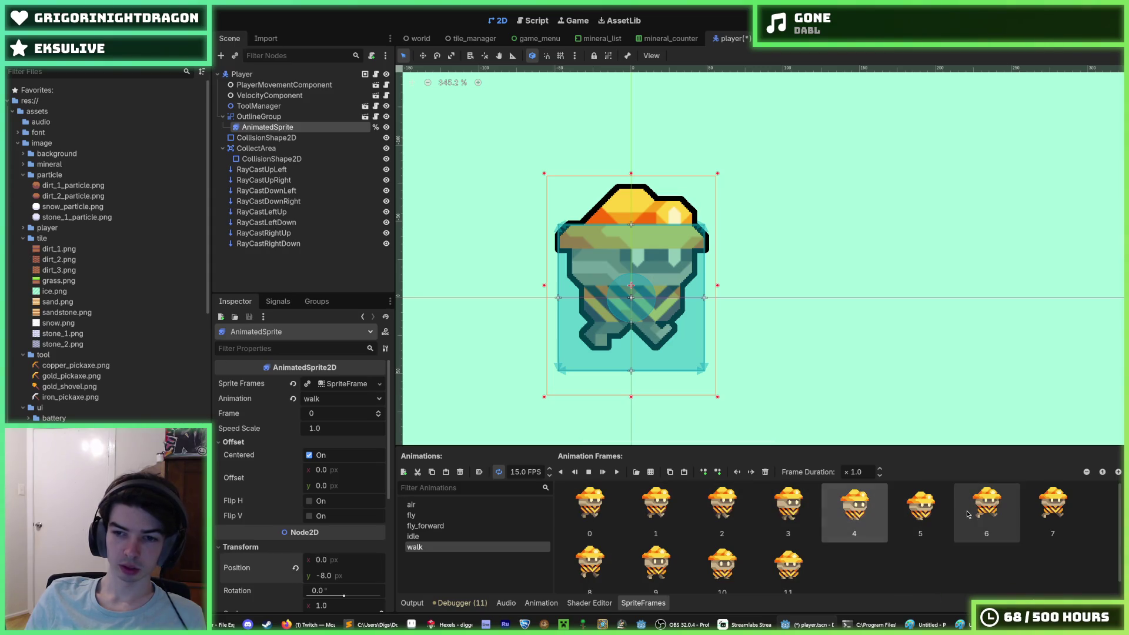
{"action": "left_click", "coordinate": [967, 511]}
{"action": "left_click", "coordinate": [1053, 507]}
{"action": "scroll", "coordinate": [1053, 507], "scroll_direction": "down", "scroll_amount": 1}
{"action": "left_click", "coordinate": [727, 546]}
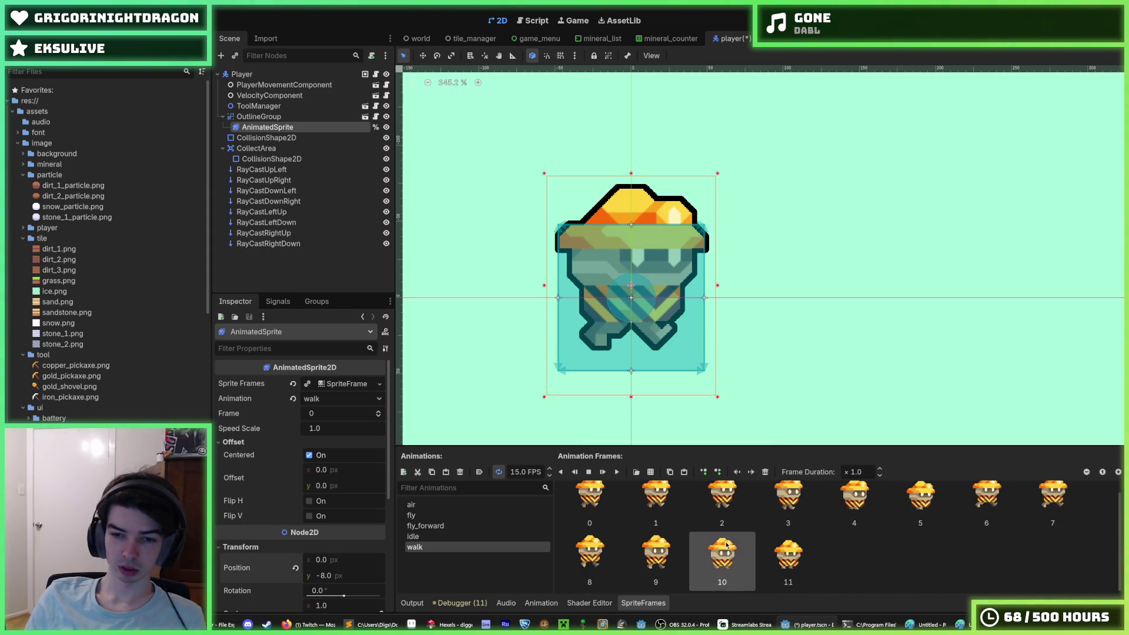
Step: Preview the air and walk animations playing in the SpriteFrames panel
{"action": "left_click", "coordinate": [471, 506]}
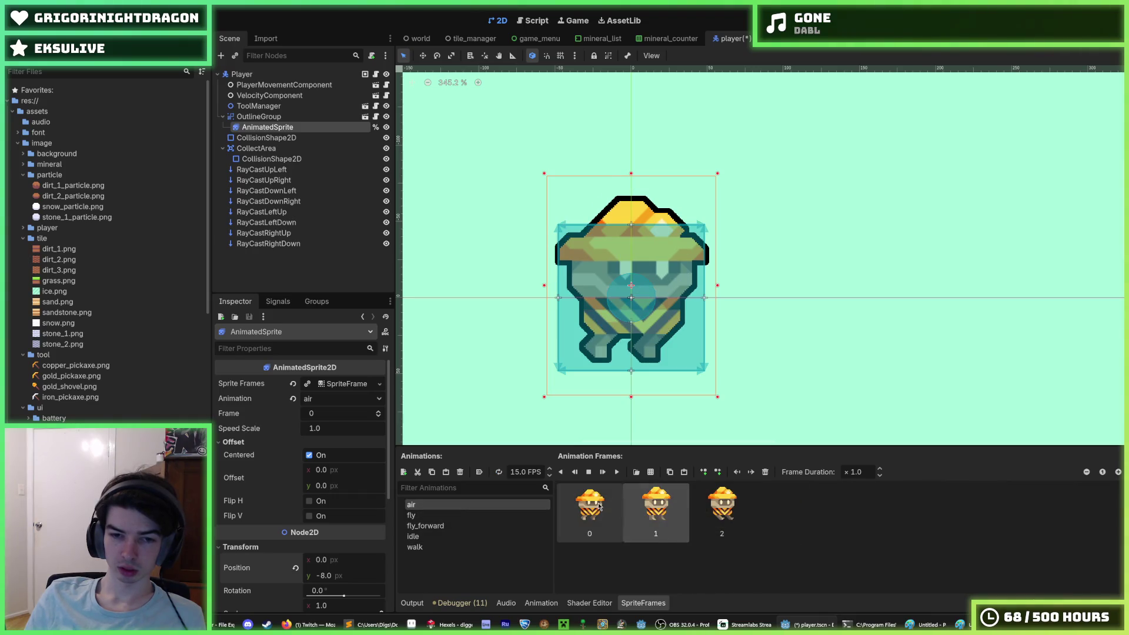
{"action": "left_click", "coordinate": [615, 474]}
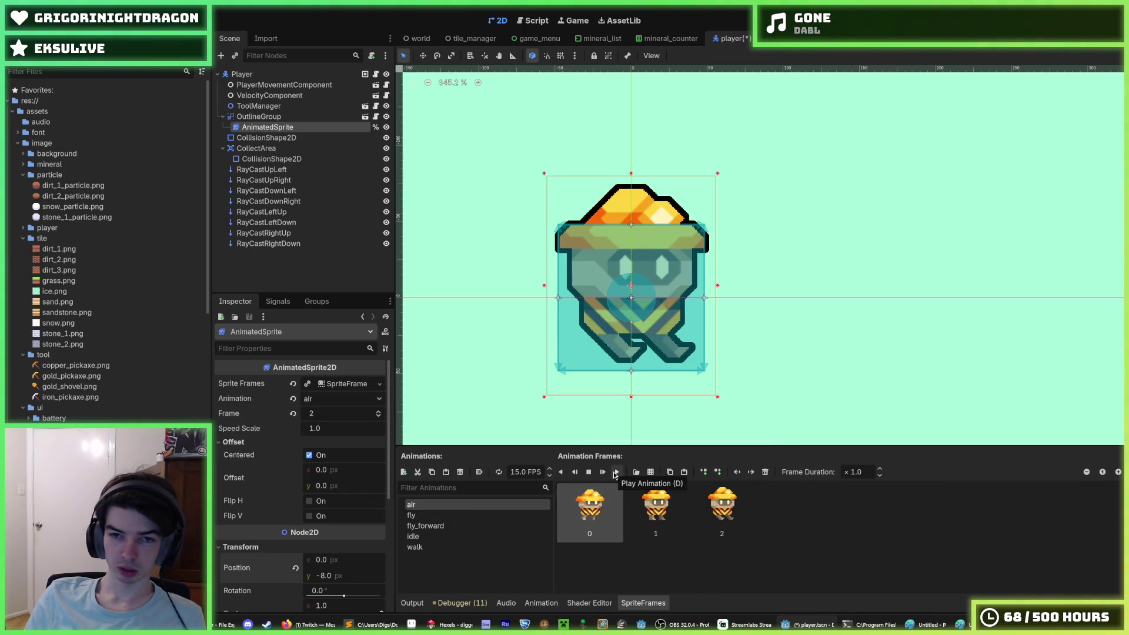
{"action": "left_click", "coordinate": [467, 542]}
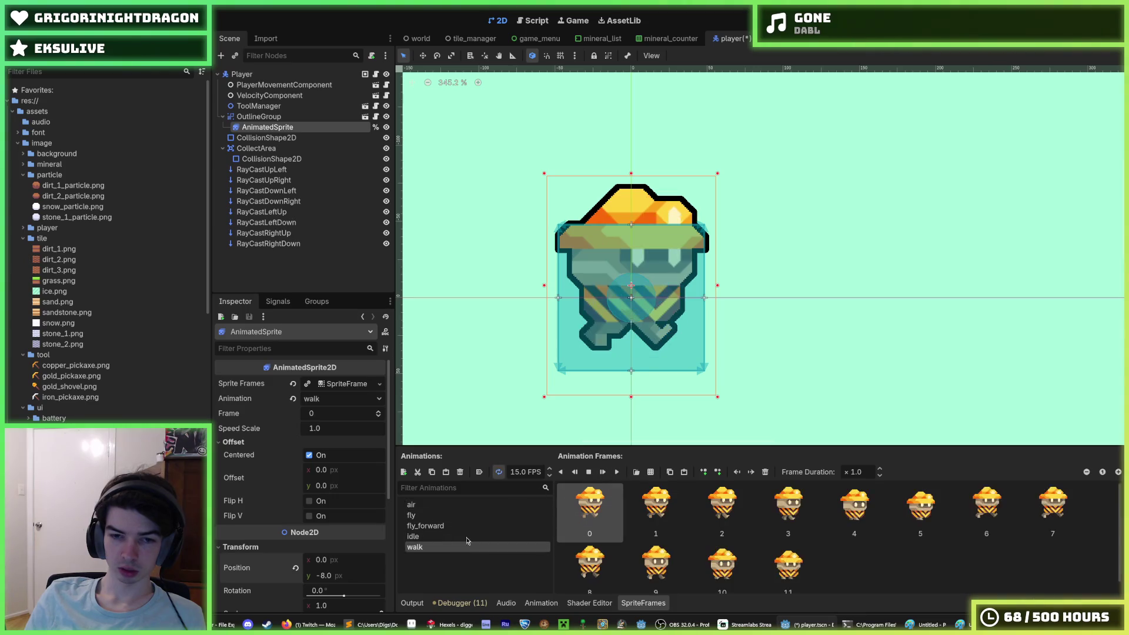
{"action": "left_click", "coordinate": [616, 472]}
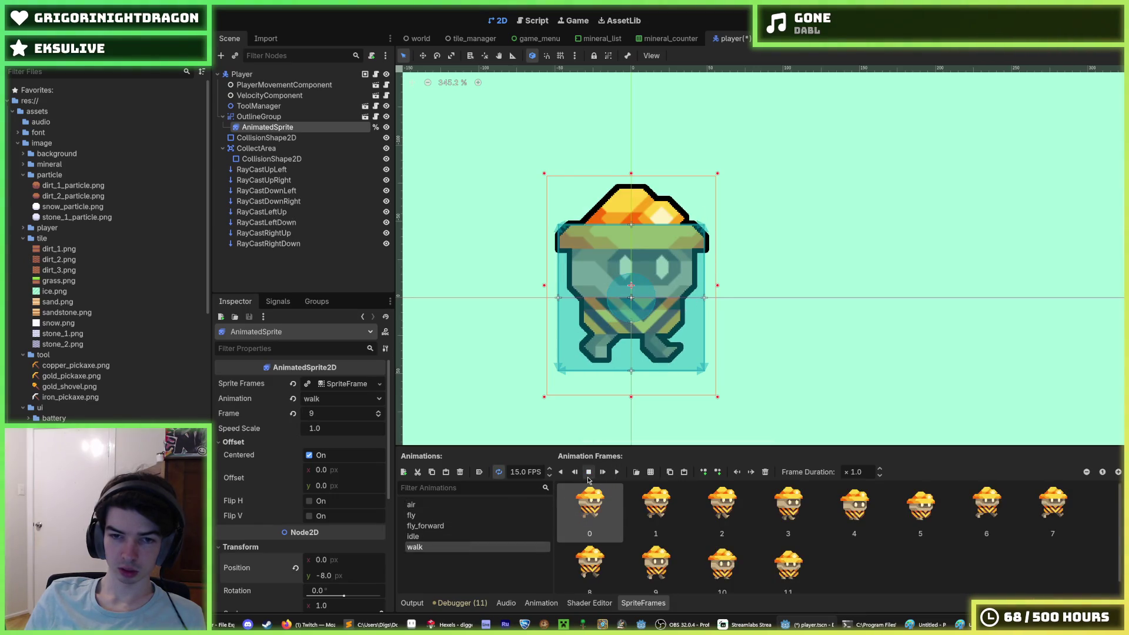
{"action": "left_click", "coordinate": [589, 478]}
{"action": "left_click", "coordinate": [616, 472]}
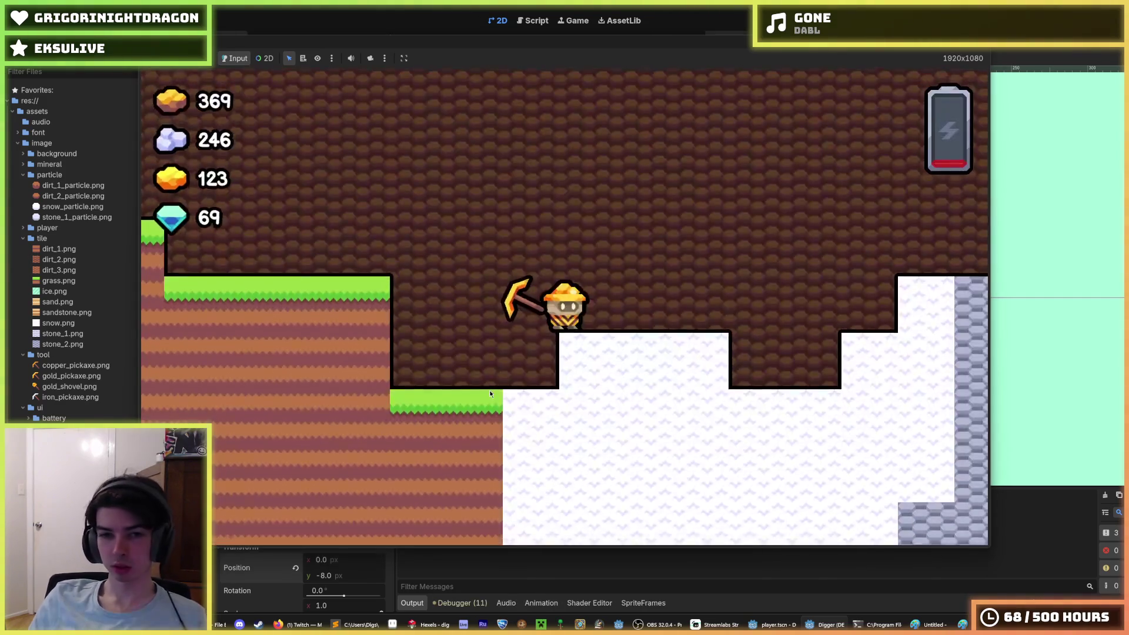
Step: Dig a network of tunnels left, up and down through the dirt
{"action": "key", "text": "Left"}
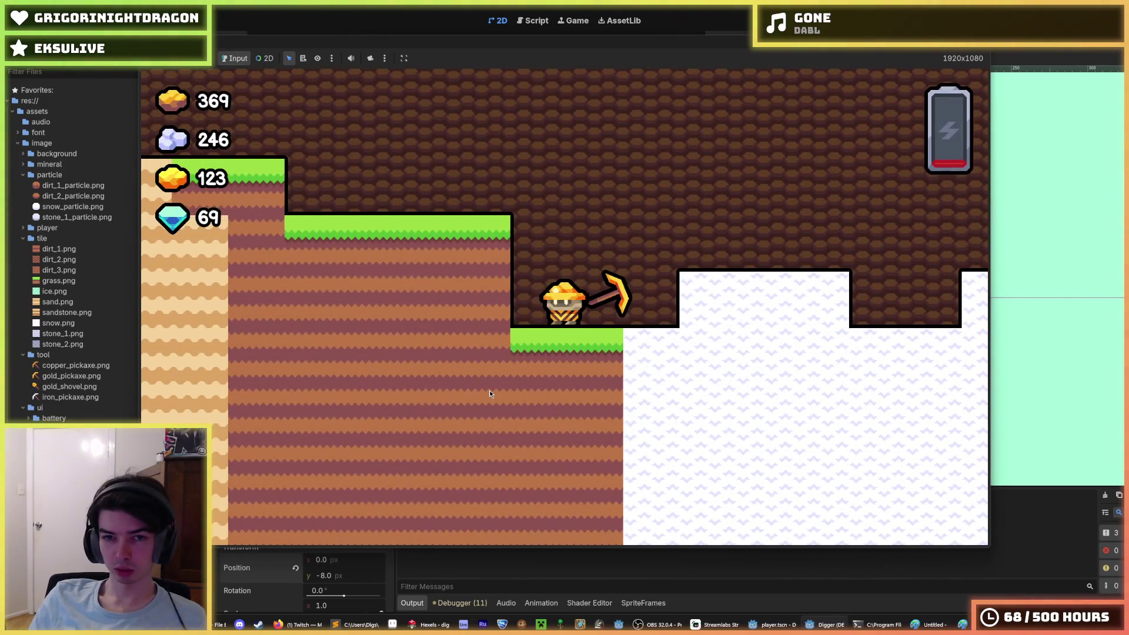
{"action": "key", "text": "Down"}
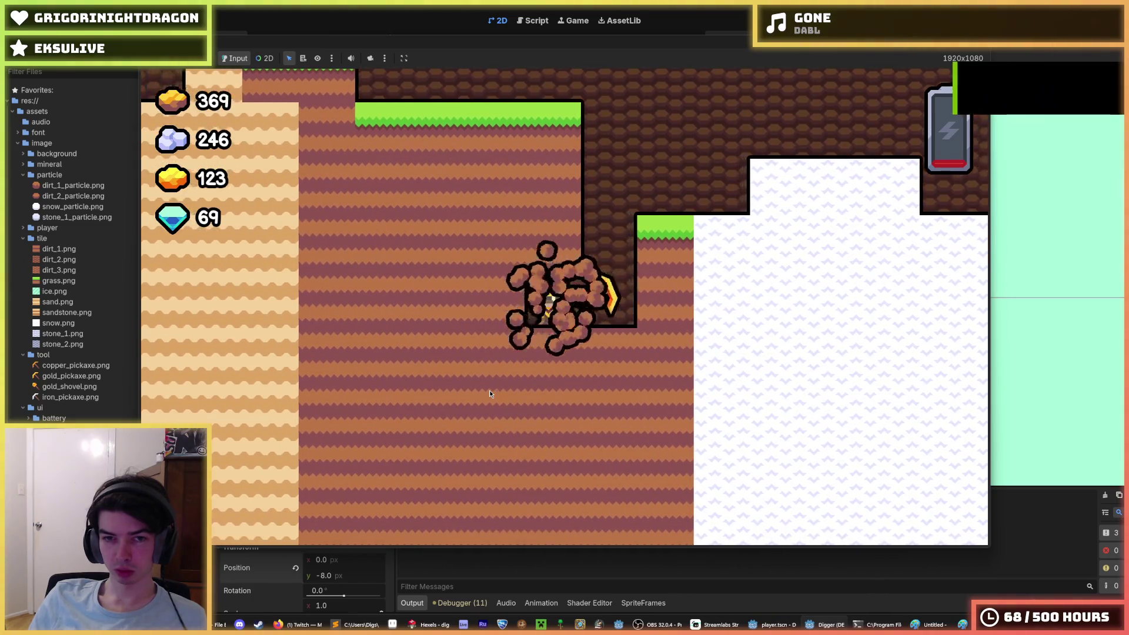
{"action": "key", "text": "Up"}
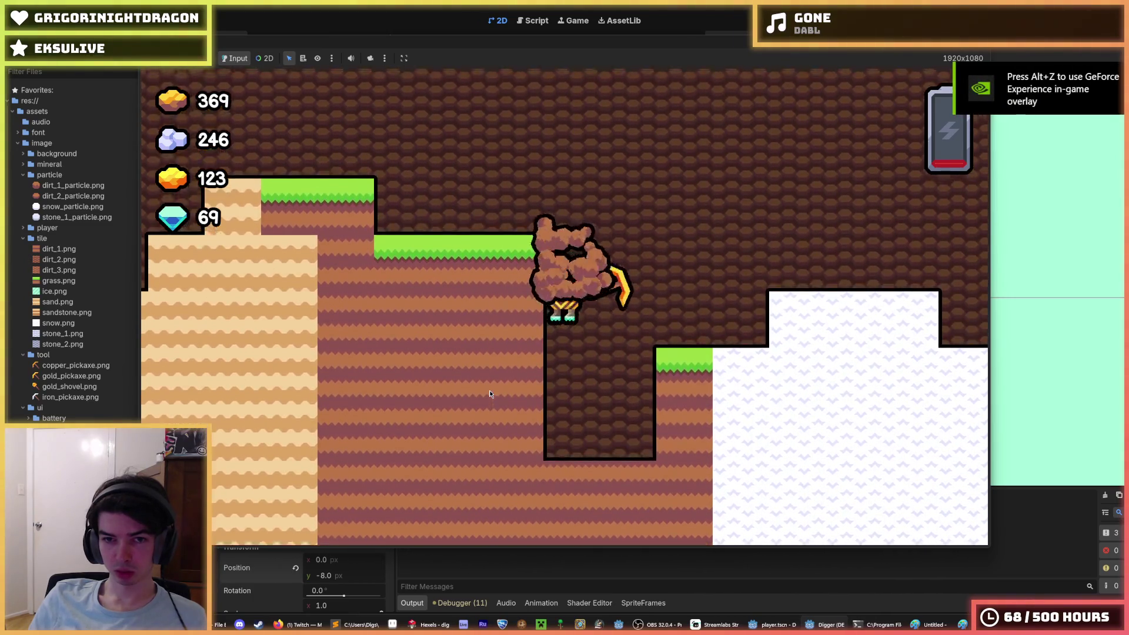
{"action": "key", "text": "Down"}
{"action": "key", "text": "Left"}
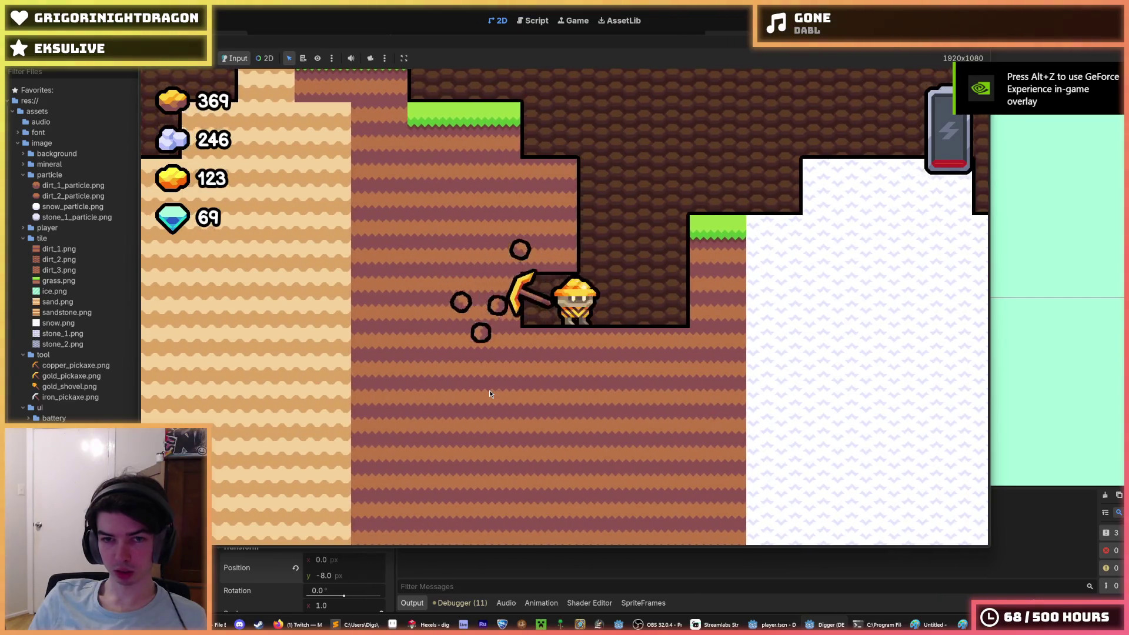
{"action": "key", "text": "Up"}
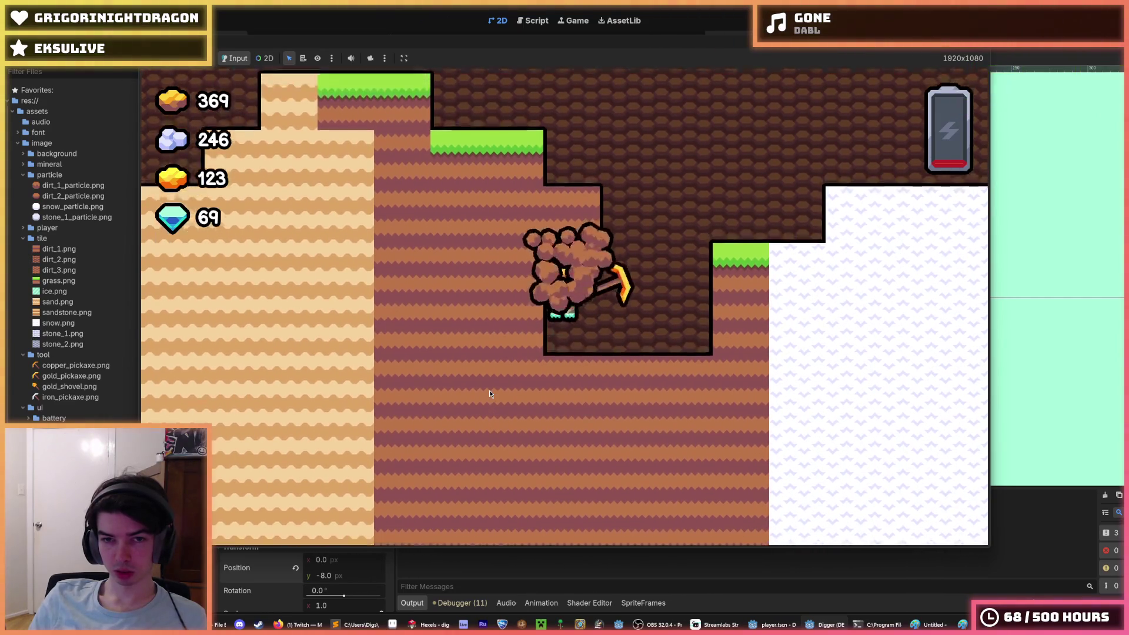
{"action": "key", "text": "Left"}
{"action": "key", "text": "Up"}
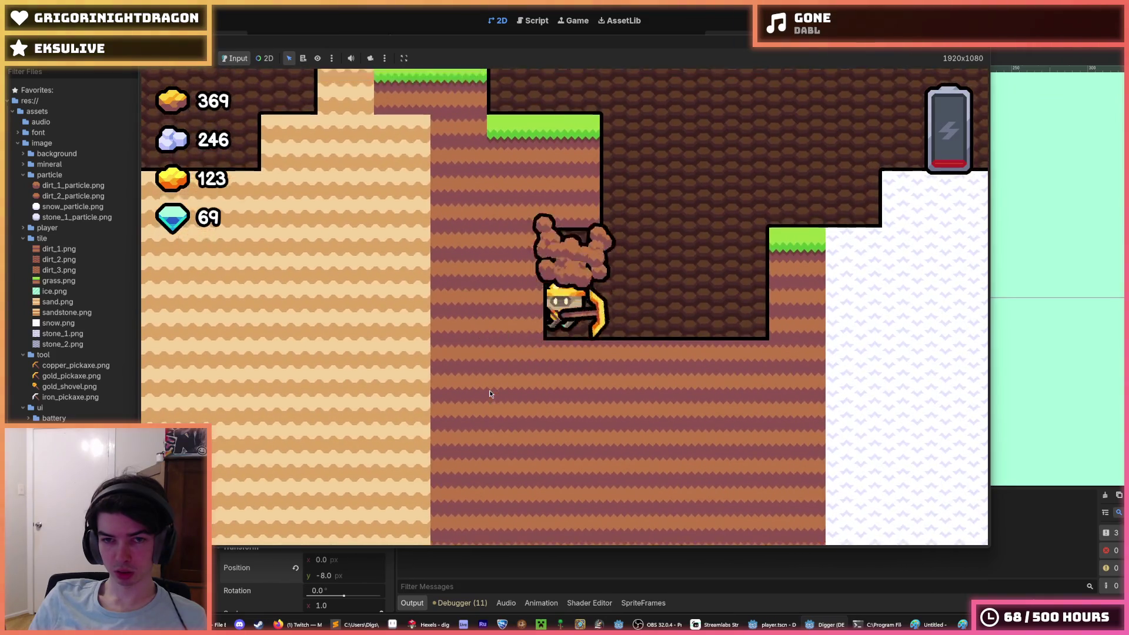
{"action": "key", "text": "Down"}
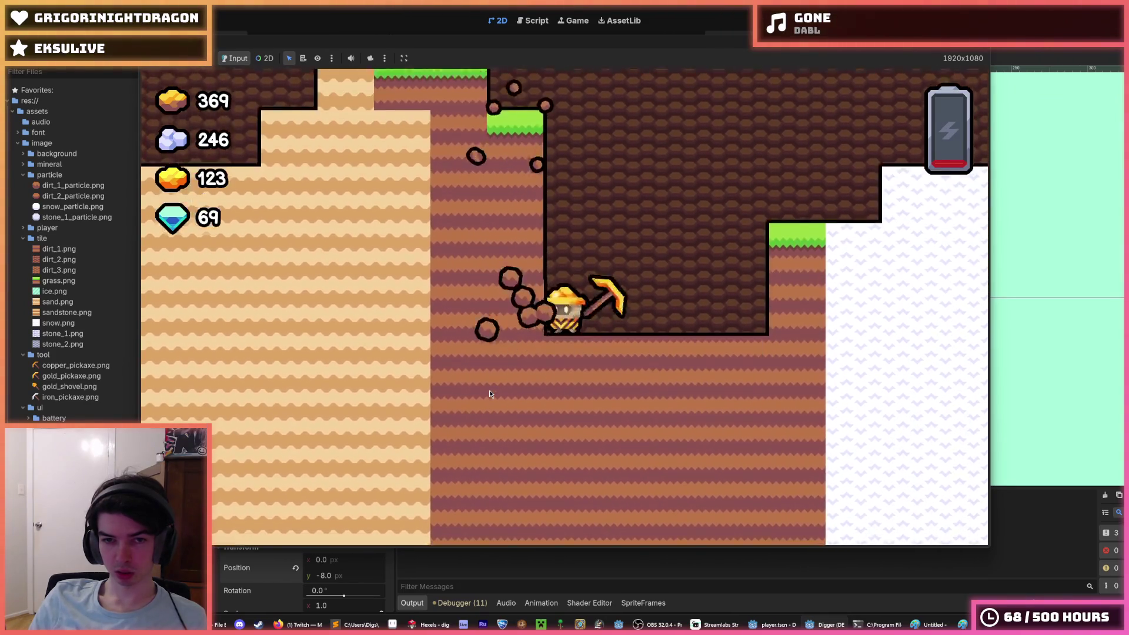
{"action": "key", "text": "Left"}
{"action": "key", "text": "Down"}
{"action": "key", "text": "Right"}
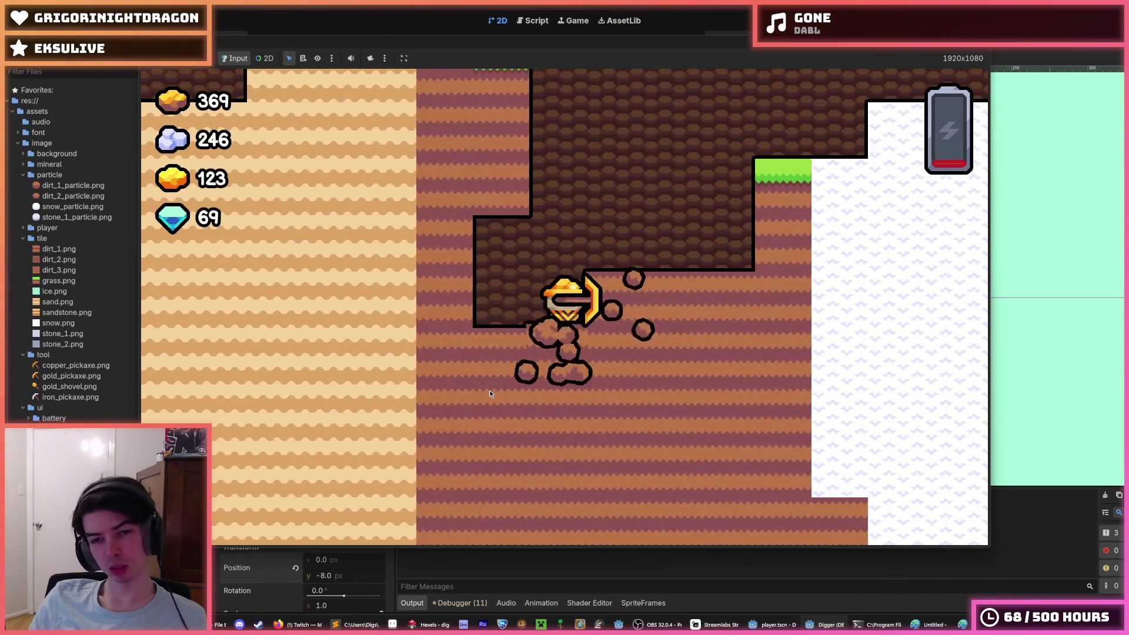
{"action": "key", "text": "Down"}
{"action": "key", "text": "Right"}
{"action": "key", "text": "Down"}
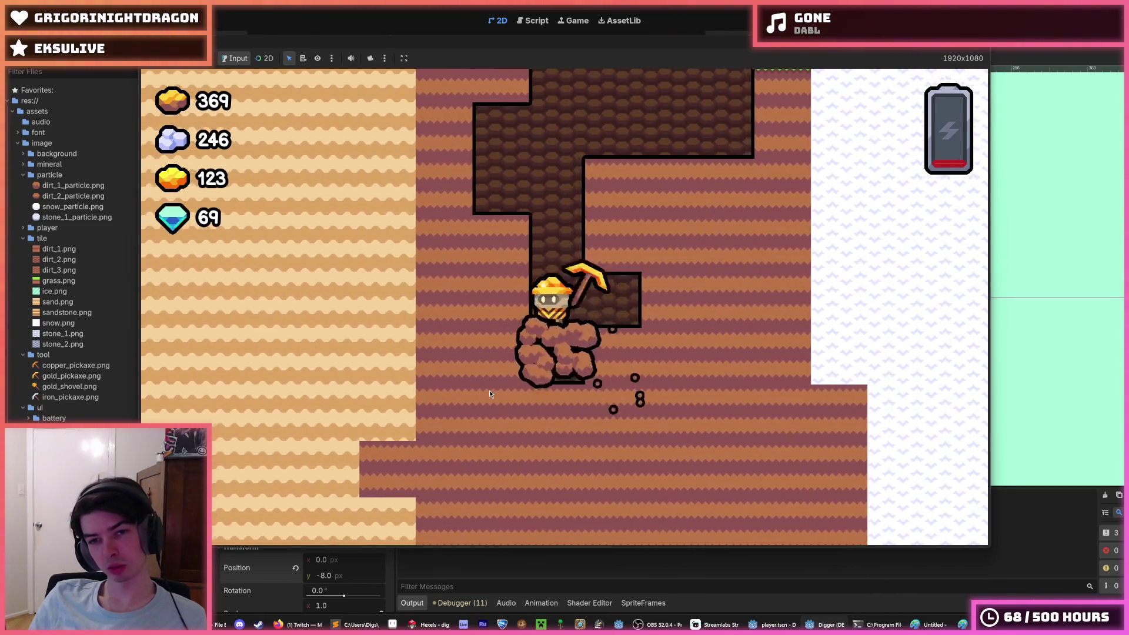
{"action": "key", "text": "Up"}
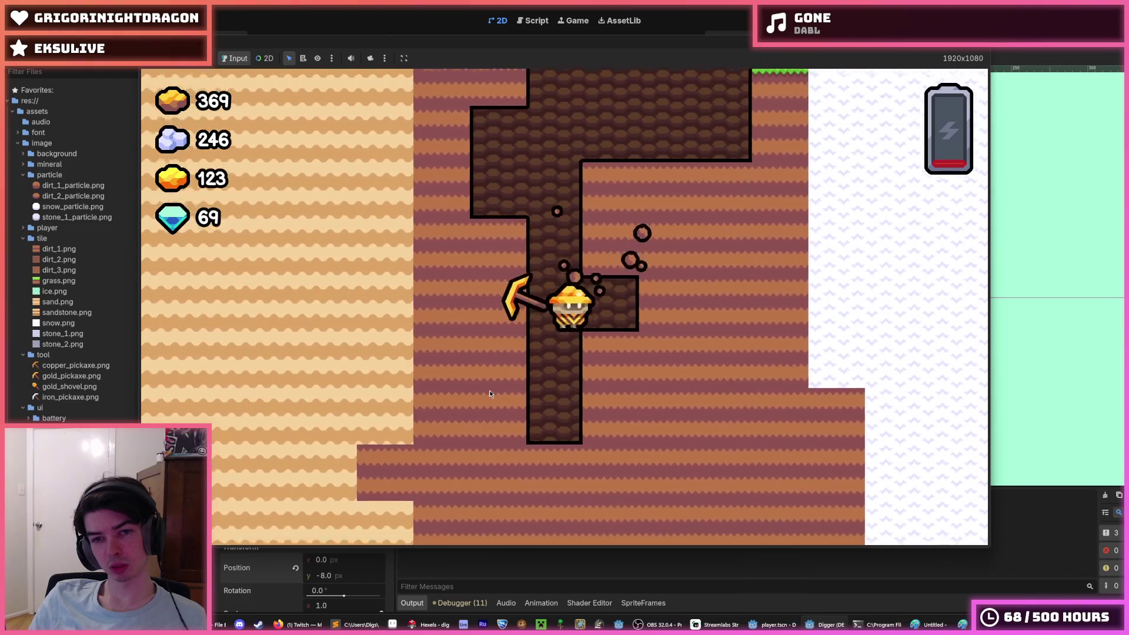
{"action": "key", "text": "Right"}
{"action": "key", "text": "Left"}
Step: Turn the miner left and right repeatedly while digging to check the tool tilt
{"action": "key", "text": "Right"}
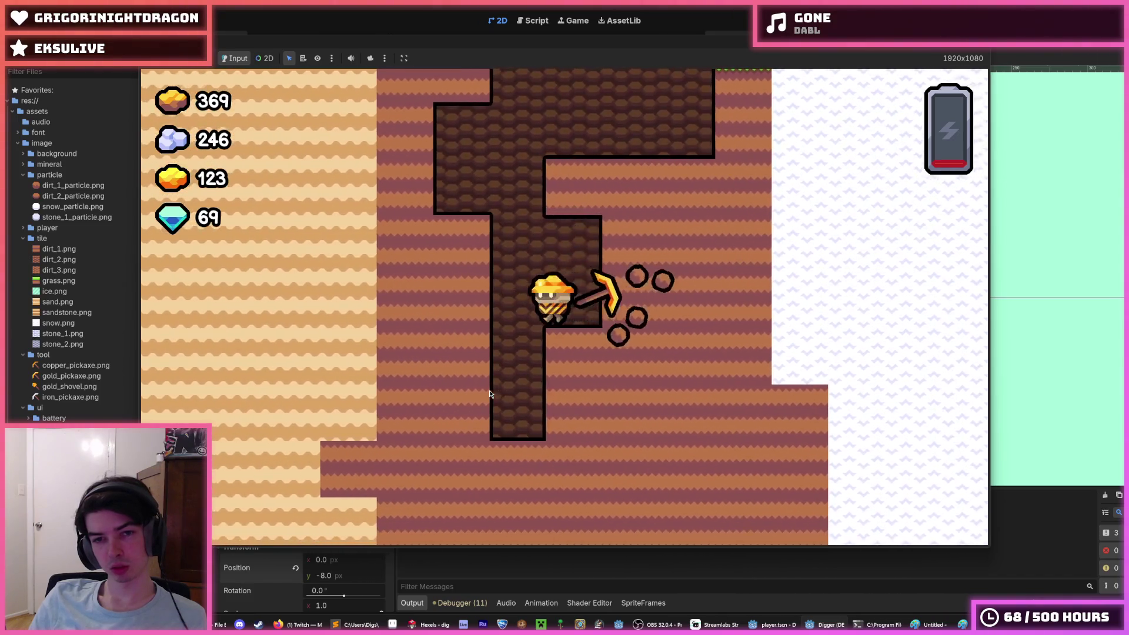
{"action": "key", "text": "Left"}
{"action": "key", "text": "Up"}
{"action": "key", "text": "Right"}
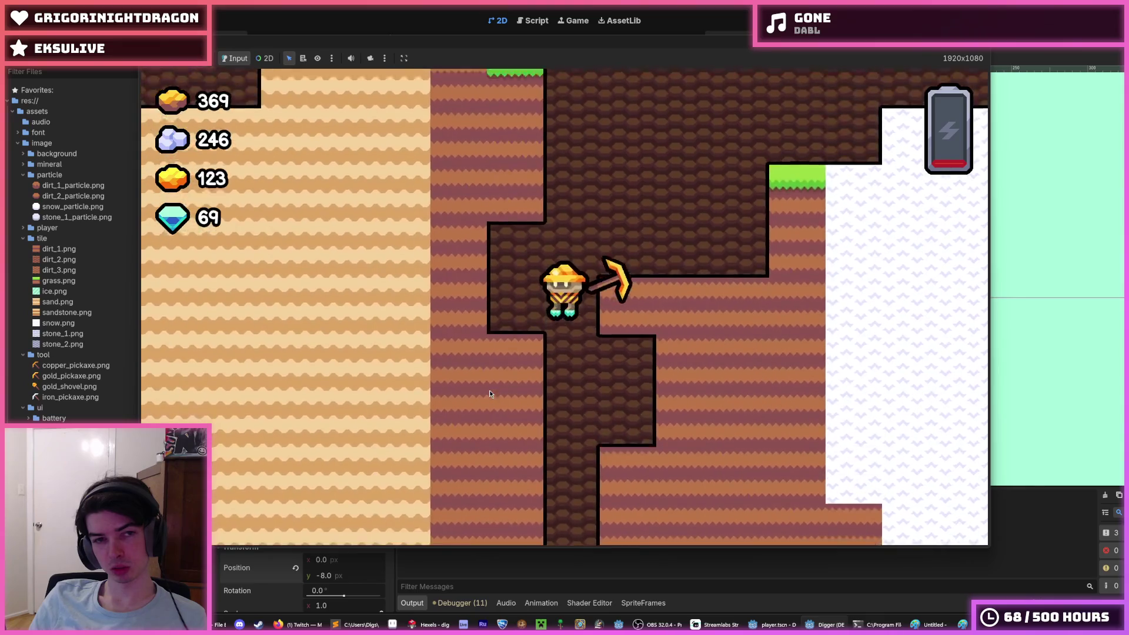
{"action": "key", "text": "Left"}
{"action": "key", "text": "Right"}
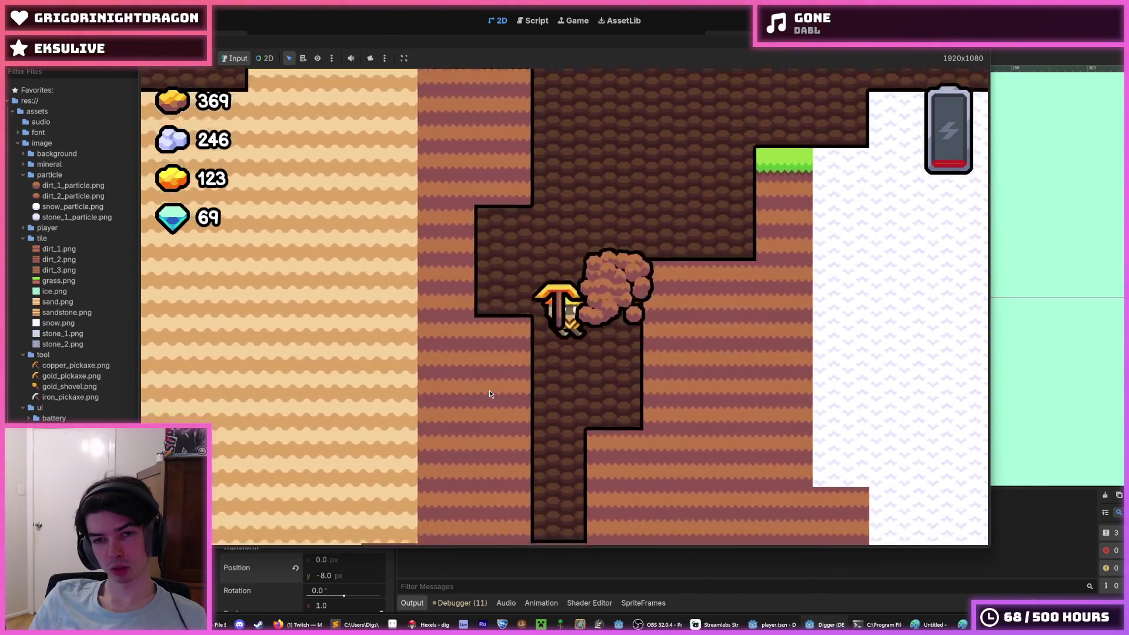
{"action": "key", "text": "Down"}
{"action": "key", "text": "Right"}
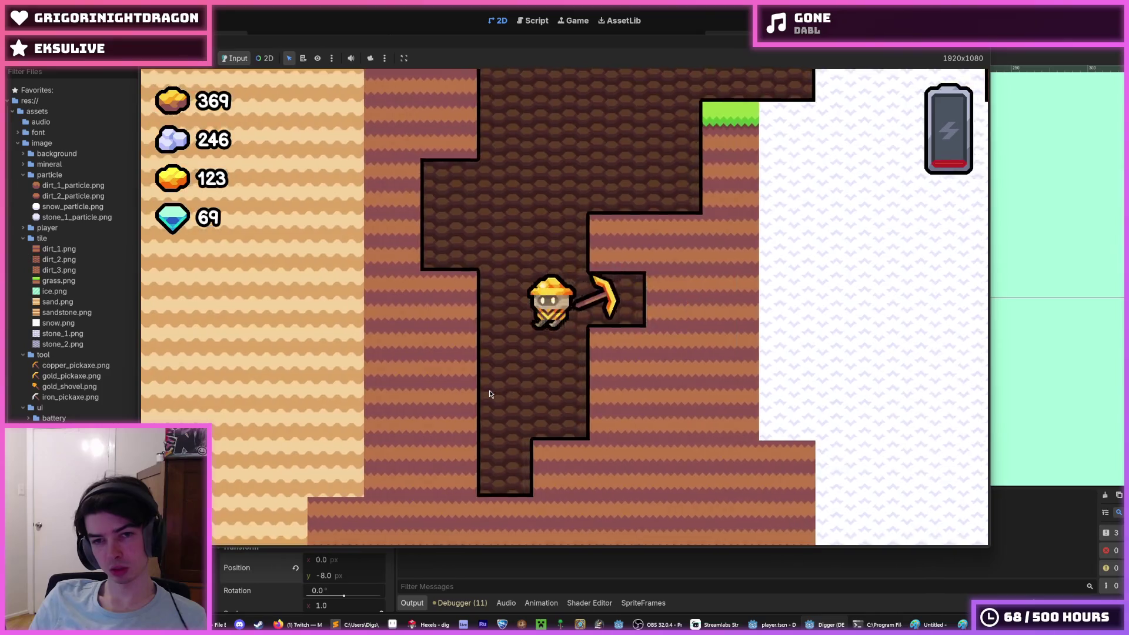
{"action": "key", "text": "Left"}
{"action": "key", "text": "Up"}
{"action": "key", "text": "Right"}
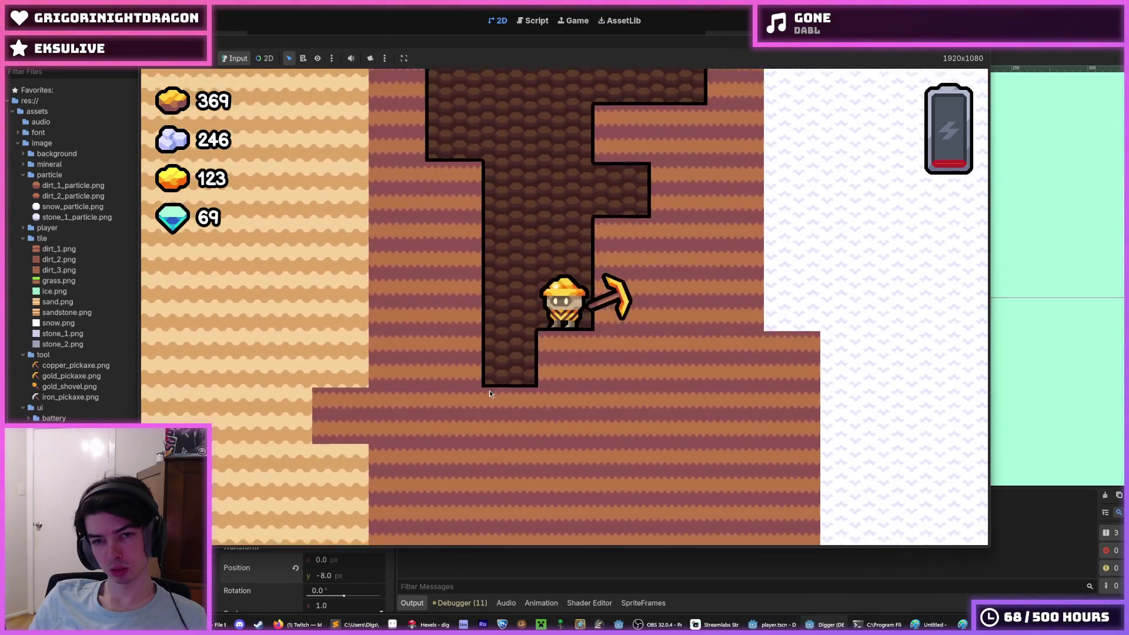
{"action": "key", "text": "Left"}
{"action": "key", "text": "Right"}
{"action": "key", "text": "Down"}
{"action": "key", "text": "Left"}
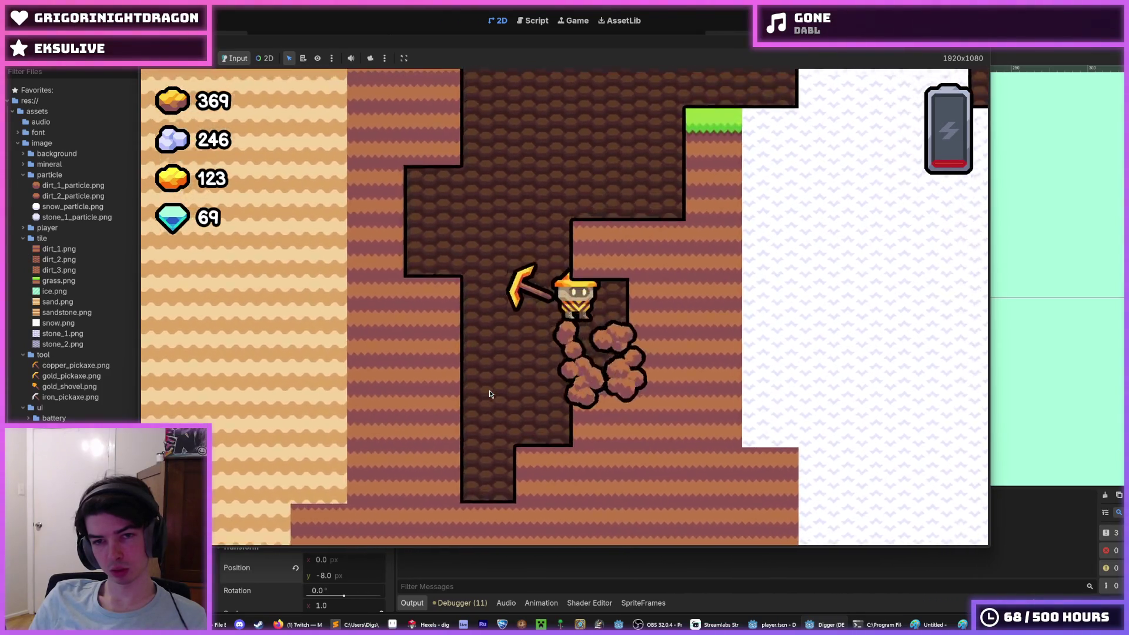
{"action": "key", "text": "Right"}
{"action": "key", "text": "Up"}
{"action": "key", "text": "Left"}
{"action": "key", "text": "Right"}
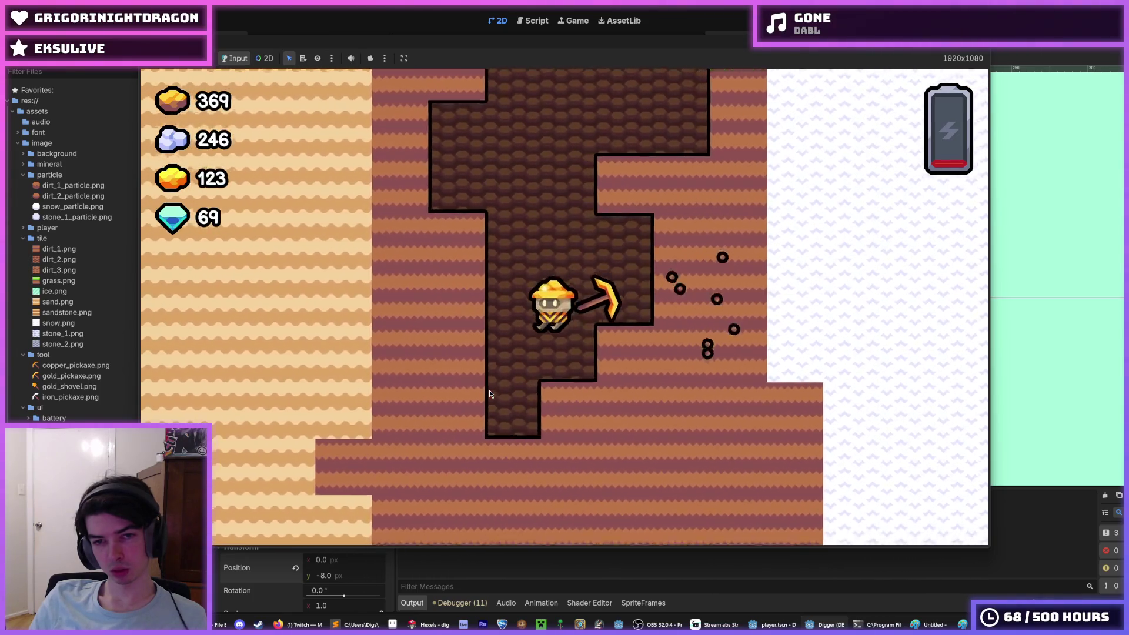
{"action": "key", "text": "Left"}
{"action": "key", "text": "Right"}
{"action": "key", "text": "Left"}
{"action": "key", "text": "Up"}
{"action": "key", "text": "Right"}
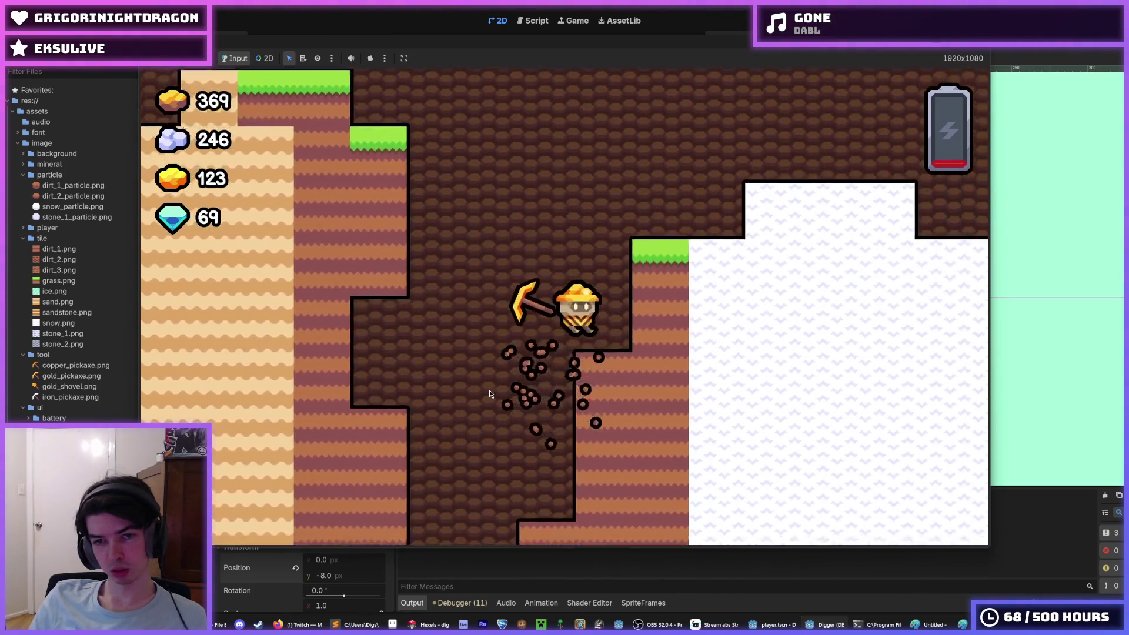
{"action": "key", "text": "Up"}
{"action": "key", "text": "Up"}
{"action": "key", "text": "Left"}
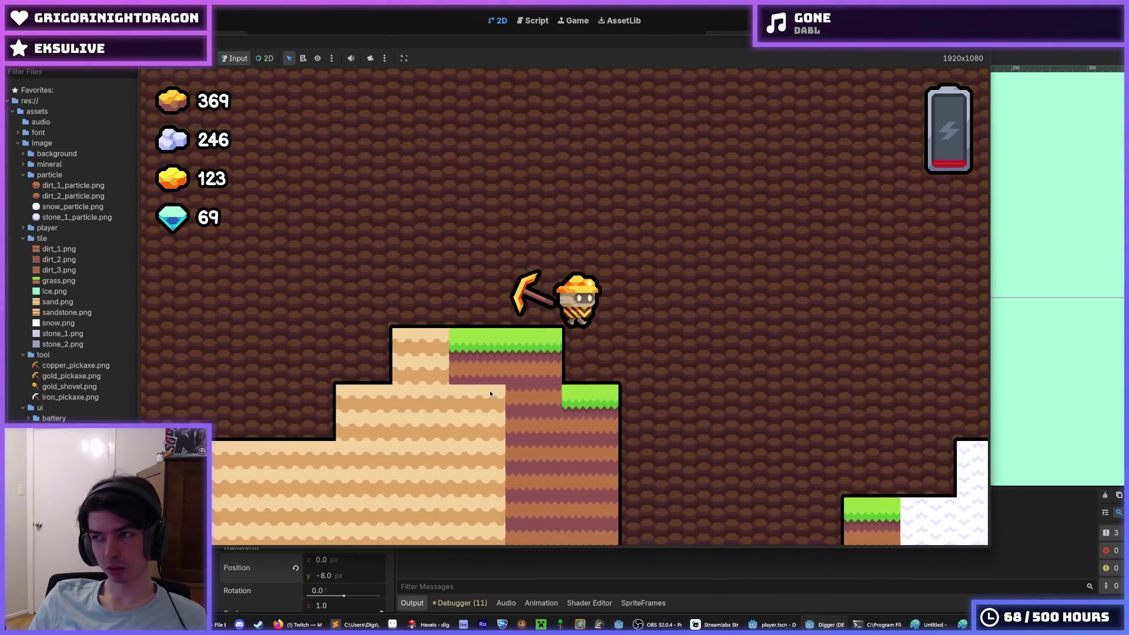
{"action": "key", "text": "Up"}
Step: Dig a shaft down into the gold layer and clear the gold pocket, raising gold to 446
{"action": "key", "text": "Down"}
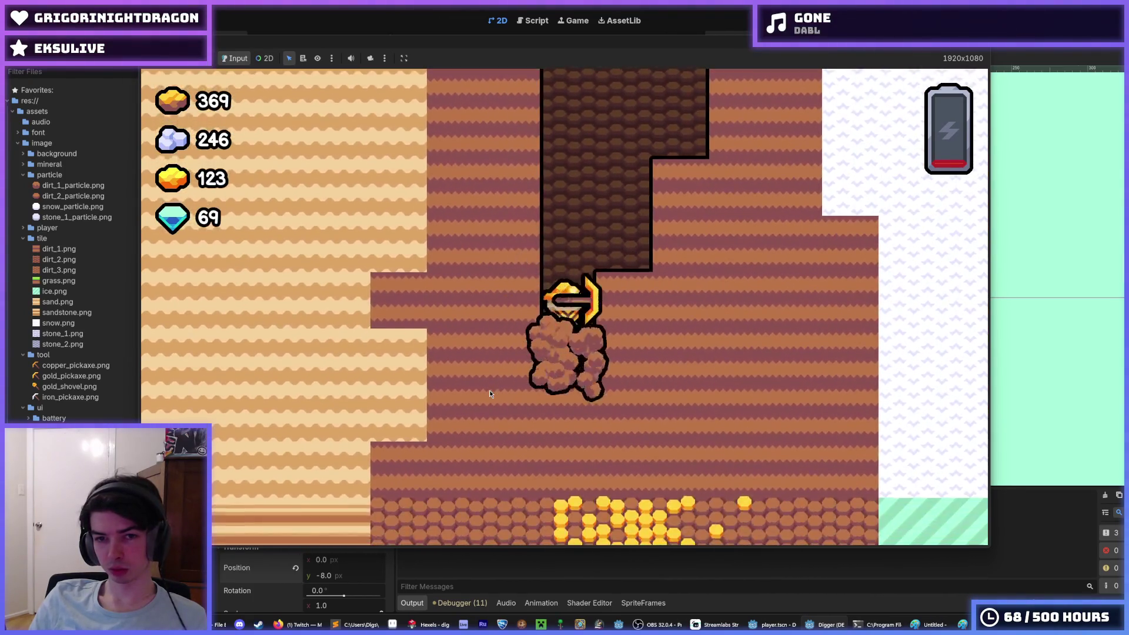
{"action": "key", "text": "Right"}
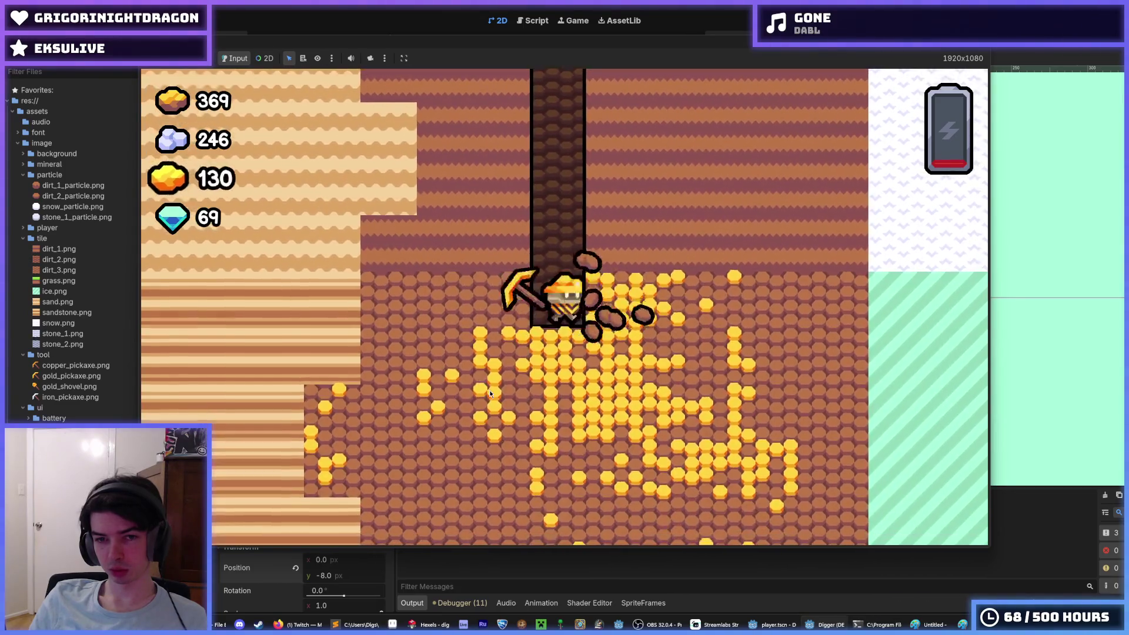
{"action": "key", "text": "Down"}
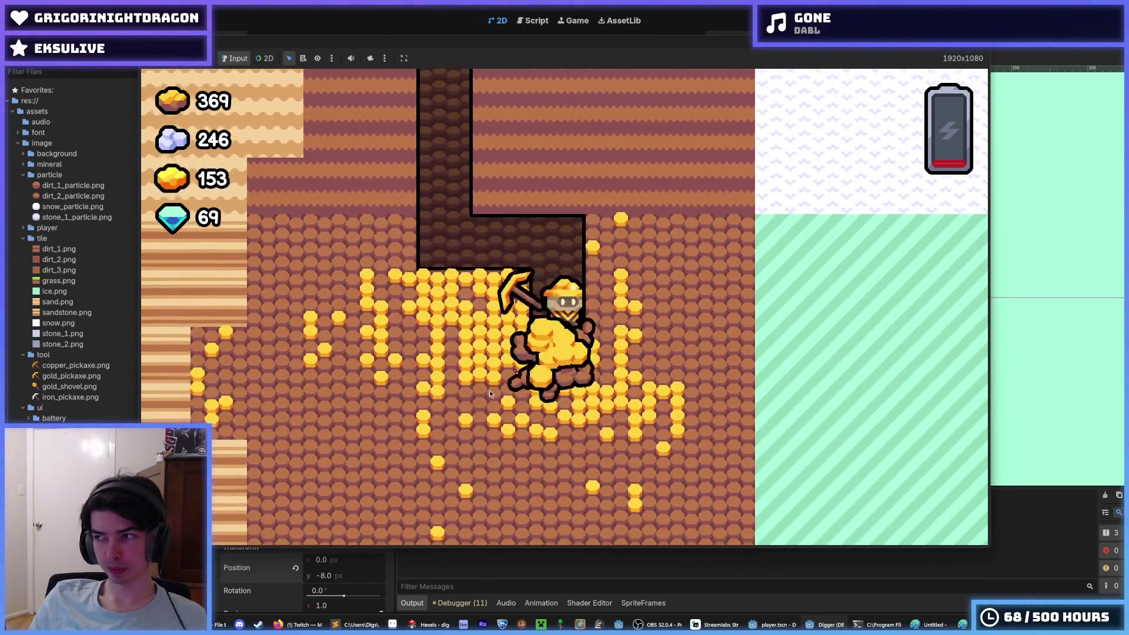
{"action": "key", "text": "Down"}
{"action": "key", "text": "Left"}
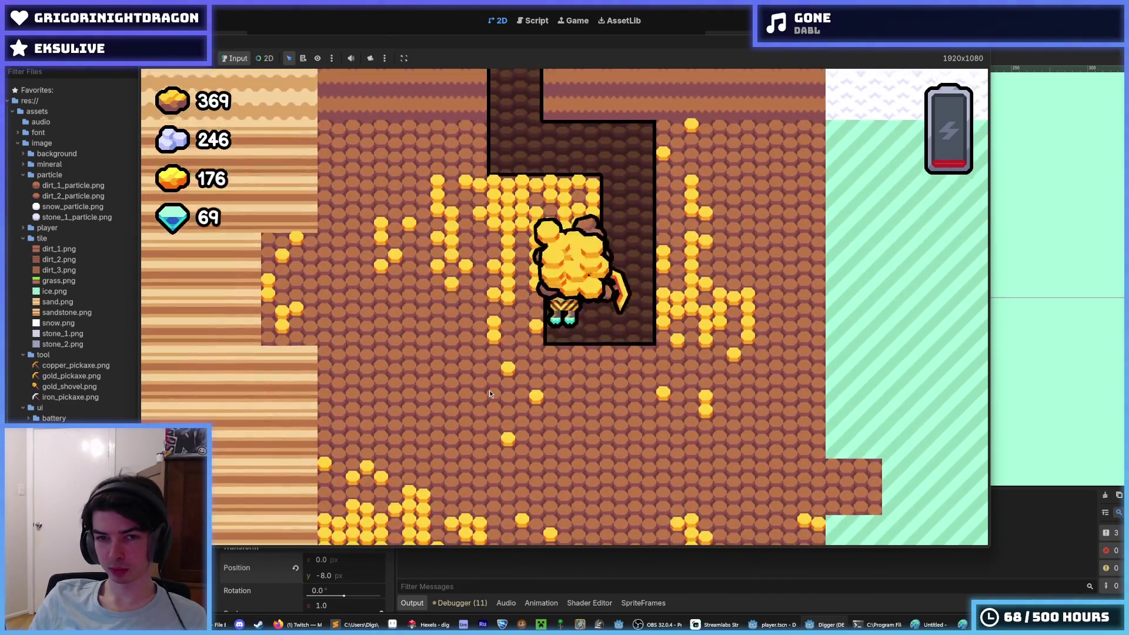
{"action": "key", "text": "Left"}
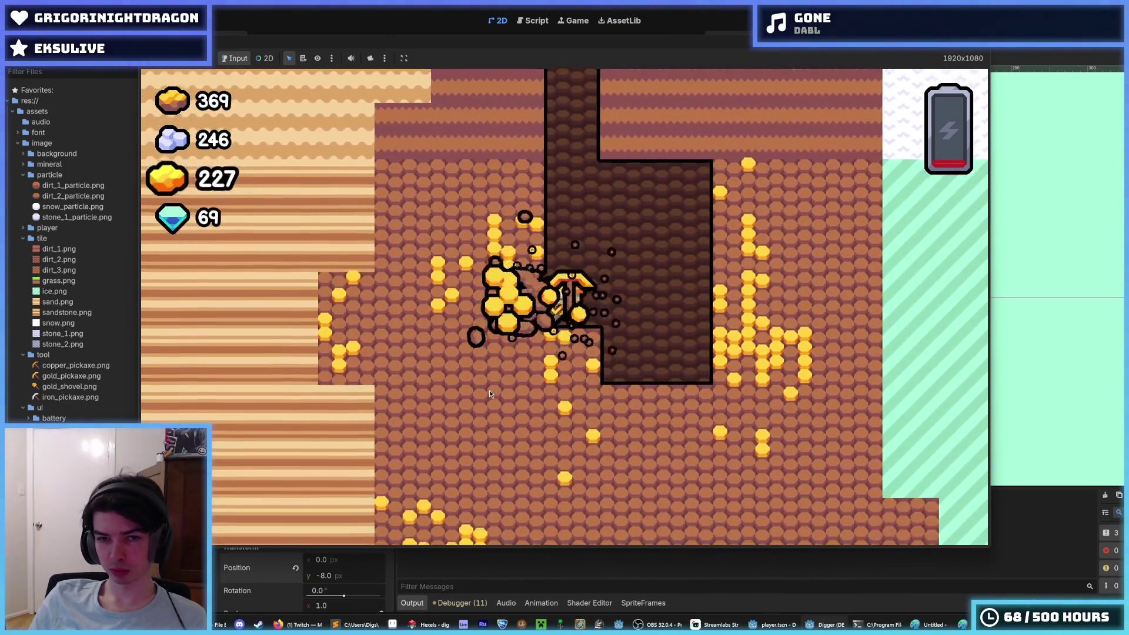
{"action": "key", "text": "Right"}
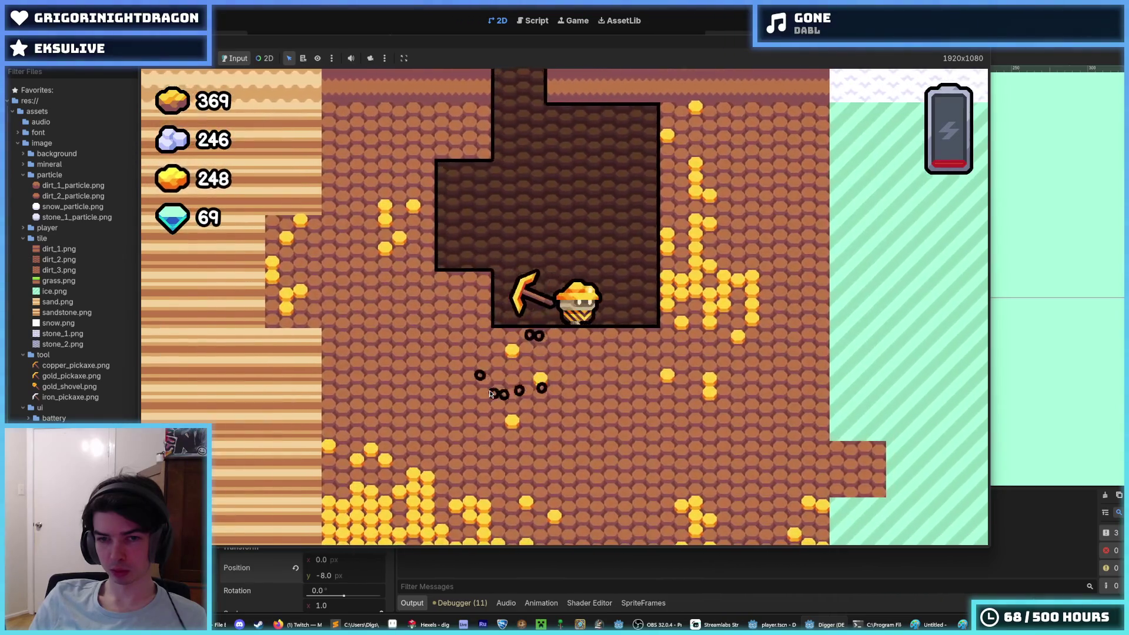
{"action": "key", "text": "Up"}
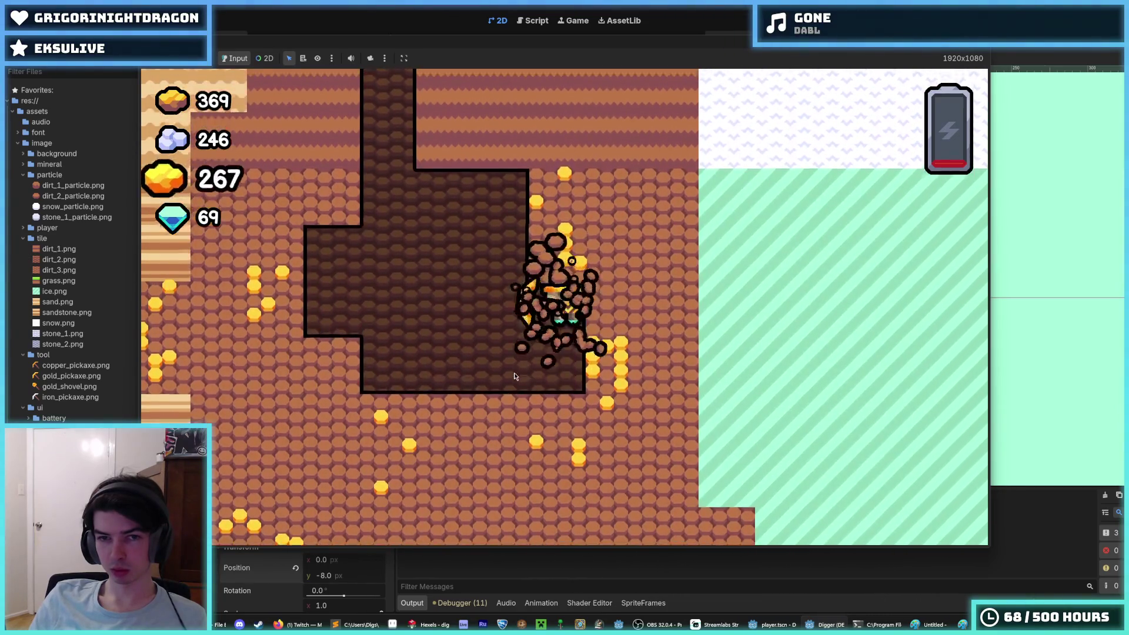
{"action": "key", "text": "Left"}
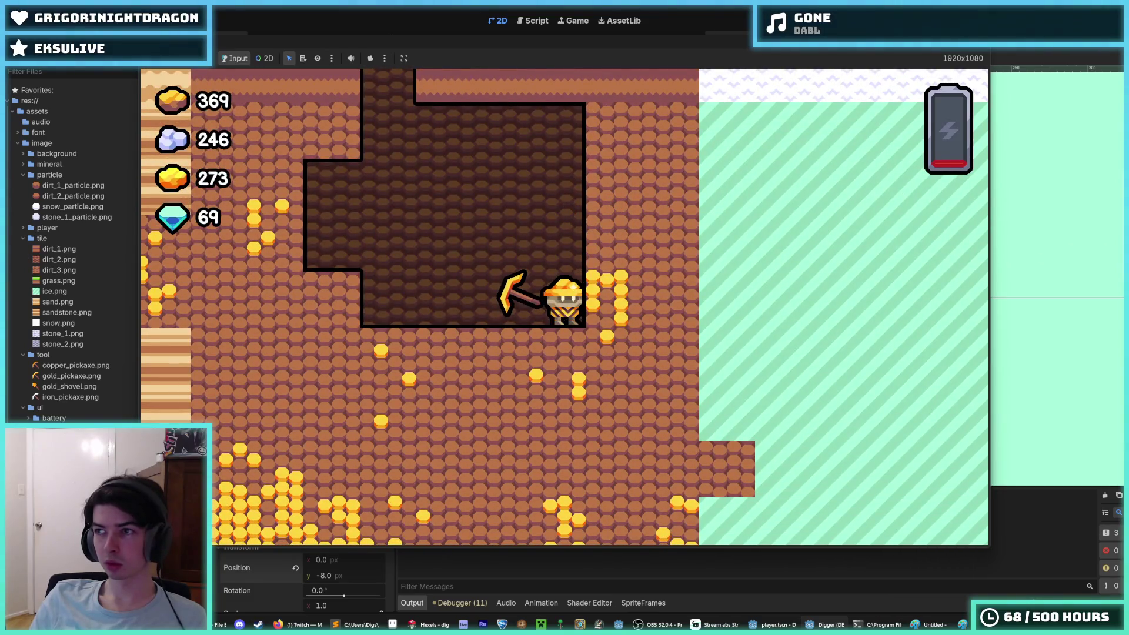
{"action": "key", "text": "Right"}
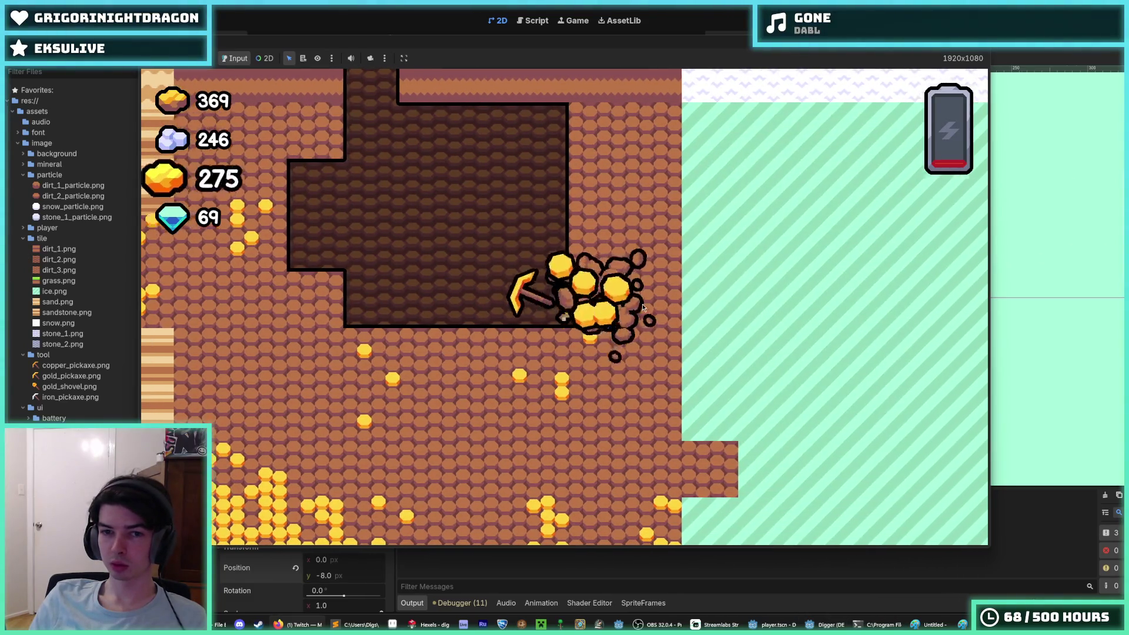
{"action": "key", "text": "Down"}
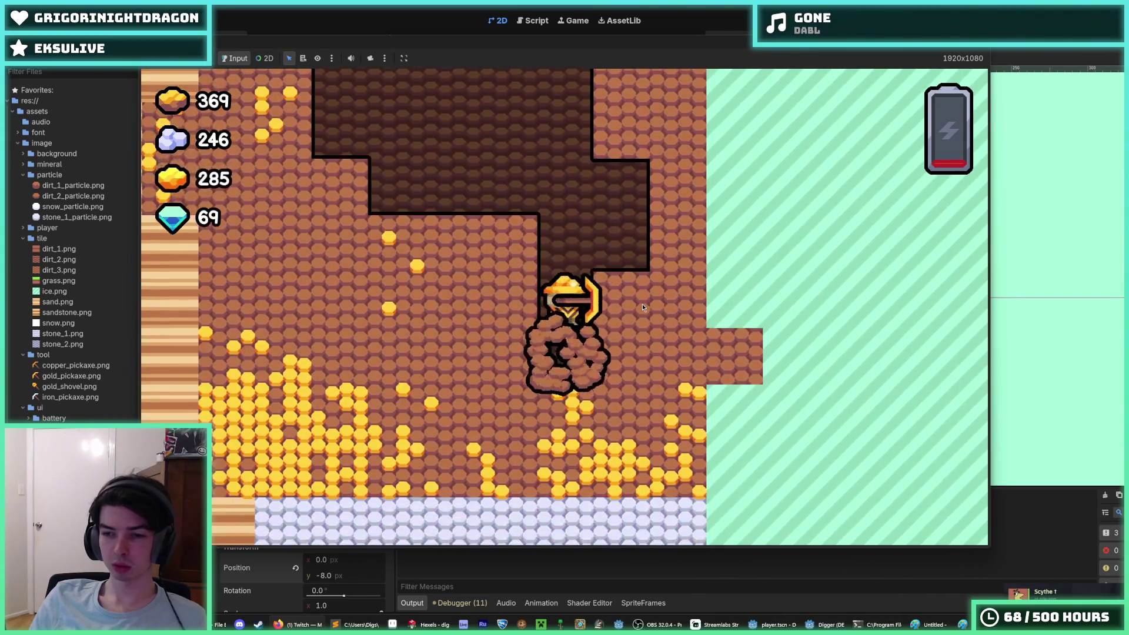
{"action": "key", "text": "Right"}
{"action": "key", "text": "Right"}
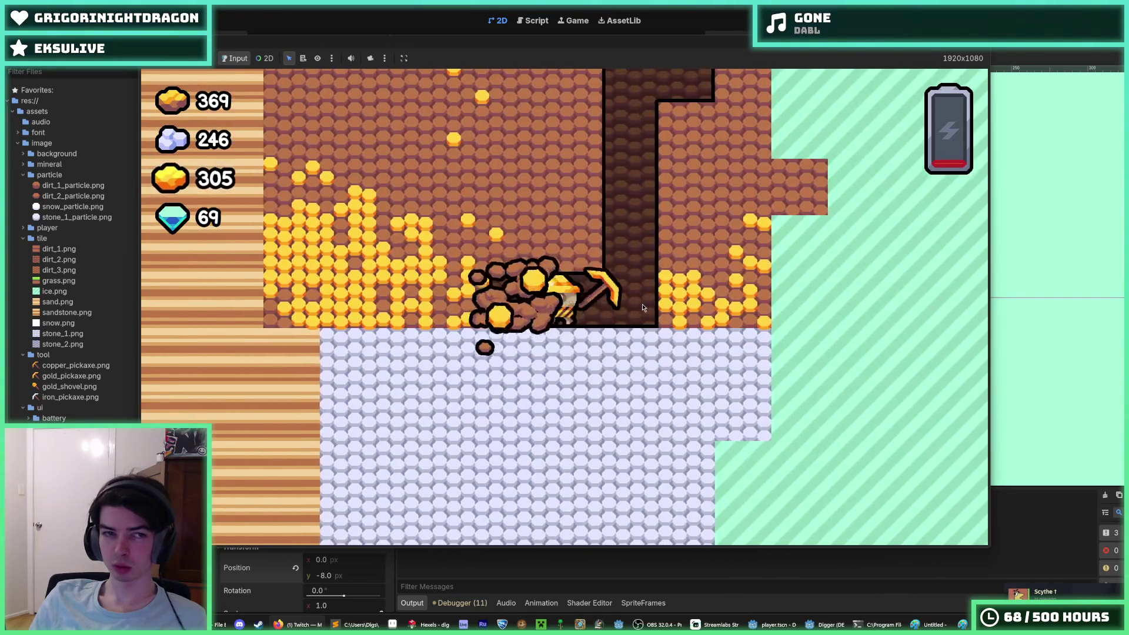
{"action": "key", "text": "Left"}
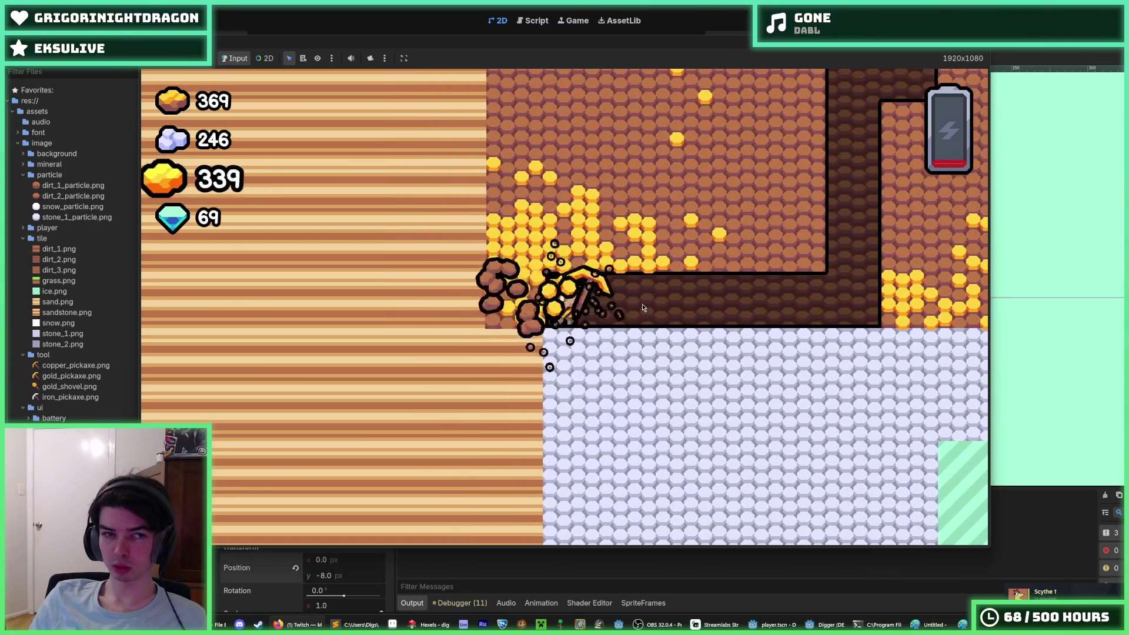
{"action": "key", "text": "Up"}
{"action": "key", "text": "Right"}
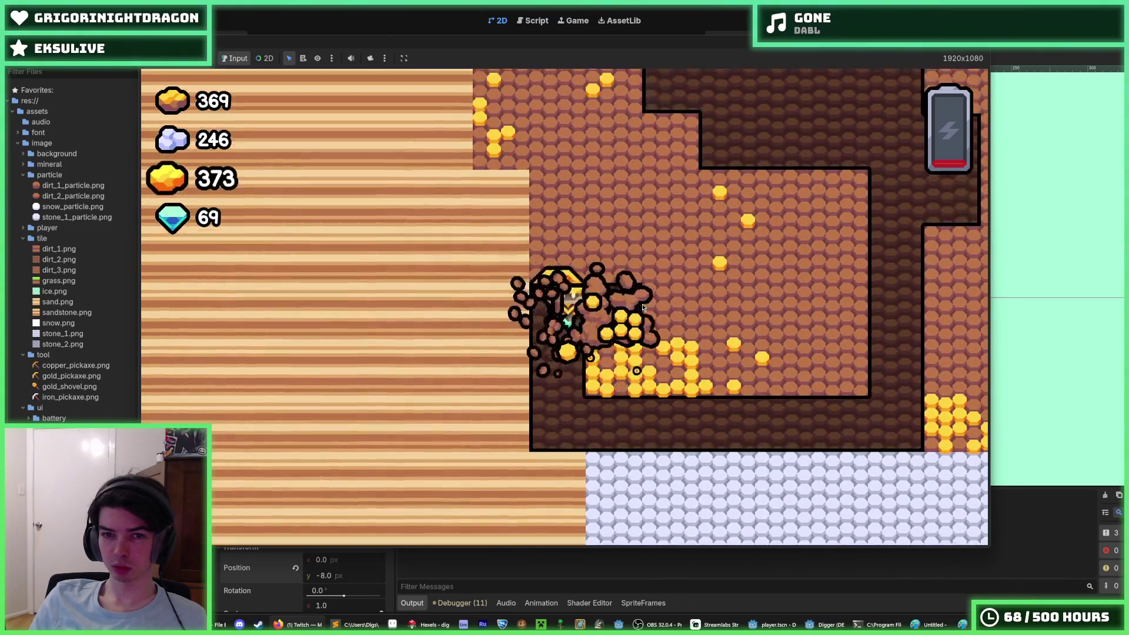
{"action": "key", "text": "Up"}
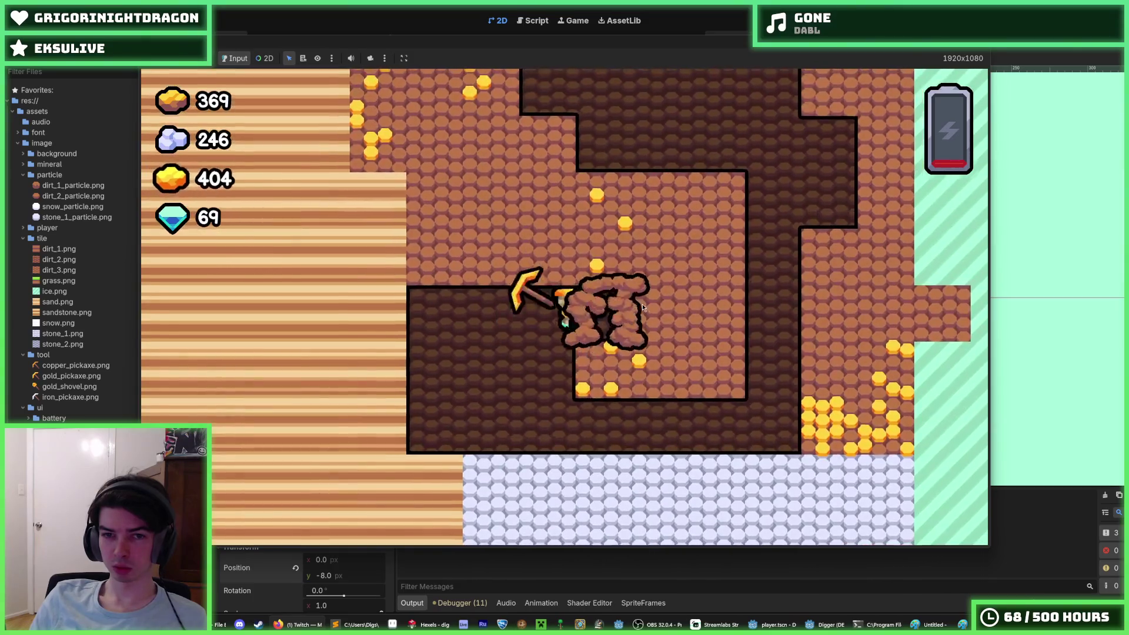
{"action": "key", "text": "Left"}
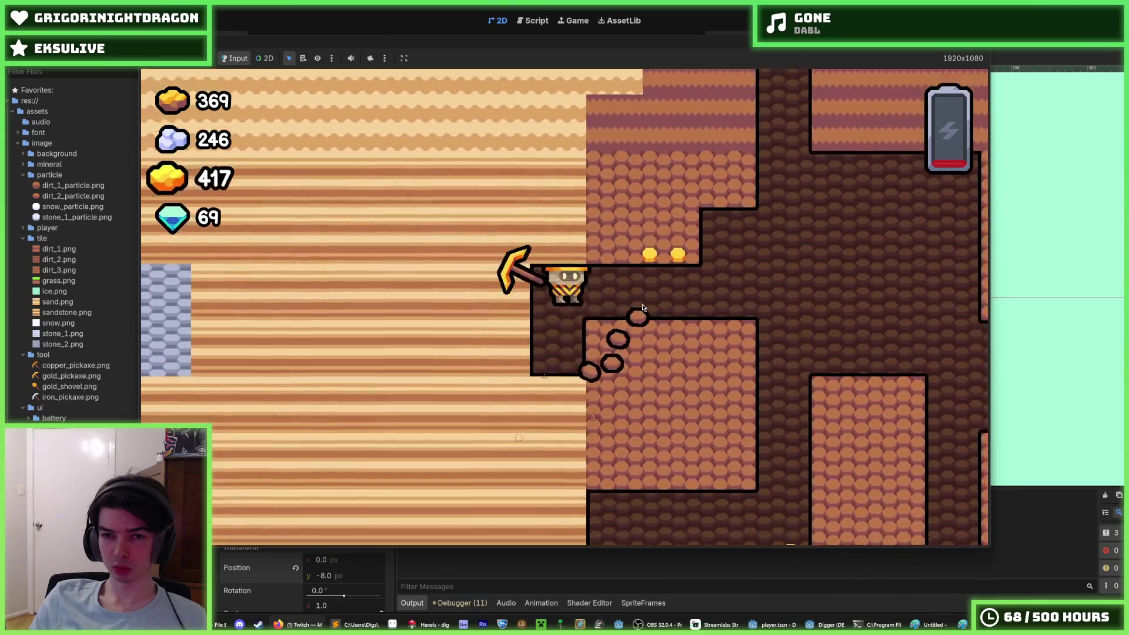
{"action": "key", "text": "Right"}
{"action": "key", "text": "Down"}
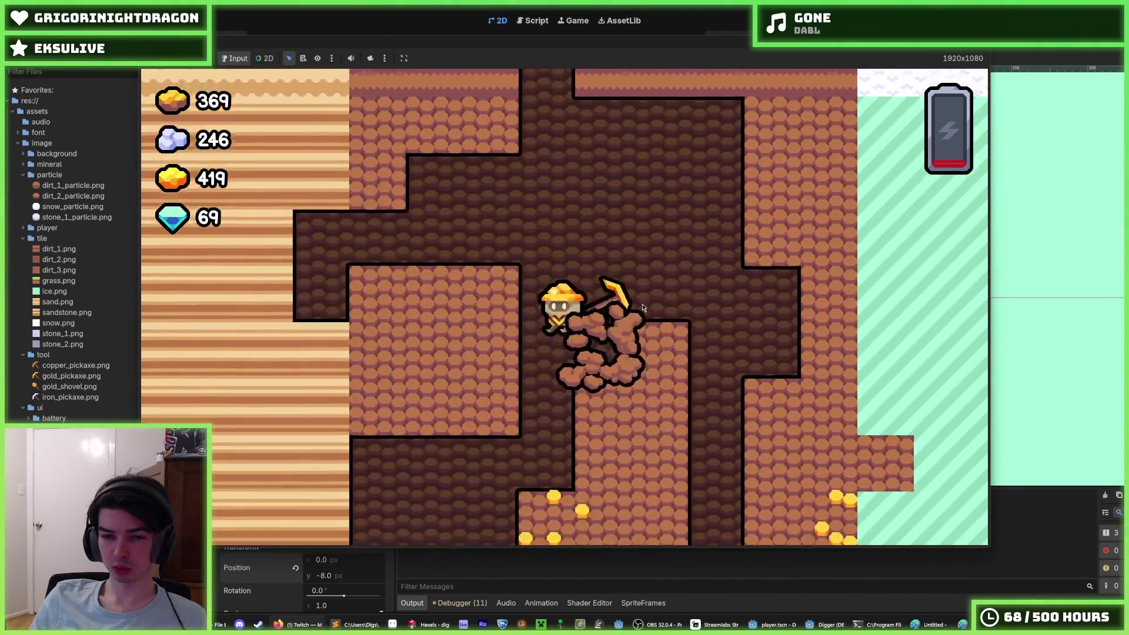
{"action": "key", "text": "Left"}
{"action": "key", "text": "Right"}
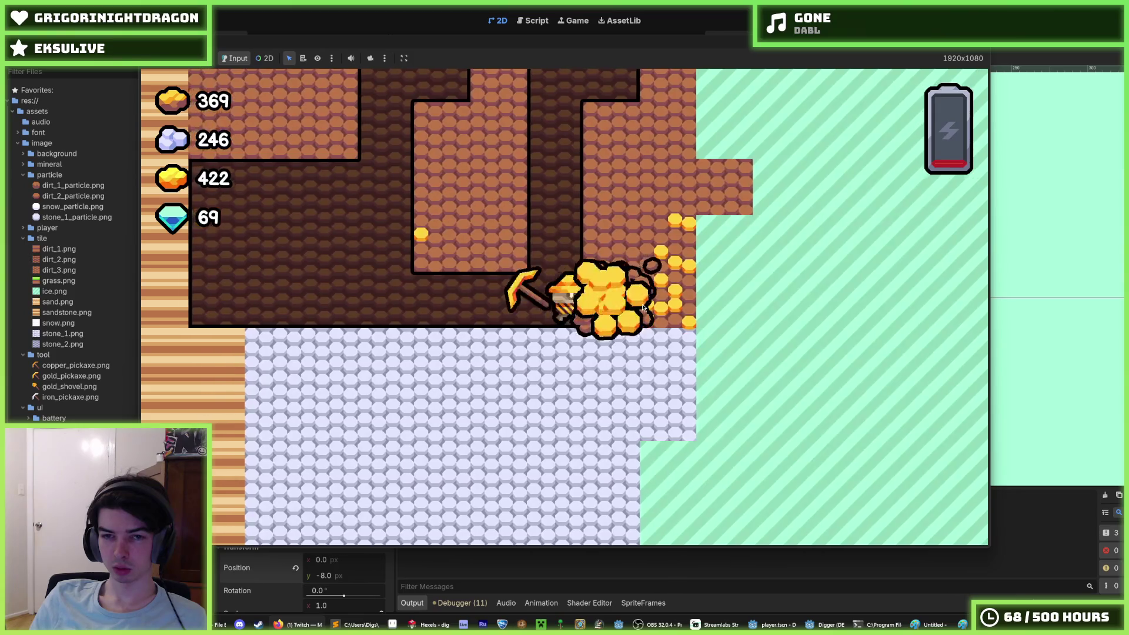
{"action": "key", "text": "Up"}
{"action": "key", "text": "Up"}
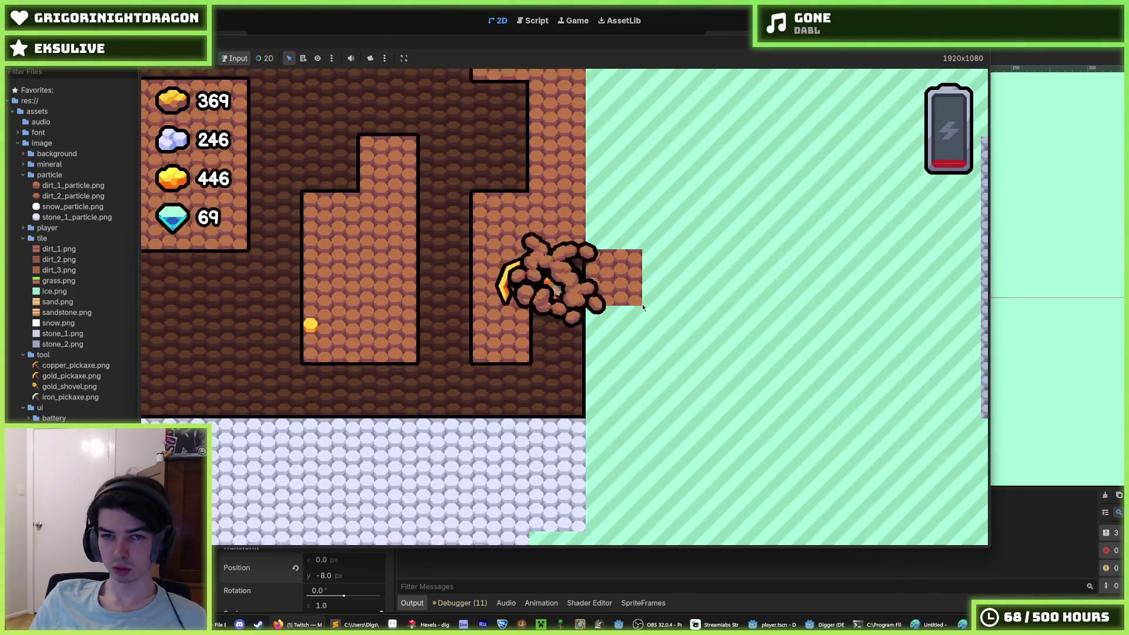
{"action": "key", "text": "Up"}
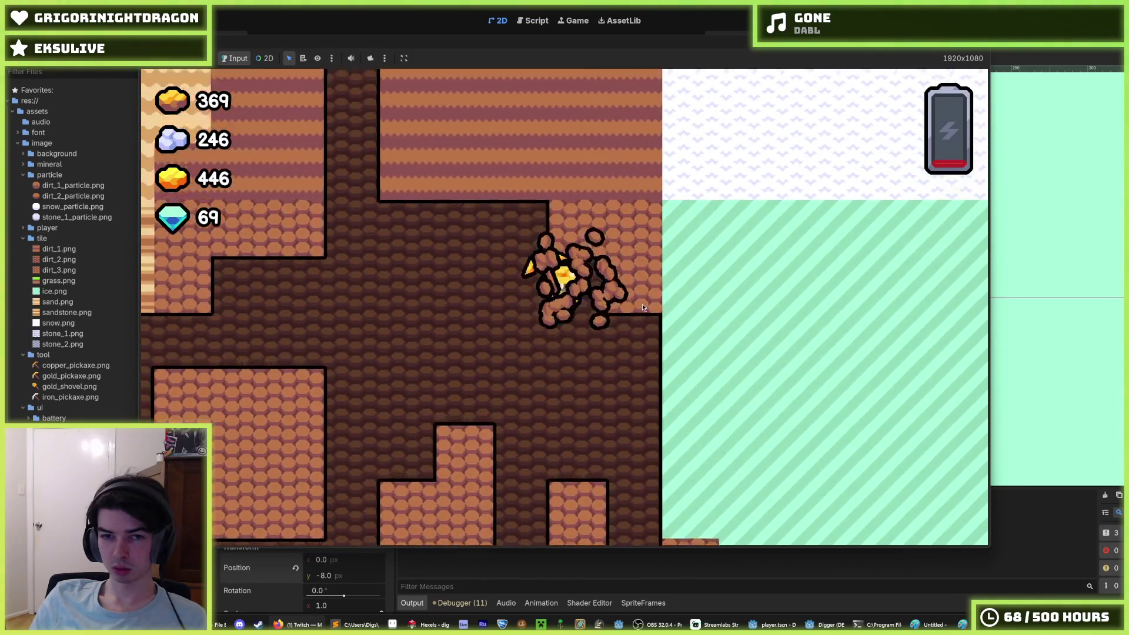
Step: Test the tool tilt once more, dig down, then stop the playtest and save the player scene
{"action": "key", "text": "Left"}
{"action": "key", "text": "Right"}
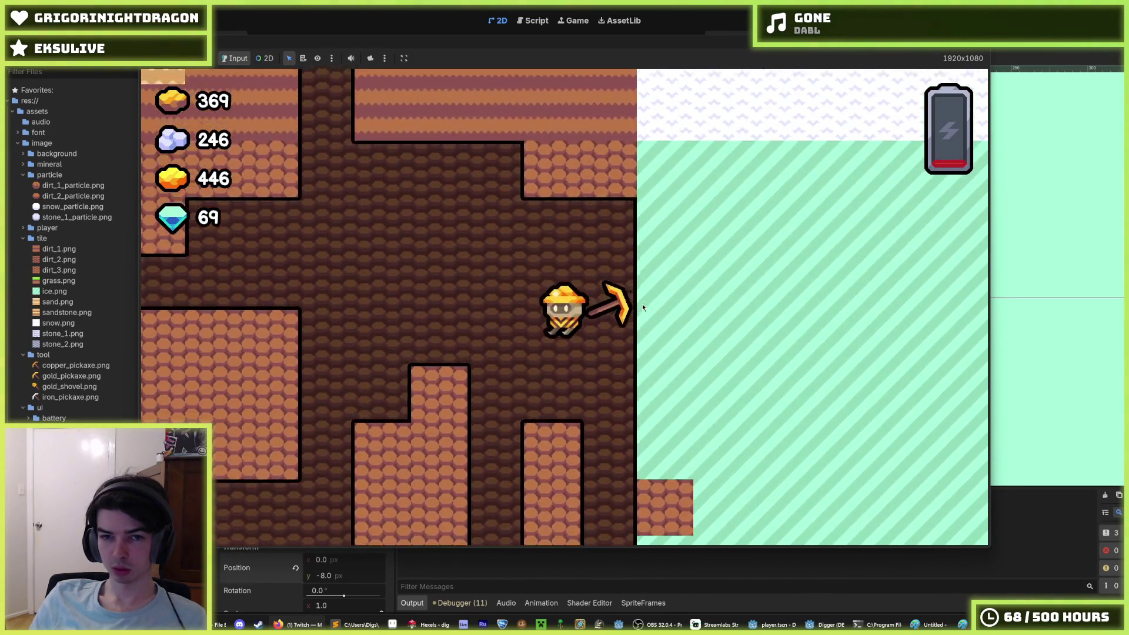
{"action": "key", "text": "Down"}
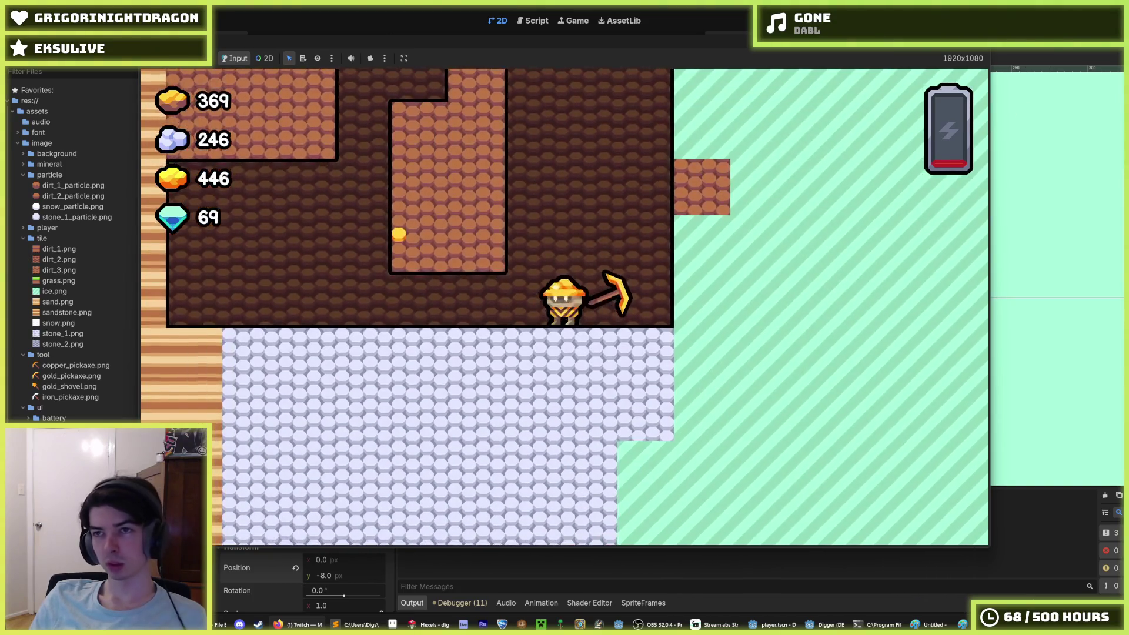
{"action": "key", "text": "F8"}
{"action": "key", "text": "ctrl+s"}
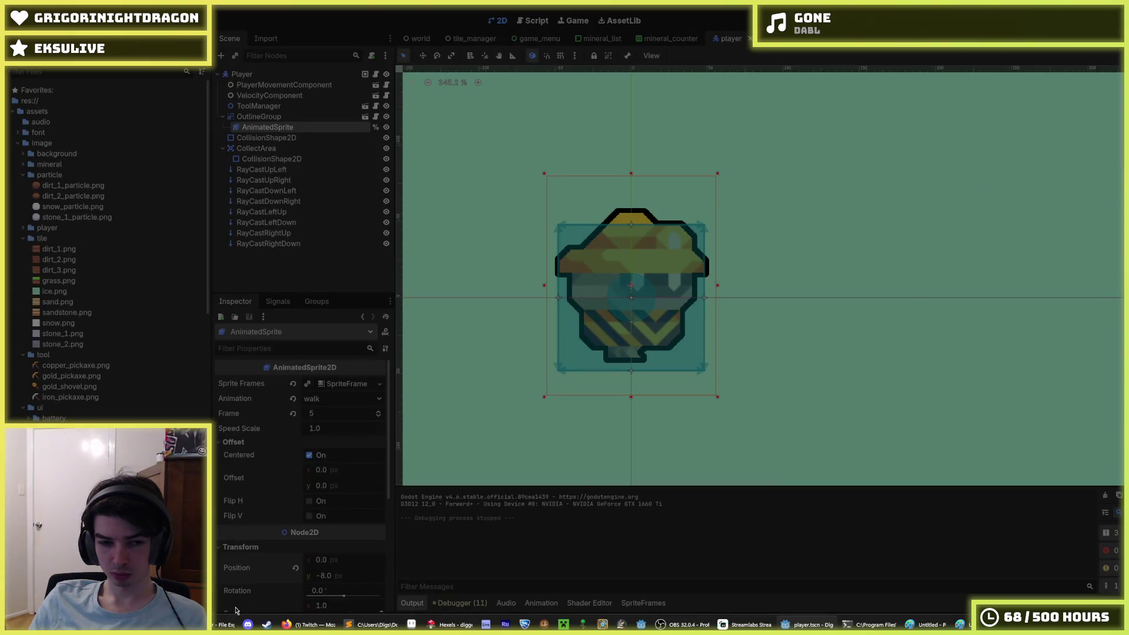
Step: Switch from Godot to the Hexels sprite editor showing the miner sprite
{"action": "key", "text": "alt+Tab"}
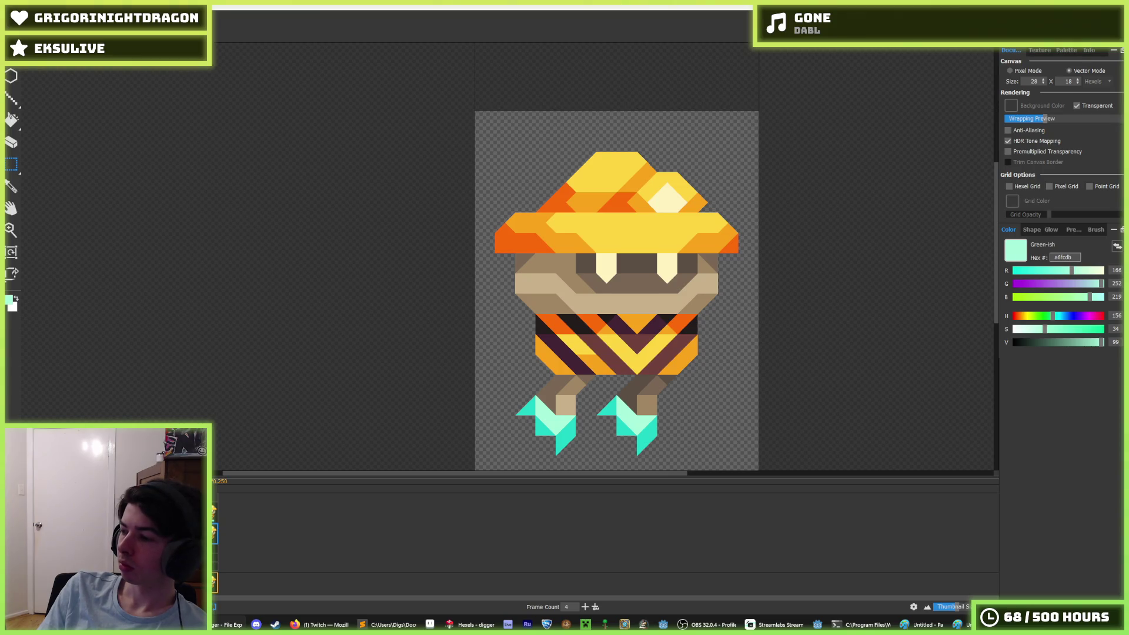
Step: Open Command Prompt, cd into the Digger project folder and run git status
{"action": "key", "text": "super"}
{"action": "type", "text": "cmd"}
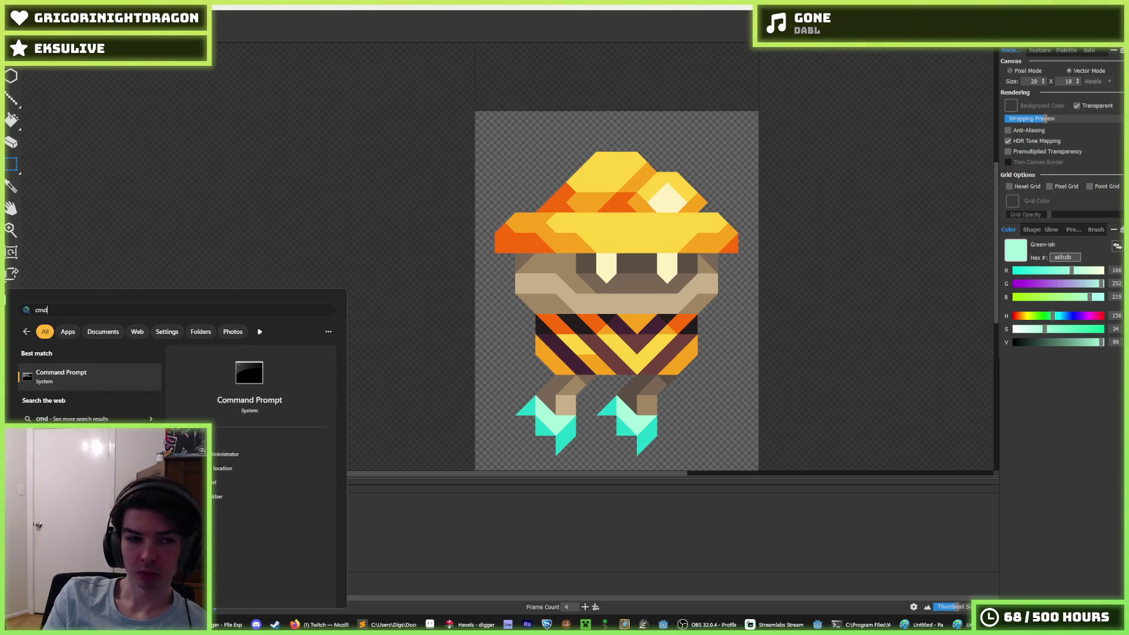
{"action": "key", "text": "Return"}
{"action": "type", "text": "cd"}
{"action": "type", "text": "C:\\Users\\Digs\\Documents\\Projects\\Godot\\Digger"}
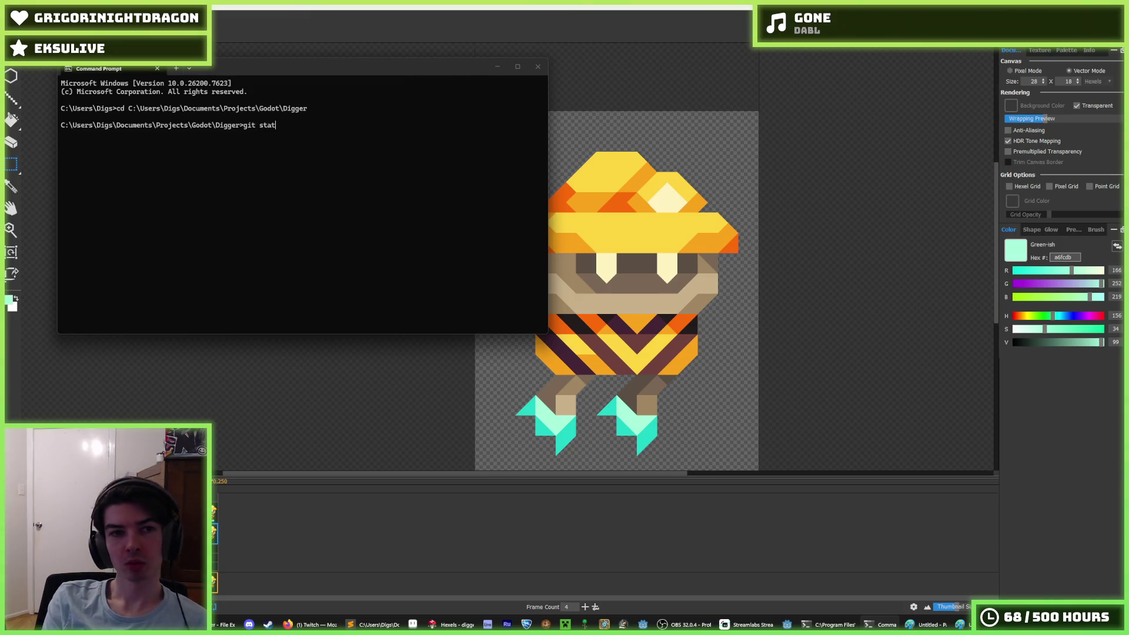
{"action": "type", "text": "us"}
{"action": "key", "text": "Return"}
{"action": "type", "text": "git add *"}
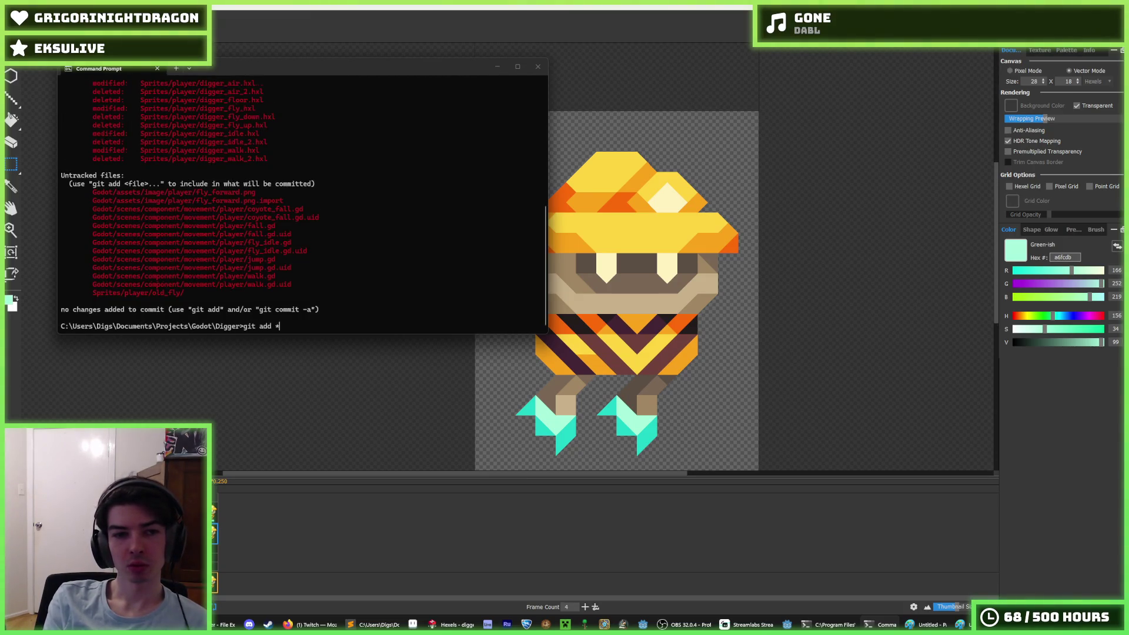
Step: Stage all changes with git add *, commit them with a message, and push to GitHub
{"action": "key", "text": "Return"}
{"action": "type", "text": "g"}
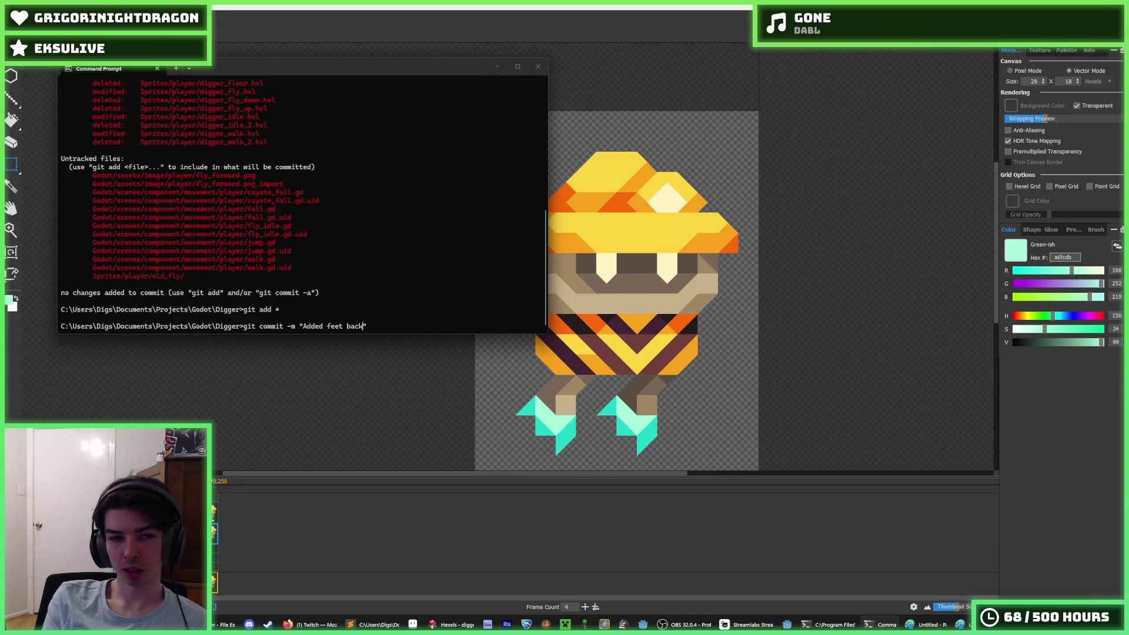
{"action": "key", "text": "Return"}
{"action": "type", "text": "g"}
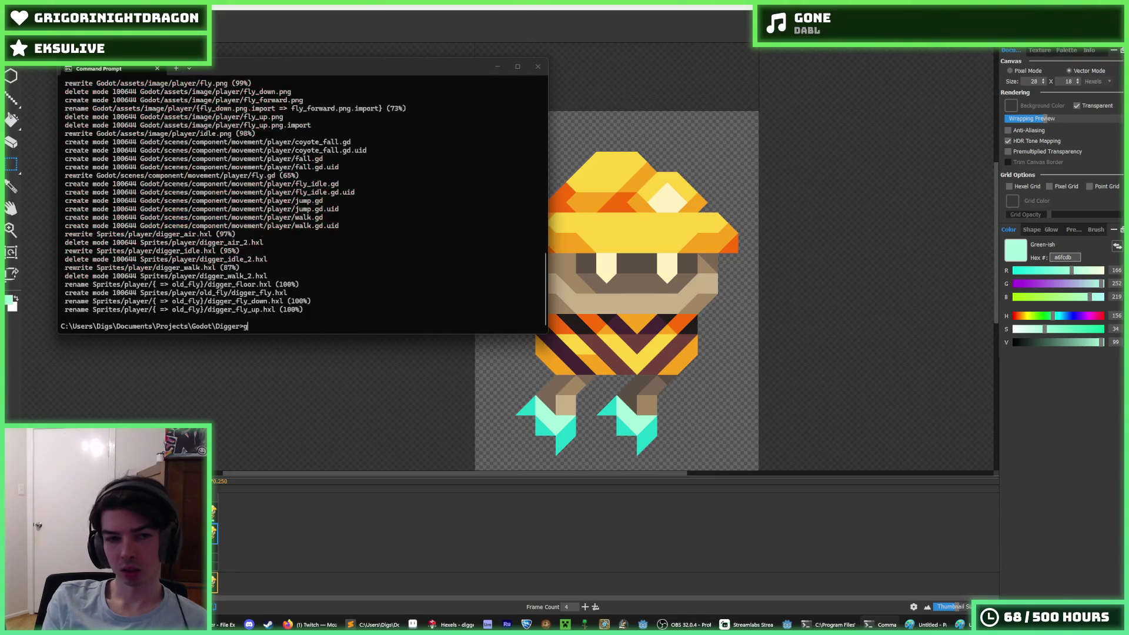
{"action": "type", "text": "sh"}
{"action": "key", "text": "Return"}
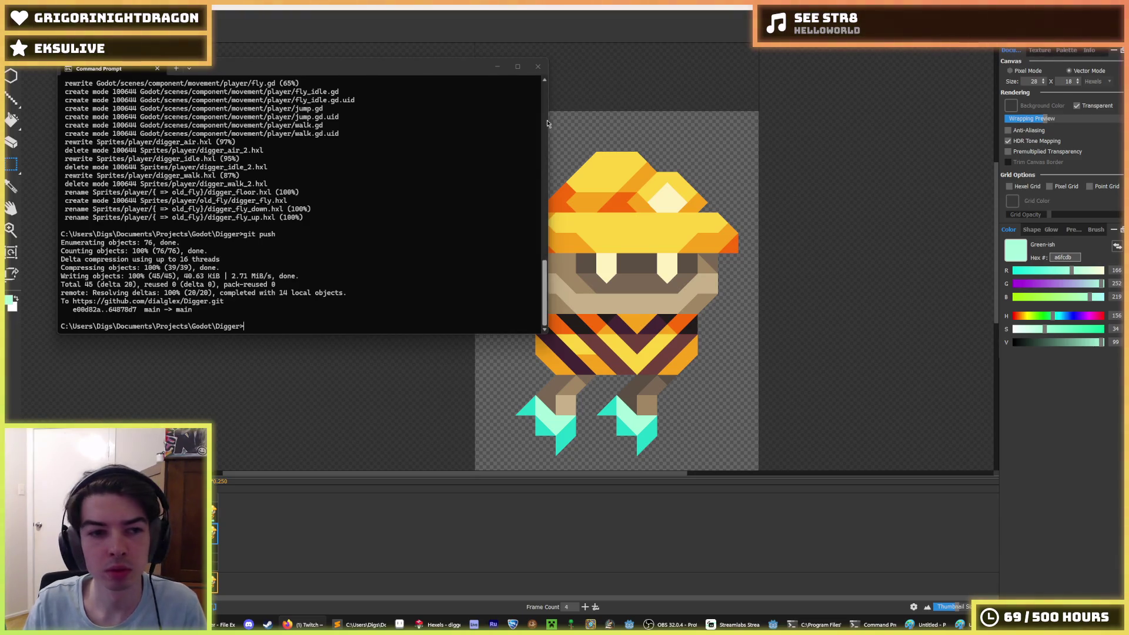
Step: Minimize the Command Prompt, bring the Paint stick-figure sketch forward and close it
{"action": "left_click", "coordinate": [498, 66]}
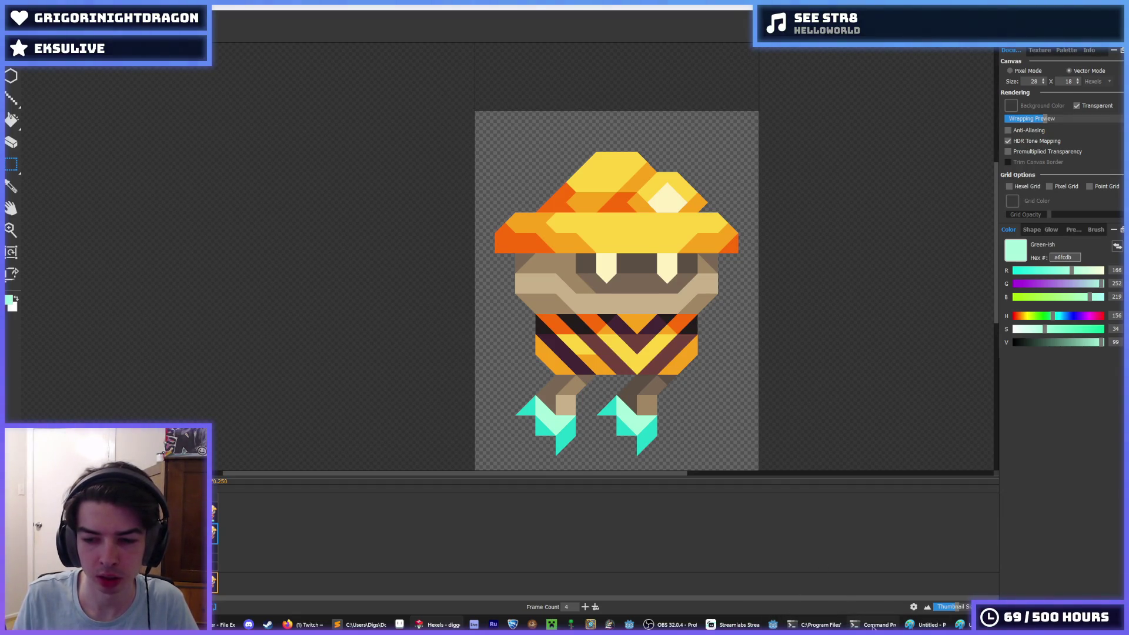
{"action": "left_click", "coordinate": [911, 624]}
{"action": "left_click", "coordinate": [1114, 11]}
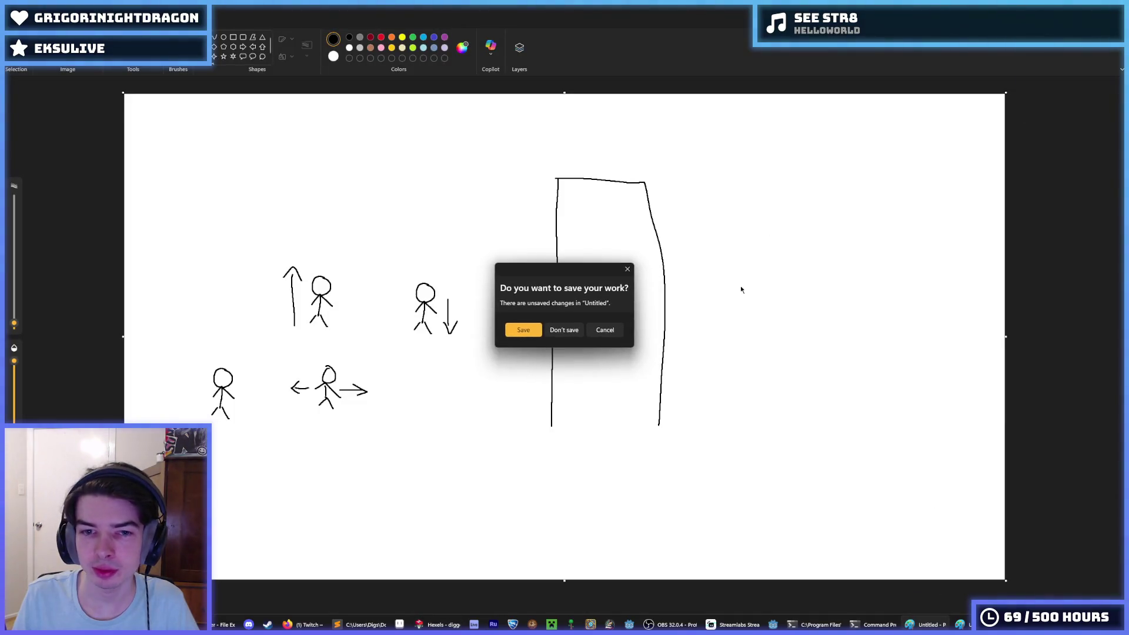
Step: Discard both Paint movement sketches without saving and launch Godot from the taskbar
{"action": "left_click", "coordinate": [574, 329]}
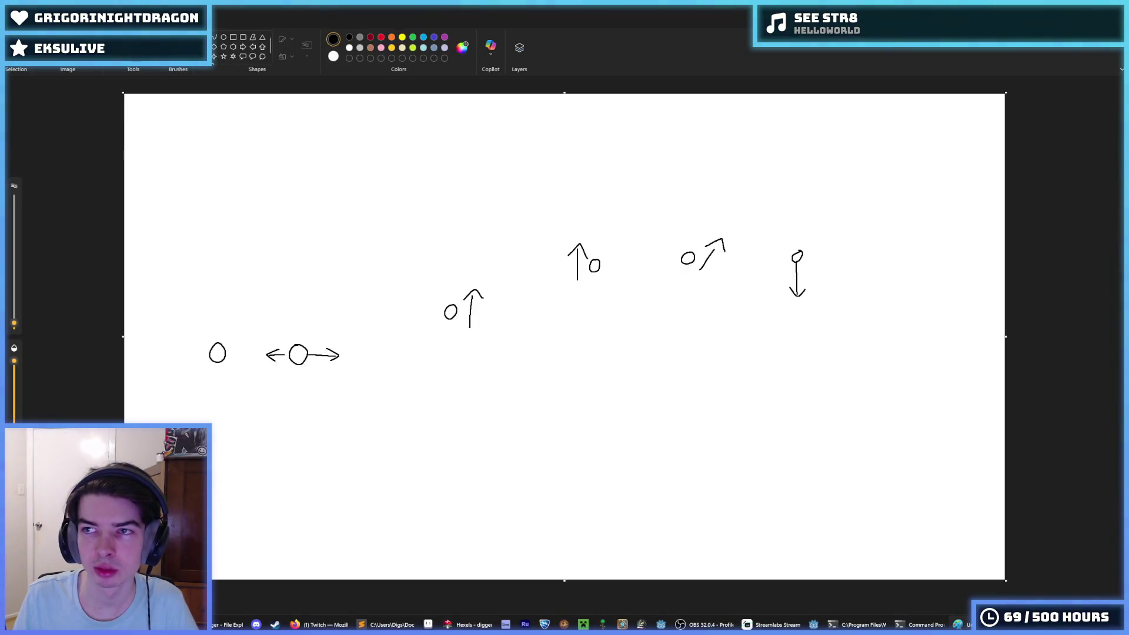
{"action": "left_click", "coordinate": [1114, 12]}
{"action": "left_click", "coordinate": [566, 328]}
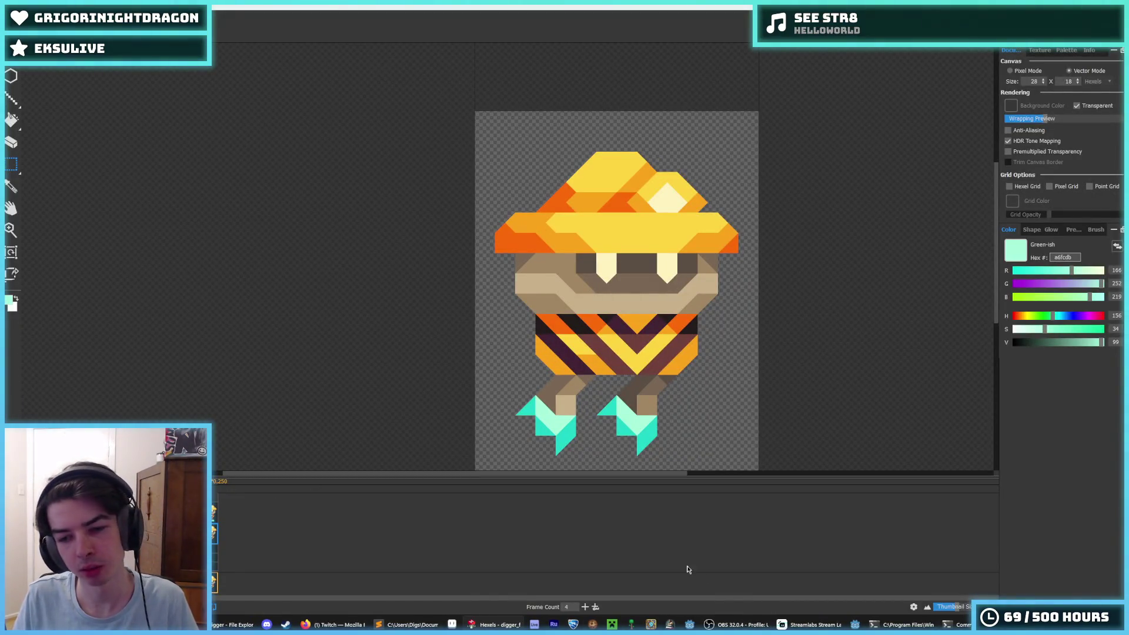
{"action": "left_click", "coordinate": [860, 626]}
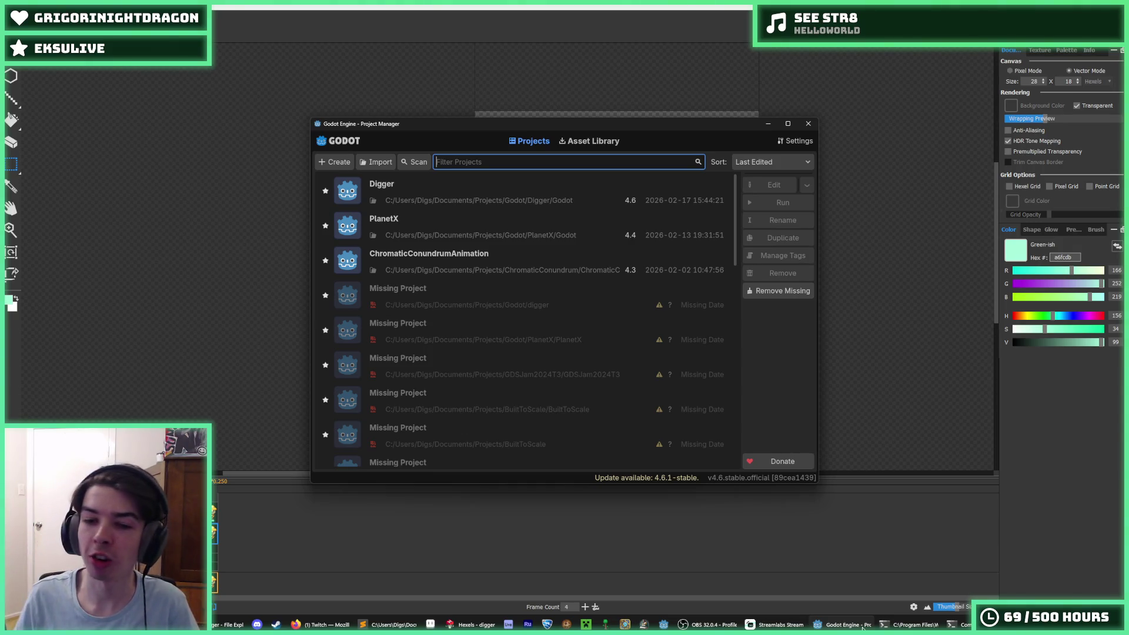
Step: Download the Godot 4.6.1 update, then close the Project Manager, Hexels and Command Prompt
{"action": "left_click", "coordinate": [655, 481]}
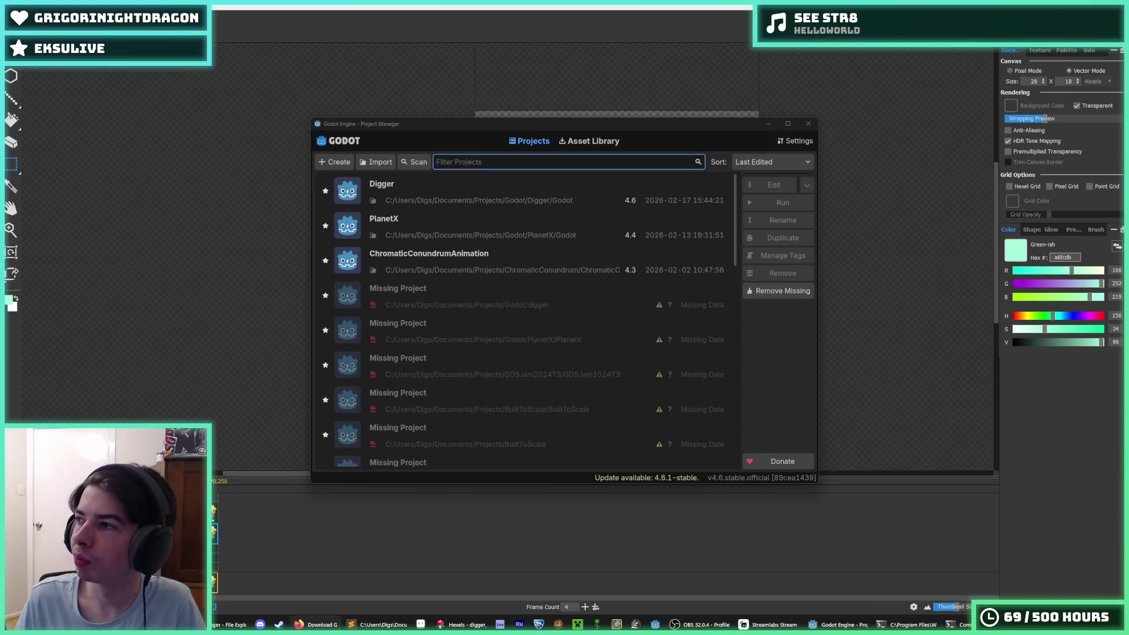
{"action": "left_click", "coordinate": [809, 124]}
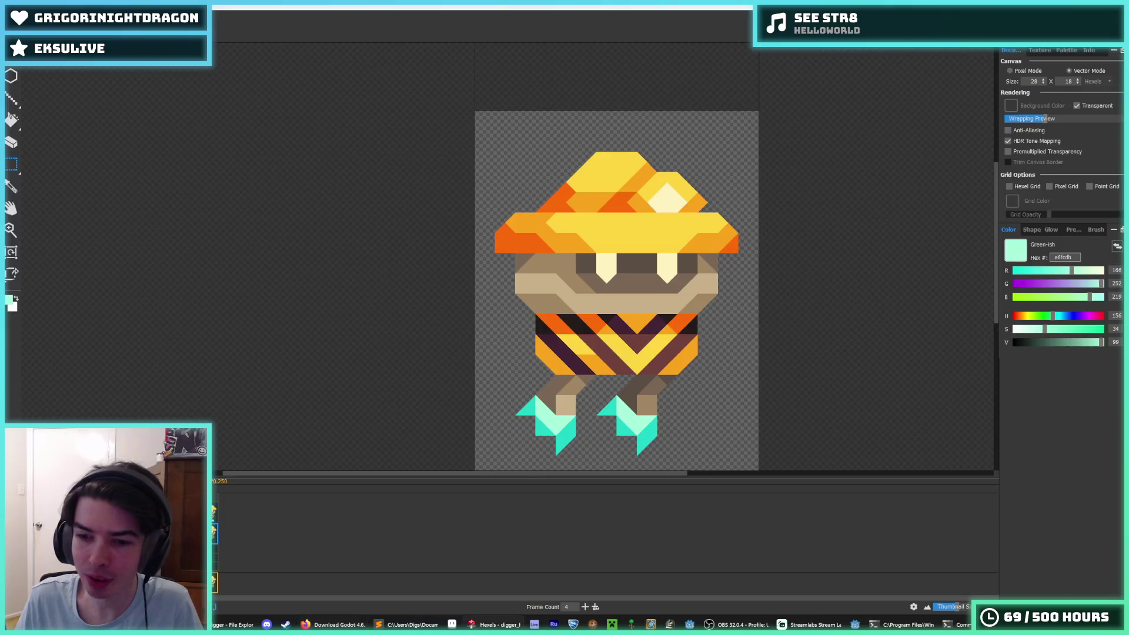
{"action": "key", "text": "alt+F4"}
{"action": "left_click", "coordinate": [537, 67]}
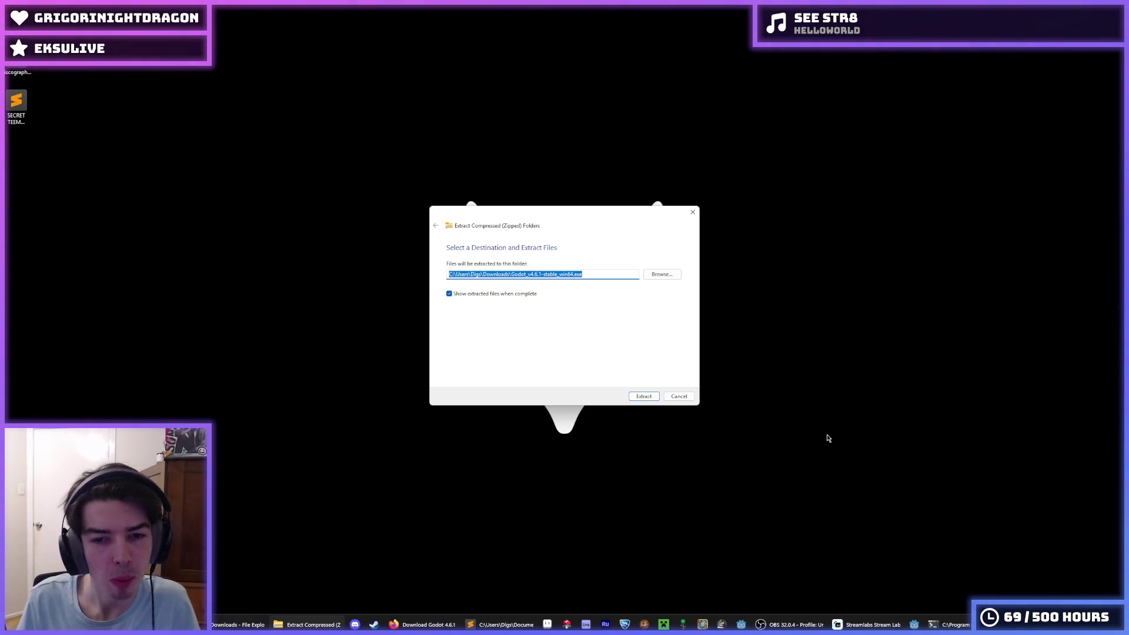
Step: Extract the Godot 4.6.1 archive and run Godot_v4.6.1-stable_win64.exe despite the SmartScreen warning
{"action": "left_click", "coordinate": [644, 396]}
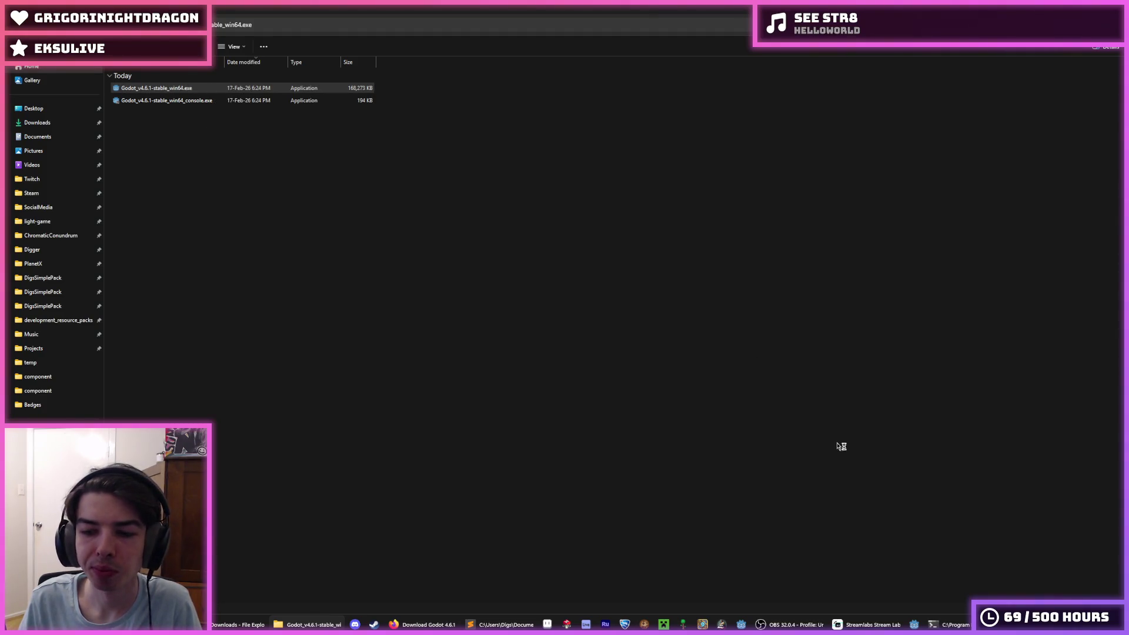
{"action": "left_click", "coordinate": [462, 247]}
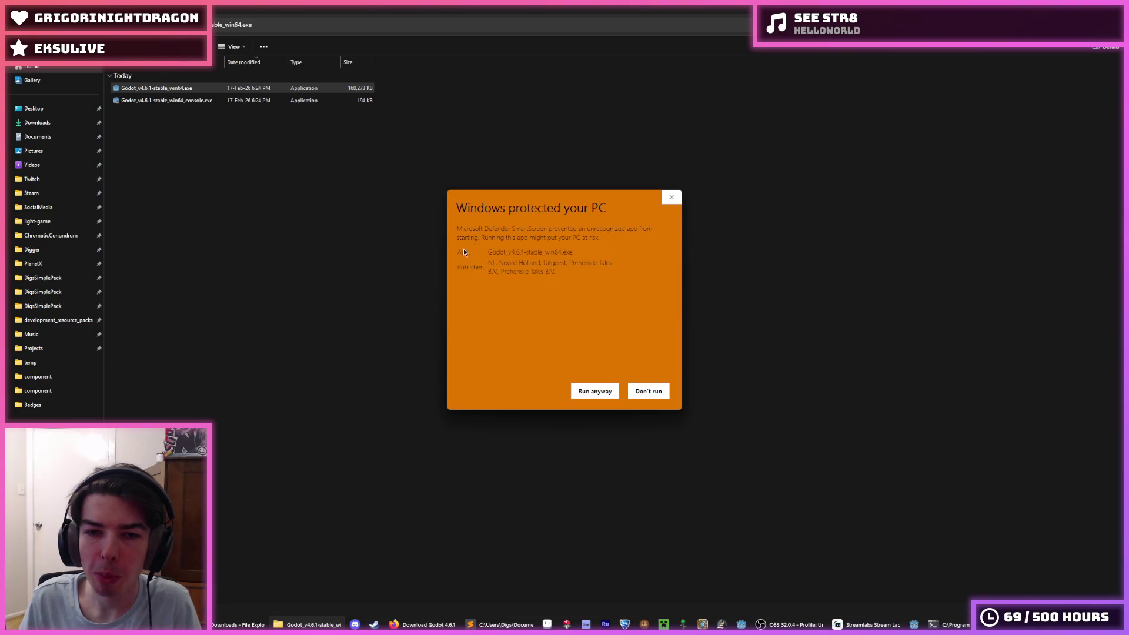
{"action": "left_click", "coordinate": [588, 388]}
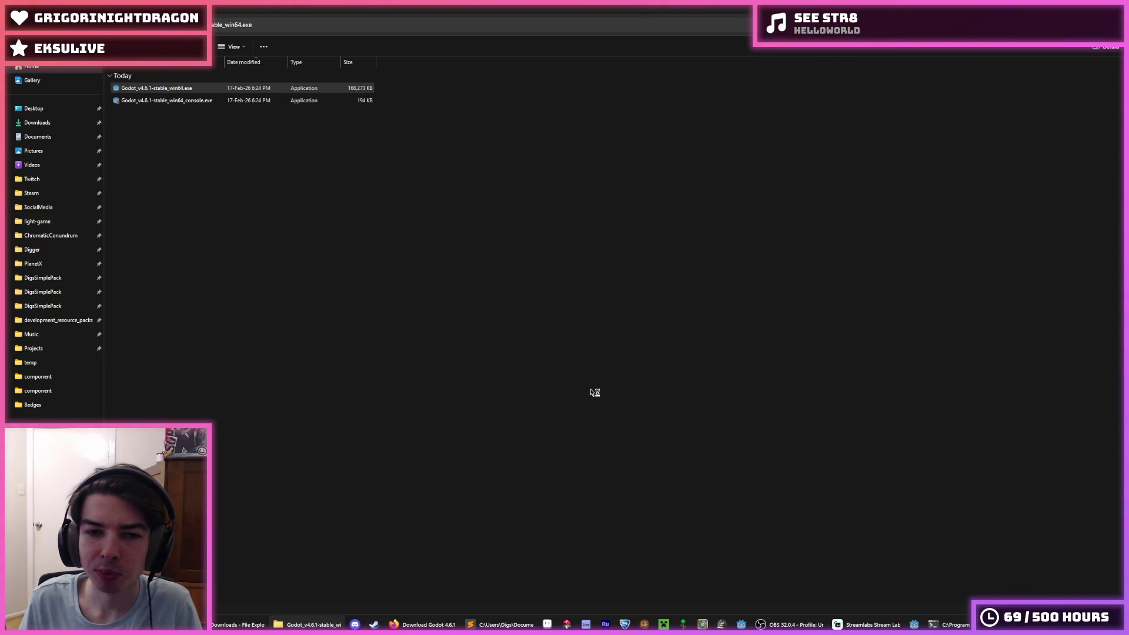
Step: Unpin the old Godot version from the taskbar
{"action": "right_click", "coordinate": [741, 625]}
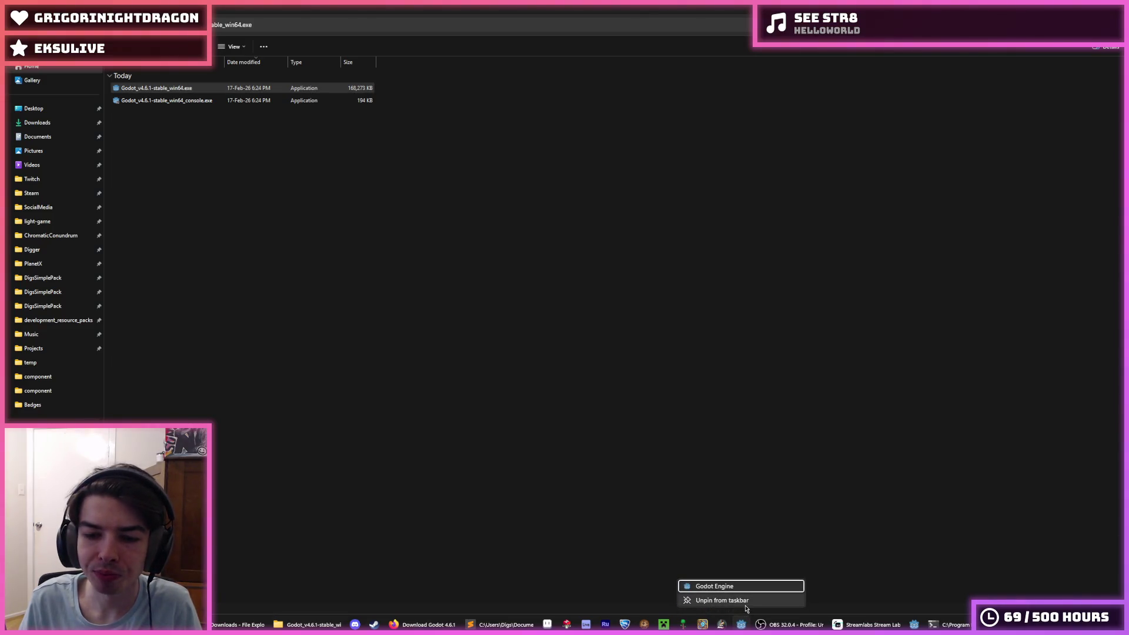
{"action": "right_click", "coordinate": [911, 624]}
{"action": "left_click", "coordinate": [906, 601]}
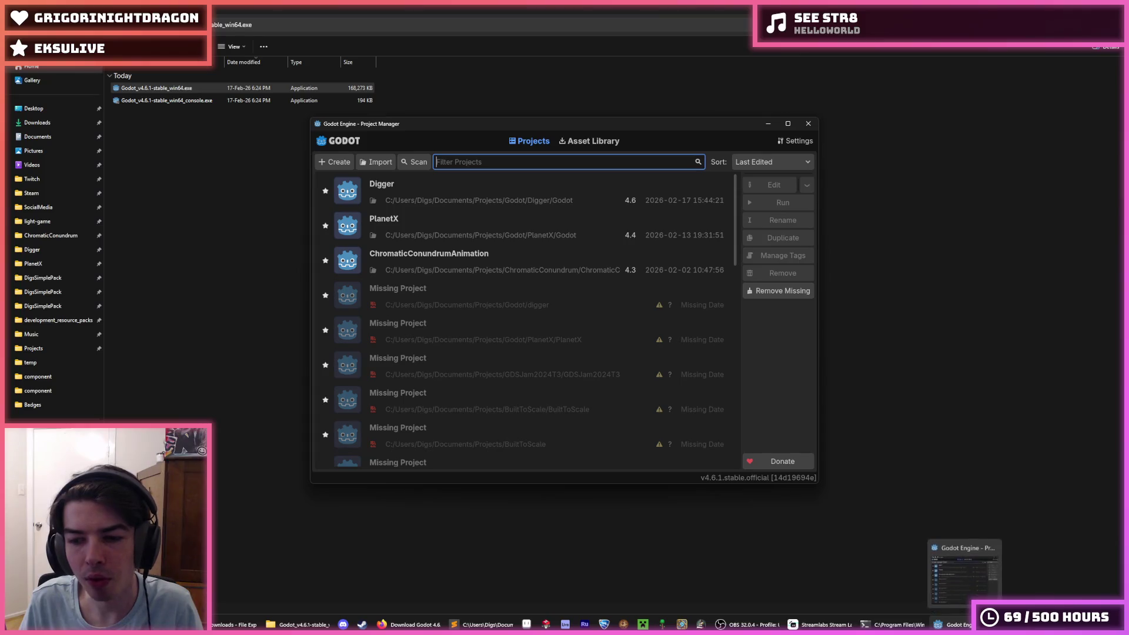
Step: Open the Digger project in the editor and run the game with F5
{"action": "right_click", "coordinate": [953, 625]}
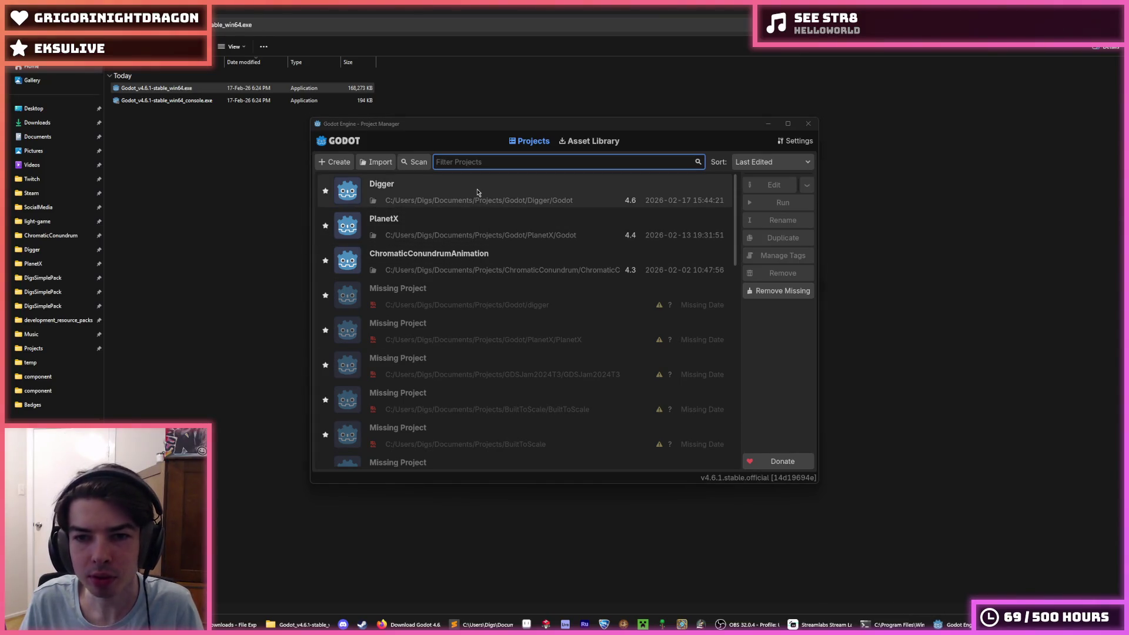
{"action": "double_click", "coordinate": [478, 192]}
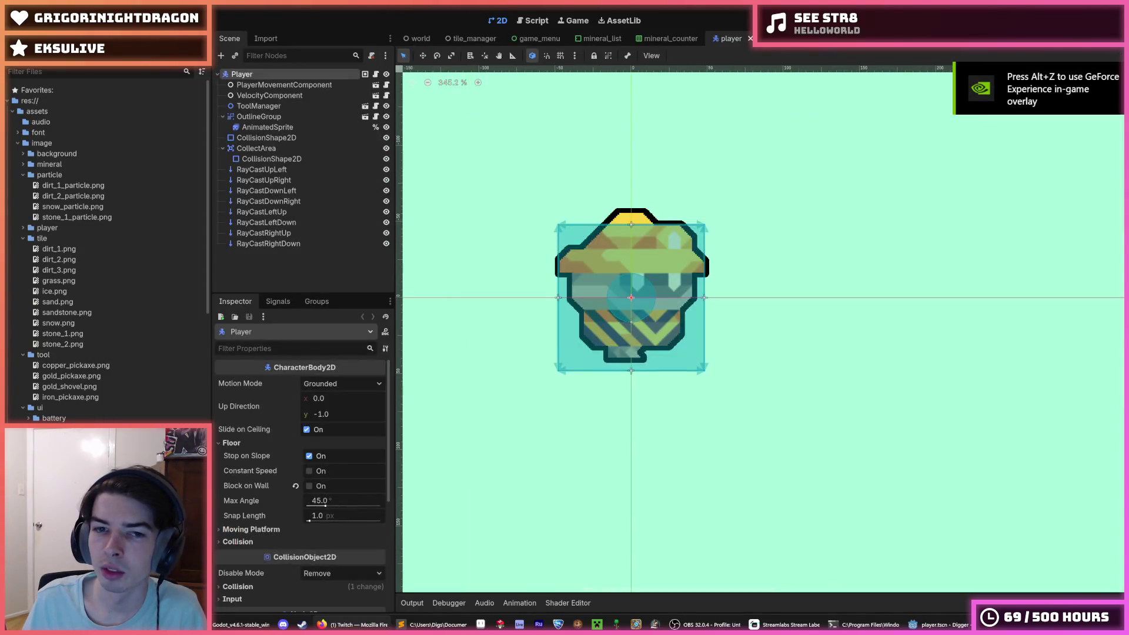
{"action": "key", "text": "F5"}
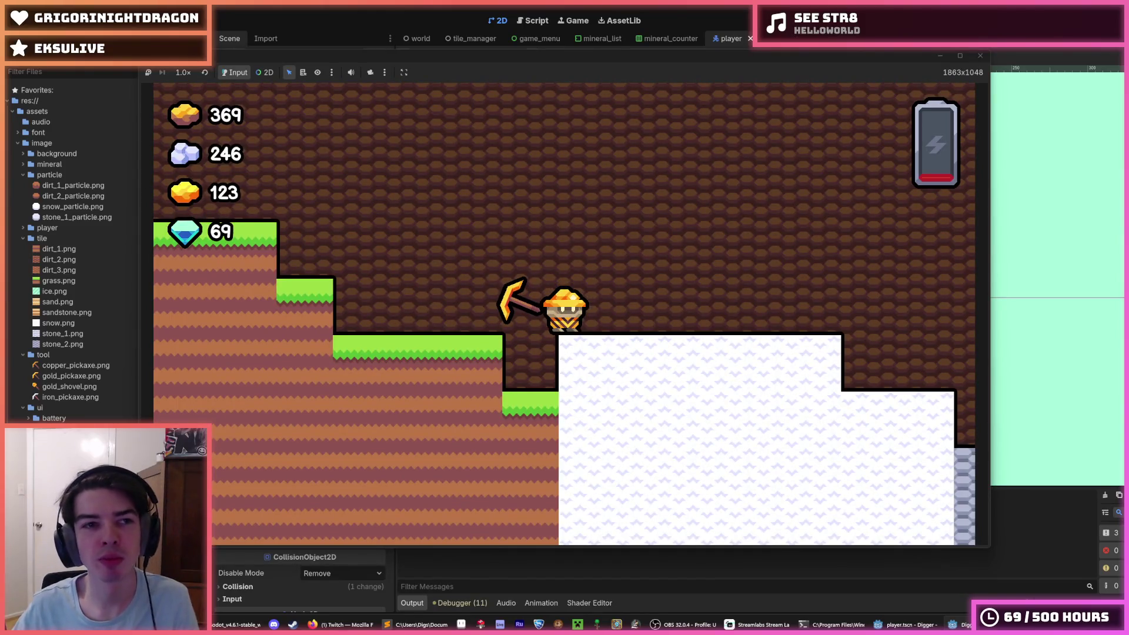
Step: Dig the miner down and left through the snow, fly up, then dig down through dirt
{"action": "key", "text": "Down"}
{"action": "key", "text": "Left"}
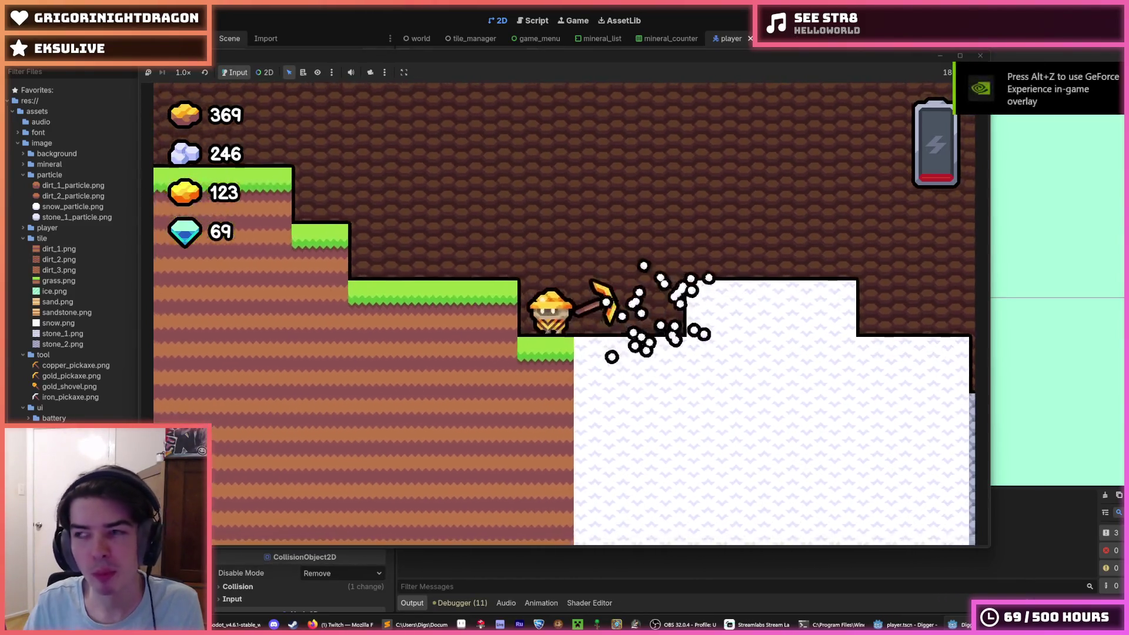
{"action": "key", "text": "Left"}
{"action": "key", "text": "Left"}
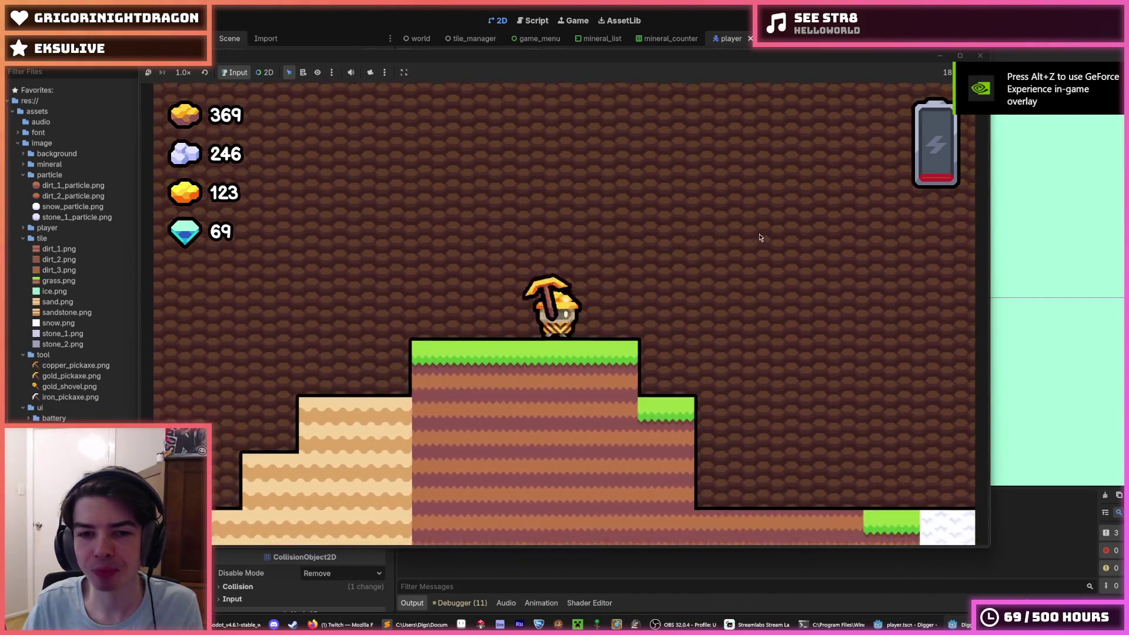
{"action": "key", "text": "Down"}
{"action": "key", "text": "Down"}
{"action": "key", "text": "Down"}
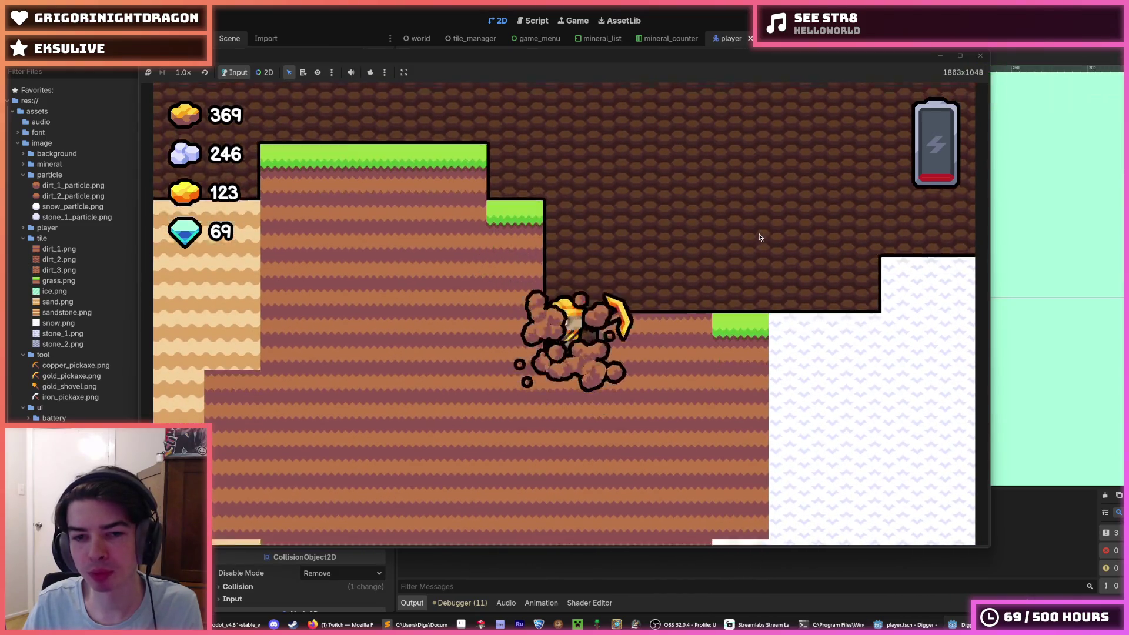
{"action": "key", "text": "Left"}
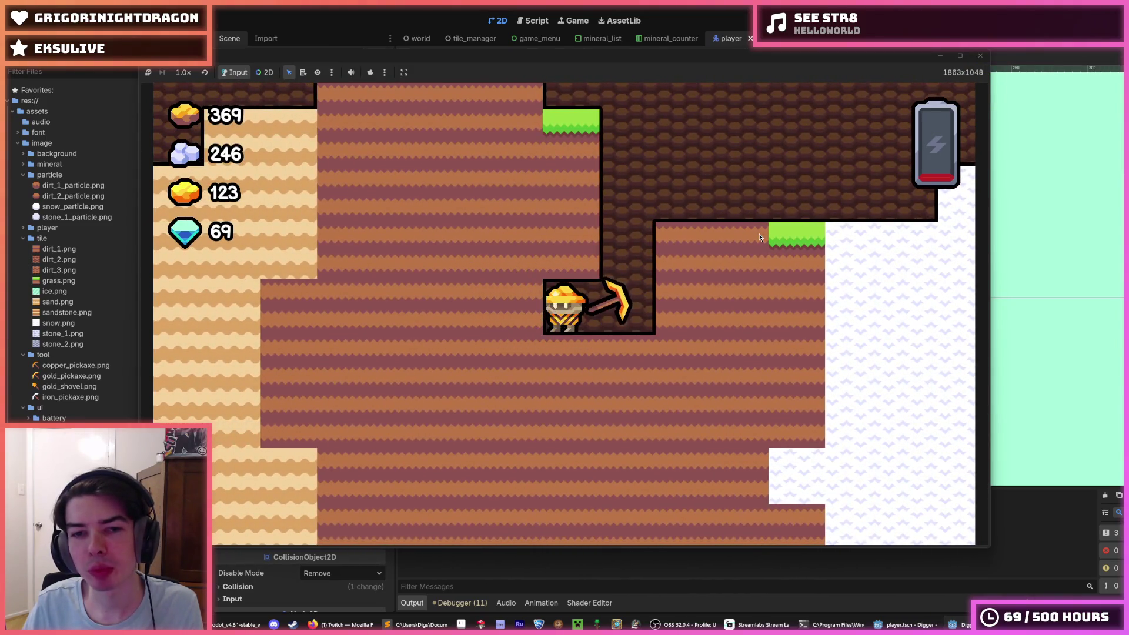
{"action": "key", "text": "Up"}
{"action": "key", "text": "Up"}
{"action": "key", "text": "Up"}
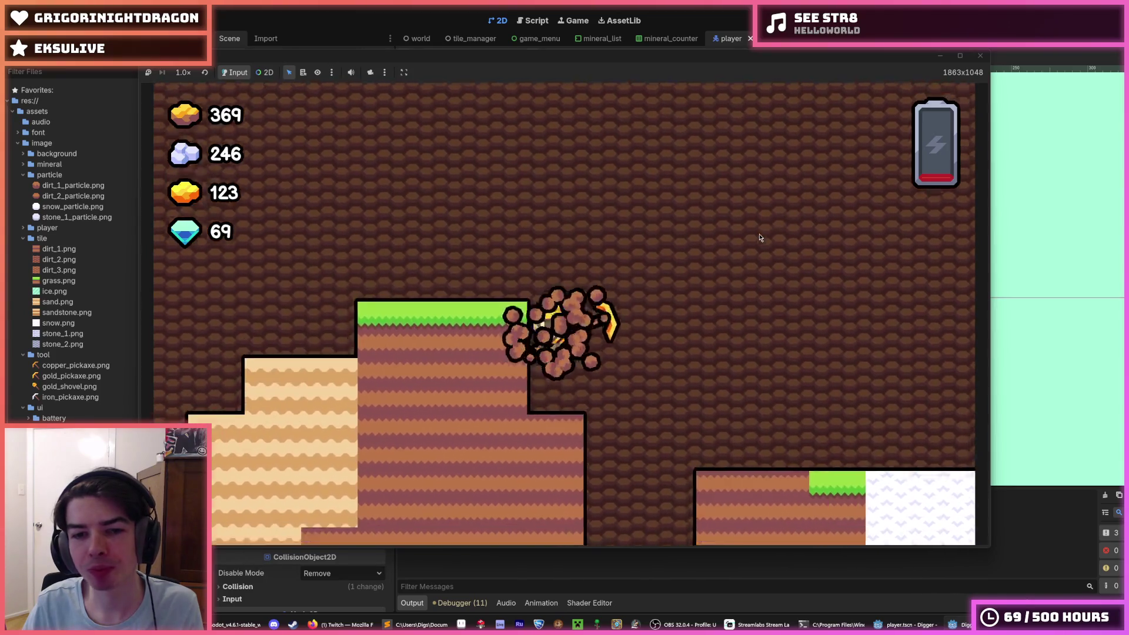
{"action": "key", "text": "Down"}
{"action": "key", "text": "Down"}
{"action": "key", "text": "Down"}
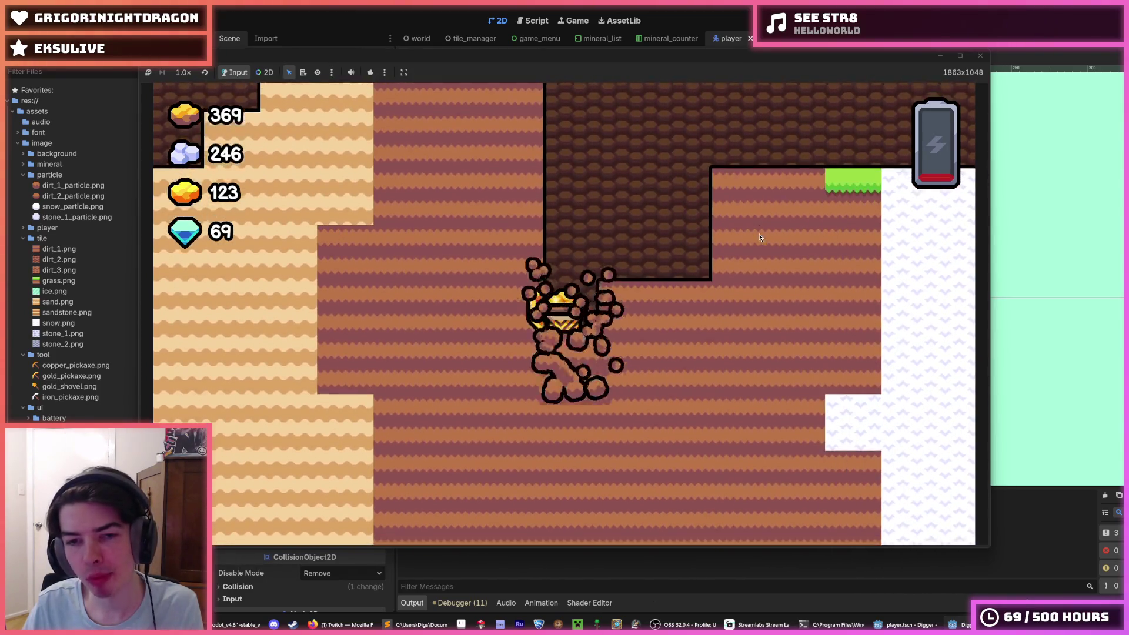
Step: Dig down through the gold ore, then stop the game with F8 and save
{"action": "key", "text": "Down"}
{"action": "key", "text": "Down"}
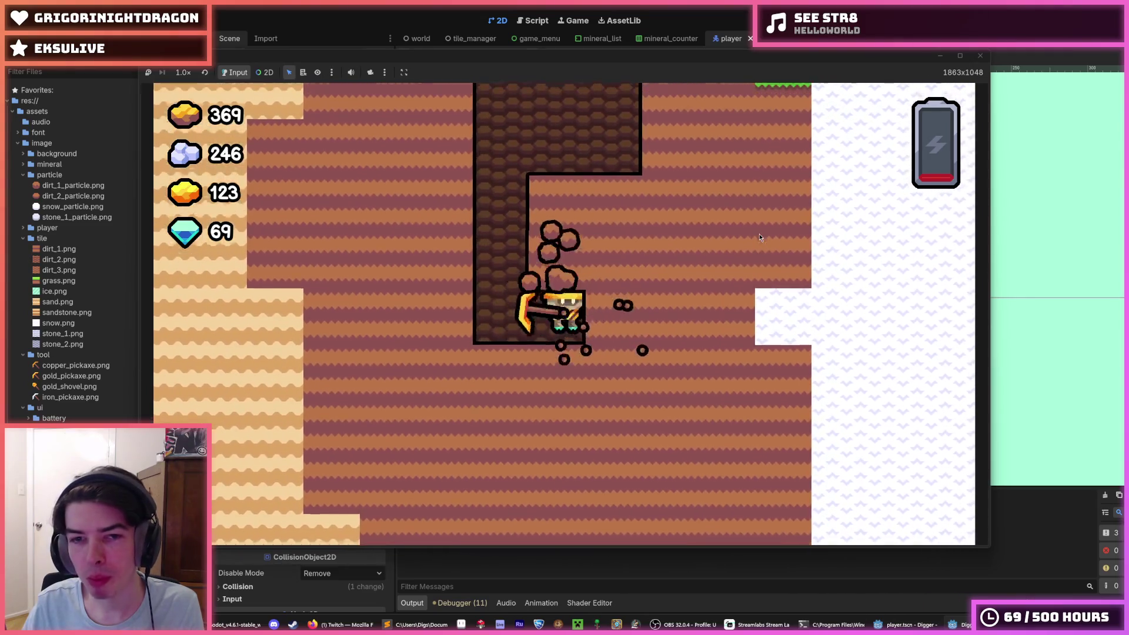
{"action": "key", "text": "Up"}
{"action": "key", "text": "Up"}
{"action": "key", "text": "Right"}
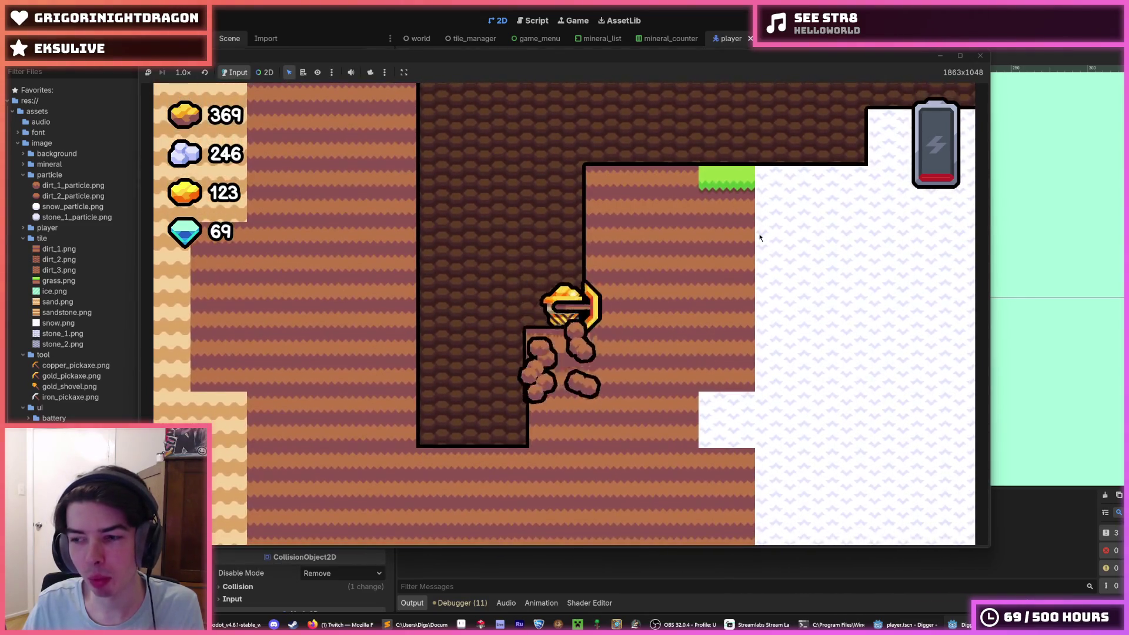
{"action": "key", "text": "Down"}
{"action": "key", "text": "Down"}
{"action": "key", "text": "Down"}
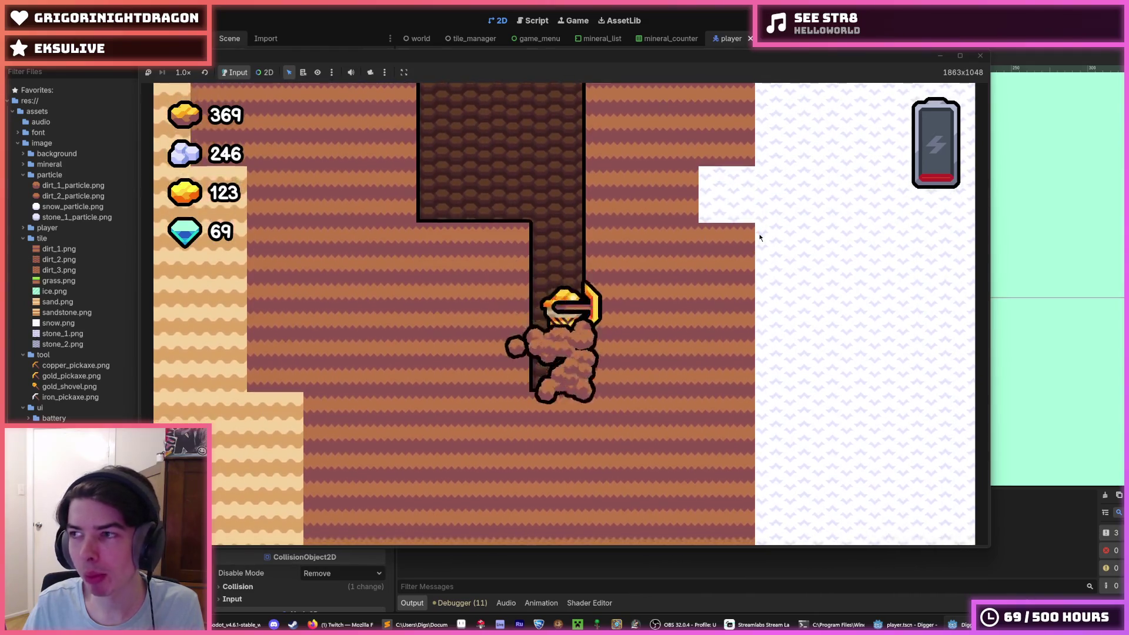
{"action": "key", "text": "Down"}
{"action": "key", "text": "Left"}
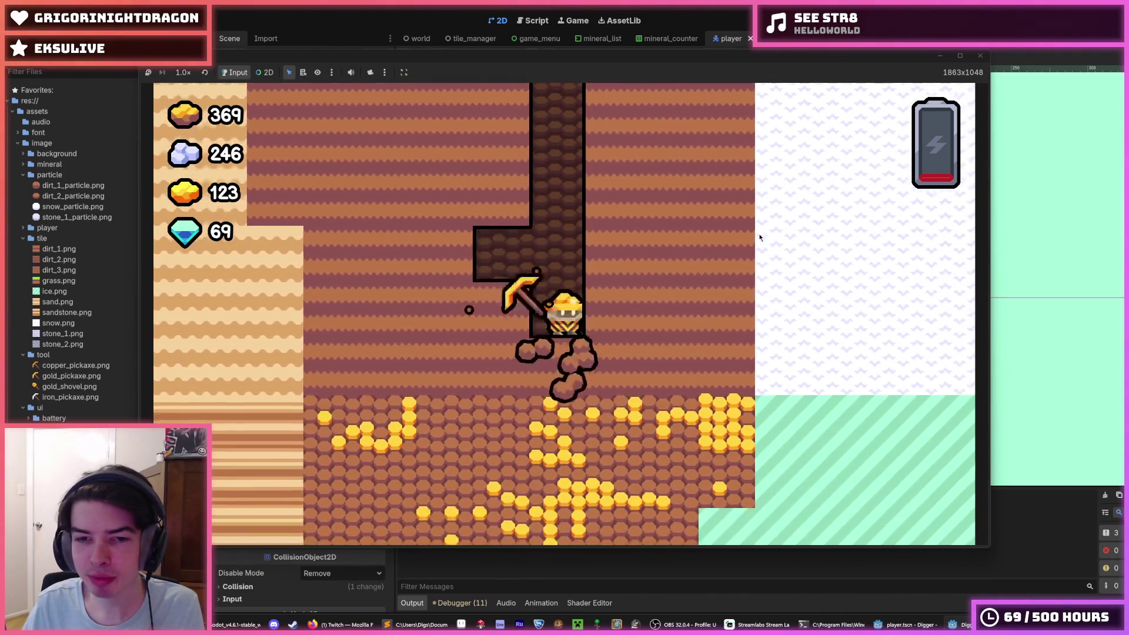
{"action": "key", "text": "Down"}
{"action": "key", "text": "Down"}
{"action": "key", "text": "Down"}
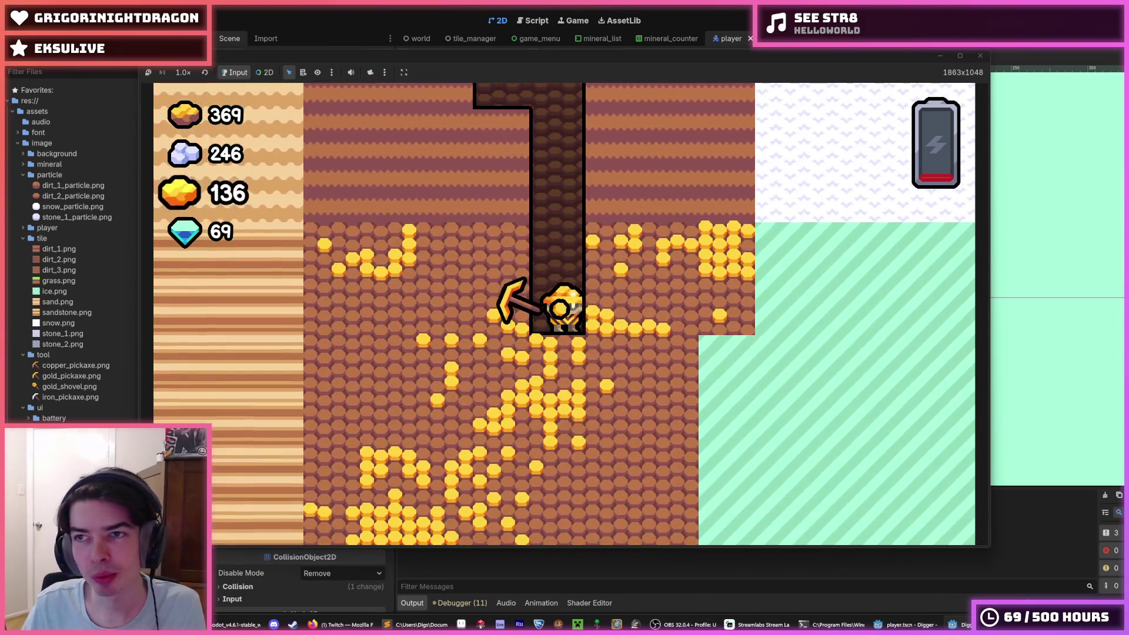
{"action": "key", "text": "F8"}
{"action": "key", "text": "ctrl+s"}
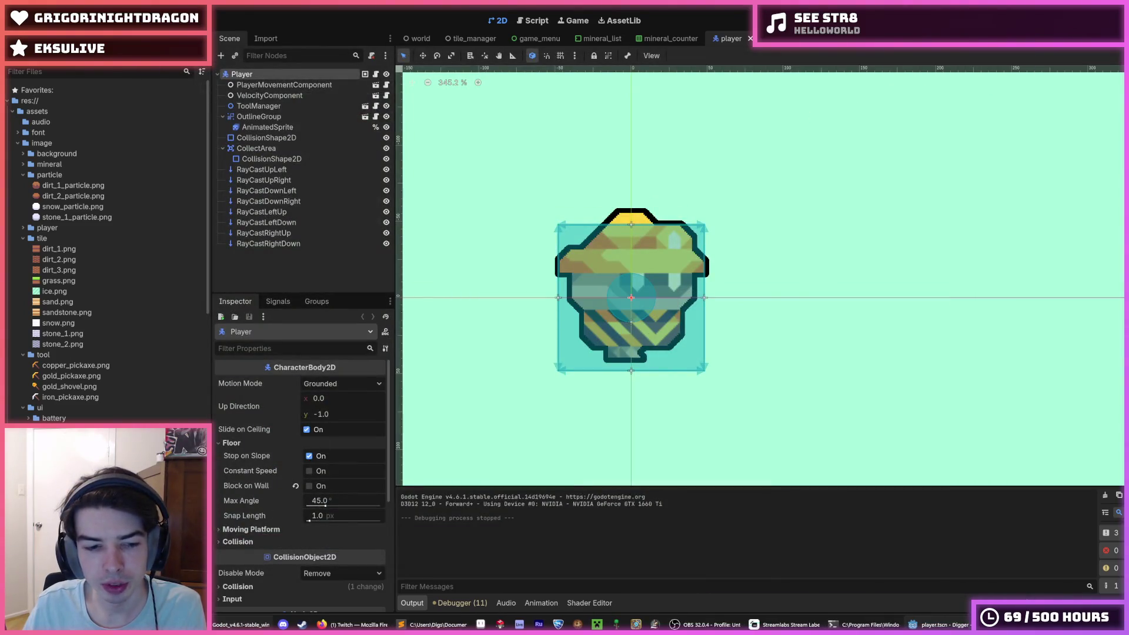
Step: Return from File Explorer, save the player scene with Ctrl+S, and start a new playtest with F5
{"action": "key", "text": "alt+Tab"}
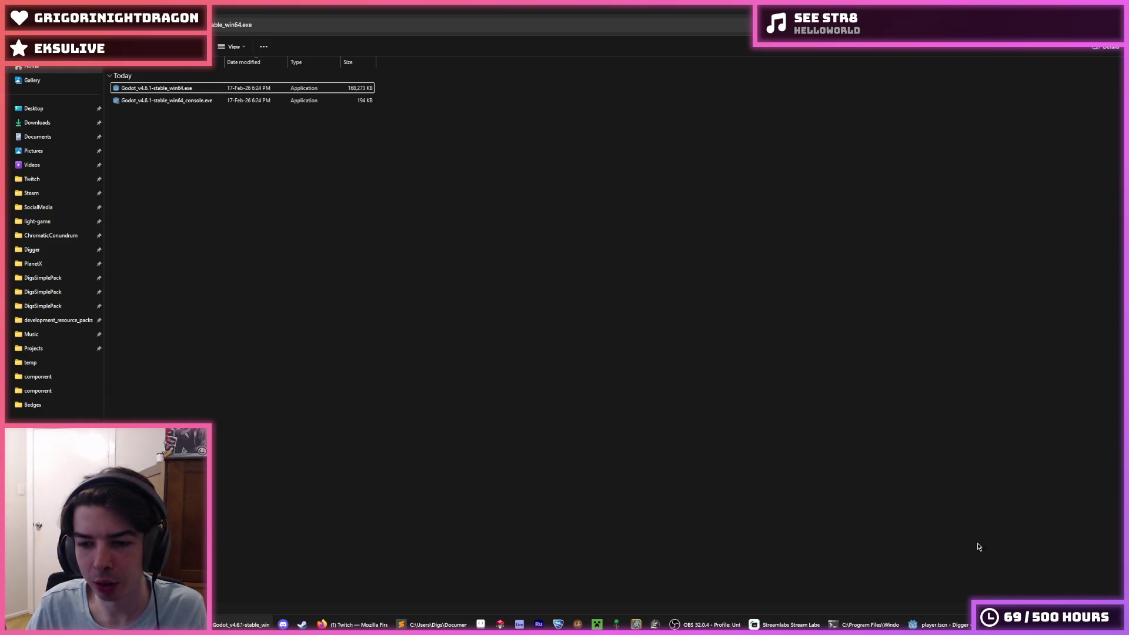
{"action": "key", "text": "alt+Tab"}
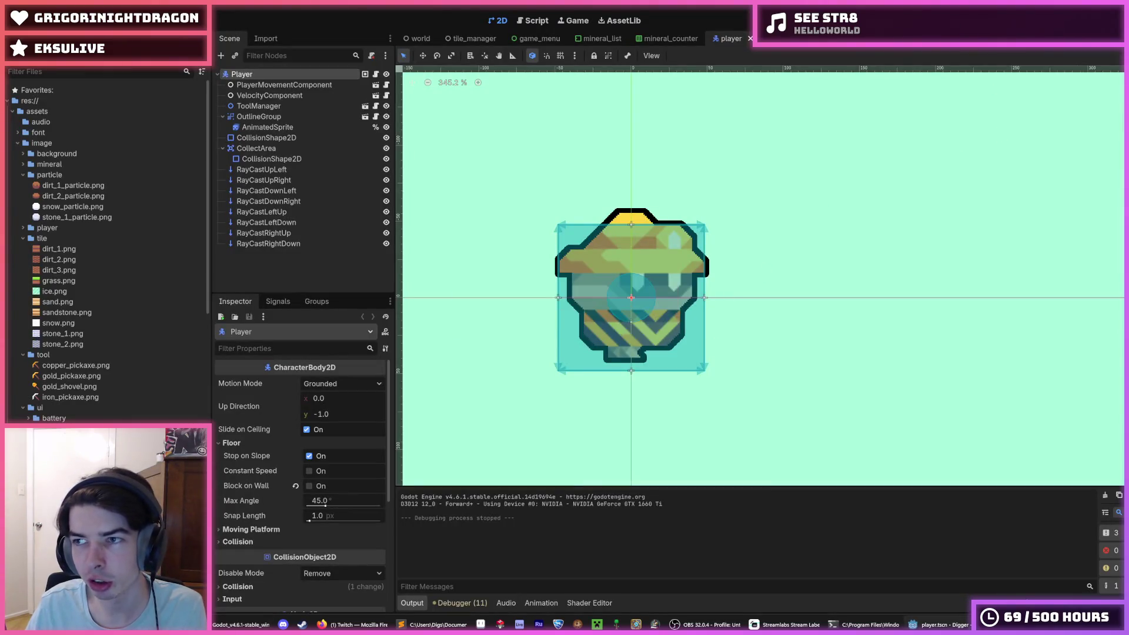
{"action": "key", "text": "ctrl+s"}
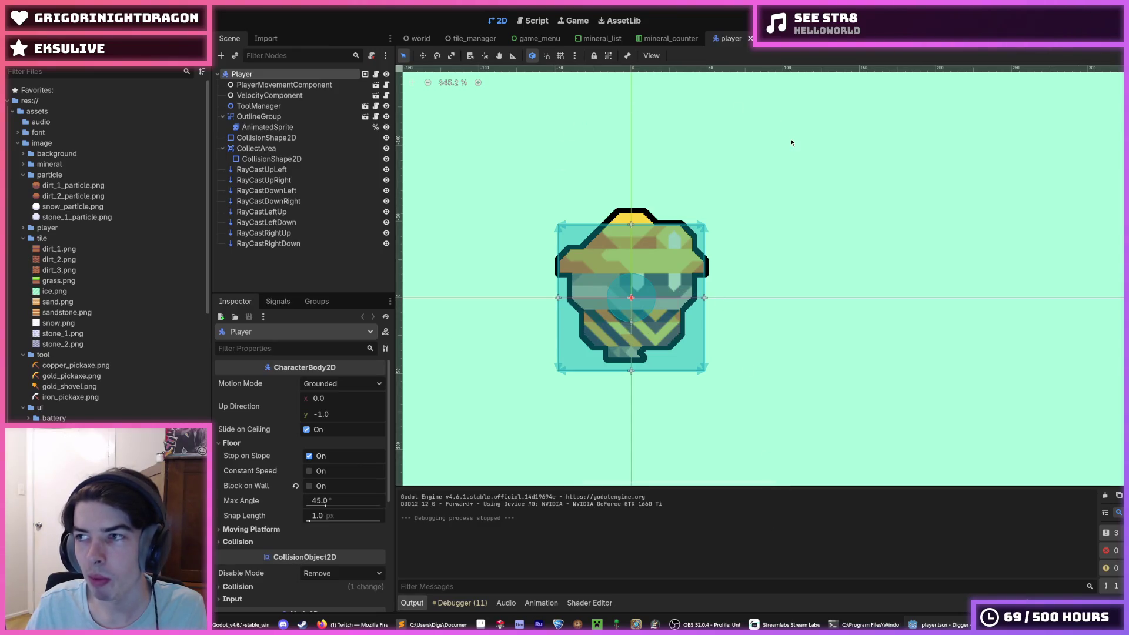
{"action": "key", "text": "F5"}
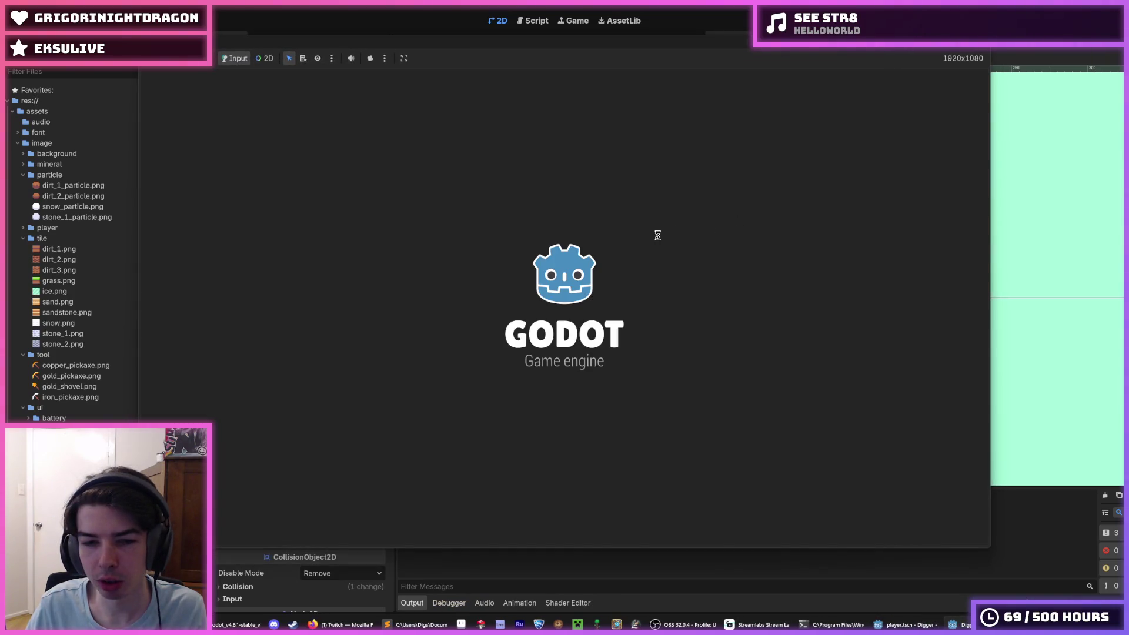
Step: Fly the miner up from the grass, turn left and right, then dig down
{"action": "key", "text": "Up"}
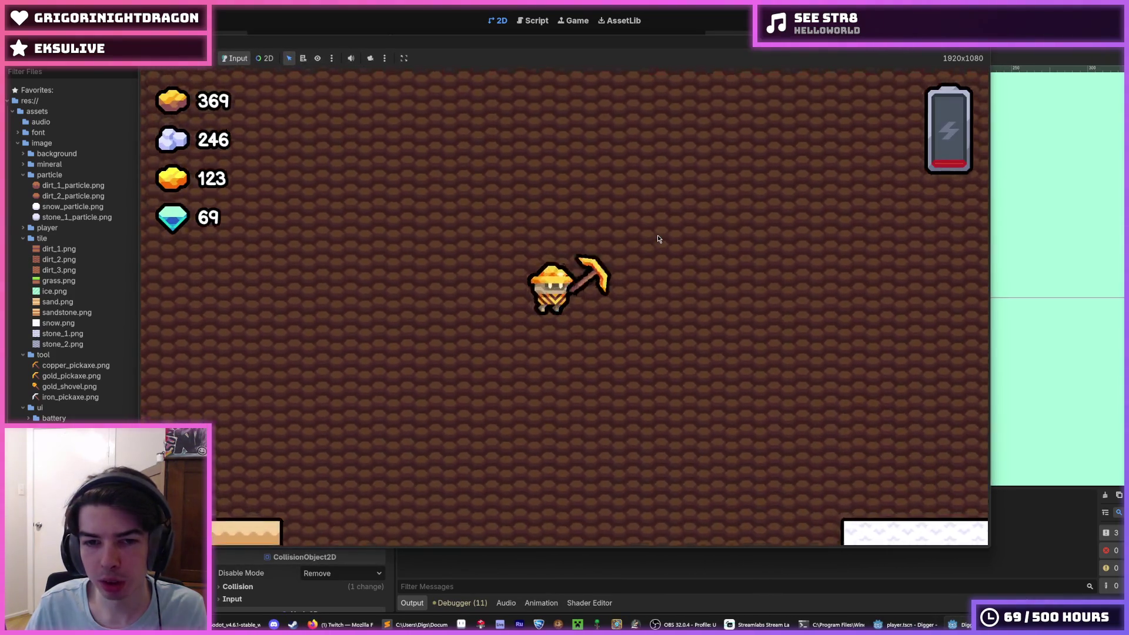
{"action": "key", "text": "Right"}
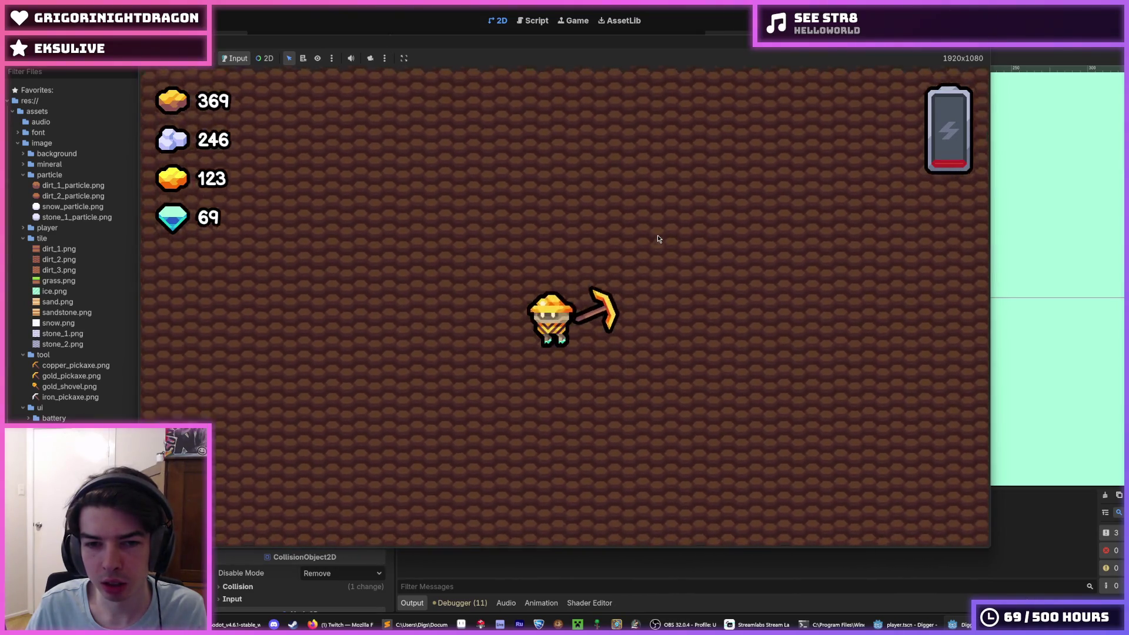
{"action": "key", "text": "Down"}
{"action": "key", "text": "Left"}
{"action": "key", "text": "Right"}
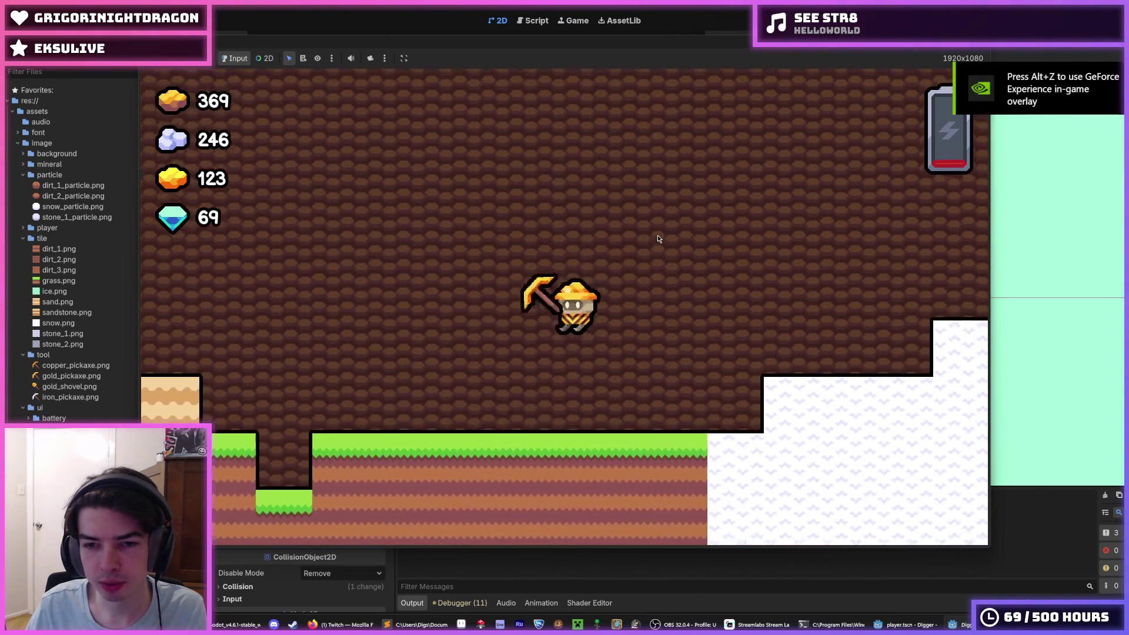
{"action": "key", "text": "Left"}
{"action": "key", "text": "Down"}
{"action": "key", "text": "Down"}
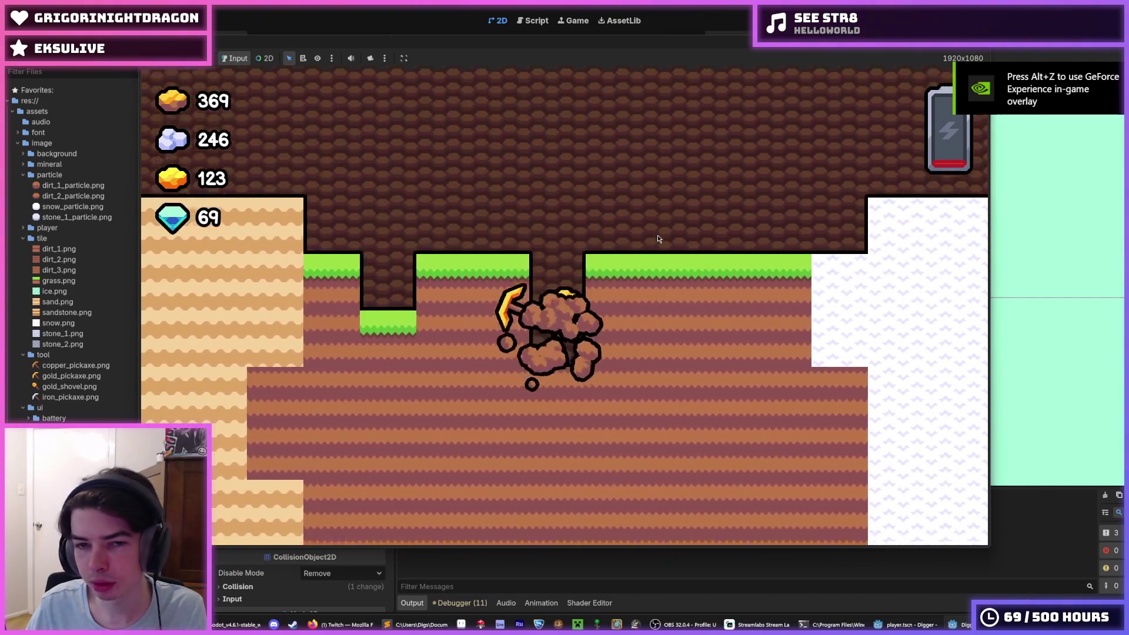
Step: Climb out of the shaft, drop back to dig deeper, then fly up and left out
{"action": "key", "text": "Up"}
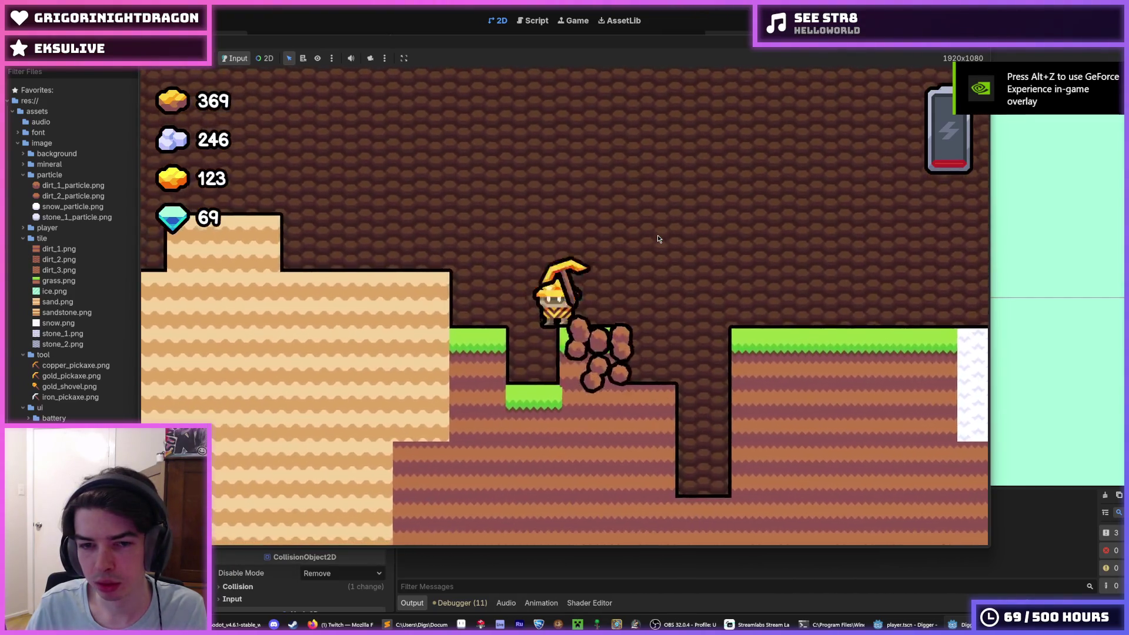
{"action": "key", "text": "Up"}
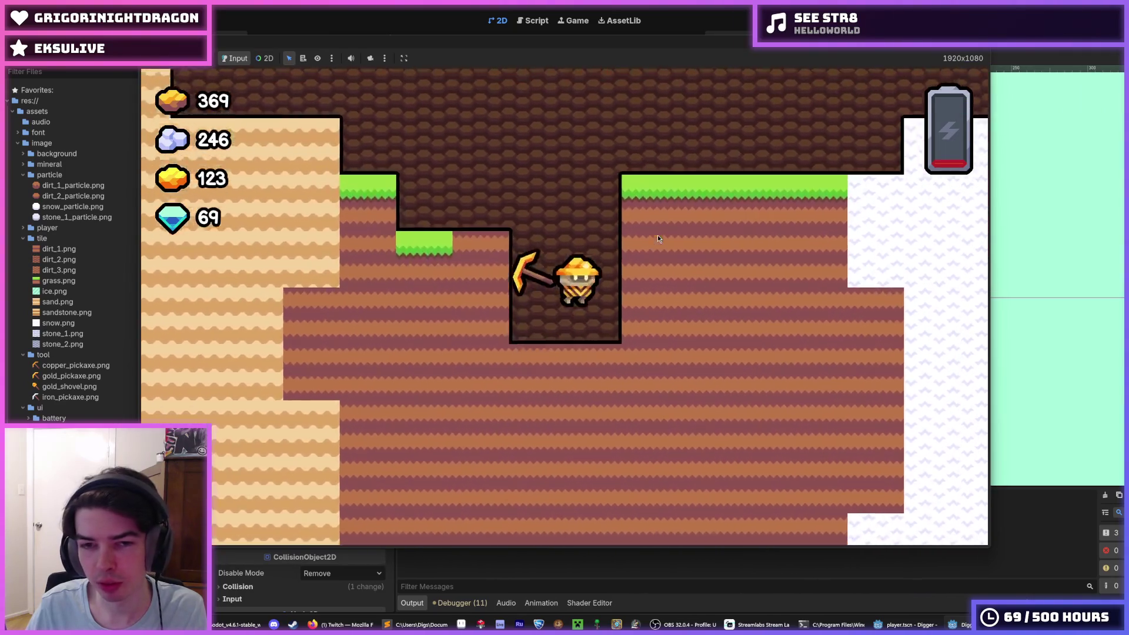
{"action": "key", "text": "Down"}
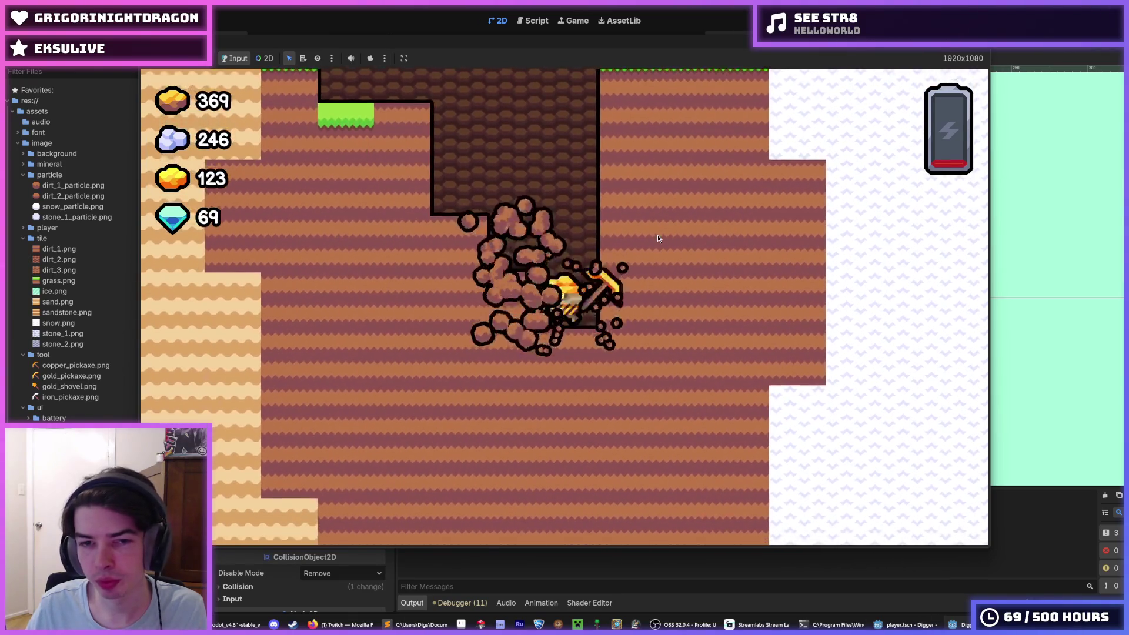
{"action": "key", "text": "Up"}
{"action": "key", "text": "Left"}
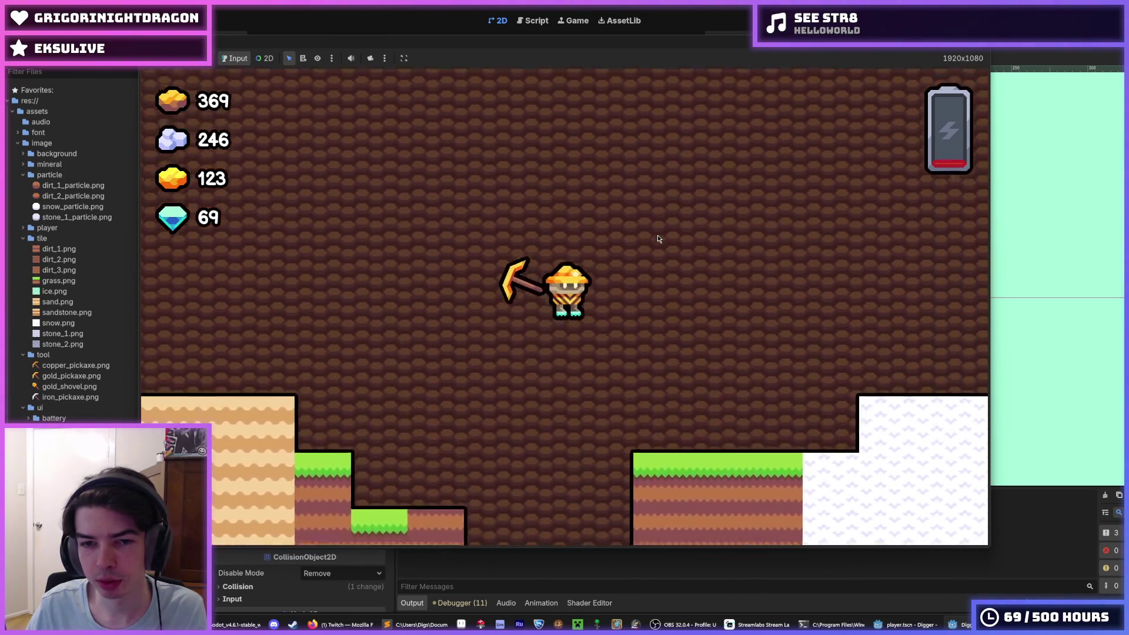
{"action": "key", "text": "Up"}
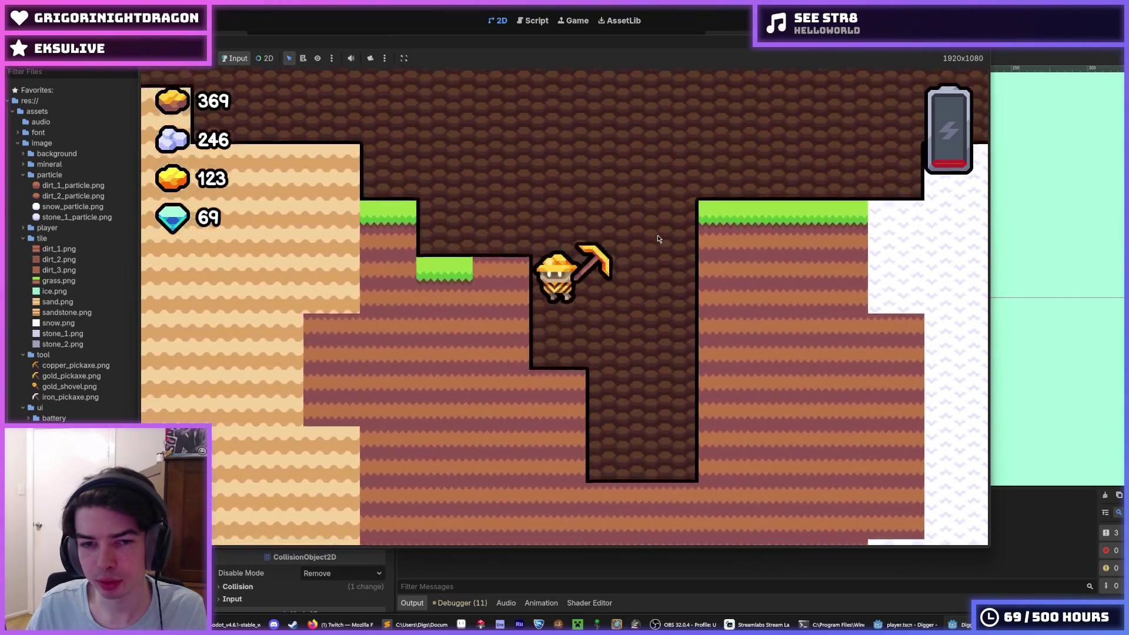
Step: Fly the miner left, then up and right across the level to watch the tool tilt
{"action": "key", "text": "Left"}
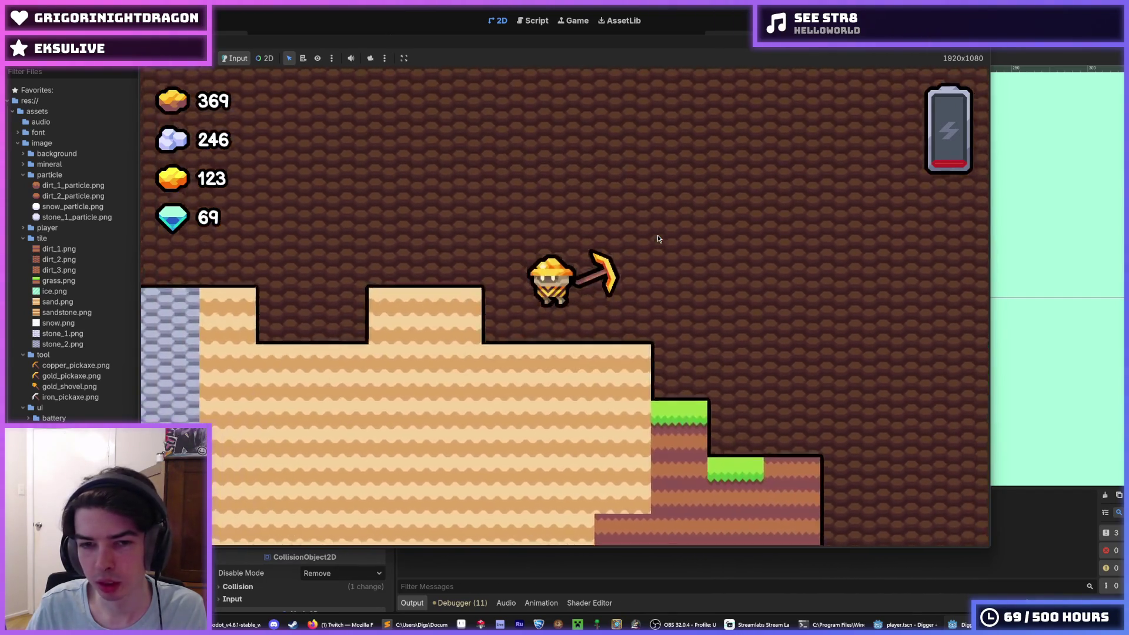
{"action": "key", "text": "Up"}
{"action": "key", "text": "Right"}
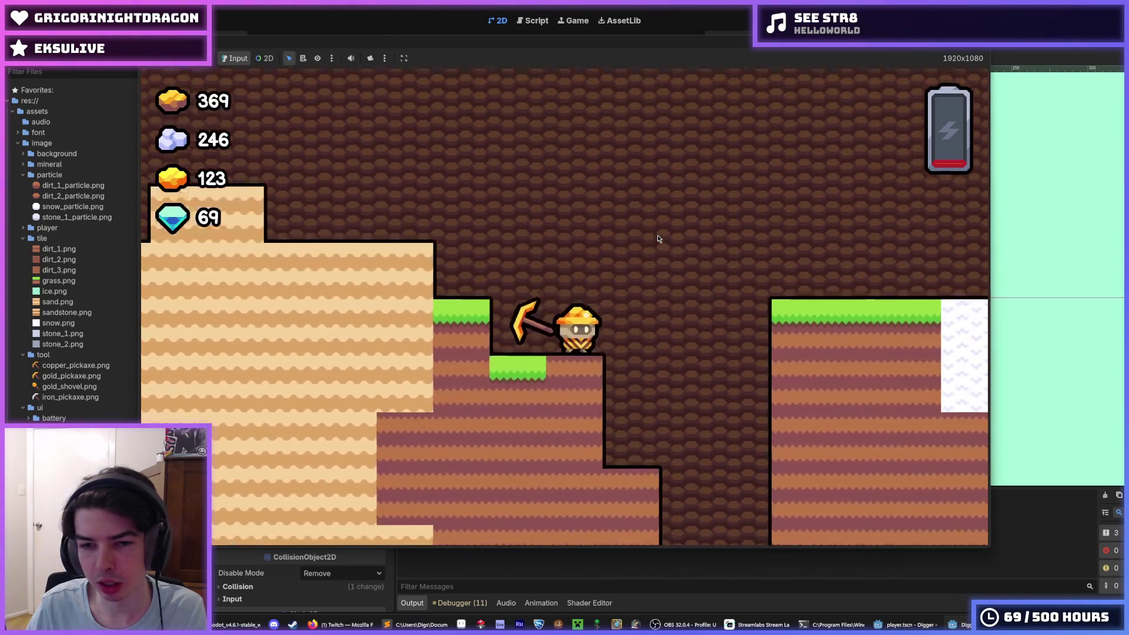
{"action": "key", "text": "Up"}
{"action": "key", "text": "Right"}
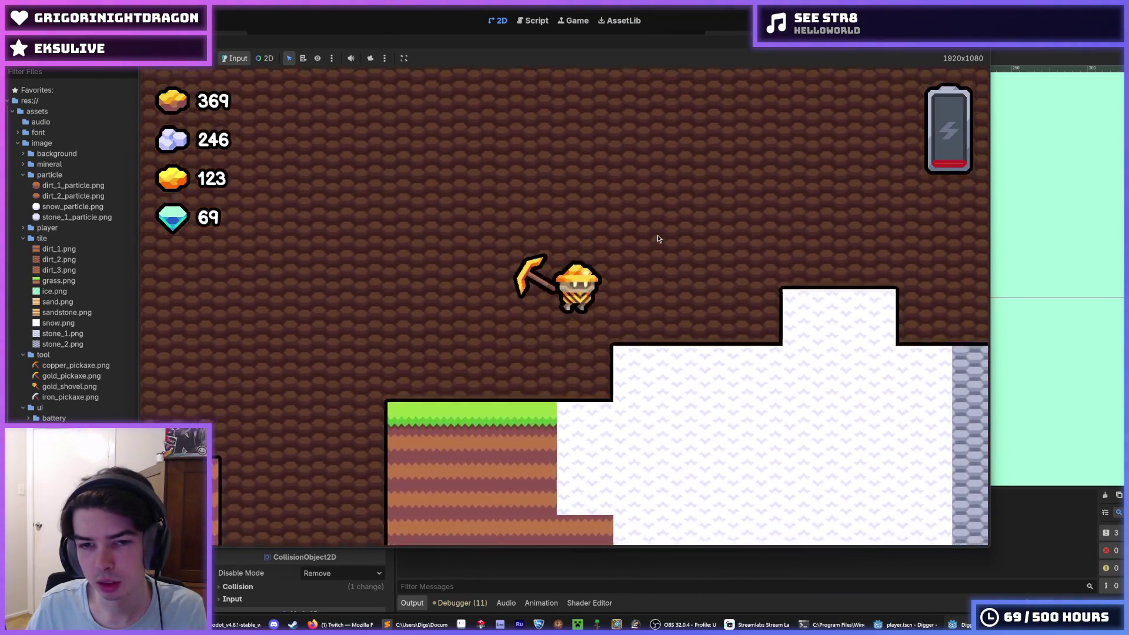
{"action": "key", "text": "Right"}
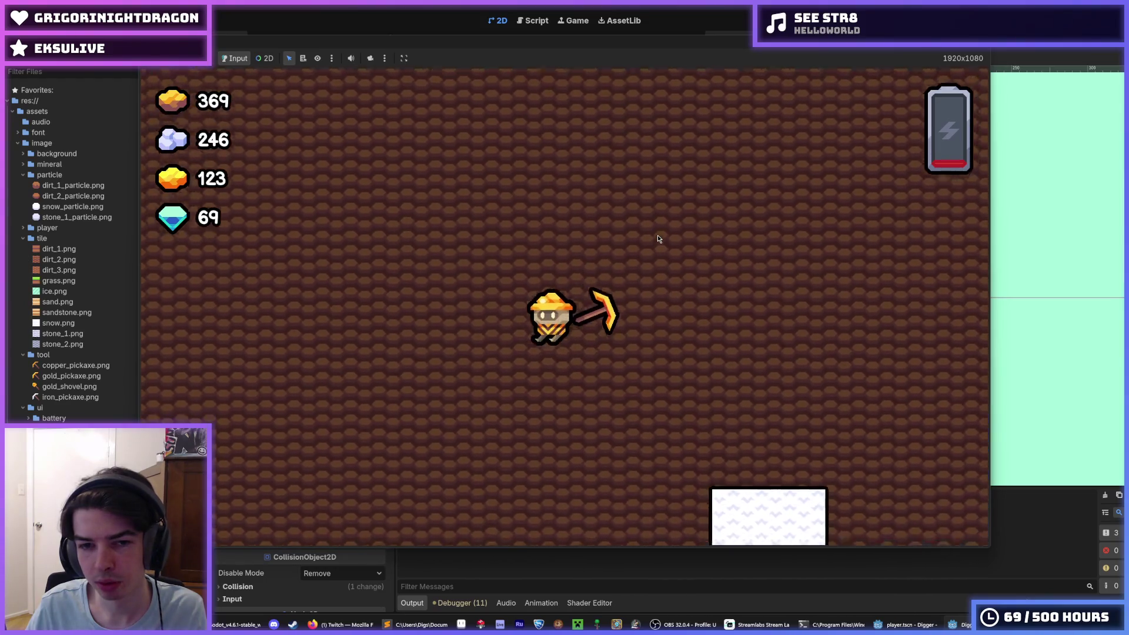
{"action": "key", "text": "Left"}
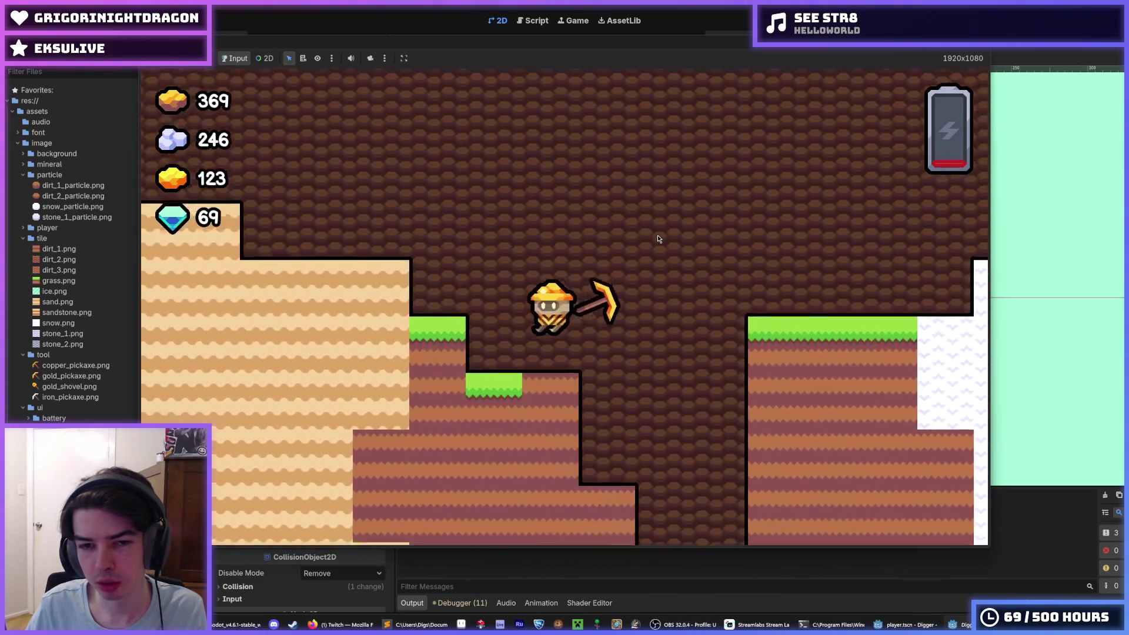
Step: Rise while rapidly turning left and right to check the tilt, then stop the game
{"action": "key", "text": "Right"}
{"action": "key", "text": "Left"}
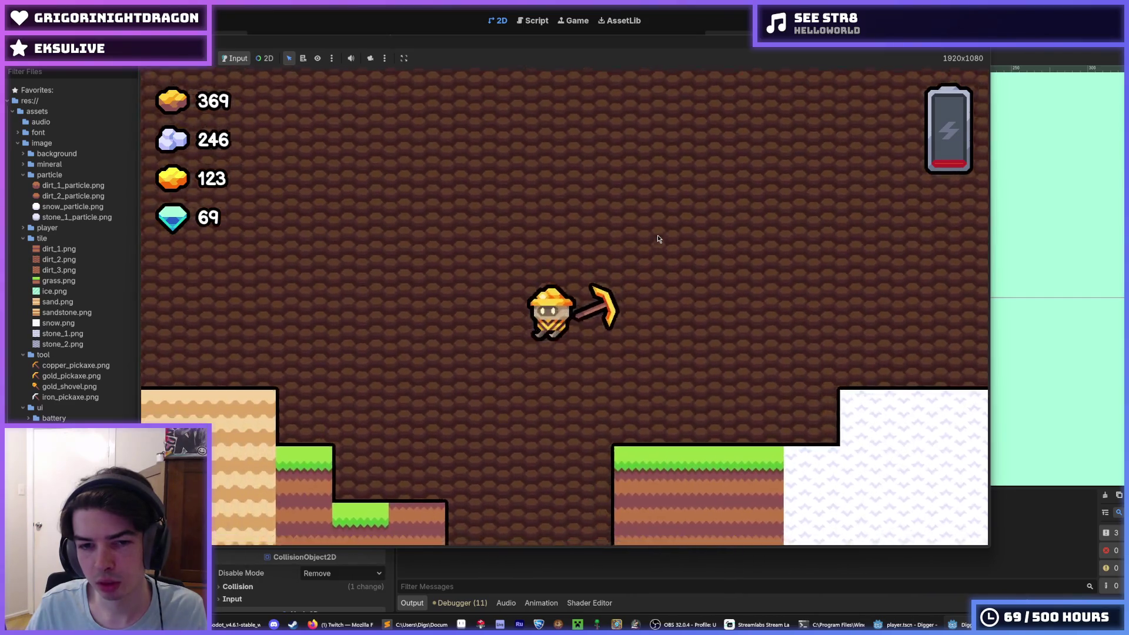
{"action": "key", "text": "Left"}
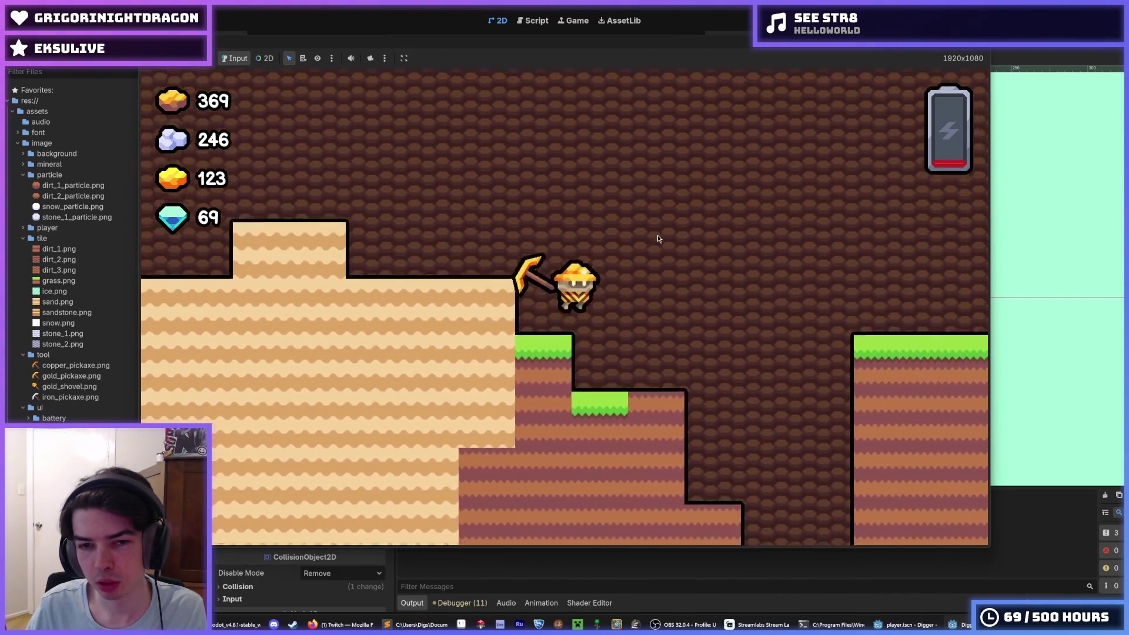
{"action": "key", "text": "Right"}
{"action": "key", "text": "Left"}
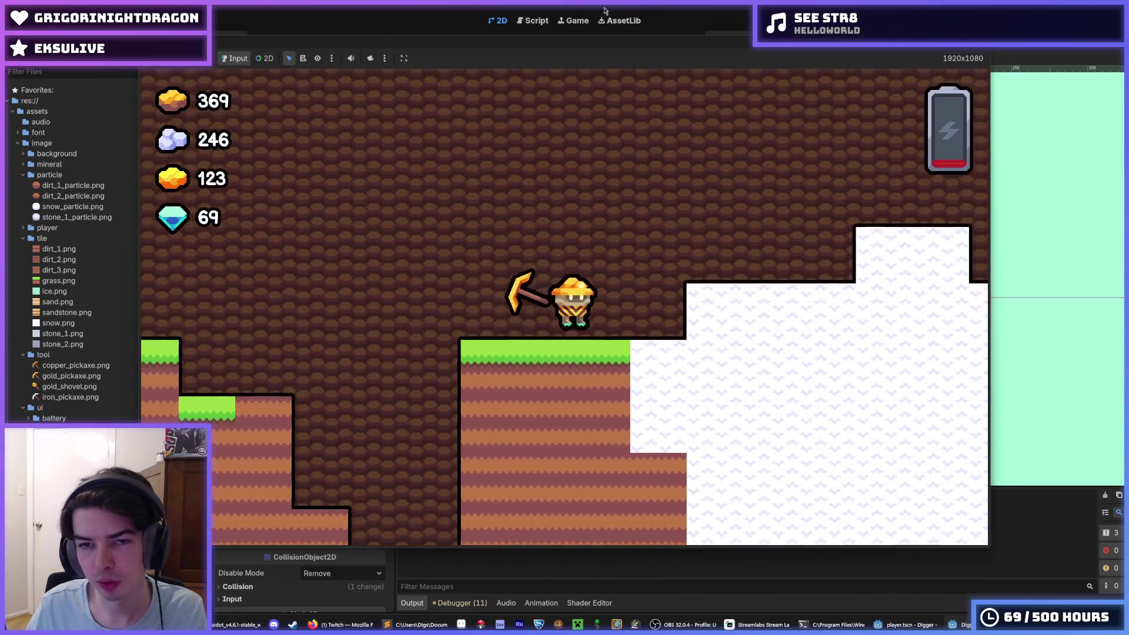
{"action": "key", "text": "F8"}
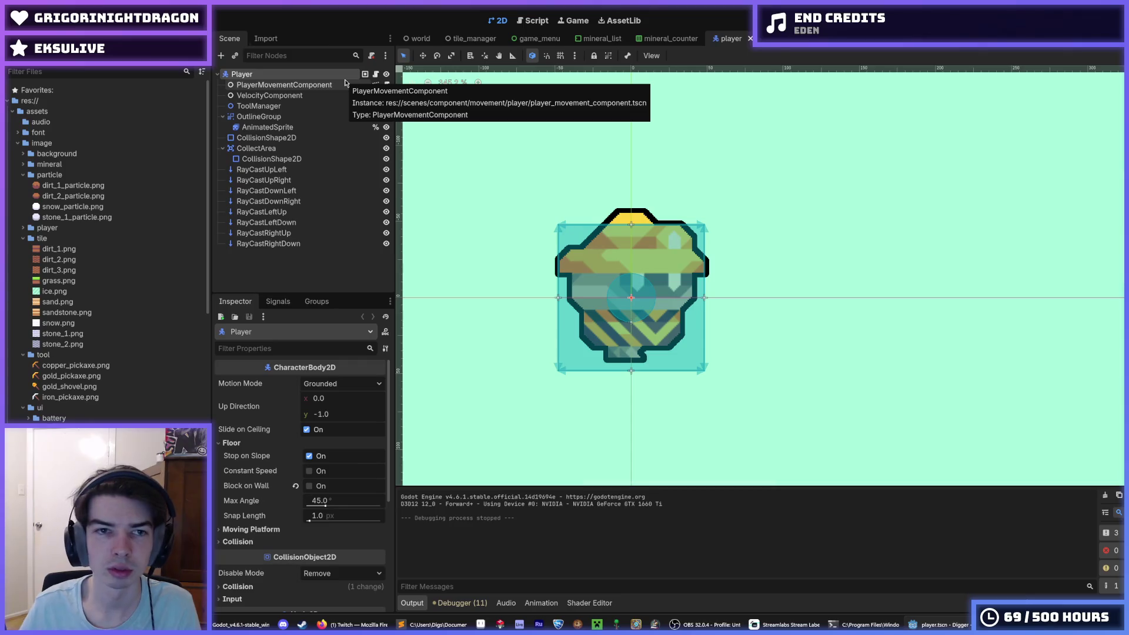
{"action": "left_click", "coordinate": [375, 85]}
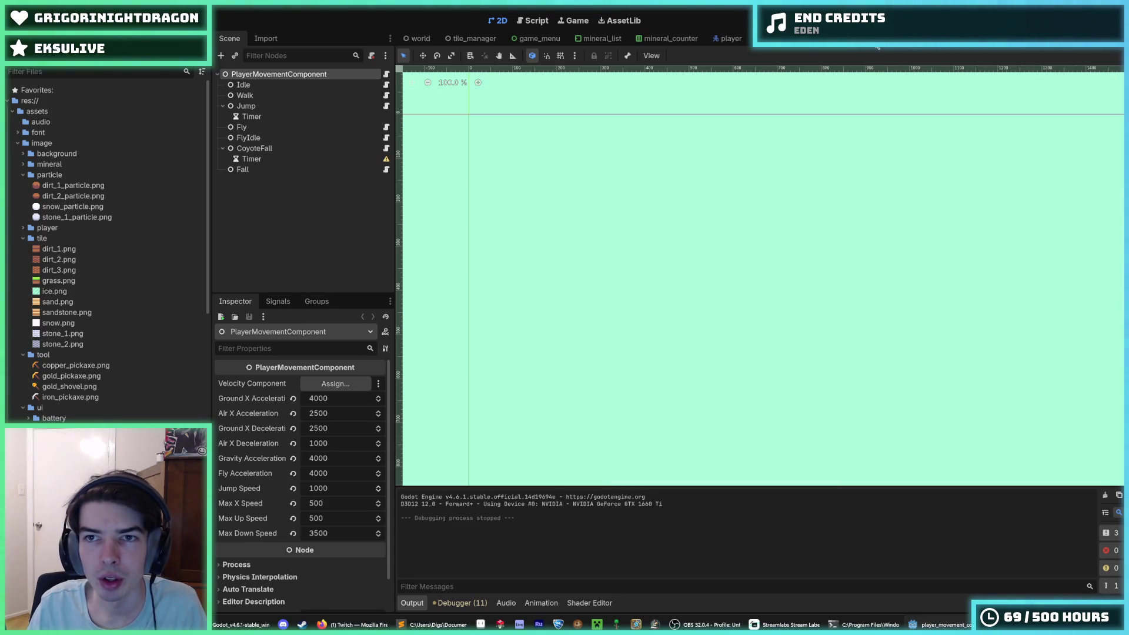
{"action": "left_click", "coordinate": [671, 38]}
{"action": "left_click", "coordinate": [730, 38]}
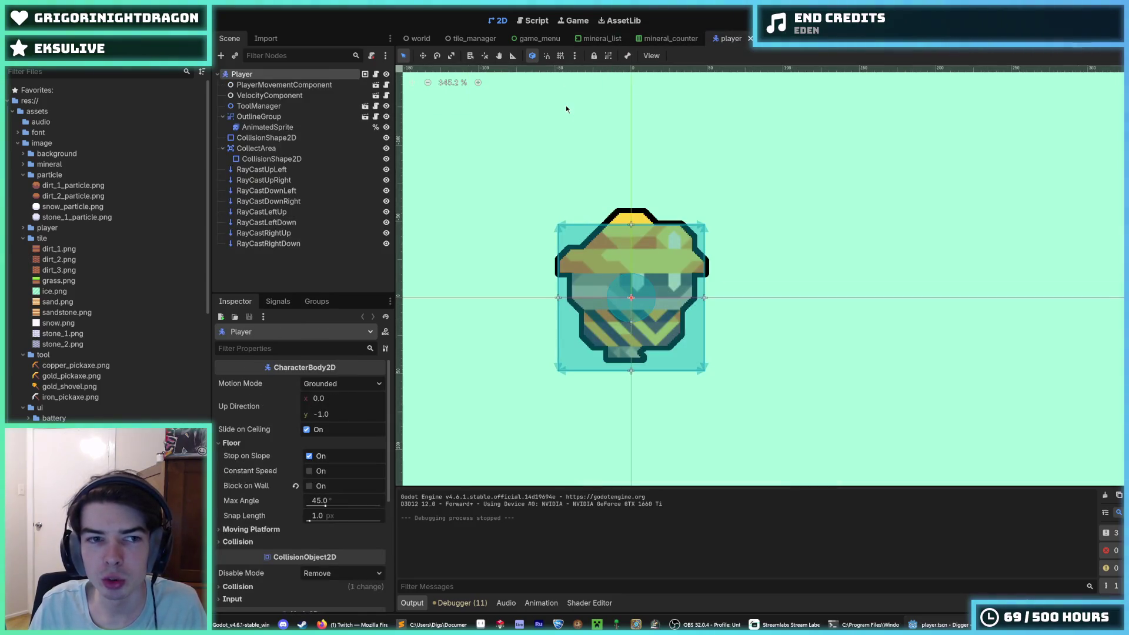
{"action": "key", "text": "F5"}
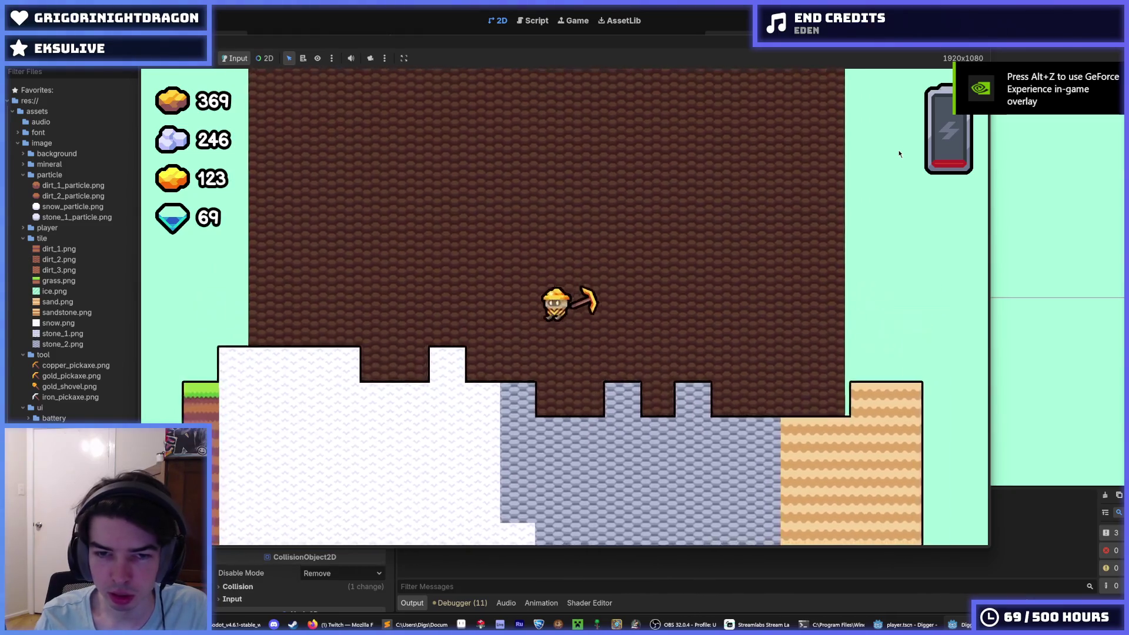
Step: Walk the miner left, then dig right through the snow and stone blocks
{"action": "key", "text": "a"}
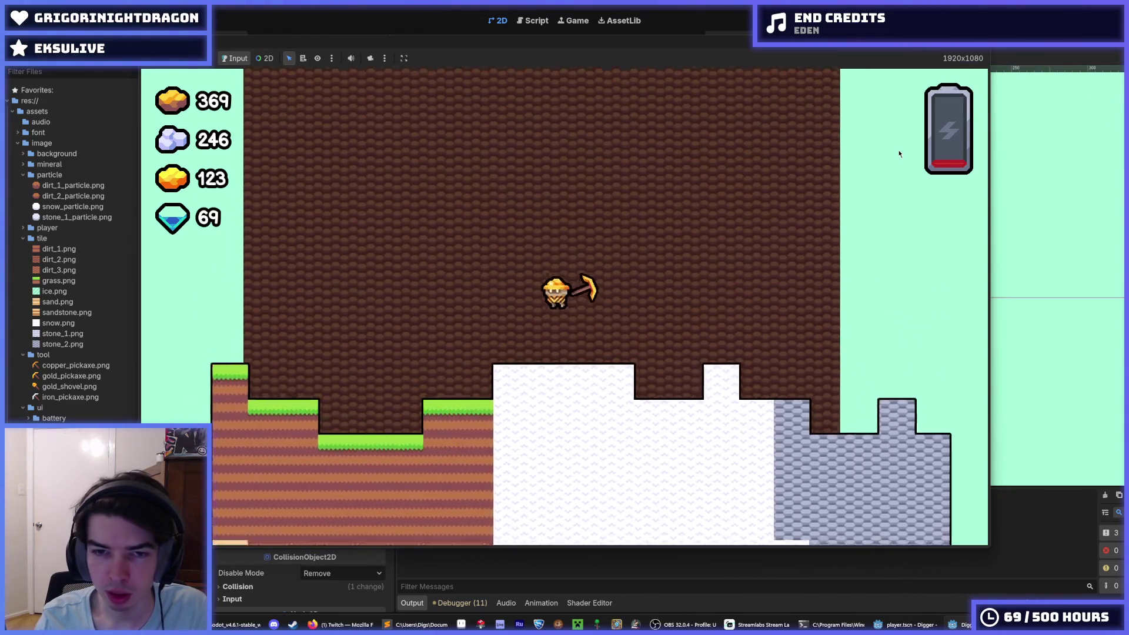
{"action": "key", "text": "a"}
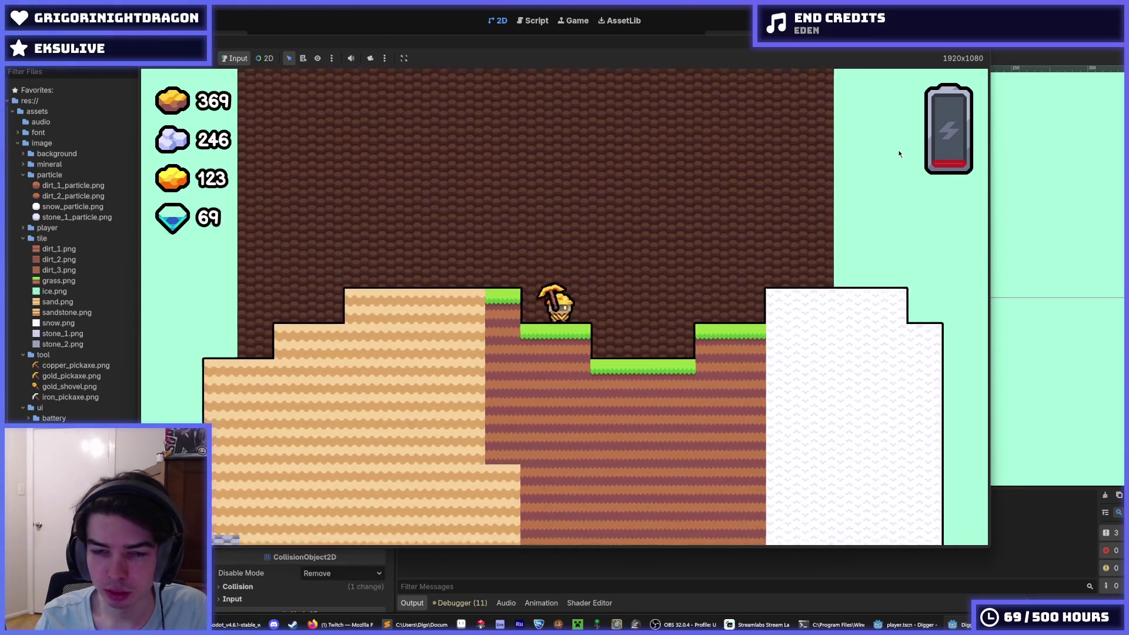
{"action": "key", "text": "d"}
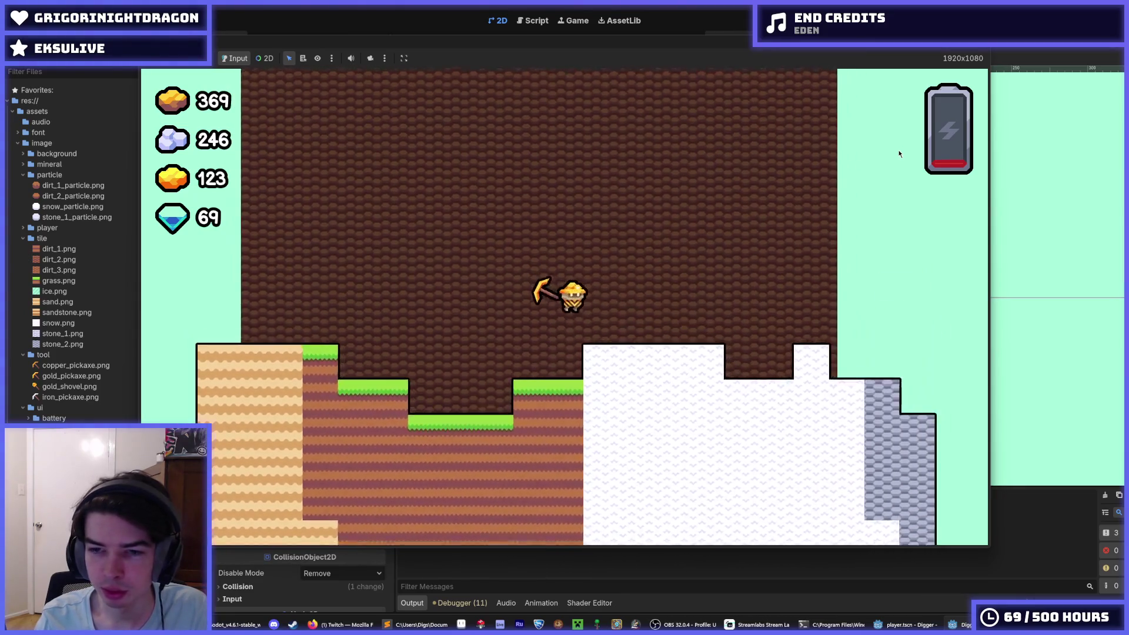
{"action": "key", "text": "d"}
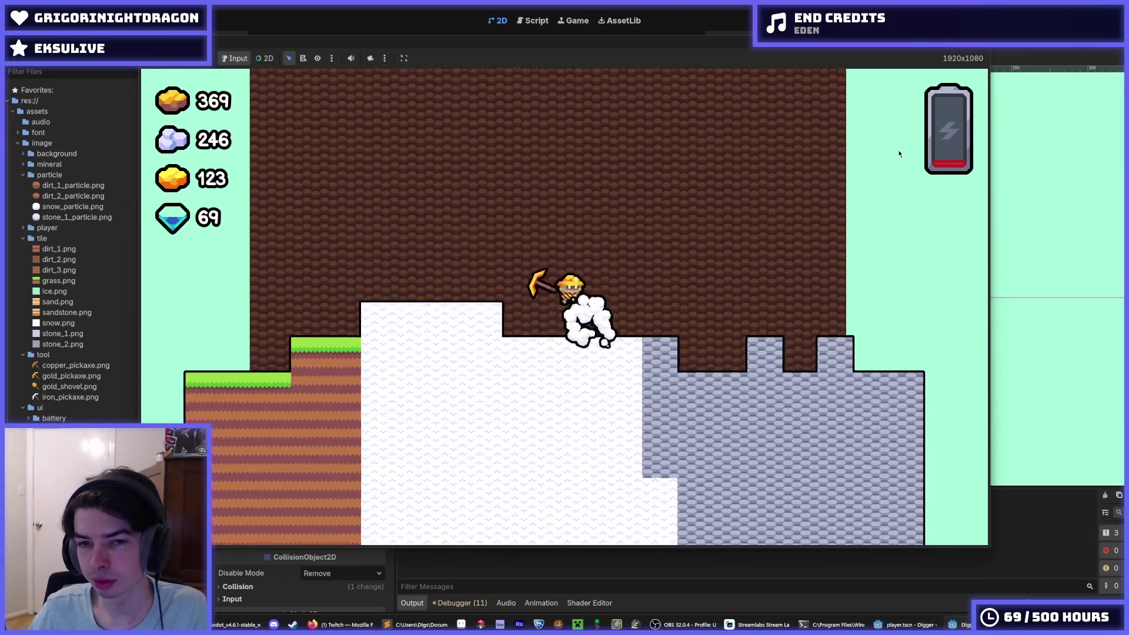
{"action": "key", "text": "d"}
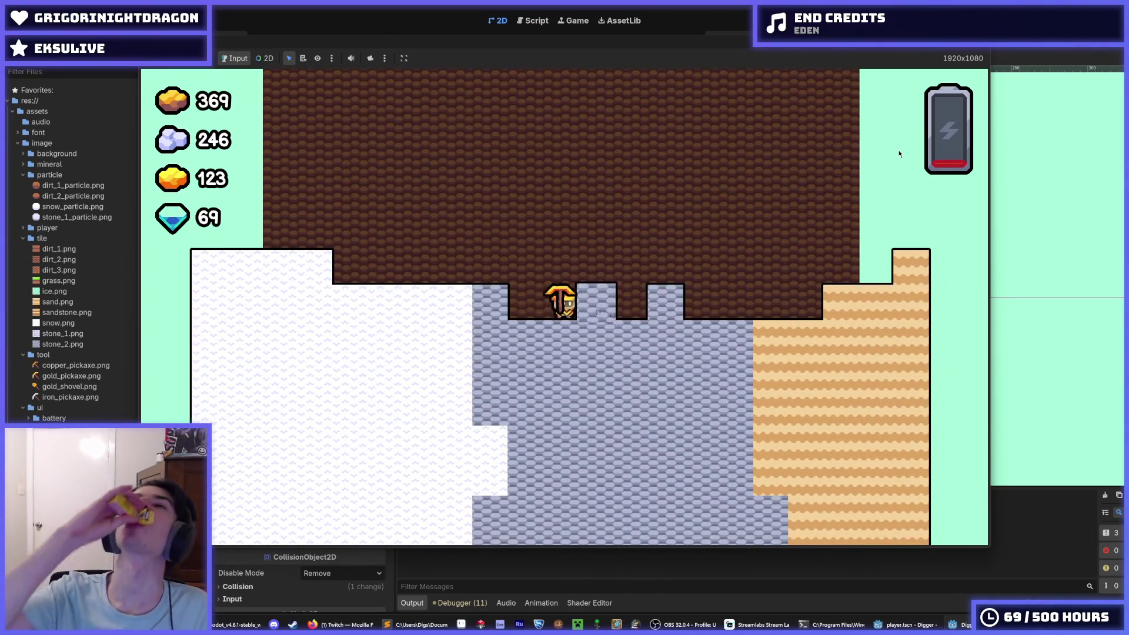
{"action": "key", "text": "d"}
{"action": "key", "text": "d"}
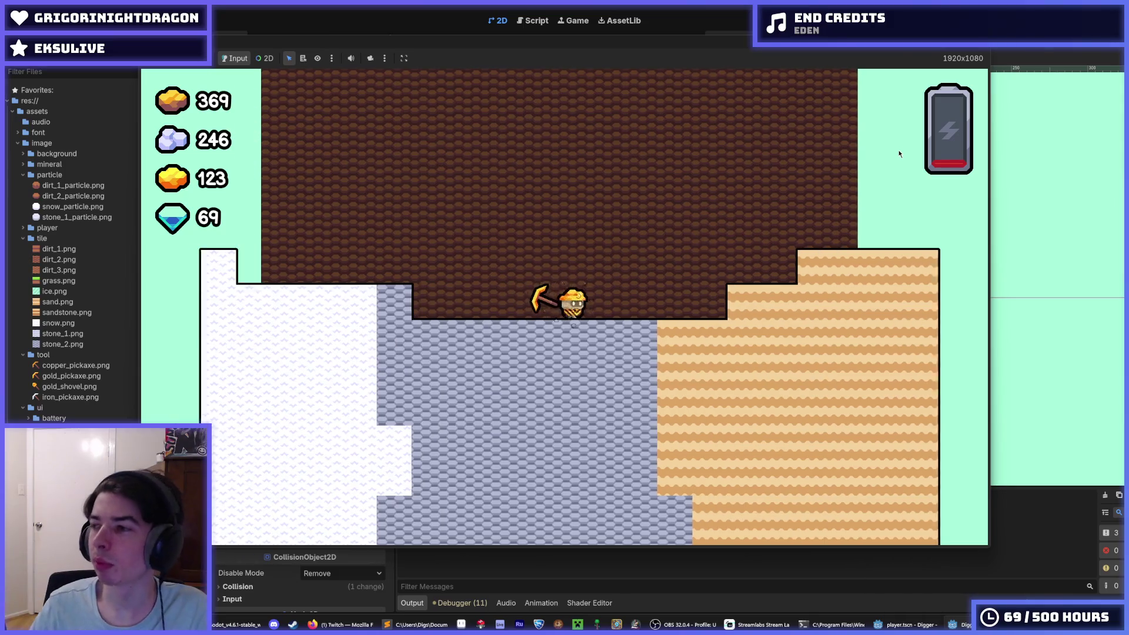
{"action": "key", "text": "d"}
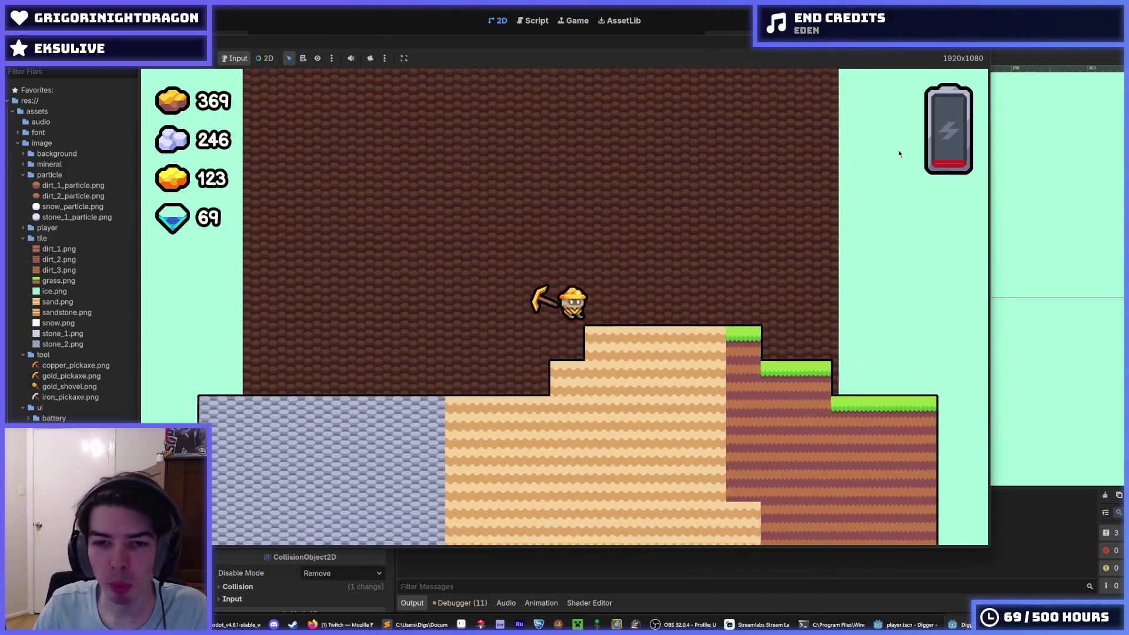
Step: Jump the miner up the slope and keep moving right across the terrain
{"action": "key", "text": "d"}
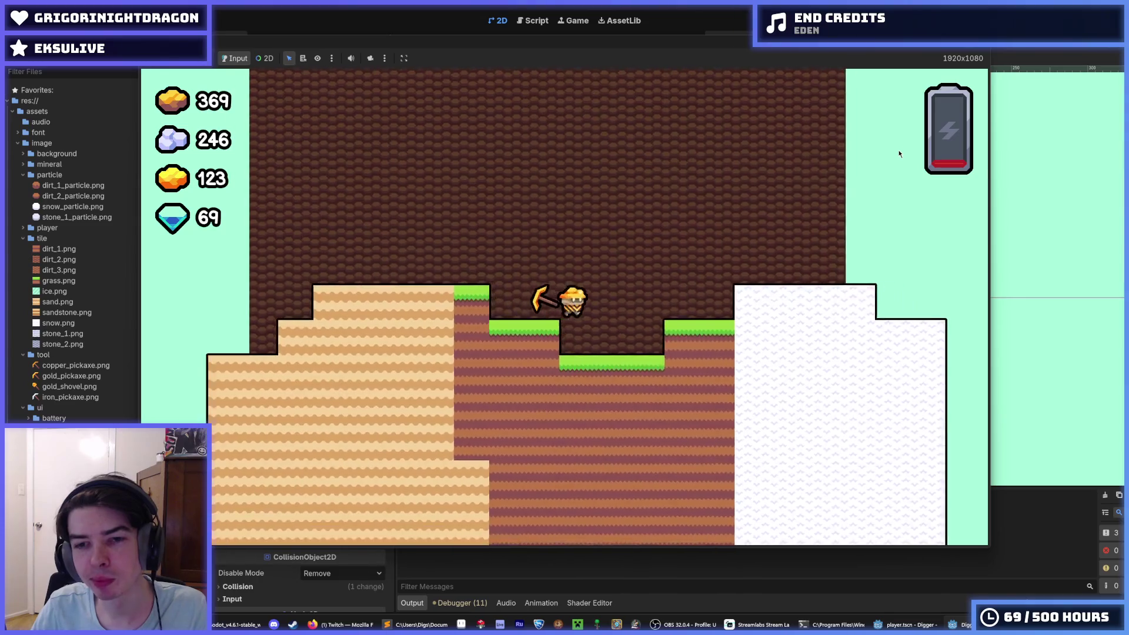
{"action": "key", "text": "space"}
{"action": "key", "text": "d"}
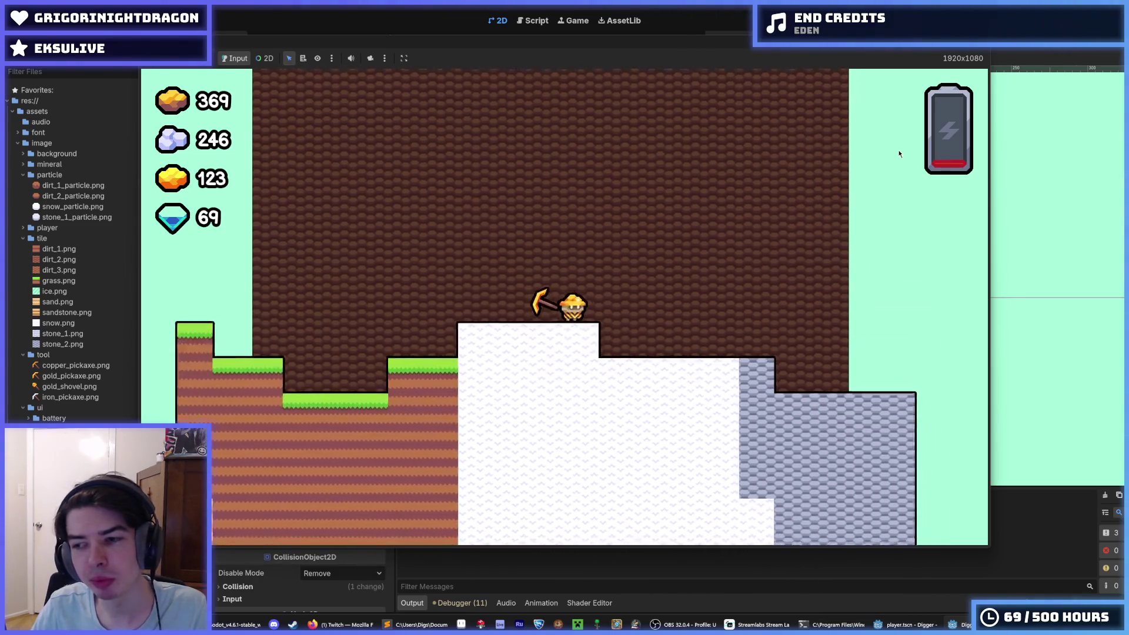
{"action": "key", "text": "d"}
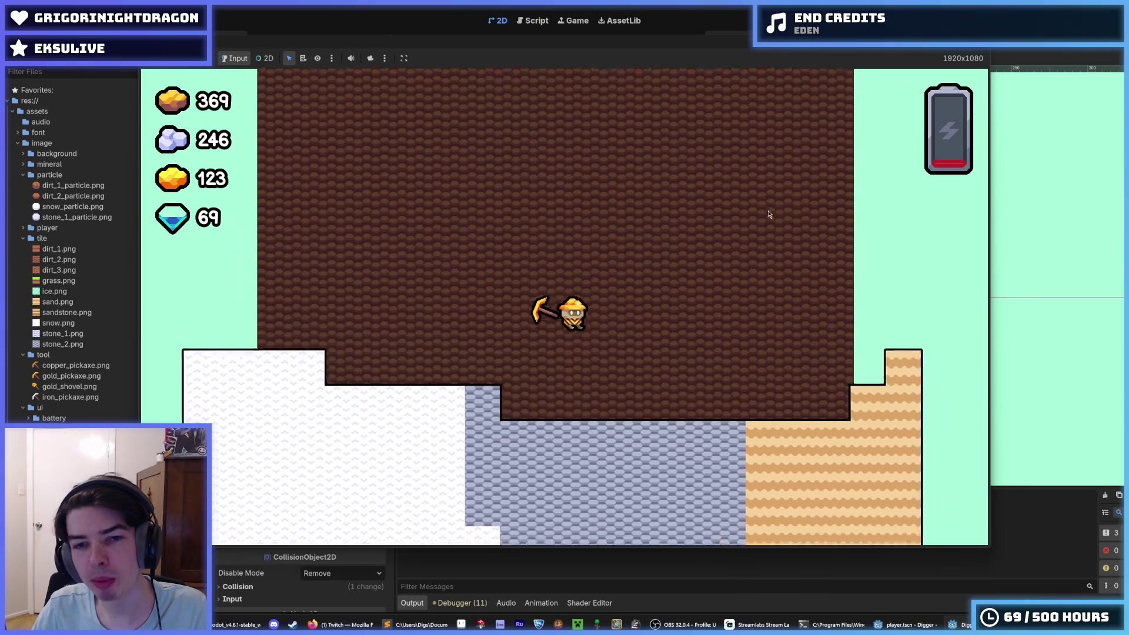
{"action": "key", "text": "d"}
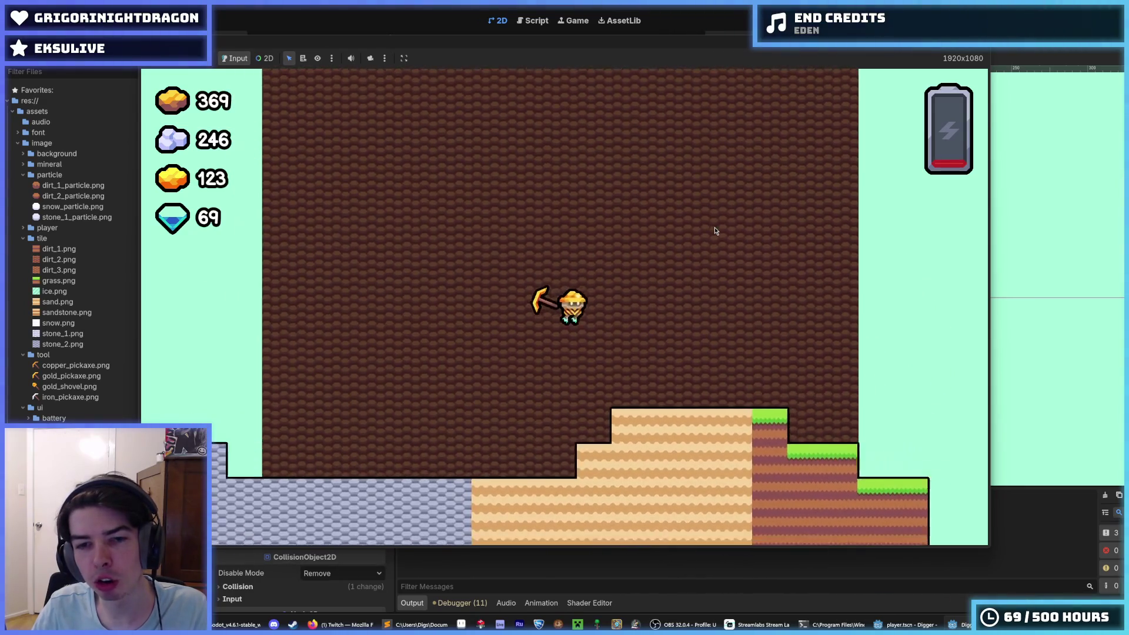
{"action": "scroll", "coordinate": [715, 228], "scroll_direction": "down", "scroll_amount": 5}
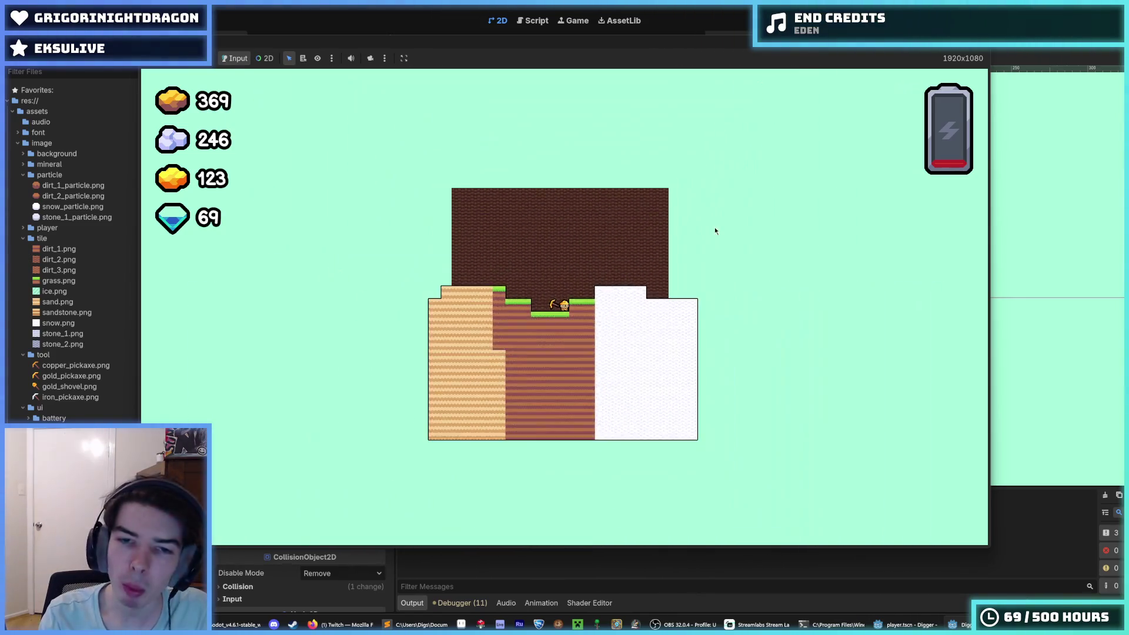
{"action": "scroll", "coordinate": [715, 230], "scroll_direction": "up", "scroll_amount": 5}
{"action": "key", "text": "d"}
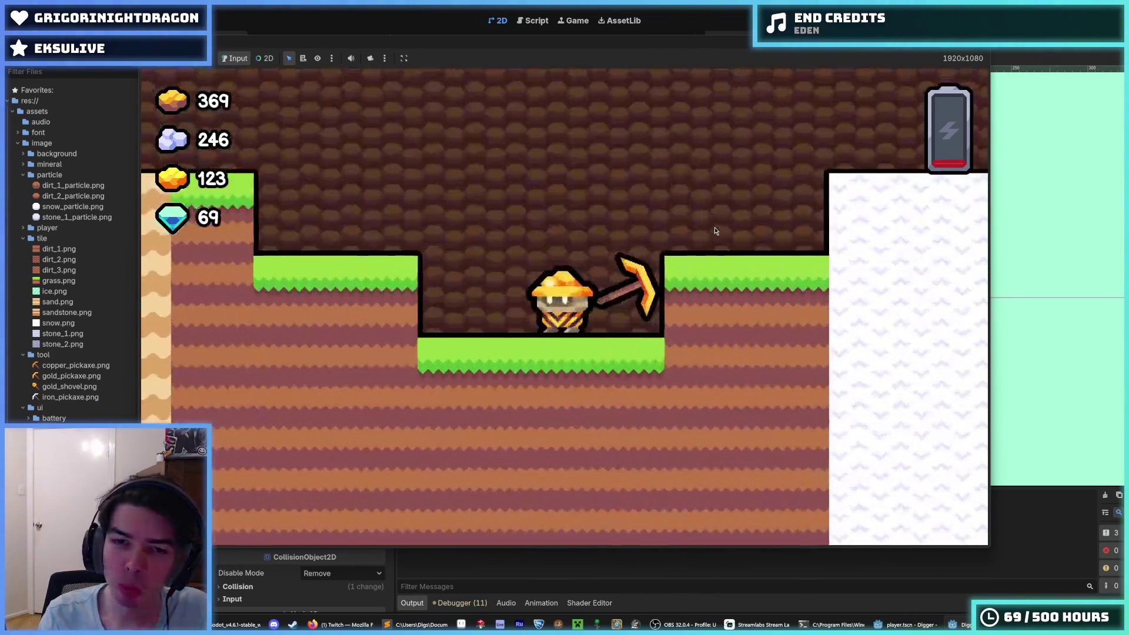
{"action": "scroll", "coordinate": [715, 230], "scroll_direction": "down", "scroll_amount": 5}
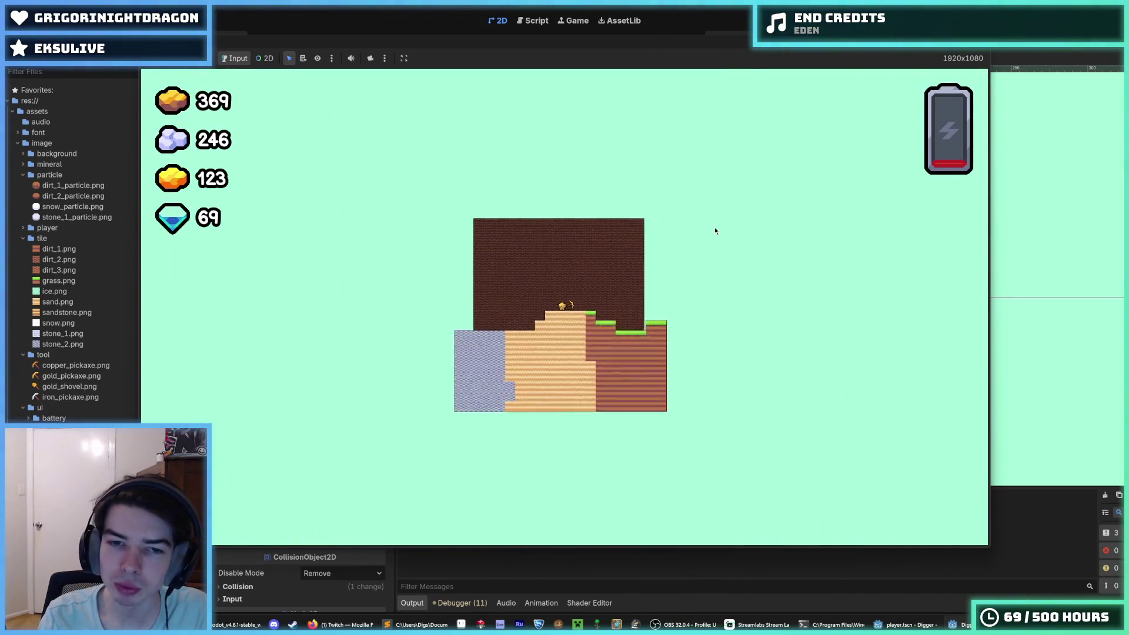
{"action": "scroll", "coordinate": [715, 231], "scroll_direction": "up", "scroll_amount": 5}
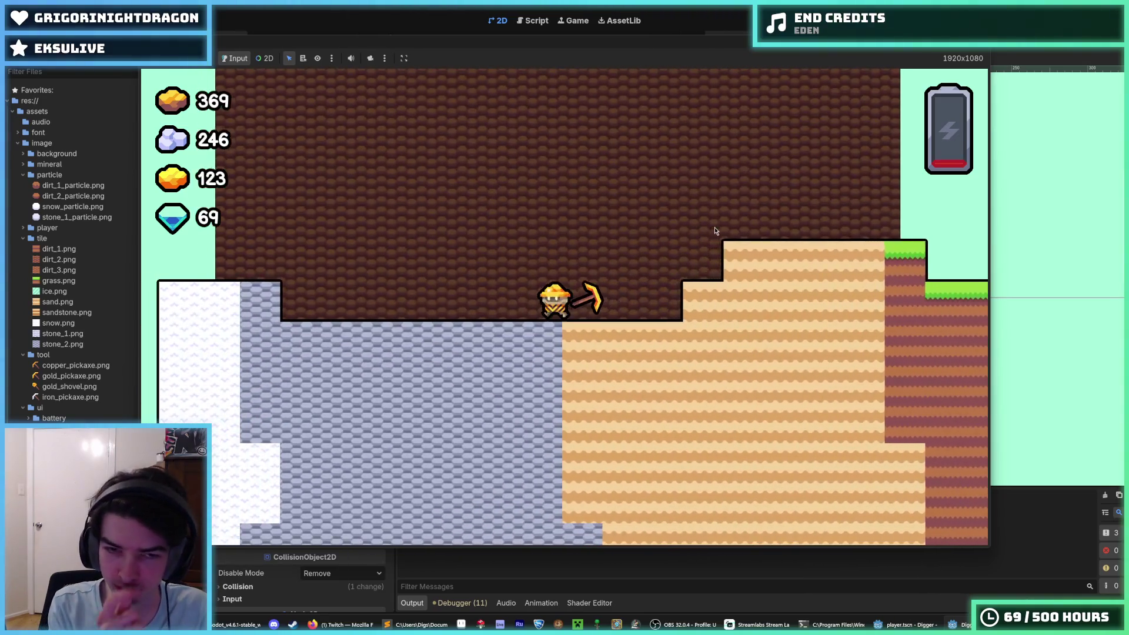
Step: Walk left off the snow ledge, then right over snow, stone and sandstone to the grass
{"action": "key", "text": "a"}
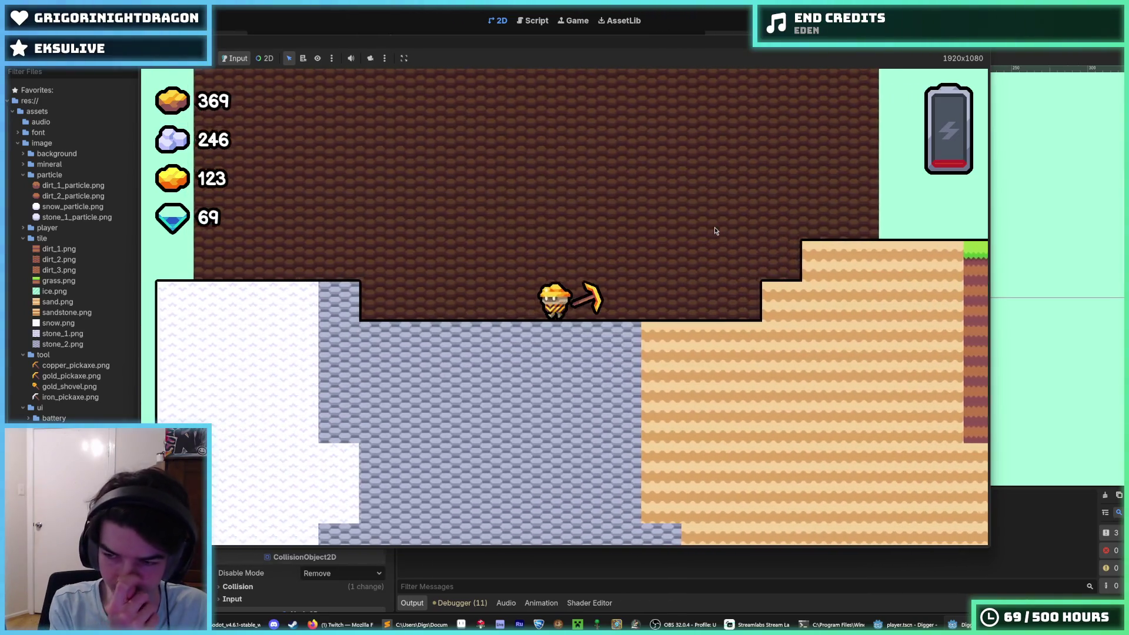
{"action": "key", "text": "a"}
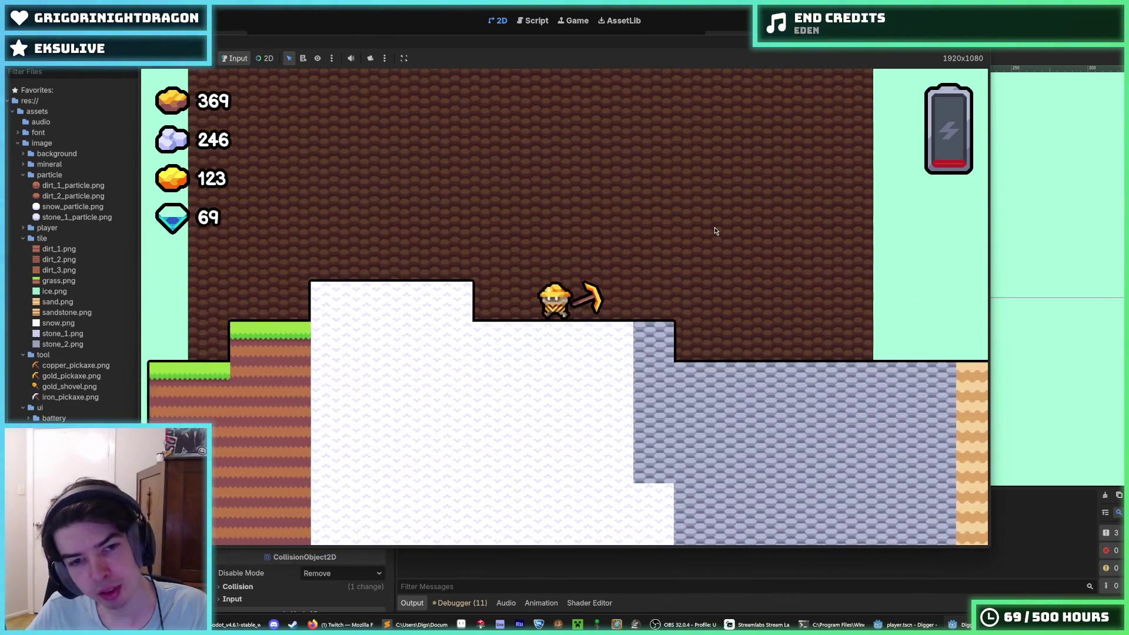
{"action": "key", "text": "a"}
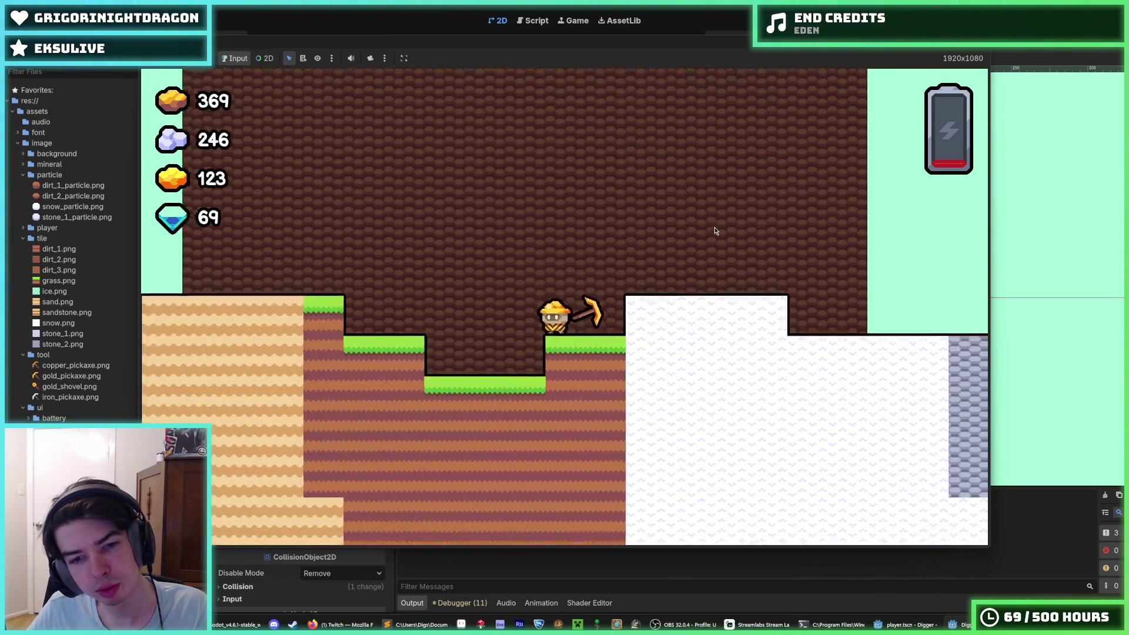
{"action": "key", "text": "a"}
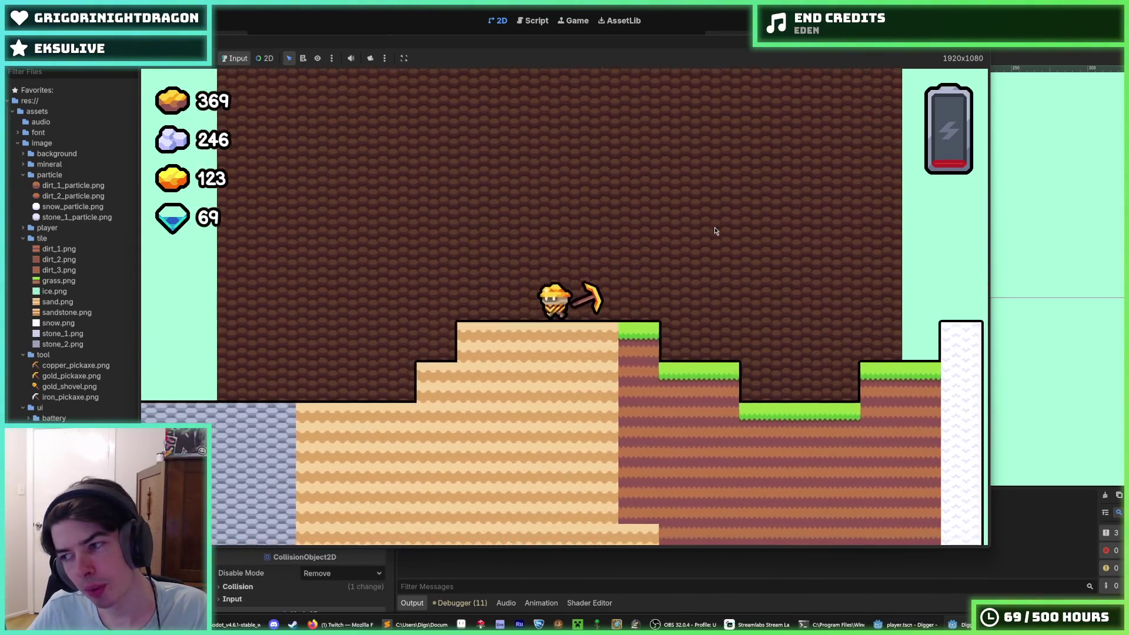
{"action": "key", "text": "d"}
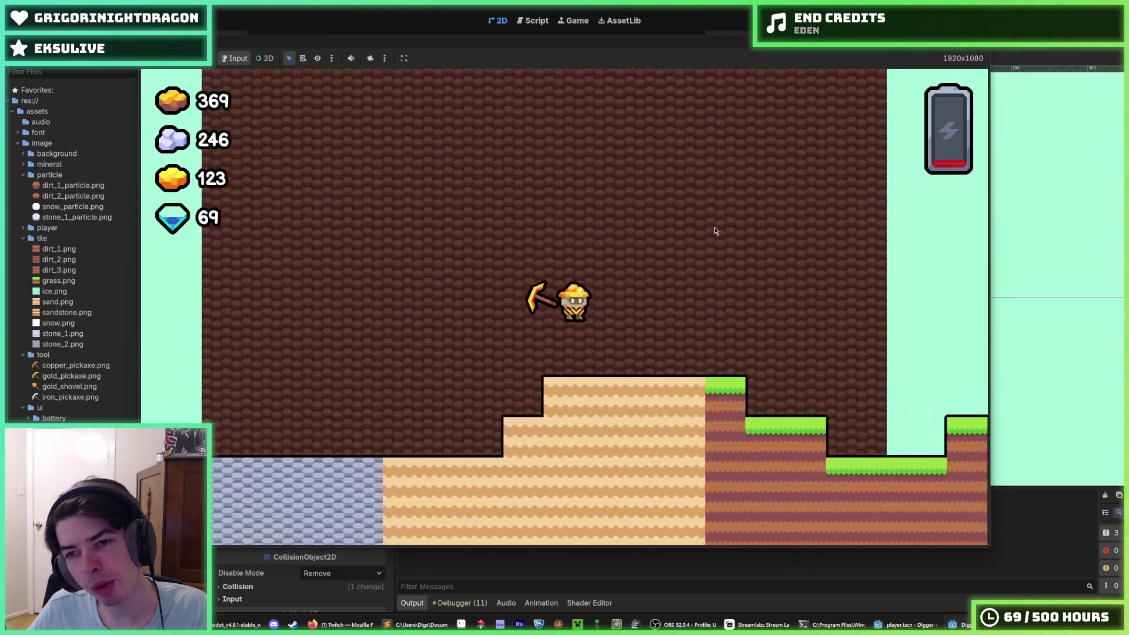
{"action": "key", "text": "d"}
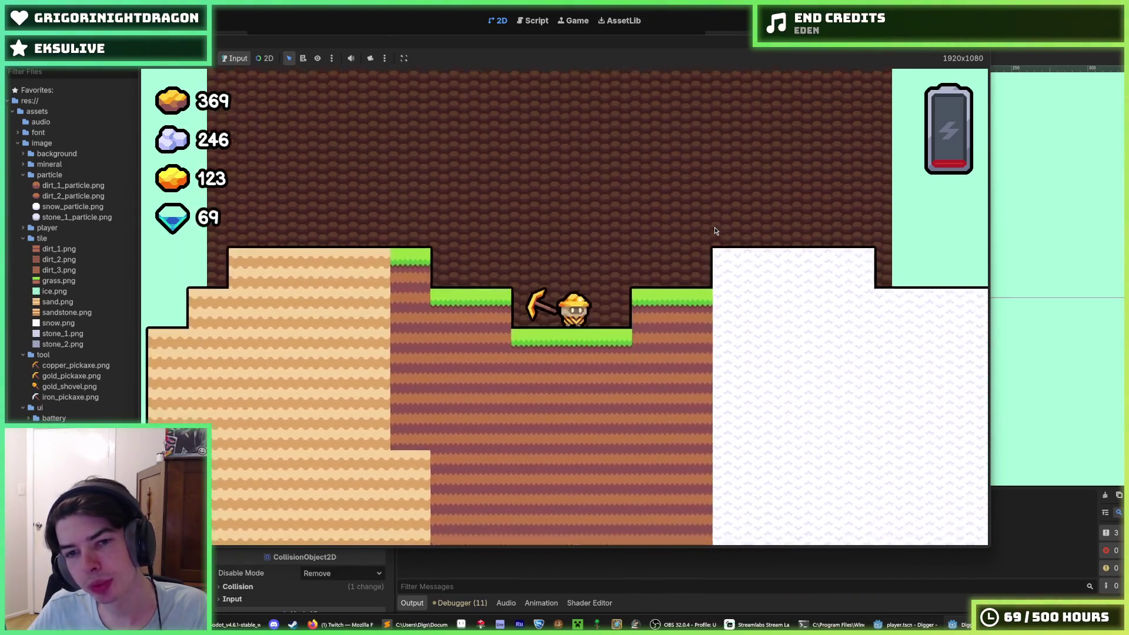
{"action": "key", "text": "d"}
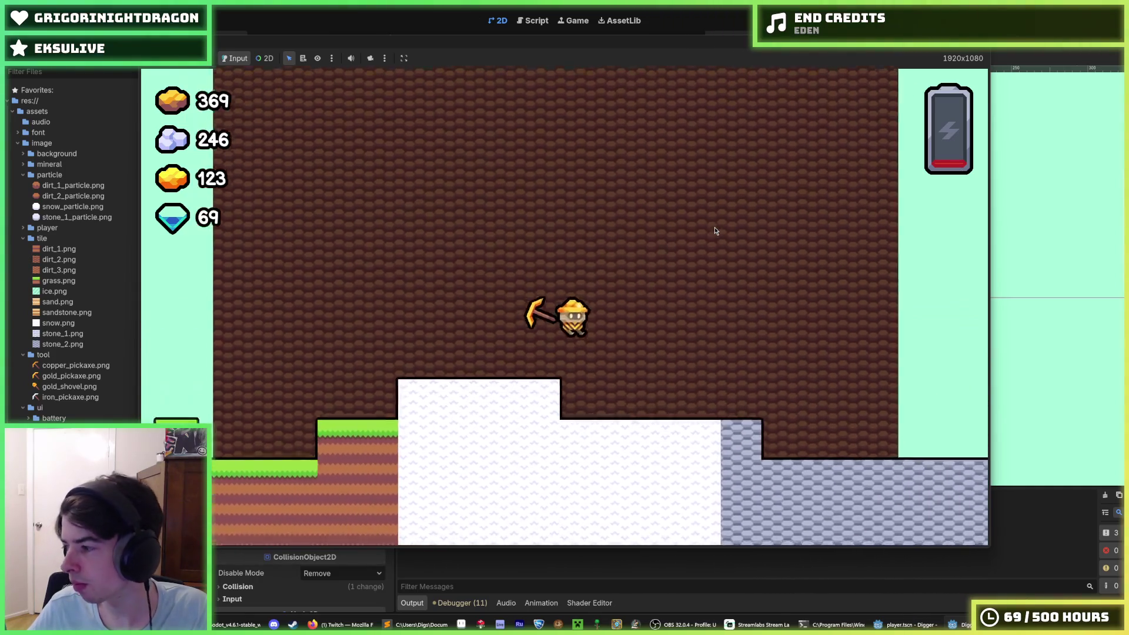
{"action": "key", "text": "d"}
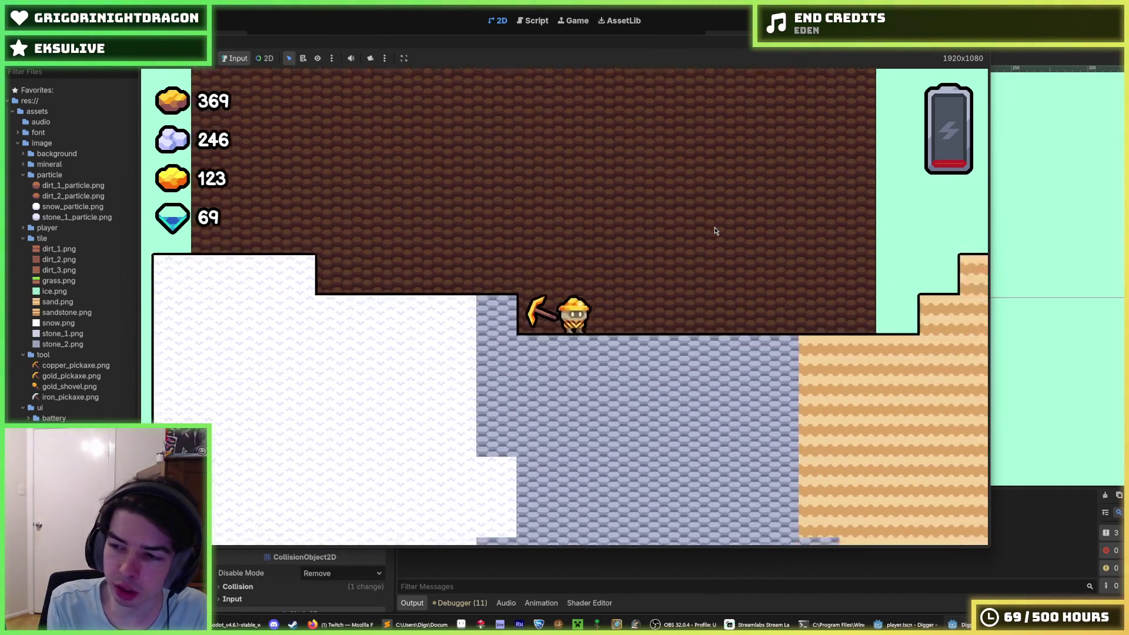
{"action": "key", "text": "d"}
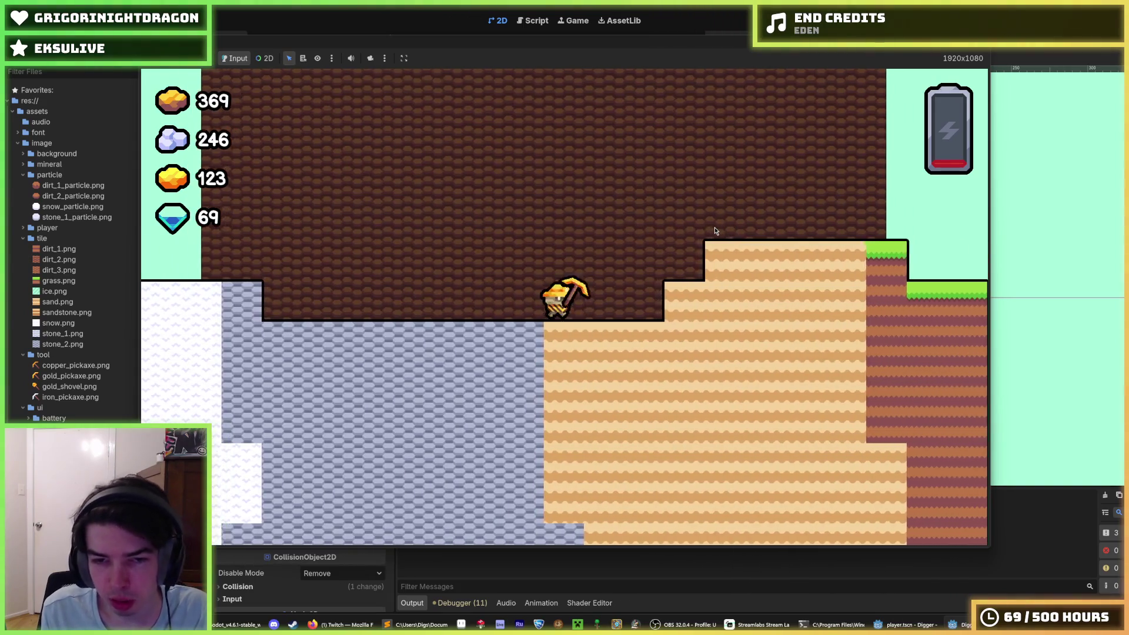
{"action": "key", "text": "d"}
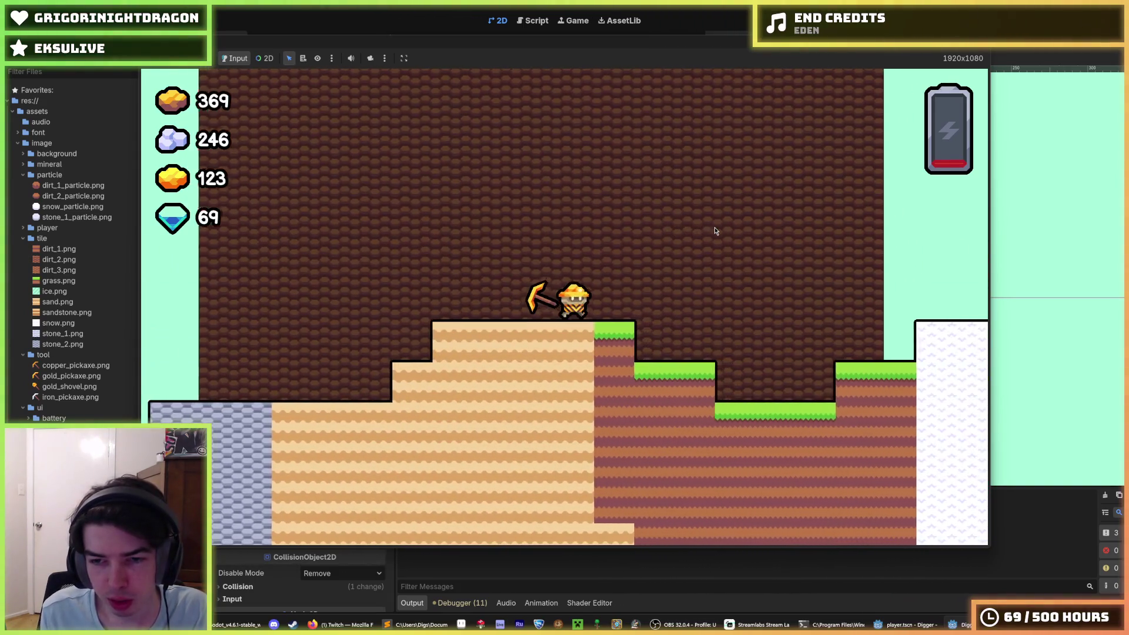
Step: Dig down through the dirt, then right through it toward the snow, and face left
{"action": "key", "text": "s"}
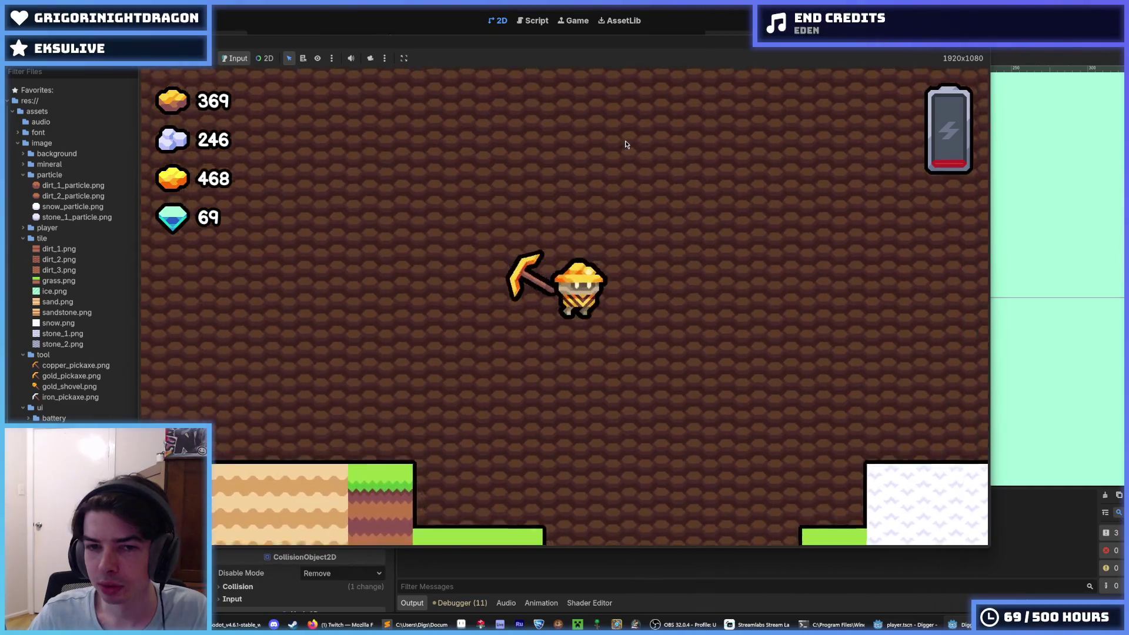
{"action": "key", "text": "d"}
{"action": "key", "text": "d"}
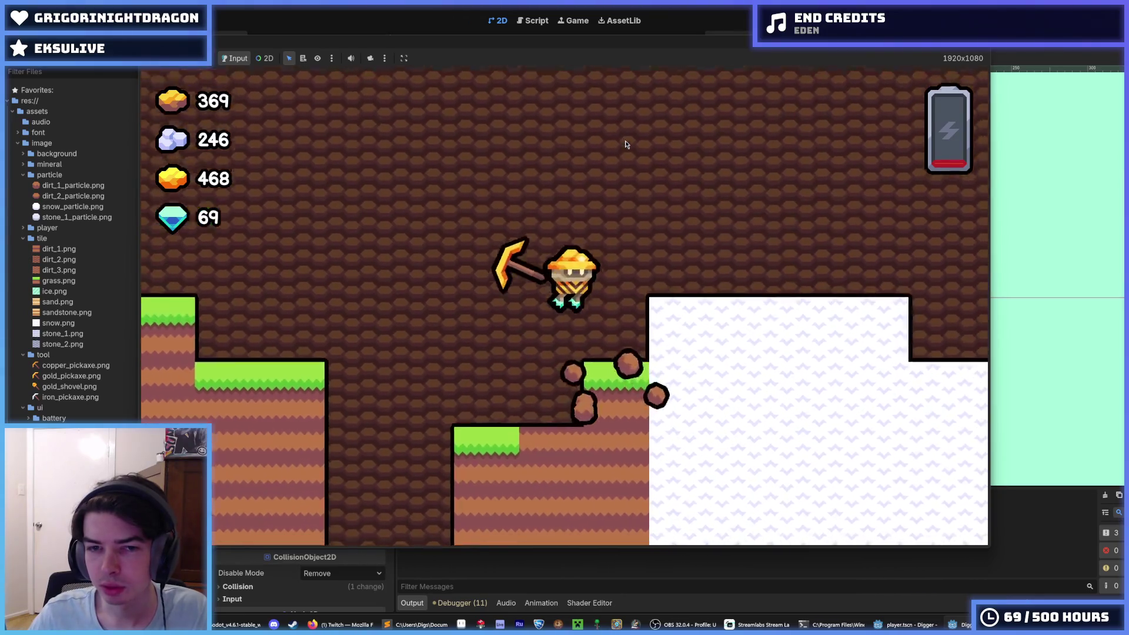
{"action": "key", "text": "d"}
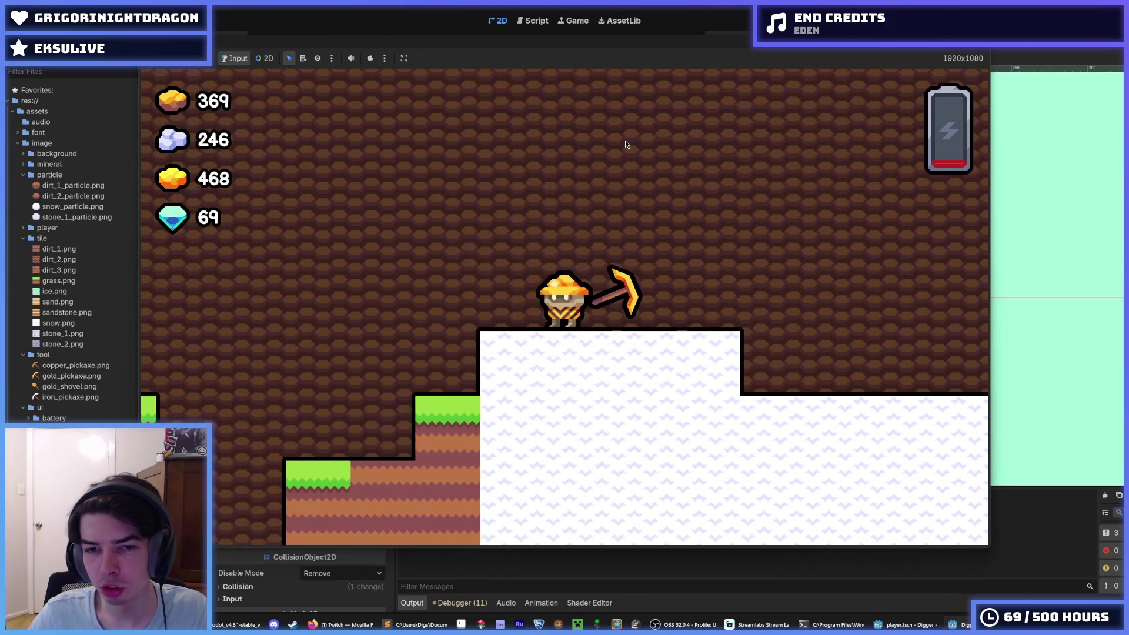
{"action": "key", "text": "a"}
{"action": "key", "text": "a"}
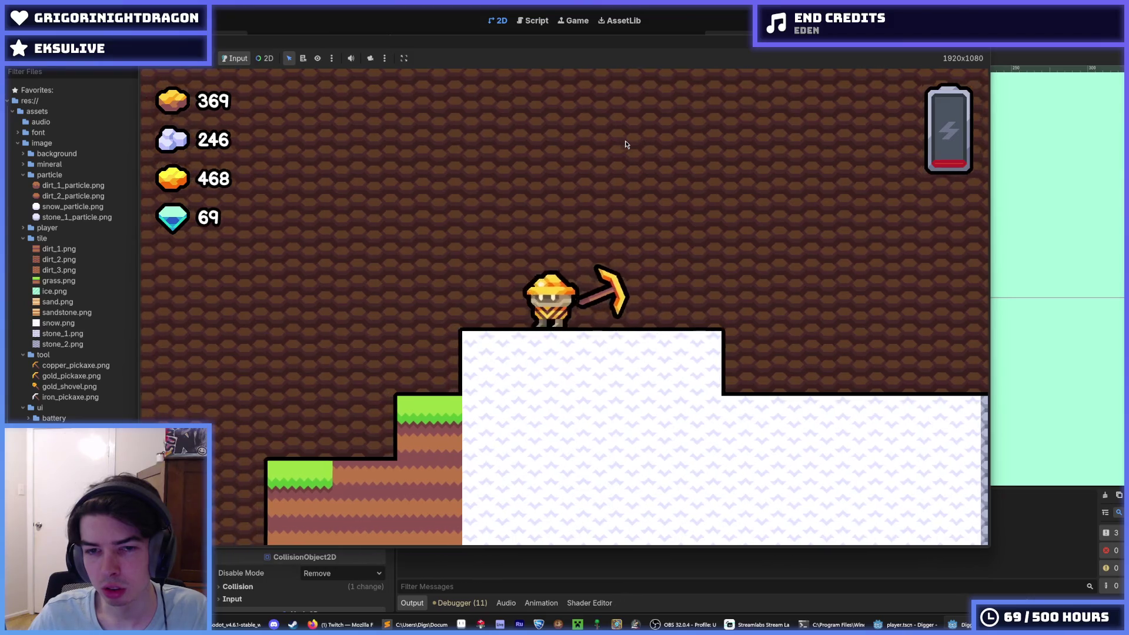
Step: Alternate left and right to test the tool tilt, jump, then stop the game
{"action": "key", "text": "d"}
{"action": "key", "text": "a"}
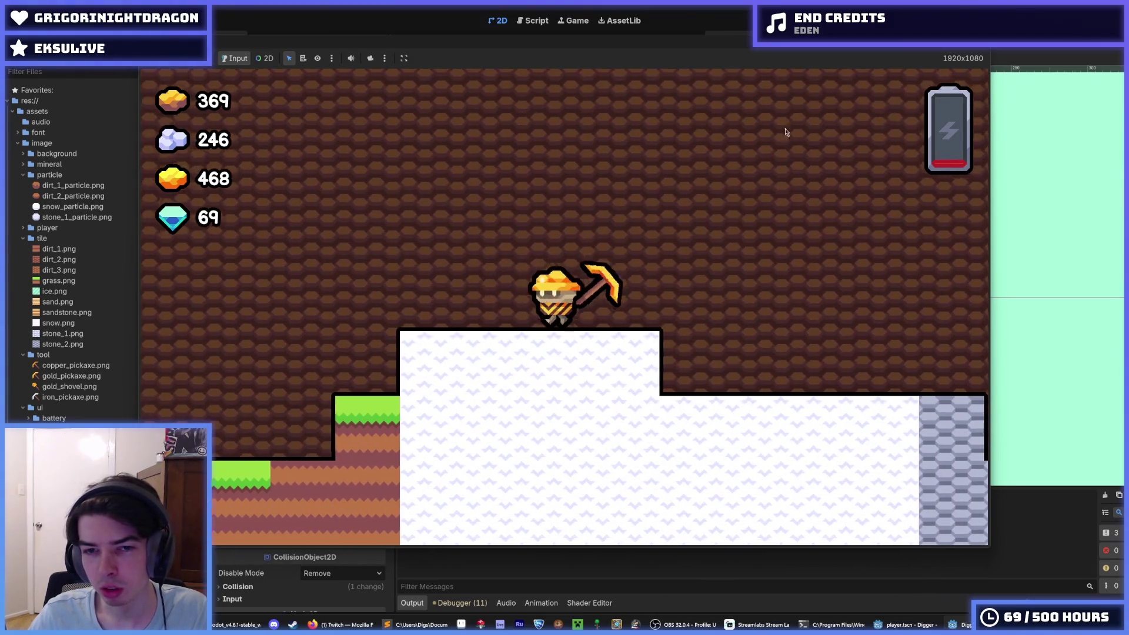
{"action": "key", "text": "a"}
{"action": "key", "text": "d"}
{"action": "key", "text": "a"}
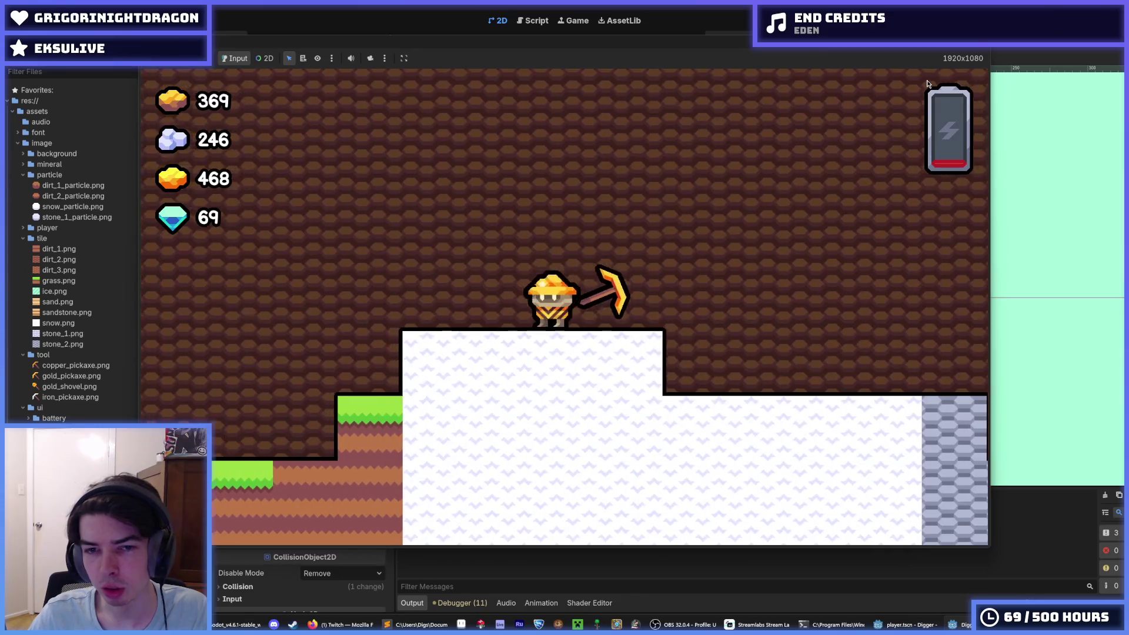
{"action": "key", "text": "space"}
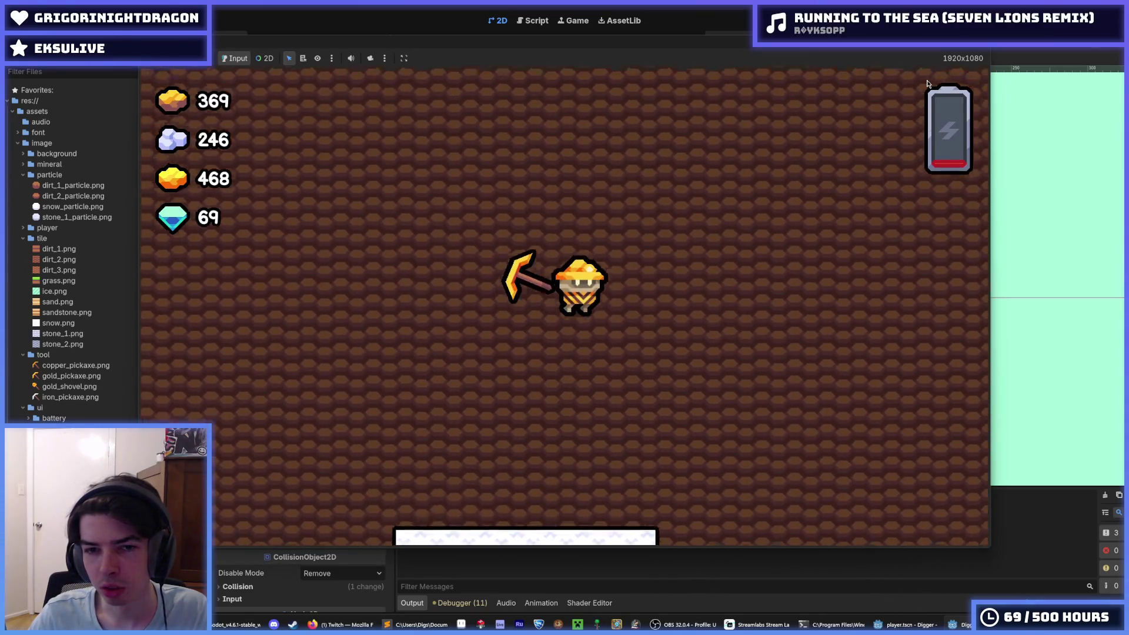
{"action": "key", "text": "F8"}
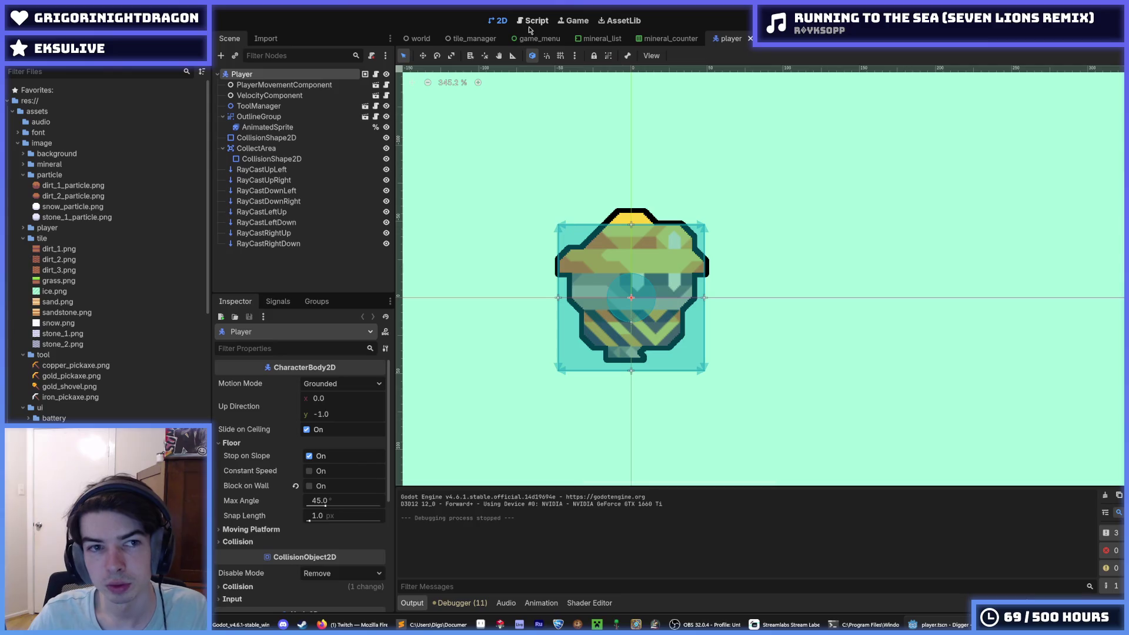
Step: In player.gd, duplicate the target_tile declaration on line 39 of _update_tool_manager
{"action": "left_click", "coordinate": [521, 21]}
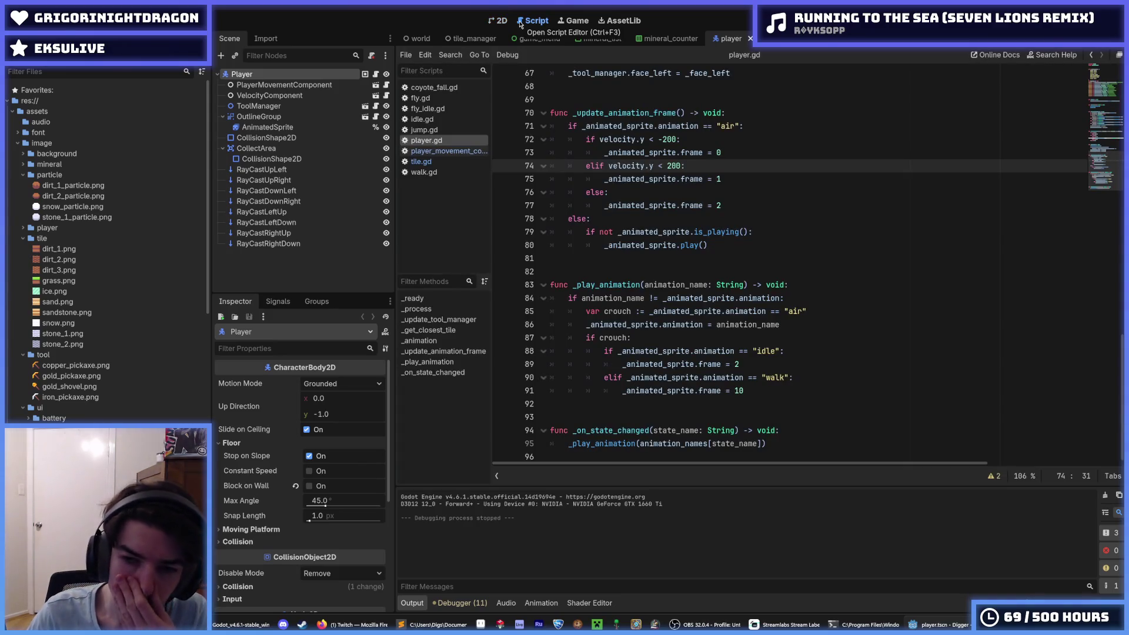
{"action": "mouse_move", "coordinate": [602, 142]}
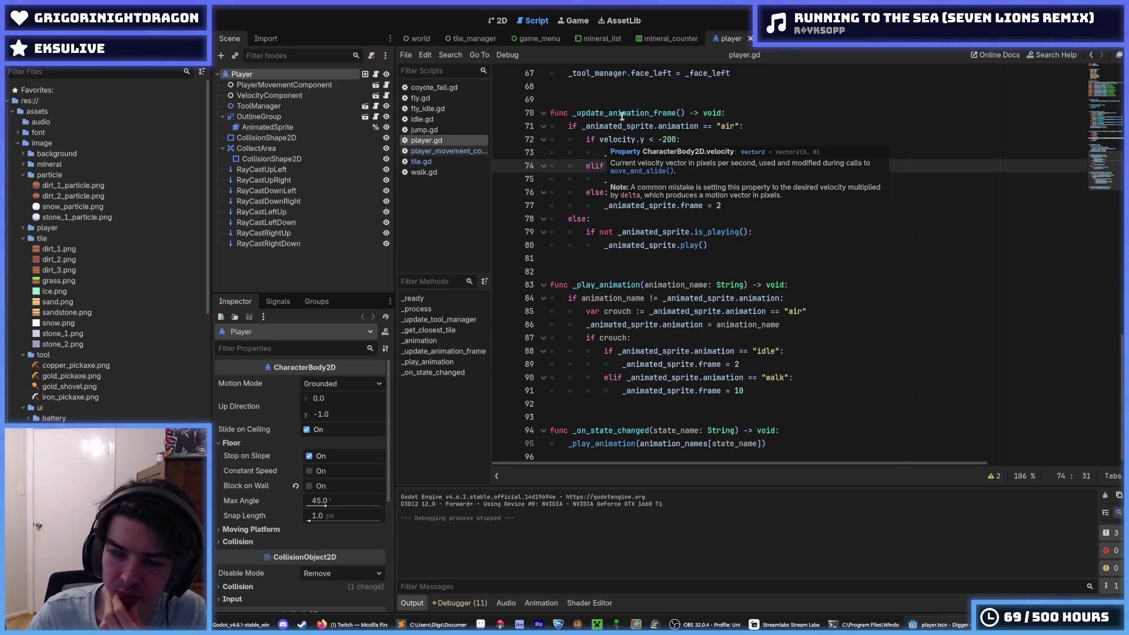
{"action": "left_click", "coordinate": [753, 231]}
{"action": "left_click", "coordinate": [733, 245]}
{"action": "key", "text": "Up"}
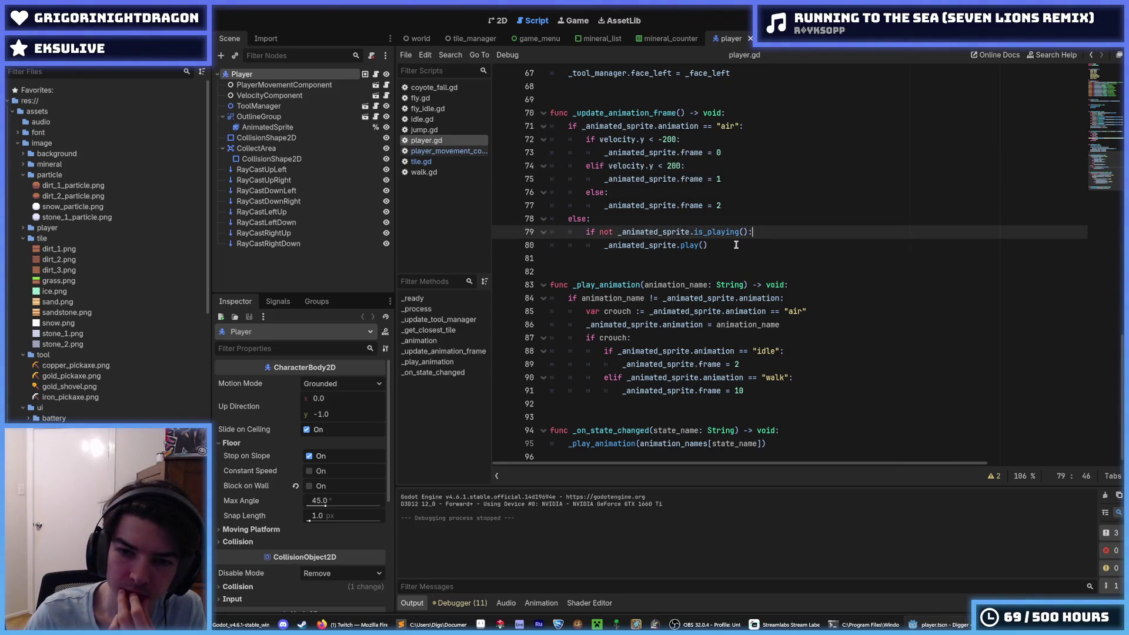
{"action": "scroll", "coordinate": [635, 205], "scroll_direction": "up", "scroll_amount": 8}
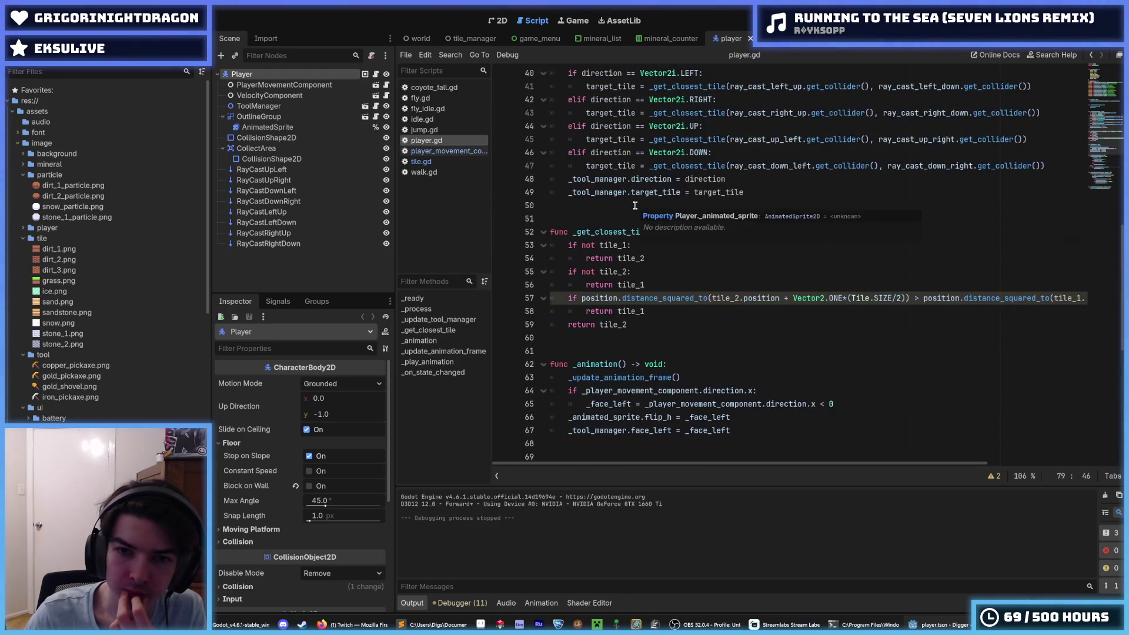
{"action": "scroll", "coordinate": [635, 205], "scroll_direction": "up", "scroll_amount": 6}
{"action": "left_click", "coordinate": [719, 272]}
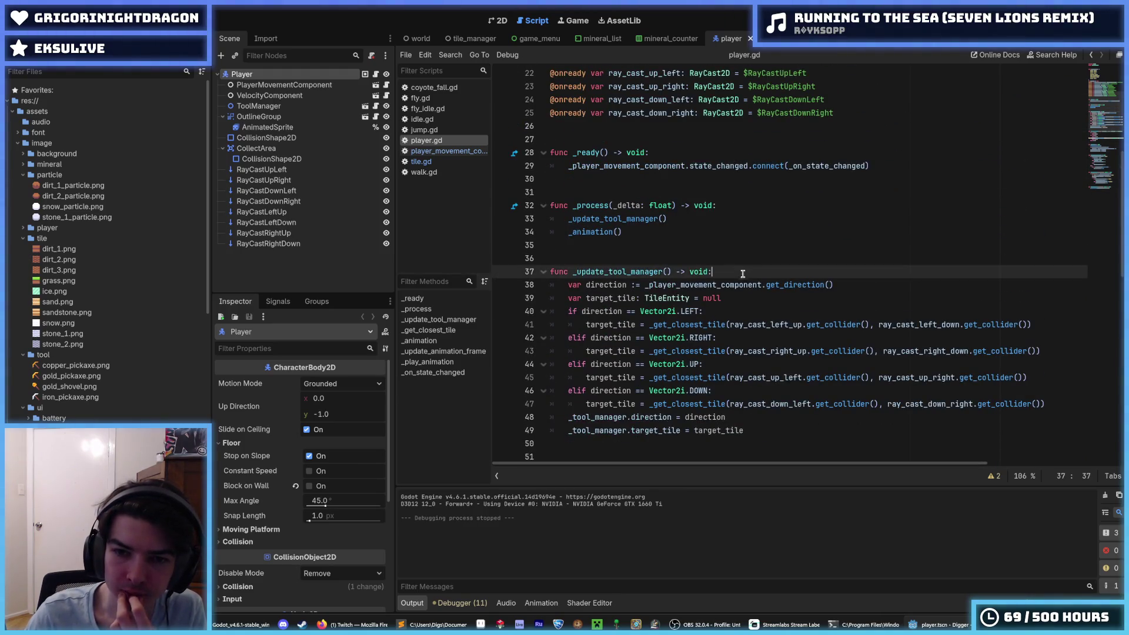
{"action": "key", "text": "Down"}
{"action": "key", "text": "Down"}
{"action": "key", "text": "ctrl+shift+d"}
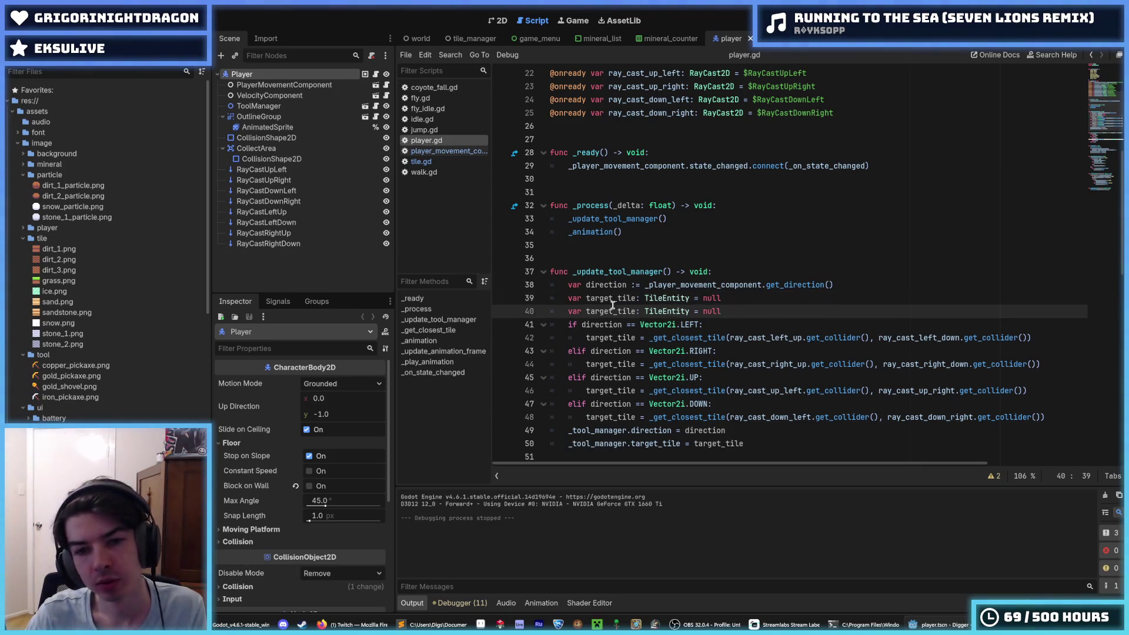
{"action": "double_click", "coordinate": [627, 298]}
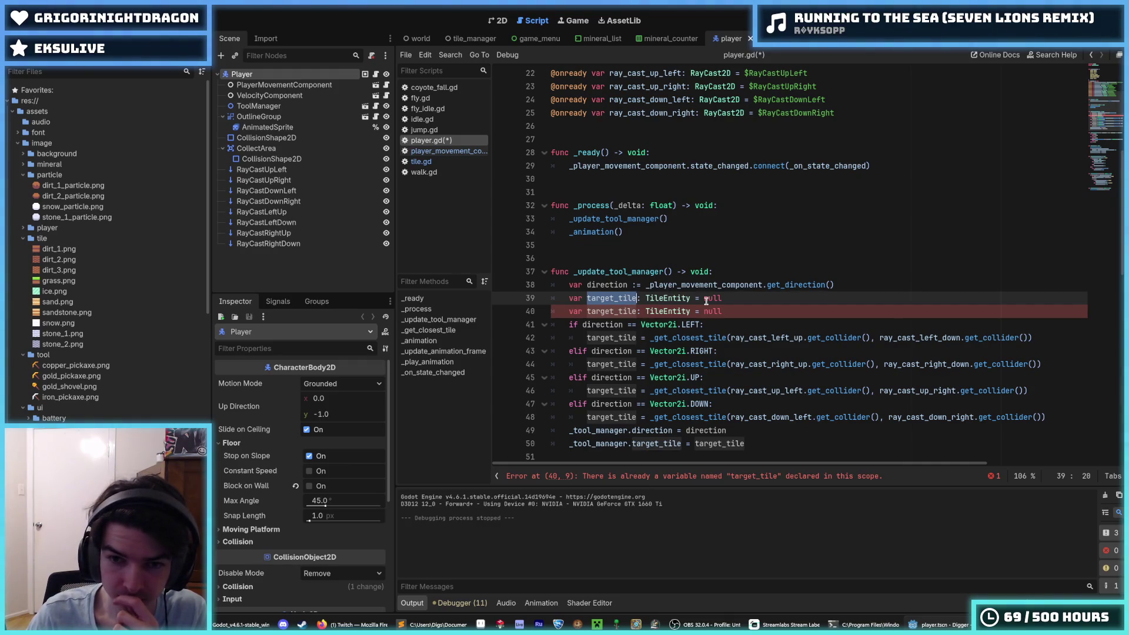
Step: Move the duplicated declaration line down below the tool manager assignments to line 50
{"action": "left_click", "coordinate": [737, 299]}
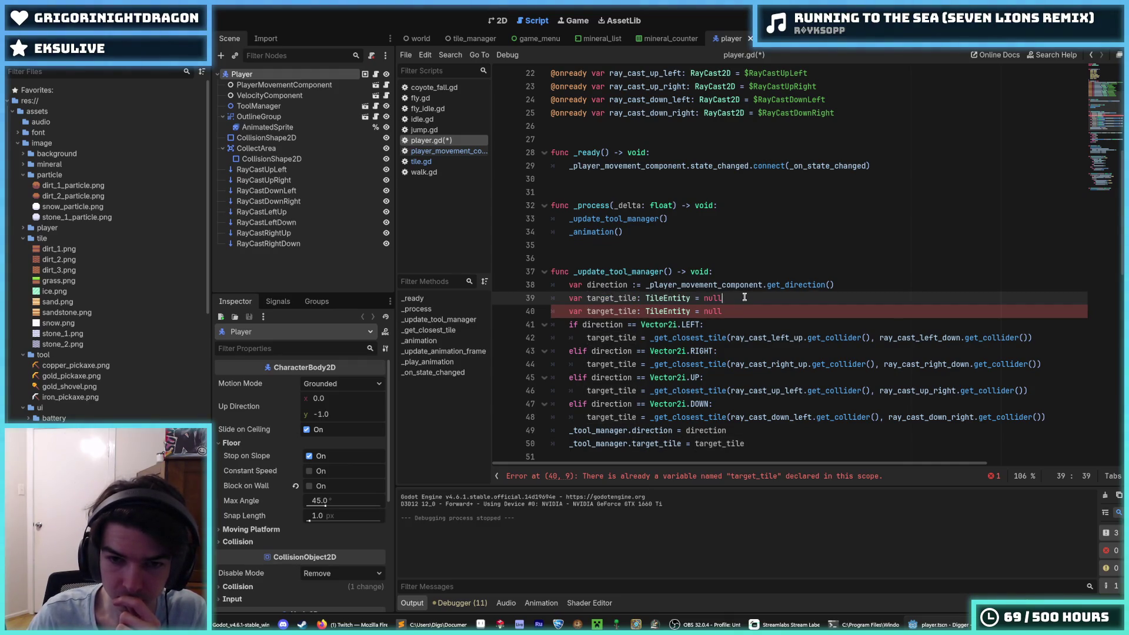
{"action": "left_click_drag", "start_coordinate": [745, 298], "coordinate": [605, 298]}
{"action": "key", "text": "alt+Down"}
{"action": "key", "text": "alt+Down"}
{"action": "key", "text": "alt+Down"}
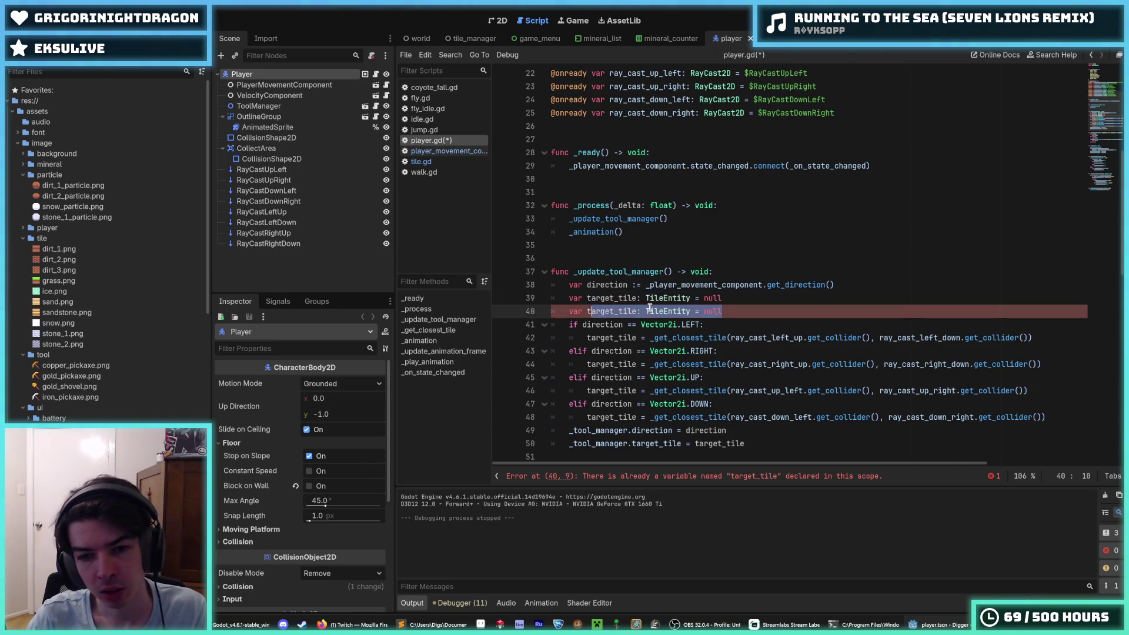
{"action": "key", "text": "Escape"}
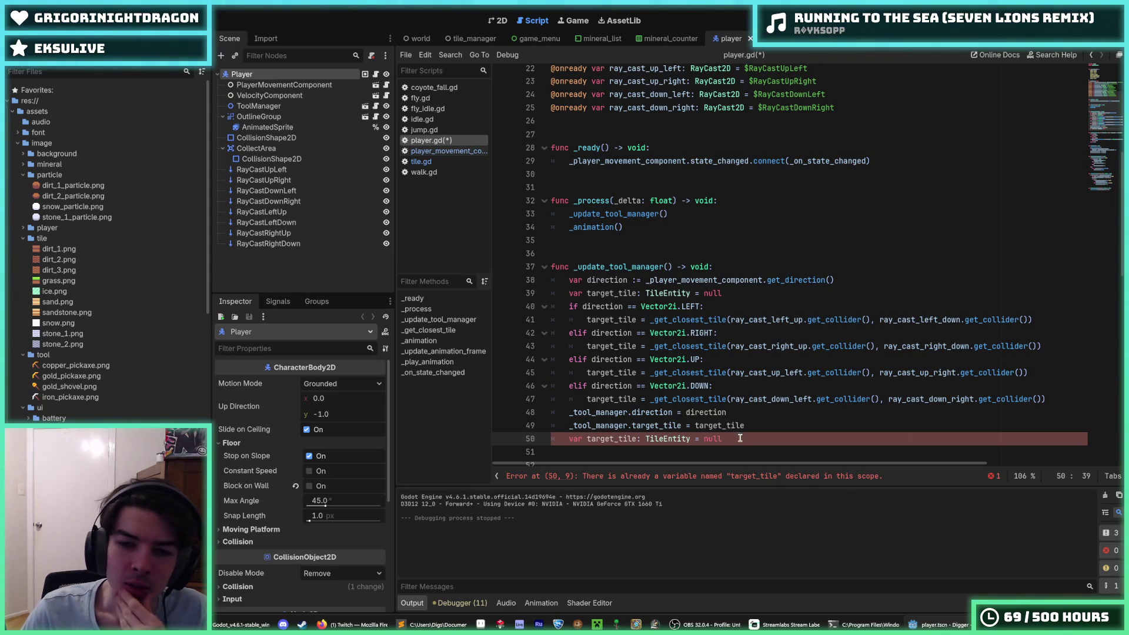
Step: Replace line 50 with '_tool_manager.moving = _player'
{"action": "left_click_drag", "start_coordinate": [740, 438], "coordinate": [568, 433]}
{"action": "type", "text": "_tool_manager."}
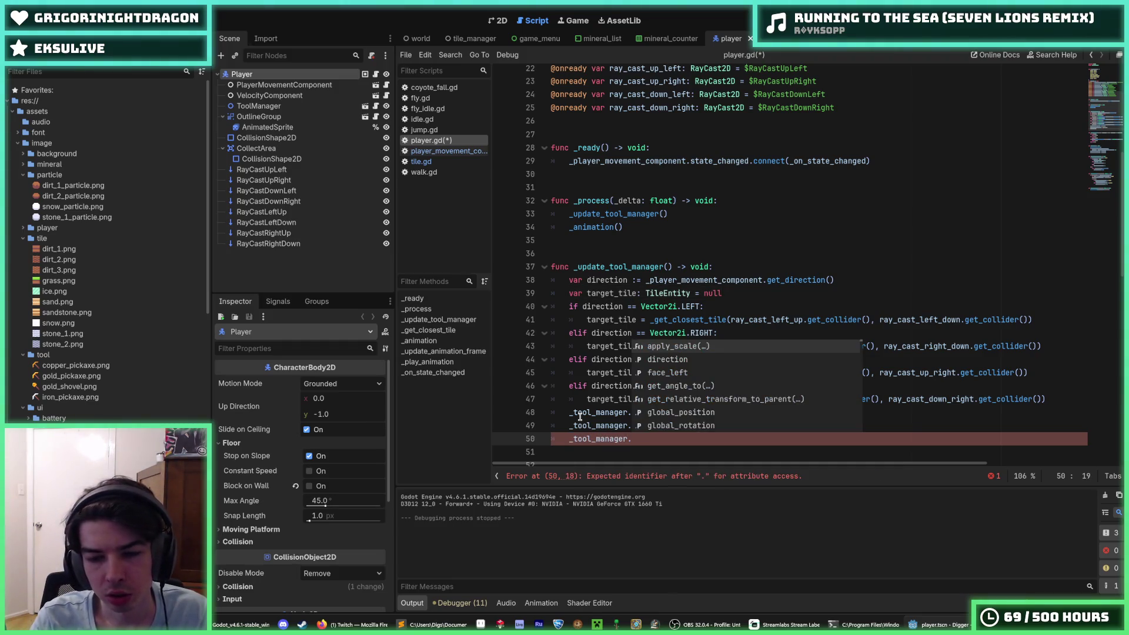
{"action": "type", "text": "moving"}
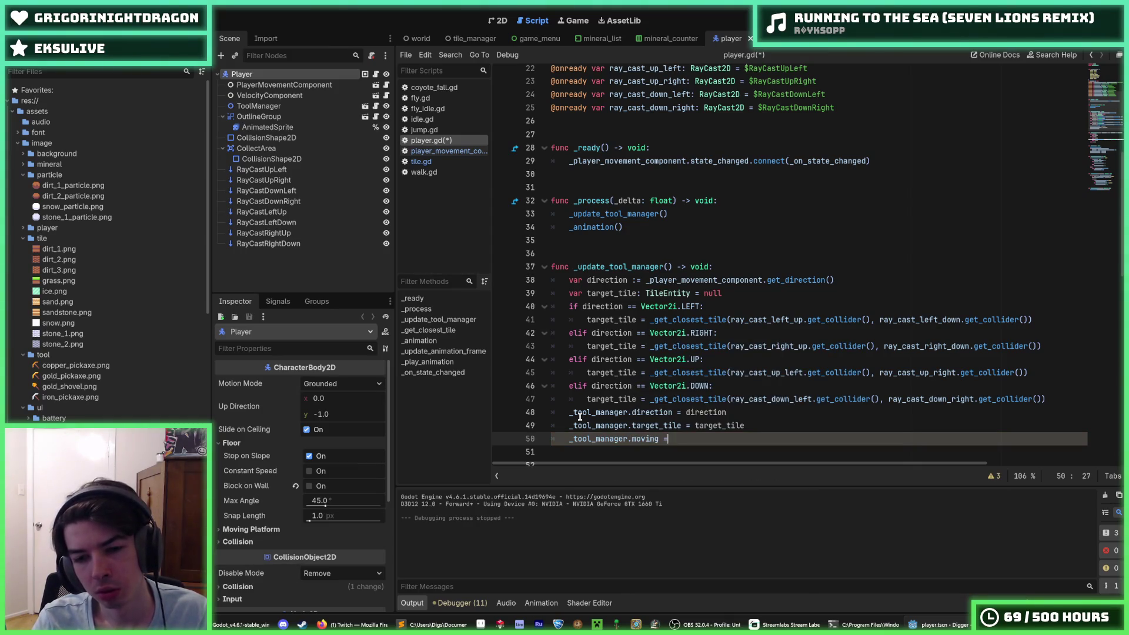
{"action": "type", "text": " = "}
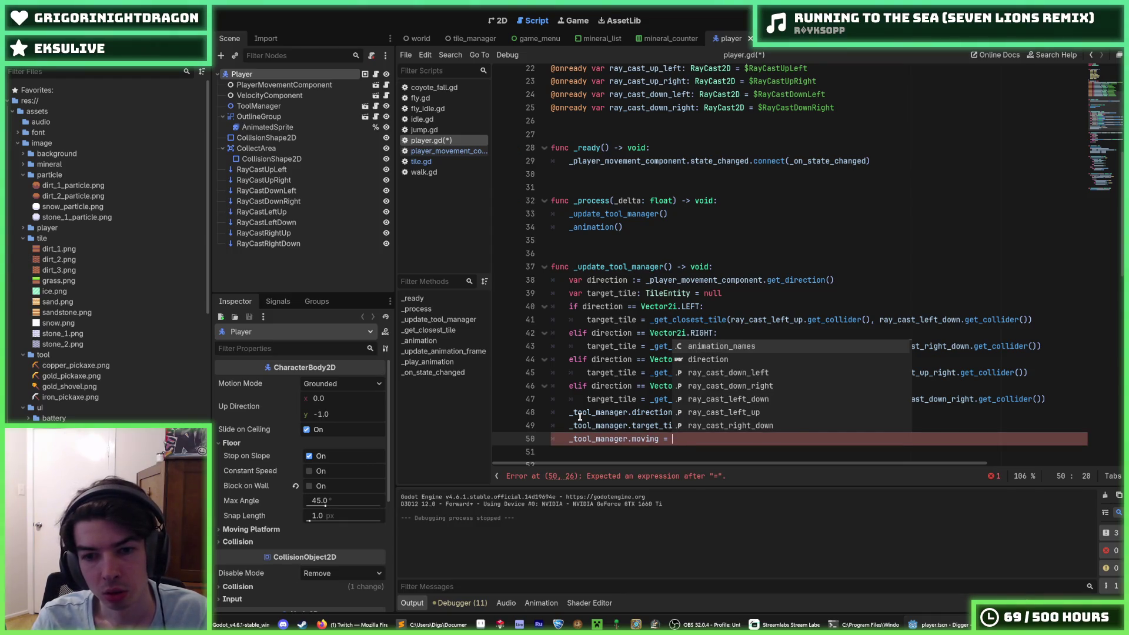
{"action": "type", "text": "_player"}
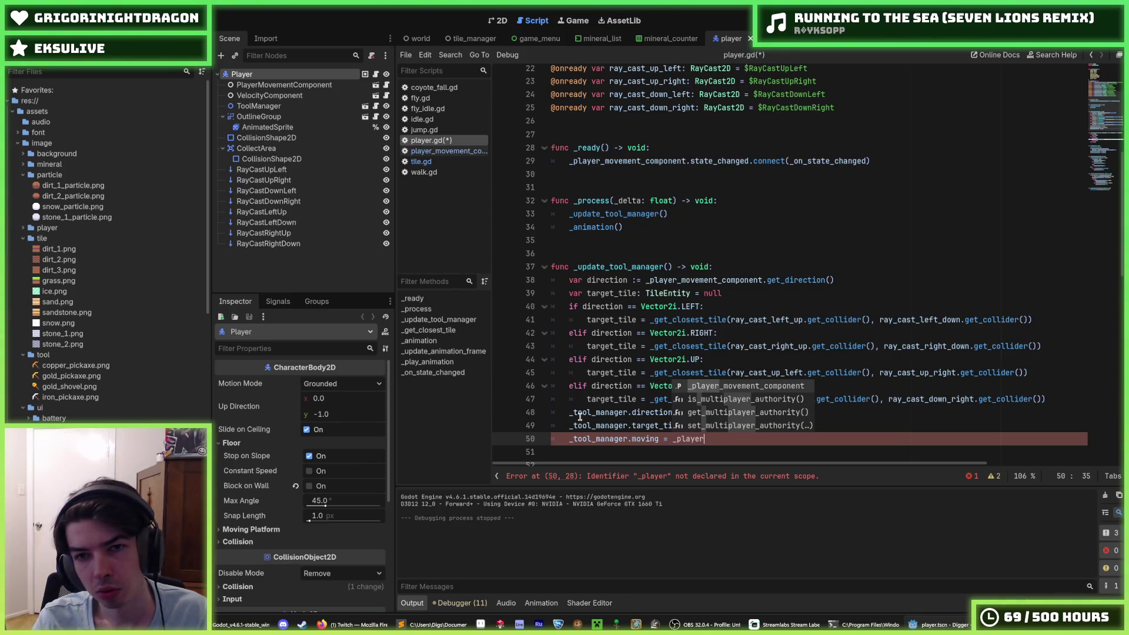
{"action": "scroll", "coordinate": [633, 215], "scroll_direction": "up", "scroll_amount": 6}
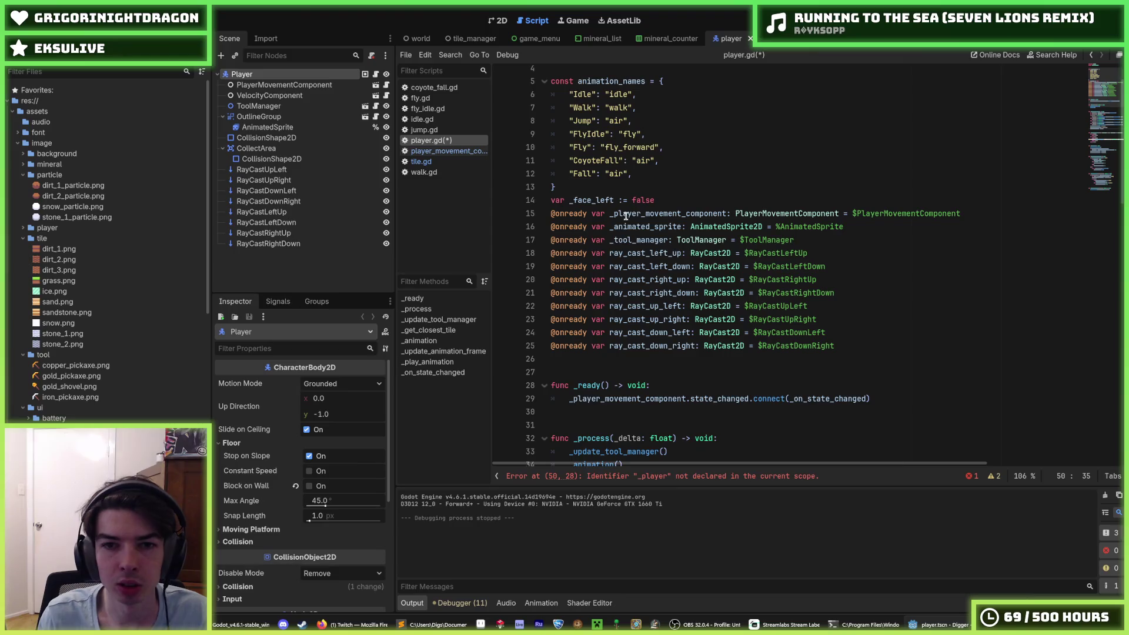
{"action": "scroll", "coordinate": [626, 216], "scroll_direction": "up", "scroll_amount": 1}
{"action": "scroll", "coordinate": [629, 235], "scroll_direction": "down", "scroll_amount": 15}
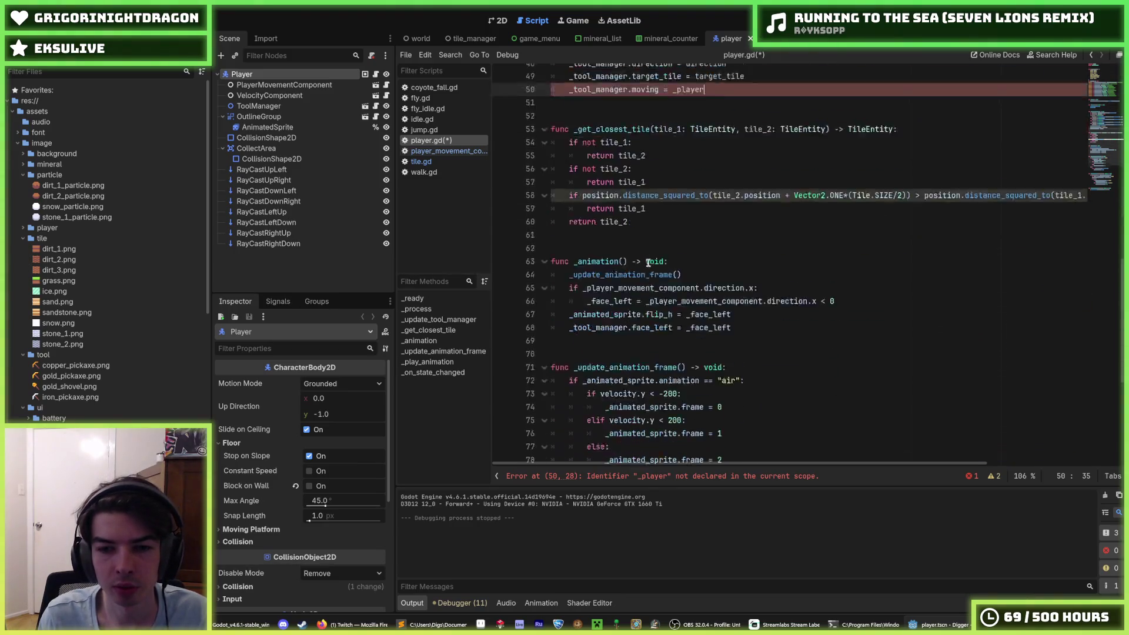
{"action": "scroll", "coordinate": [647, 265], "scroll_direction": "down", "scroll_amount": 7}
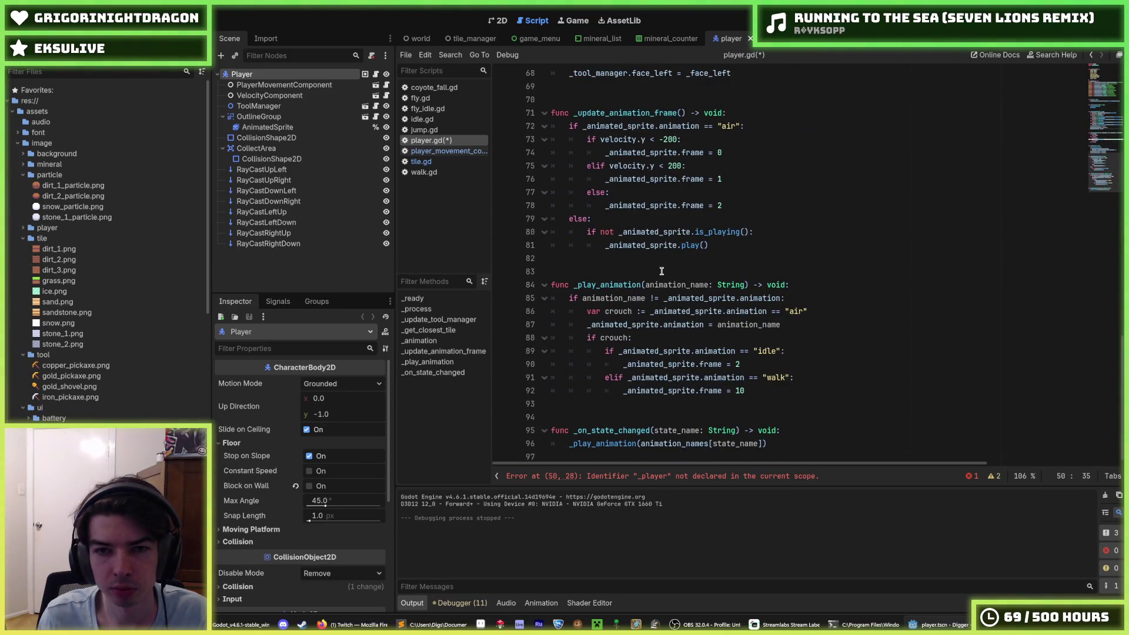
{"action": "scroll", "coordinate": [659, 273], "scroll_direction": "up", "scroll_amount": 15}
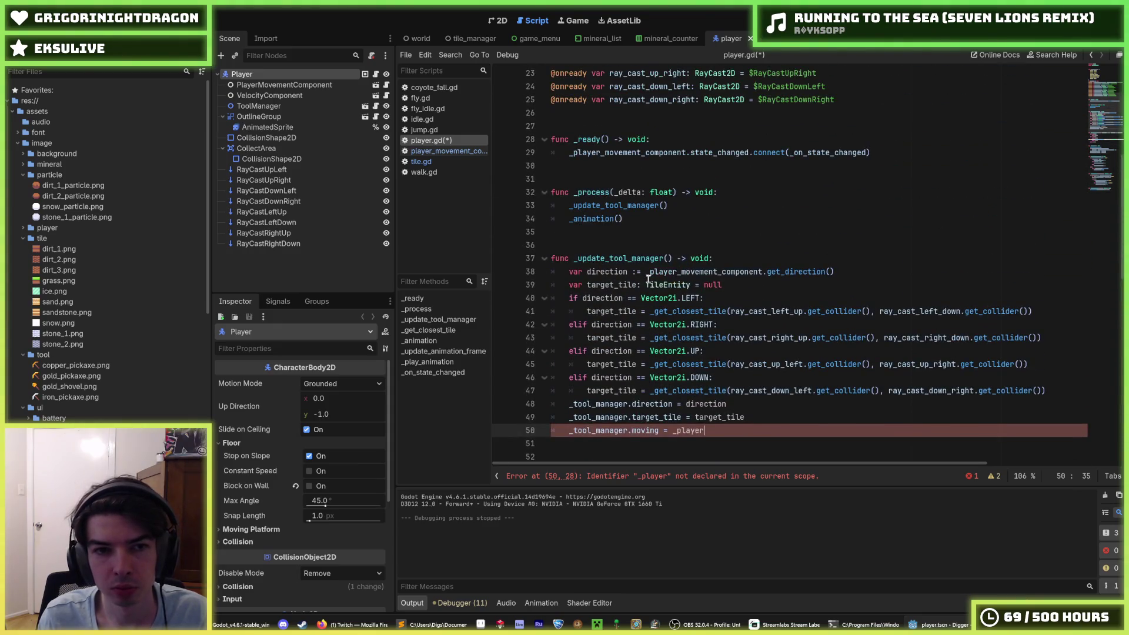
{"action": "scroll", "coordinate": [648, 278], "scroll_direction": "down", "scroll_amount": 3}
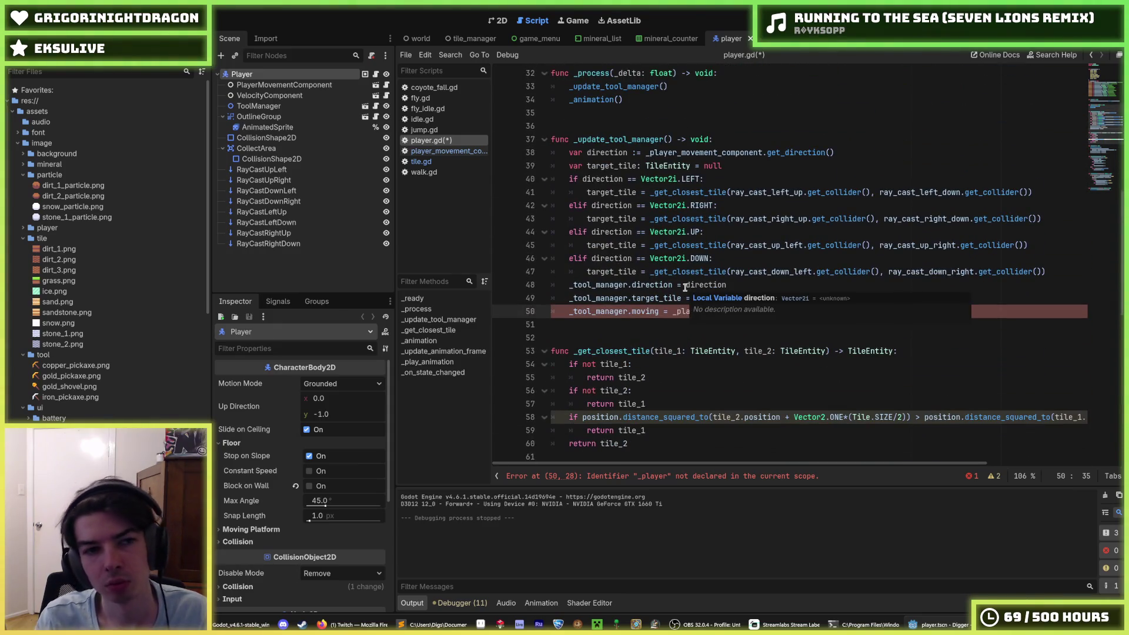
Step: Change the right-hand side to the player movement component's .state == check
{"action": "key", "text": "BackSpace"}
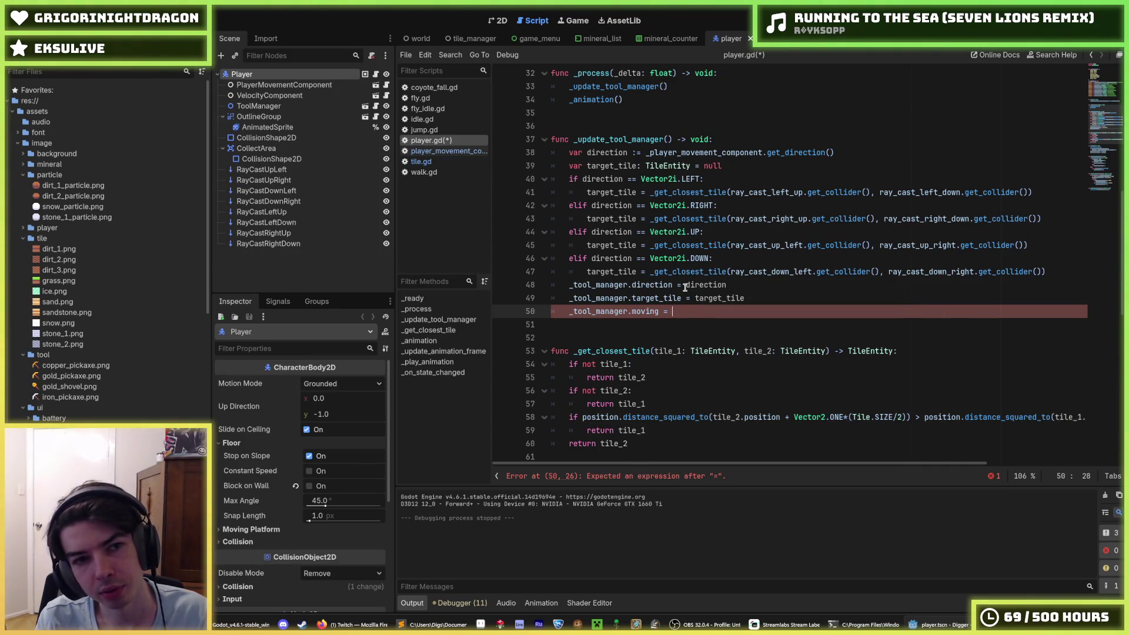
{"action": "scroll", "coordinate": [685, 287], "scroll_direction": "down", "scroll_amount": 10}
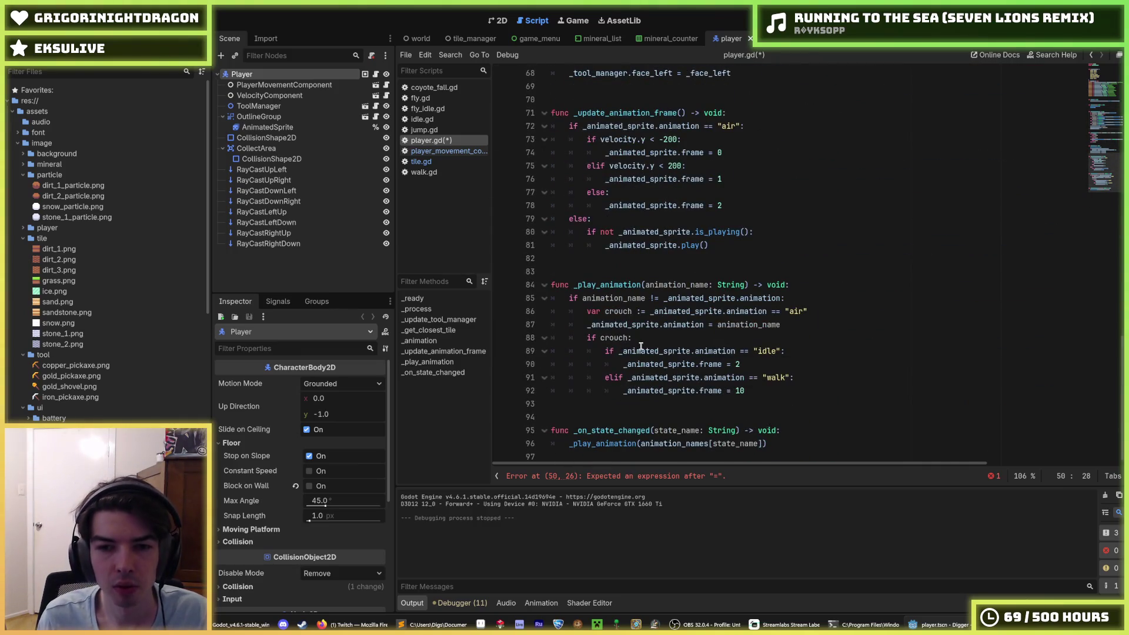
{"action": "scroll", "coordinate": [650, 356], "scroll_direction": "up", "scroll_amount": 11}
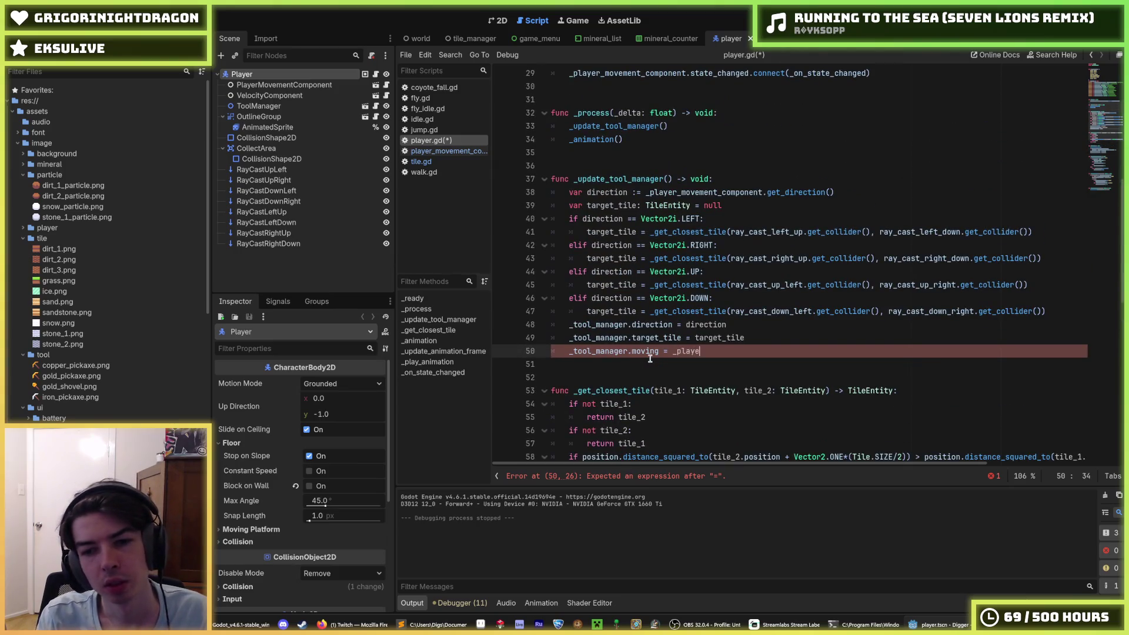
{"action": "type", "text": "r_move"}
{"action": "key", "text": "Return"}
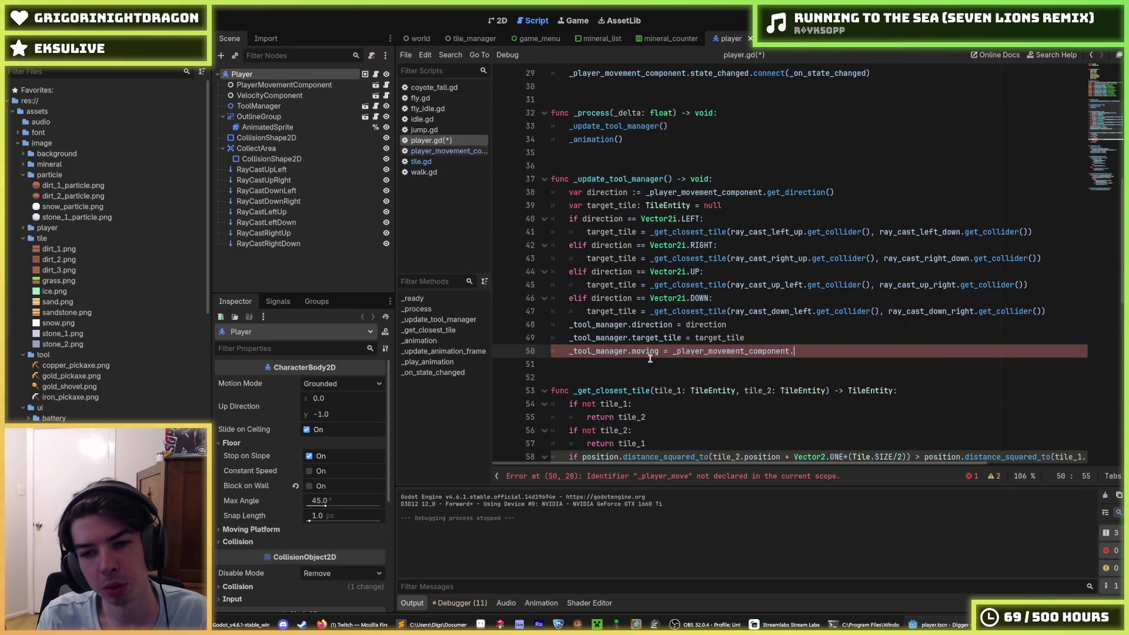
{"action": "type", "text": ".state"}
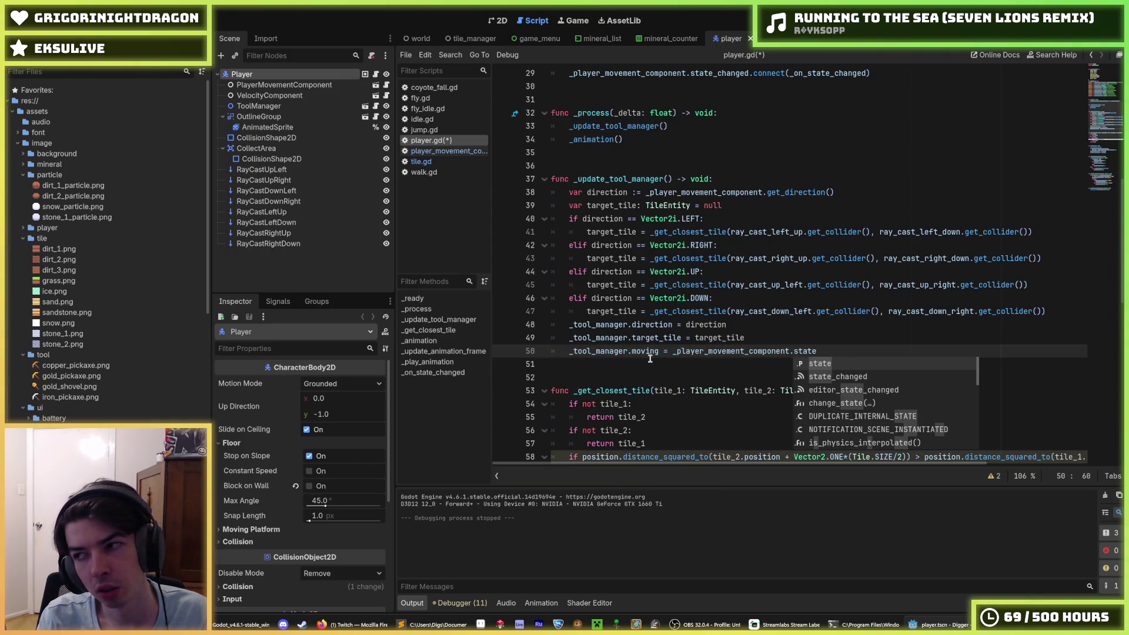
{"action": "type", "text": " == \"I"}
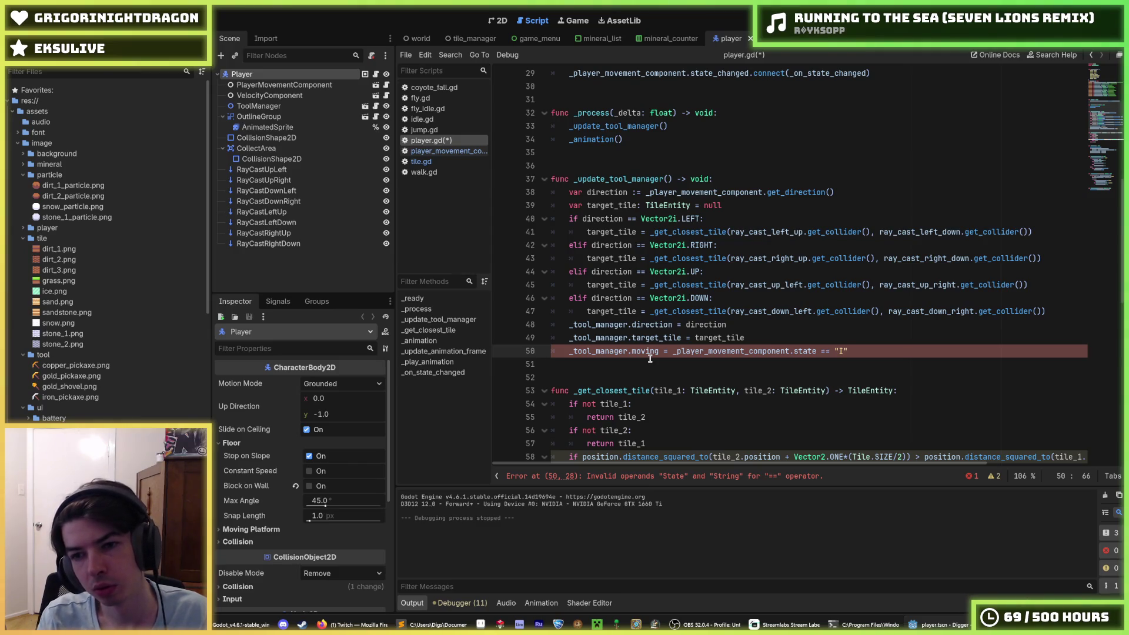
Step: Set the moving assignment to _velocity_component.velocity.x != 0 and save player.gd
{"action": "scroll", "coordinate": [650, 359], "scroll_direction": "up", "scroll_amount": 9}
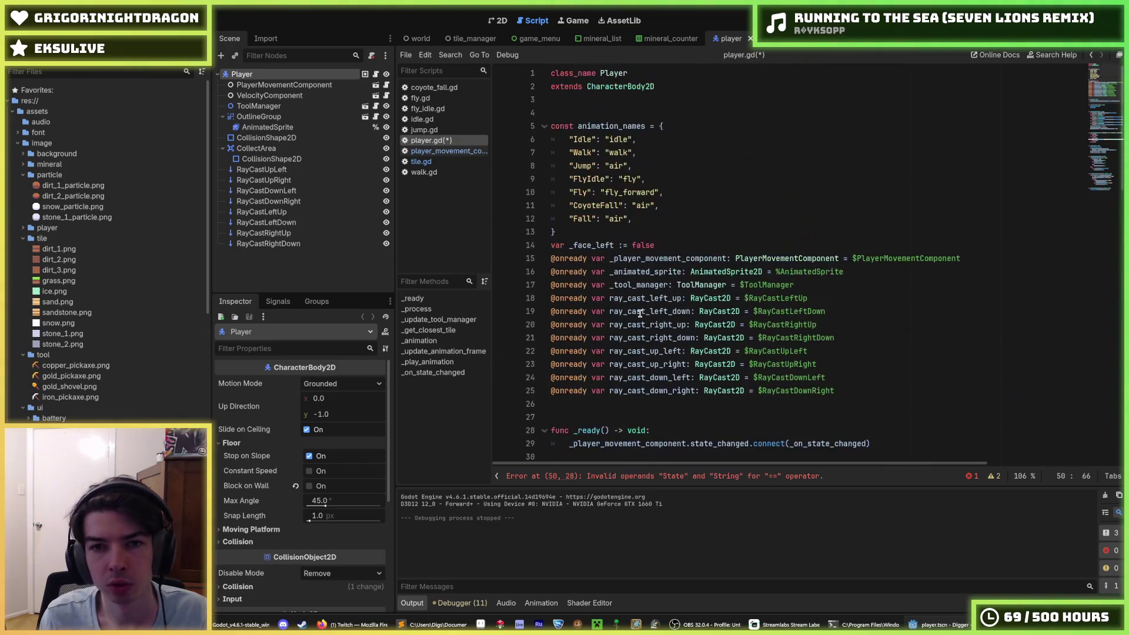
{"action": "double_click", "coordinate": [581, 153]}
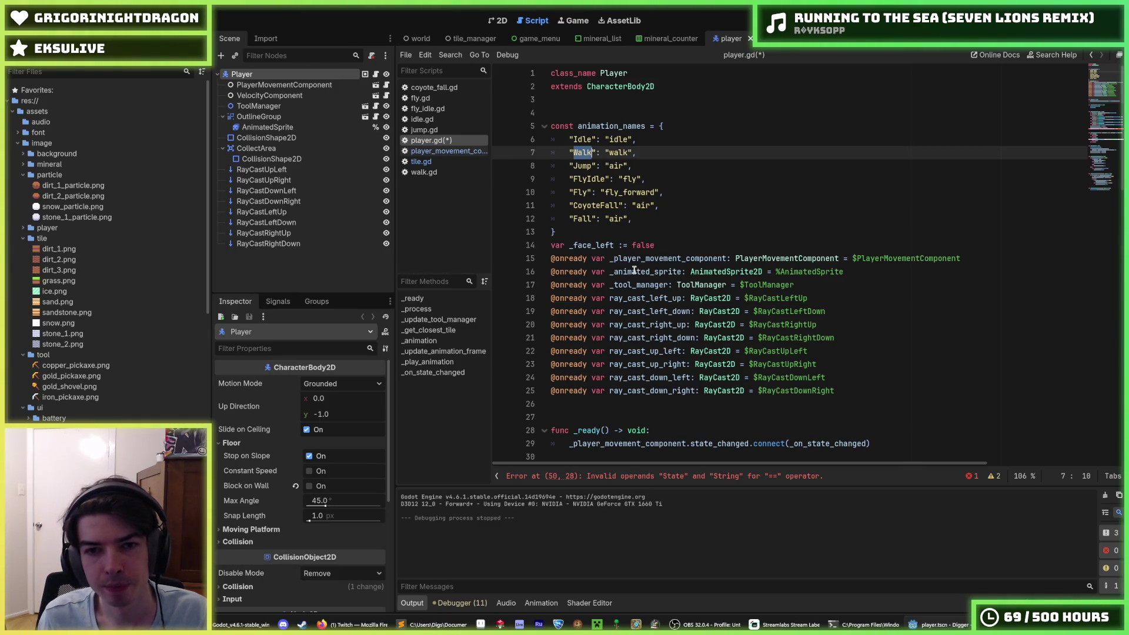
{"action": "scroll", "coordinate": [703, 298], "scroll_direction": "down", "scroll_amount": 11}
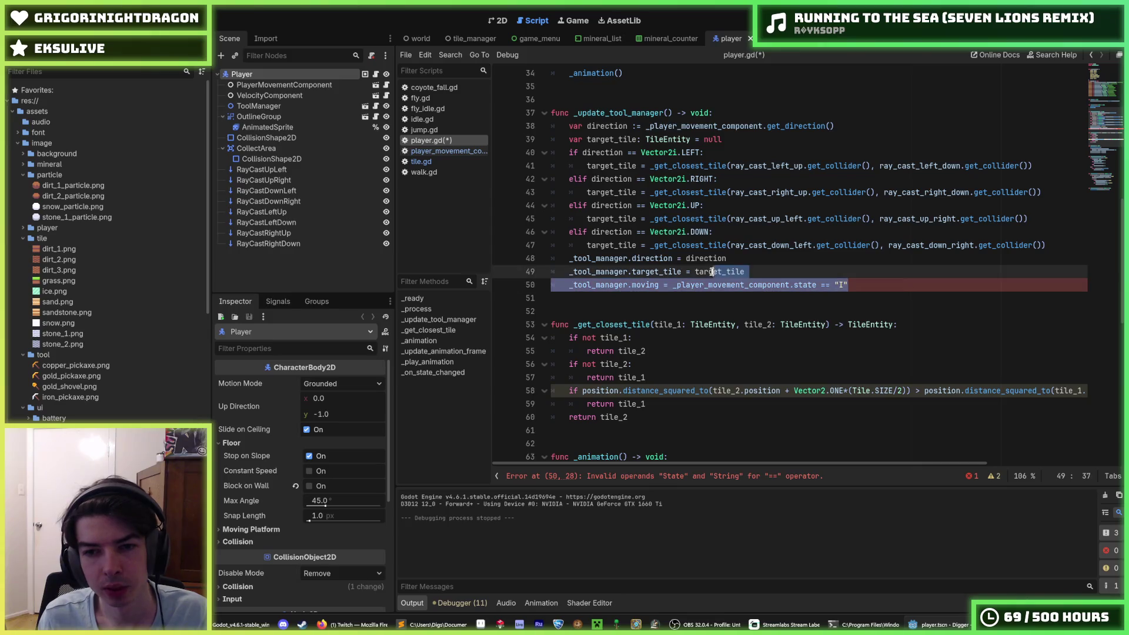
{"action": "left_click_drag", "start_coordinate": [848, 285], "coordinate": [673, 285]}
{"action": "type", "text": "velocity"}
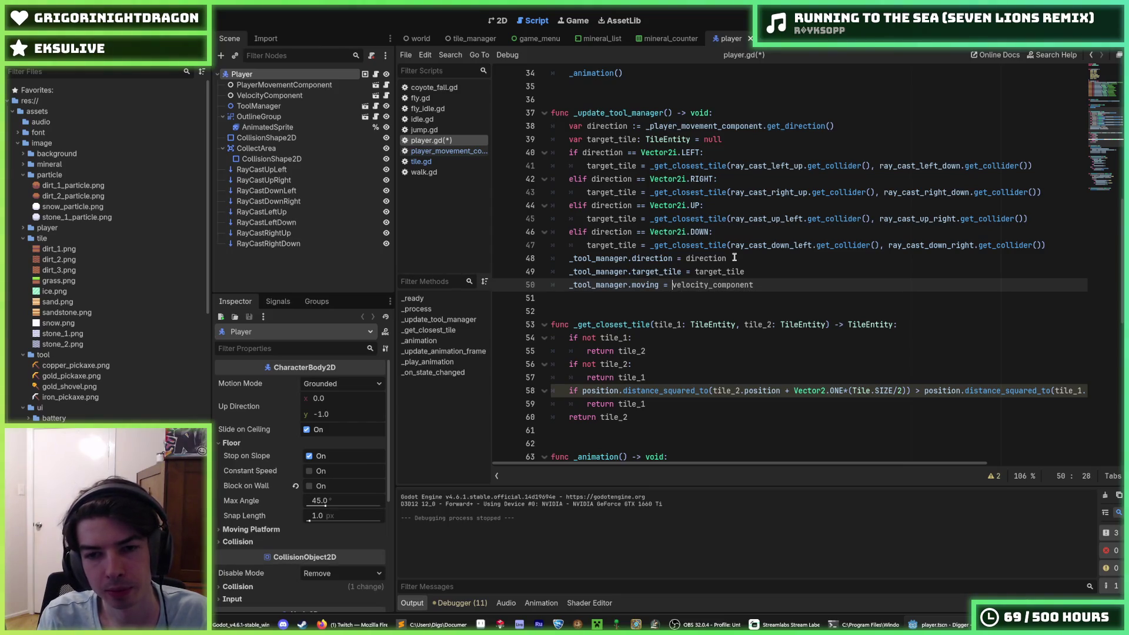
{"action": "type", "text": " _"}
{"action": "key", "text": "End"}
{"action": "type", "text": "."}
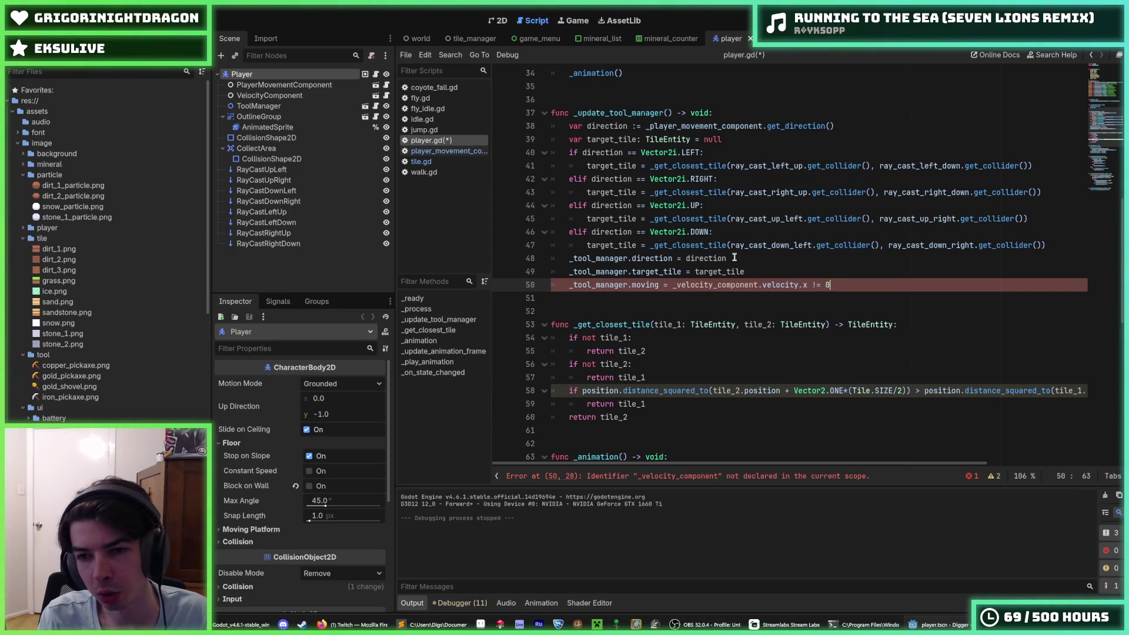
{"action": "key", "text": "ctrl+s"}
{"action": "scroll", "coordinate": [663, 296], "scroll_direction": "up", "scroll_amount": 3}
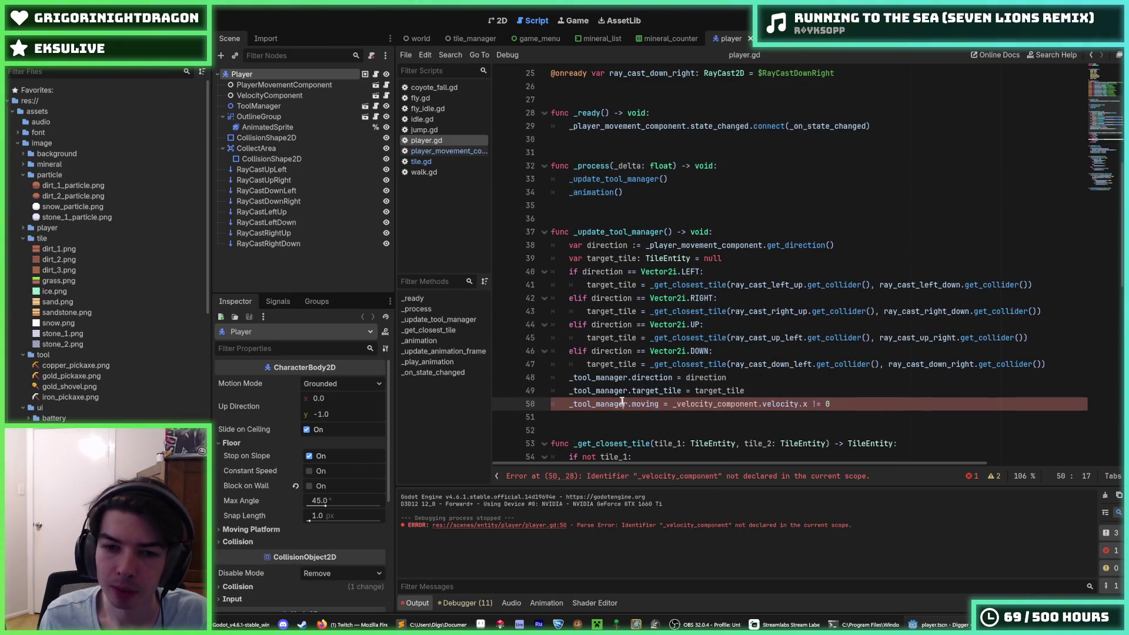
{"action": "scroll", "coordinate": [697, 404], "scroll_direction": "up", "scroll_amount": 8}
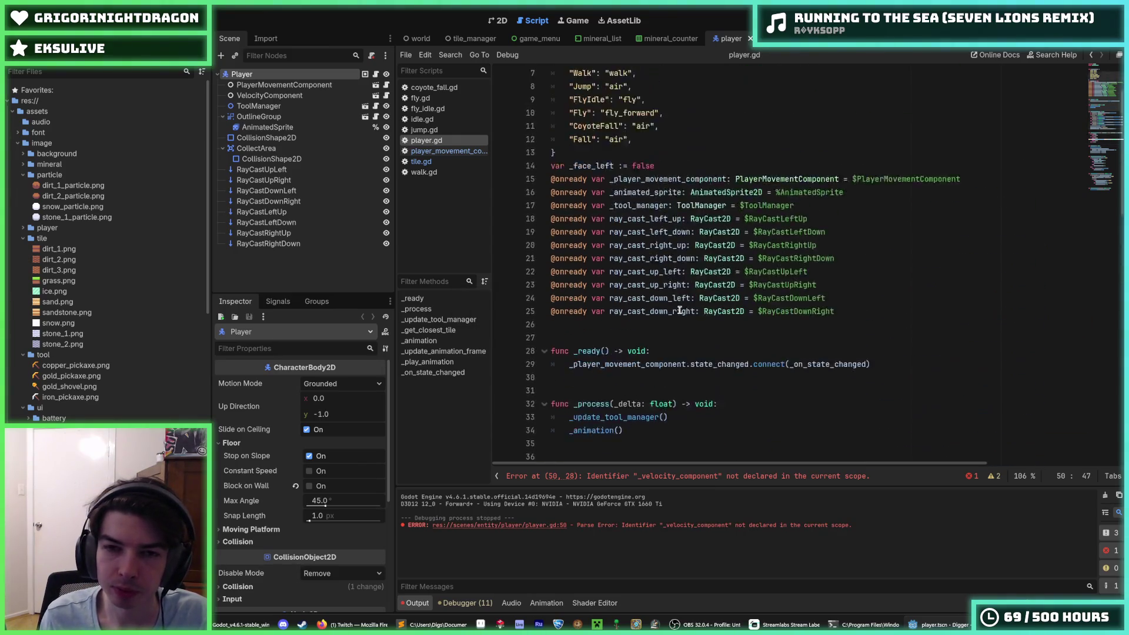
{"action": "left_click", "coordinate": [861, 390]}
{"action": "left_click", "coordinate": [941, 259]}
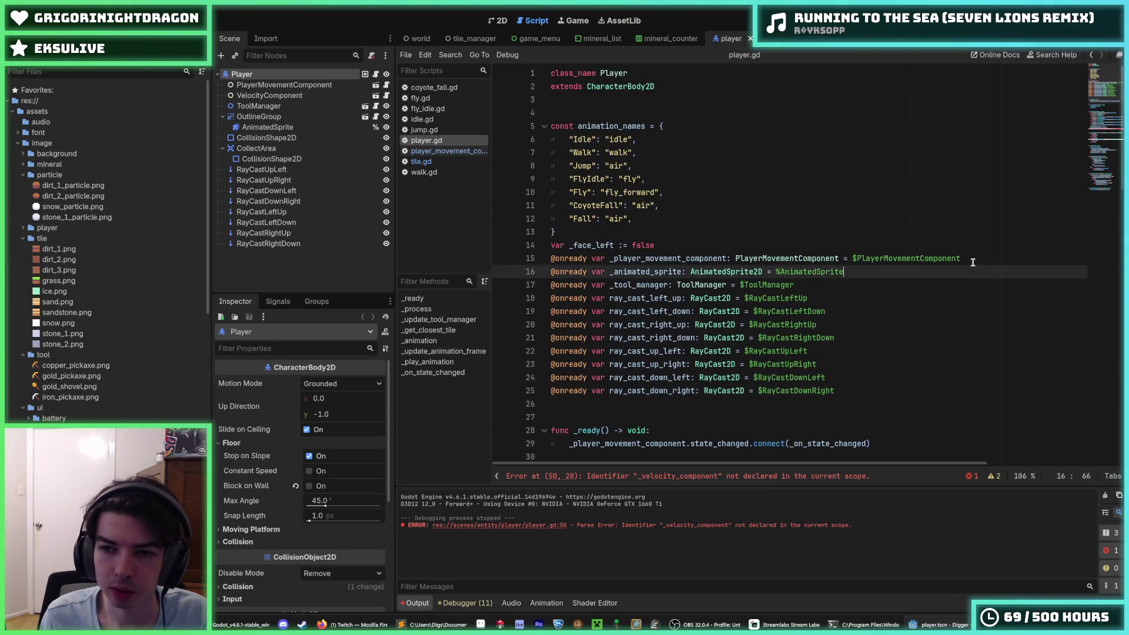
{"action": "key", "text": "ctrl+shift+d"}
{"action": "double_click", "coordinate": [713, 271]}
{"action": "type", "text": "_velocity_component"}
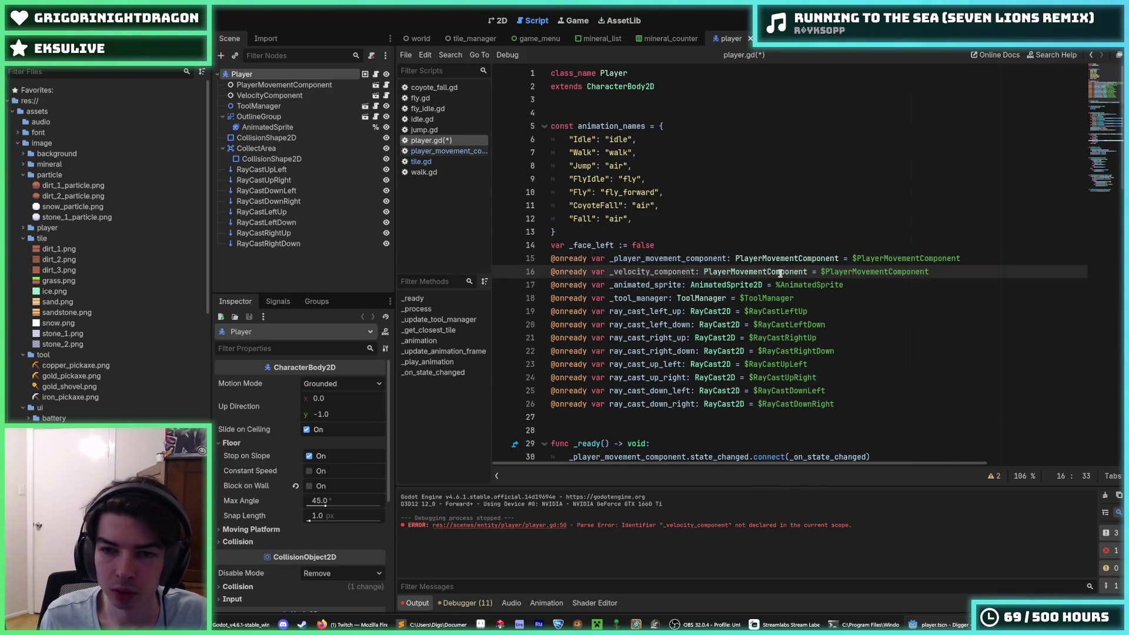
{"action": "double_click", "coordinate": [774, 271]}
{"action": "type", "text": "VelocityCoim"}
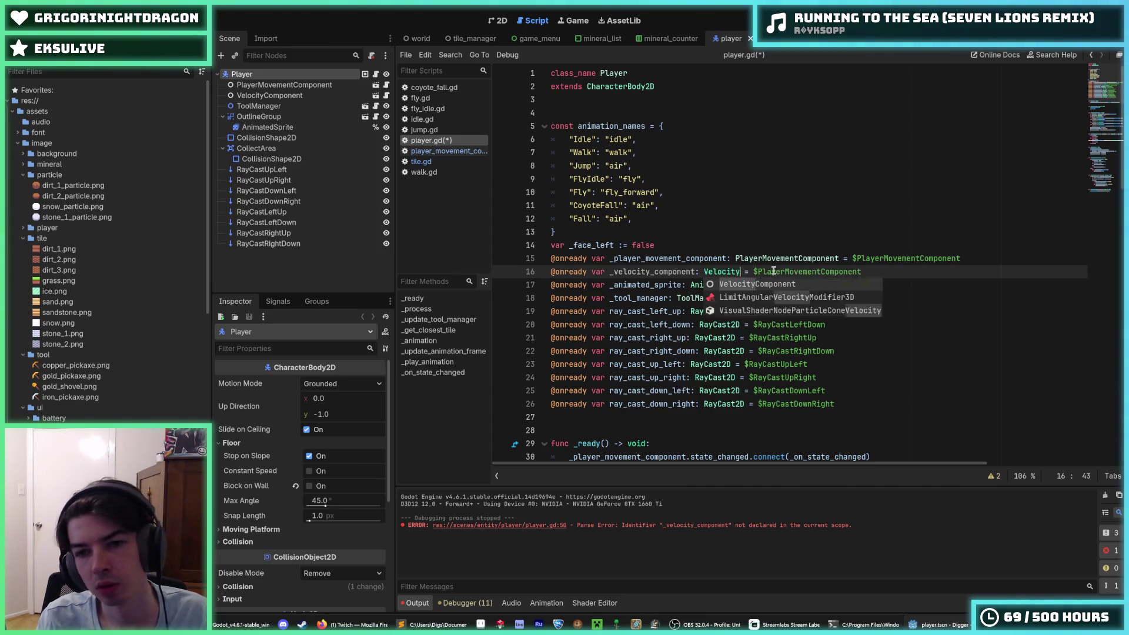
{"action": "type", "text": "ponent"}
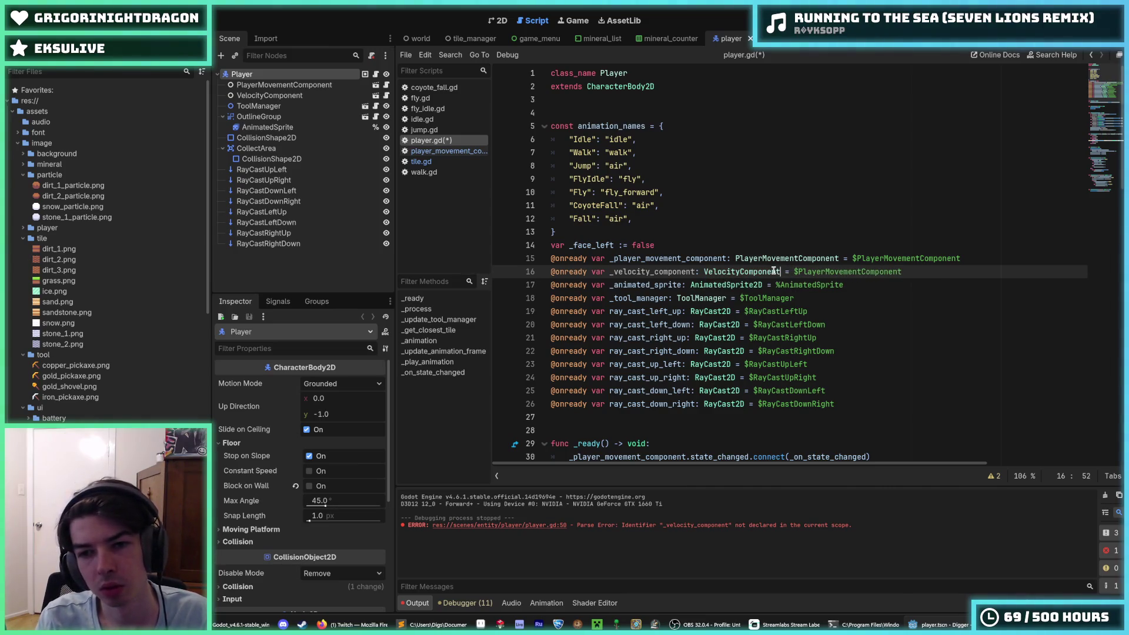
{"action": "double_click", "coordinate": [847, 271]}
{"action": "type", "text": "VelocityComponent"}
{"action": "left_click", "coordinate": [903, 285]}
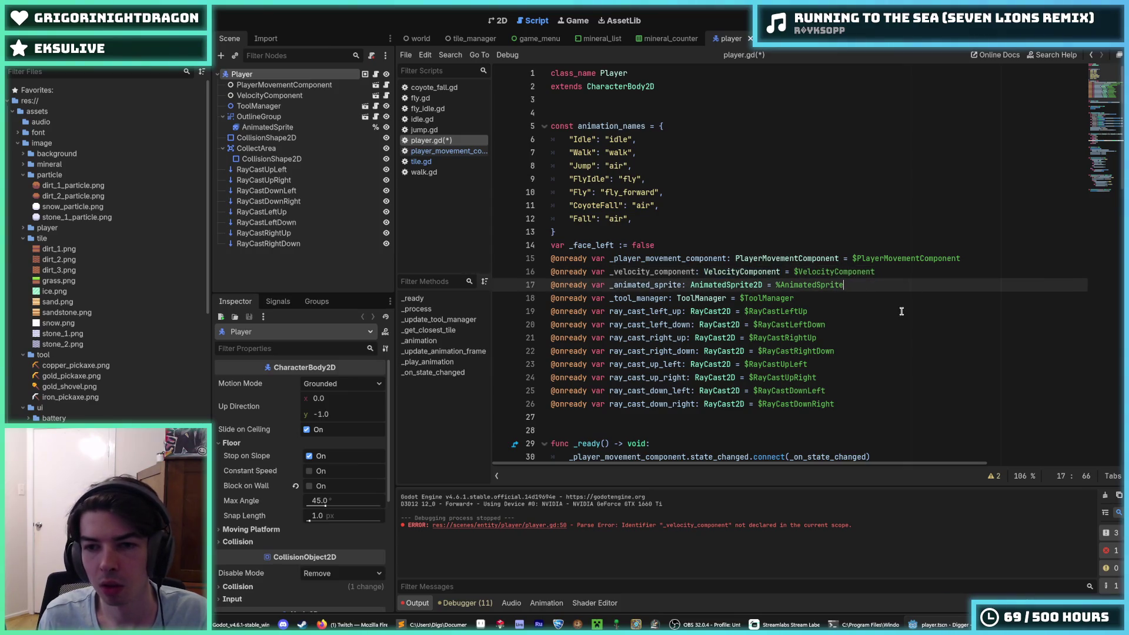
{"action": "key", "text": "ctrl+s"}
Step: Review the update tool manager function's moving and direction lines, then switch to player_movement_component.gd
{"action": "scroll", "coordinate": [888, 323], "scroll_direction": "down", "scroll_amount": 1}
{"action": "scroll", "coordinate": [888, 323], "scroll_direction": "down", "scroll_amount": 10}
{"action": "scroll", "coordinate": [887, 331], "scroll_direction": "up", "scroll_amount": 10}
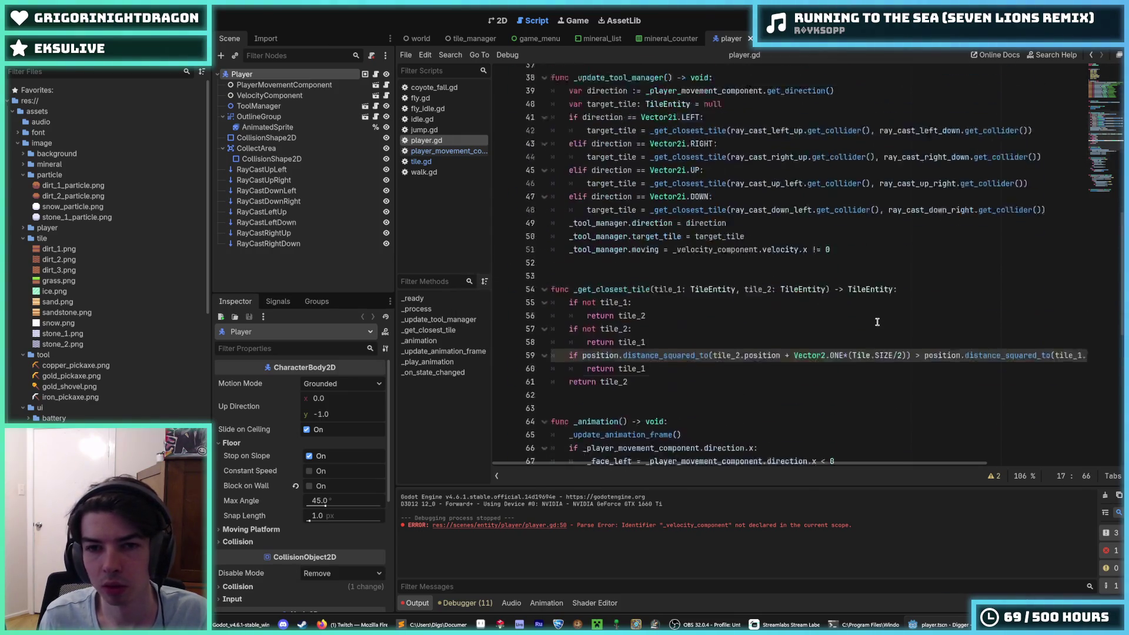
{"action": "left_click", "coordinate": [877, 325]}
{"action": "scroll", "coordinate": [877, 325], "scroll_direction": "down", "scroll_amount": 5}
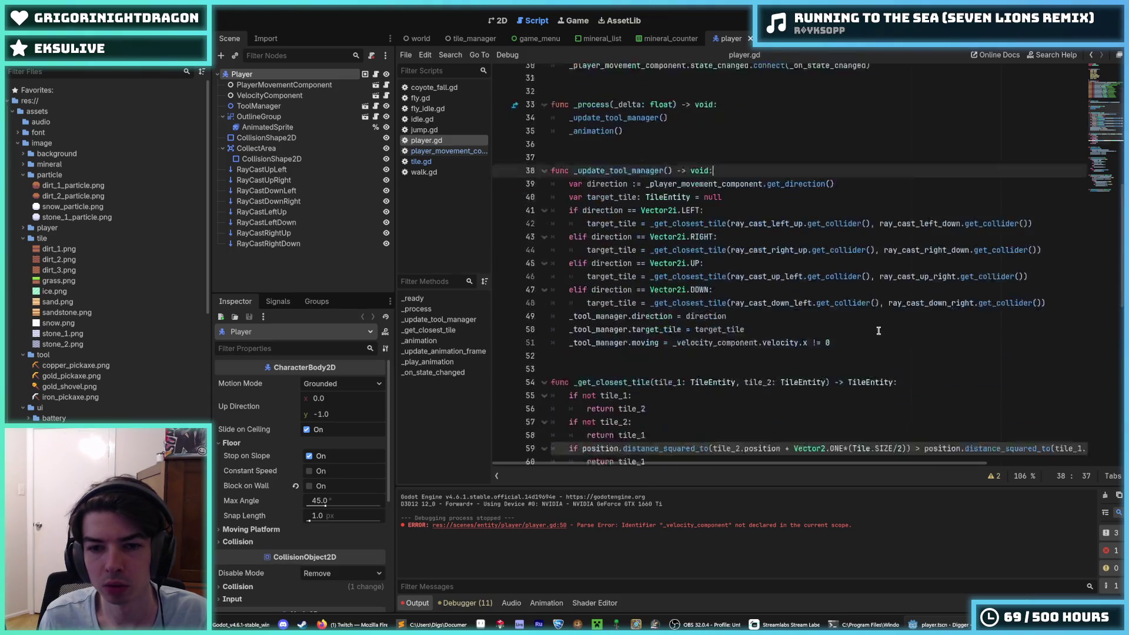
{"action": "left_click", "coordinate": [870, 298]}
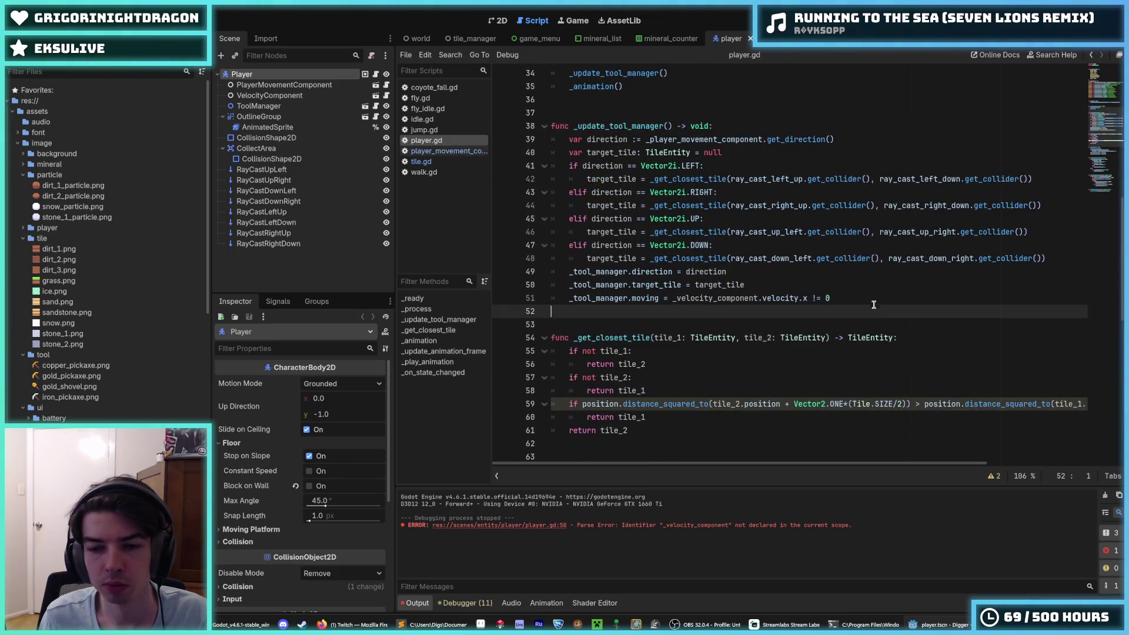
{"action": "left_click", "coordinate": [838, 274]}
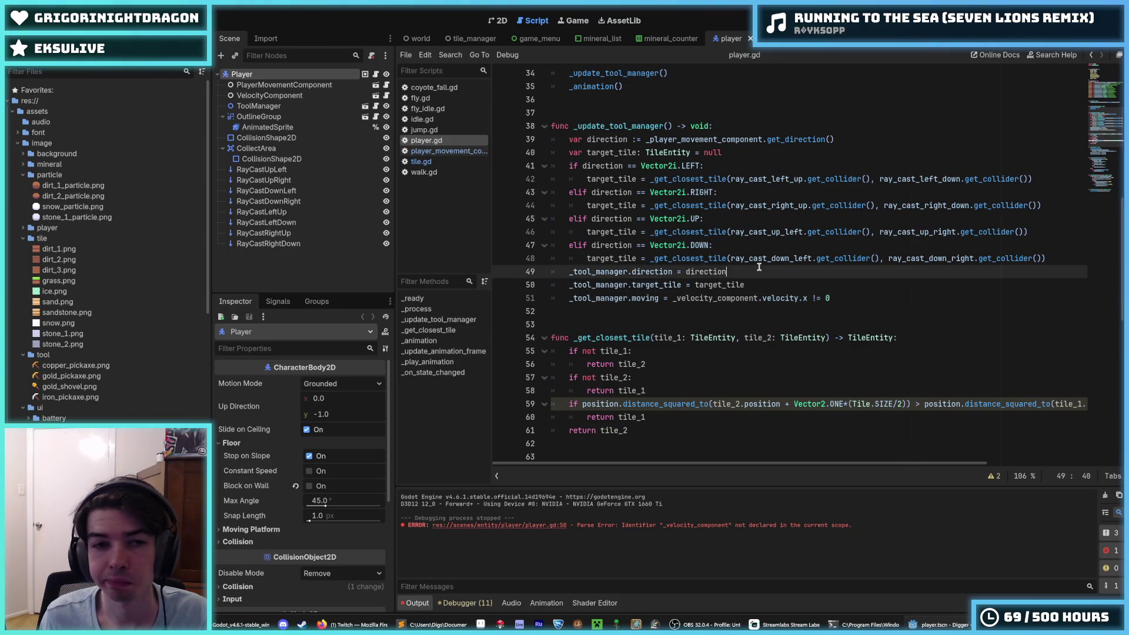
{"action": "left_click", "coordinate": [462, 151]}
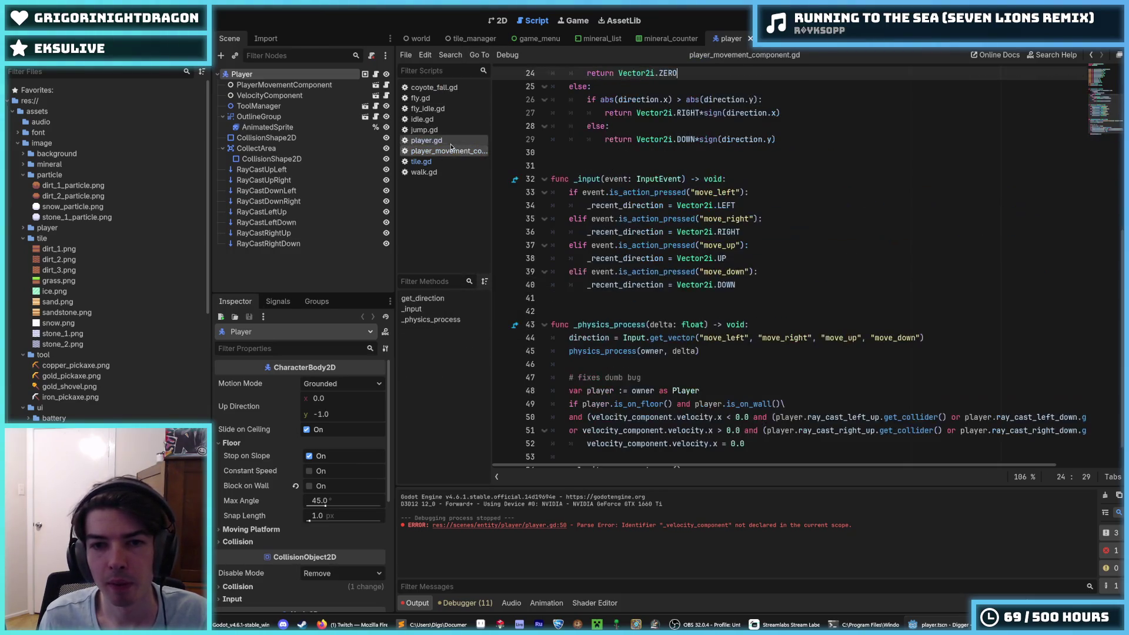
Step: Look over the get_direction branches and the Vector2i.ZERO return in the movement component
{"action": "scroll", "coordinate": [528, 181], "scroll_direction": "up", "scroll_amount": 5}
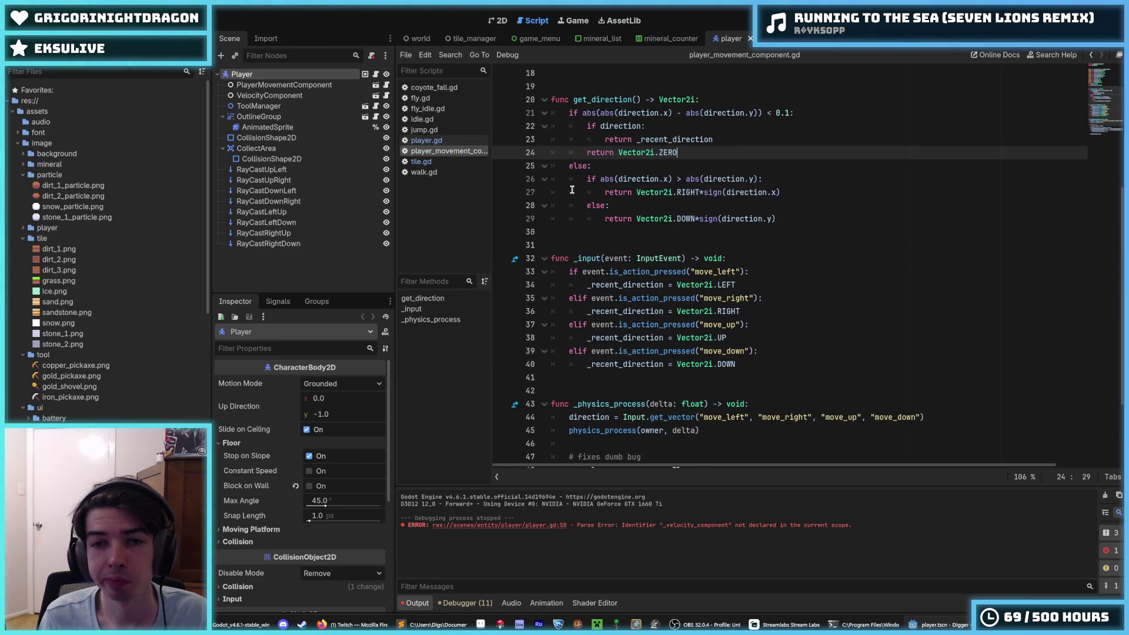
{"action": "left_click", "coordinate": [426, 140]}
{"action": "left_click", "coordinate": [447, 151]}
{"action": "left_click", "coordinate": [804, 232]}
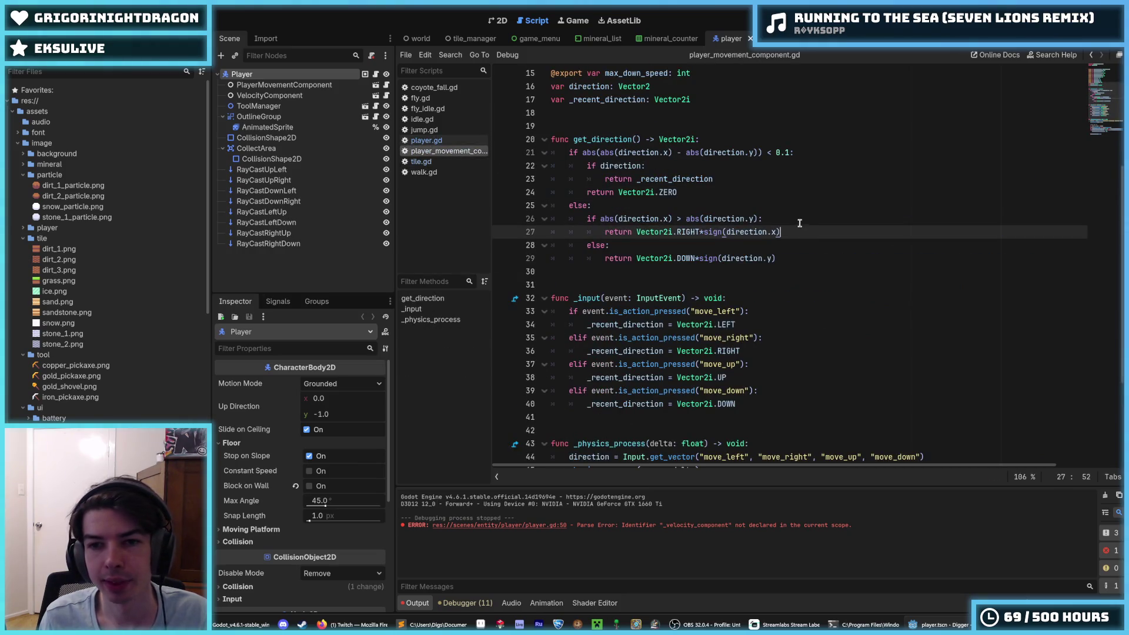
{"action": "left_click", "coordinate": [795, 219]}
{"action": "left_click", "coordinate": [788, 205]}
{"action": "left_click", "coordinate": [721, 191]}
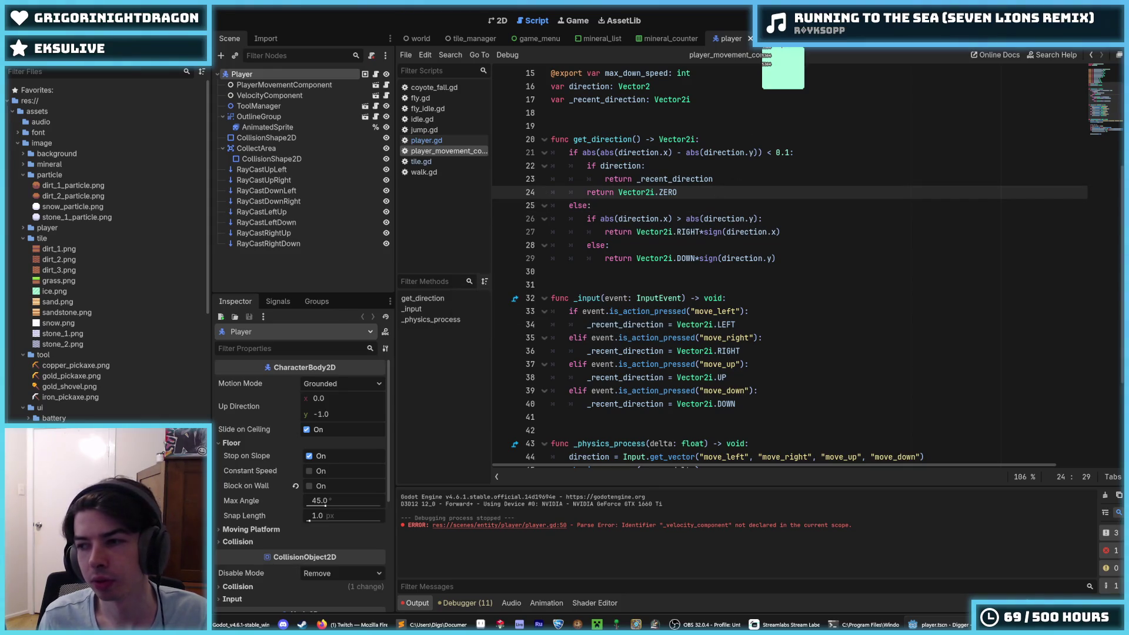
Step: In tool_manager.gd, add 'var _moving := false' at the top of the variables and save
{"action": "left_click", "coordinate": [782, 40]}
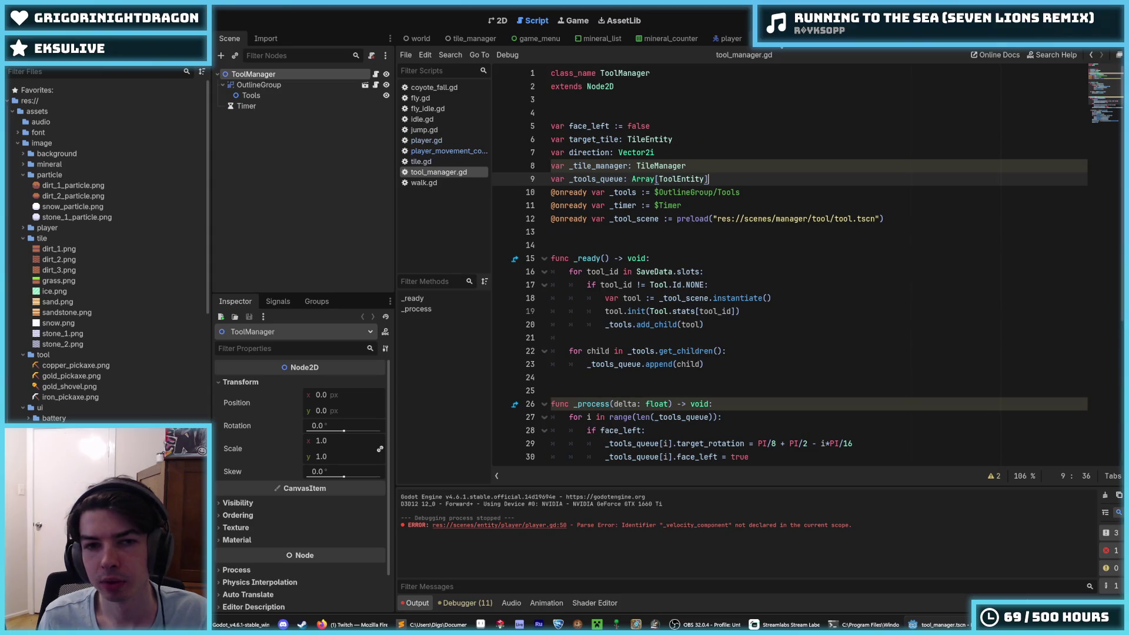
{"action": "left_click", "coordinate": [714, 166]}
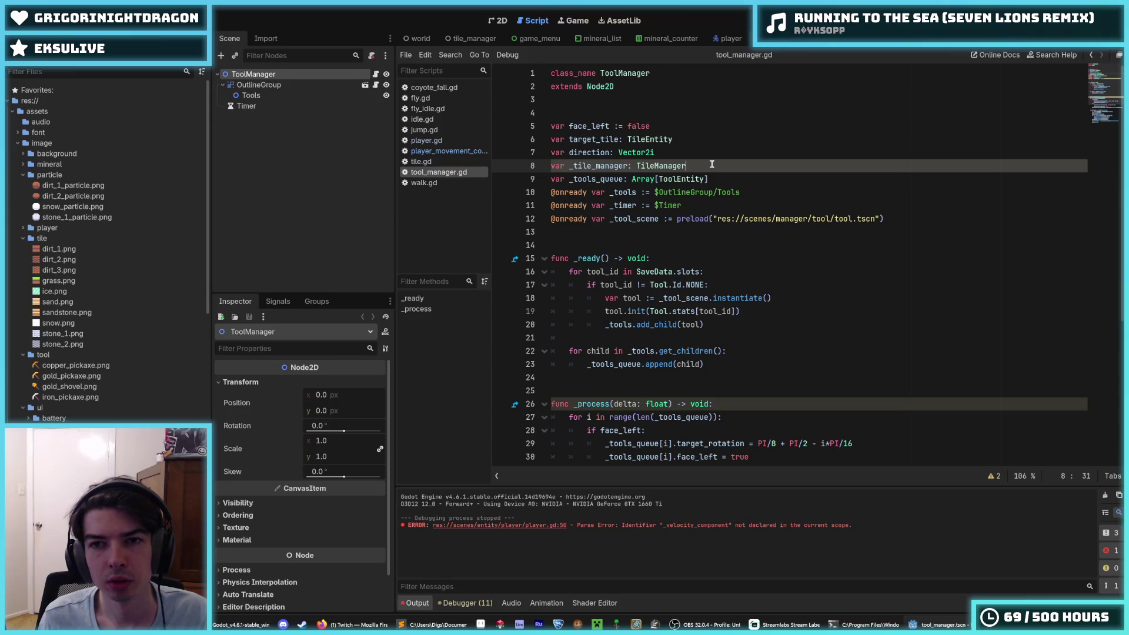
{"action": "left_click", "coordinate": [735, 177]}
{"action": "key", "text": "ctrl+shift+d"}
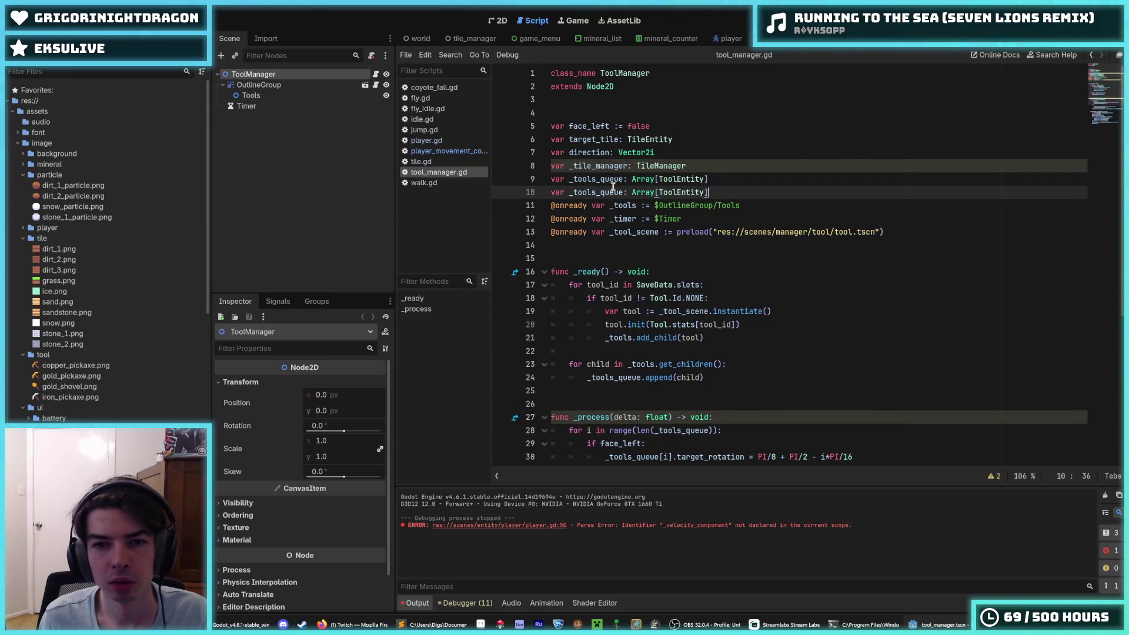
{"action": "double_click", "coordinate": [612, 191]}
{"action": "type", "text": "_moving"}
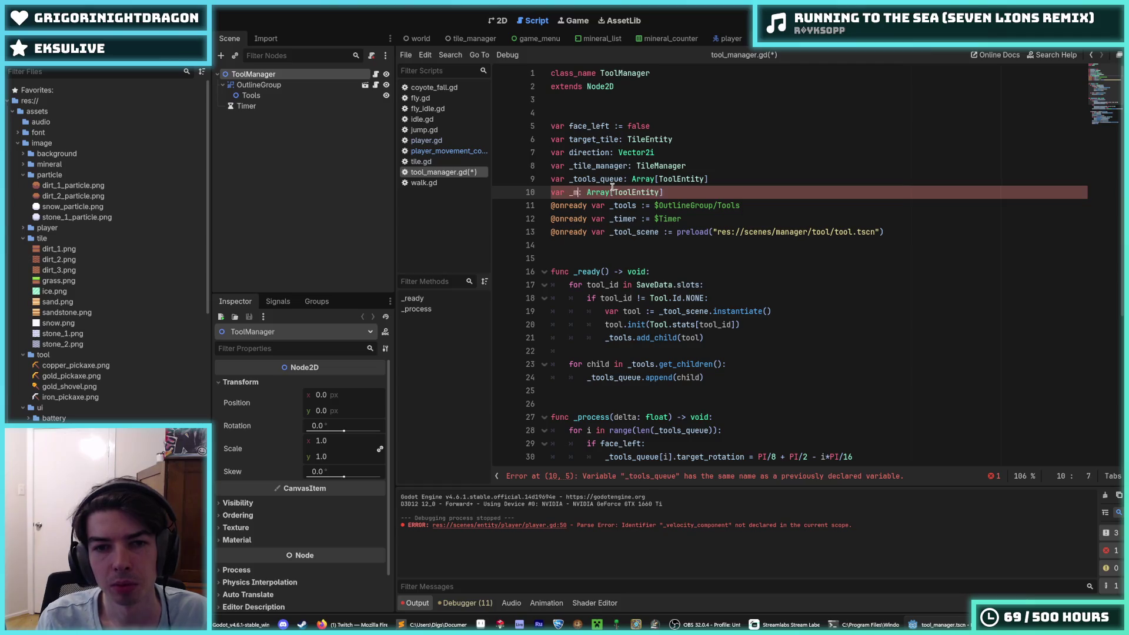
{"action": "key", "text": "BackSpace"}
{"action": "key", "text": "BackSpace"}
{"action": "key", "text": "BackSpace"}
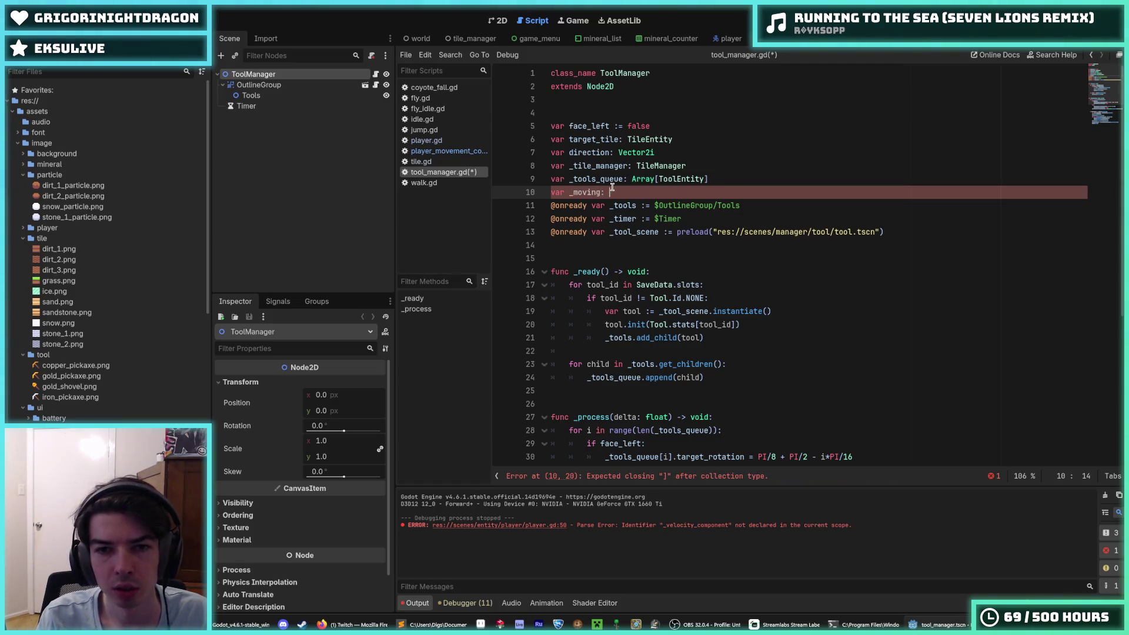
{"action": "type", "text": "lse"}
{"action": "key", "text": "alt+Up"}
{"action": "key", "text": "alt+Up"}
{"action": "key", "text": "alt+Up"}
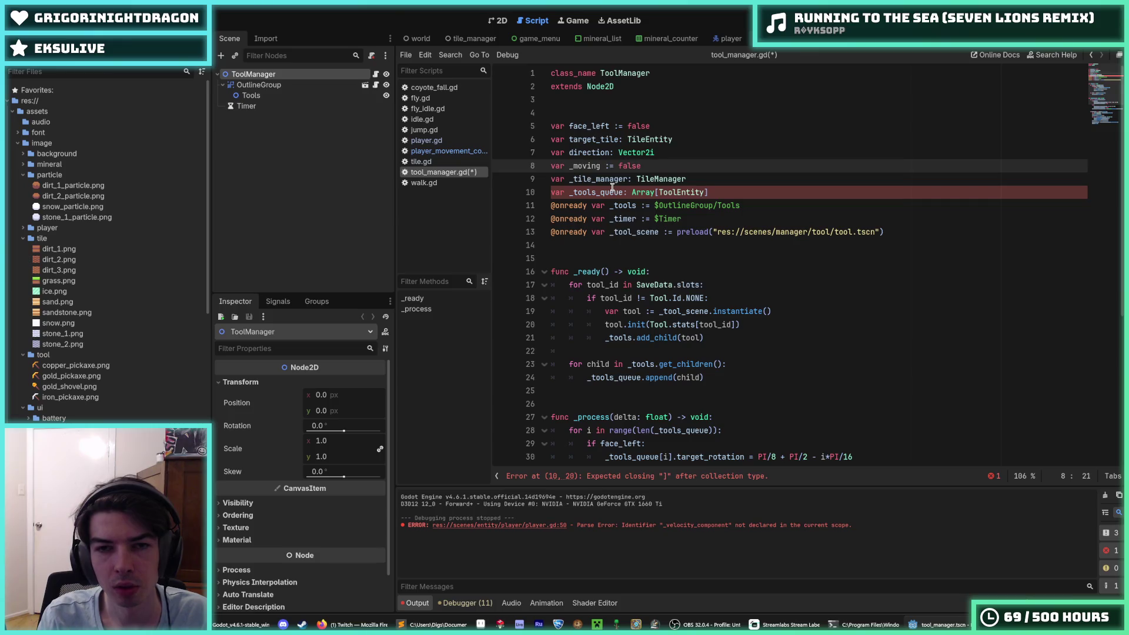
{"action": "key", "text": "ctrl+s"}
{"action": "double_click", "coordinate": [585, 126]}
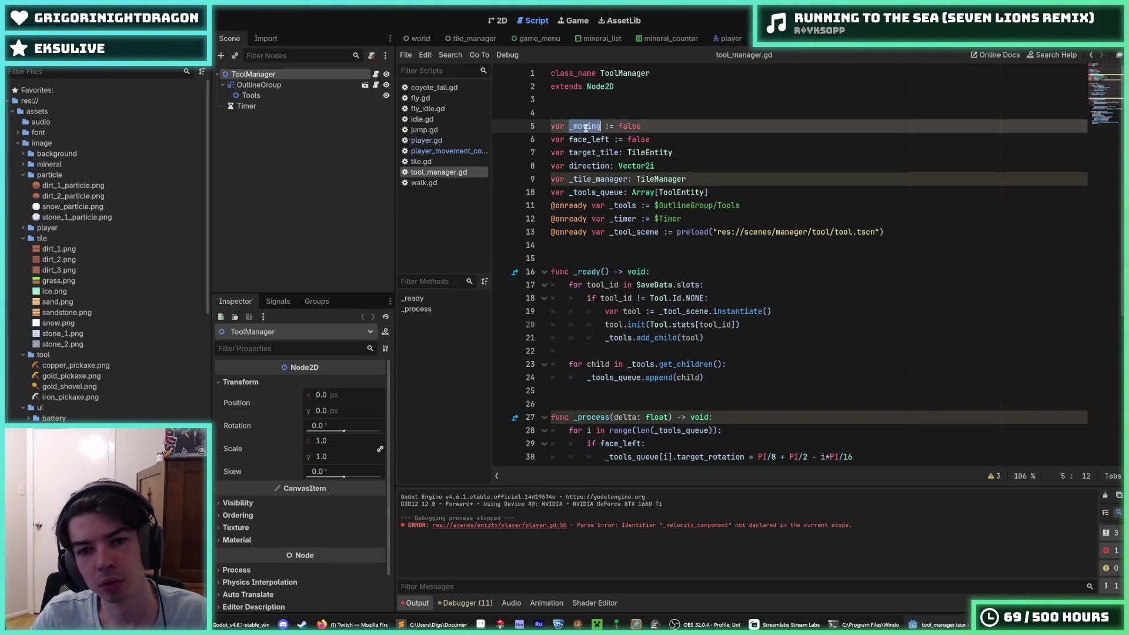
{"action": "scroll", "coordinate": [691, 241], "scroll_direction": "down", "scroll_amount": 2}
{"action": "scroll", "coordinate": [691, 241], "scroll_direction": "down", "scroll_amount": 4}
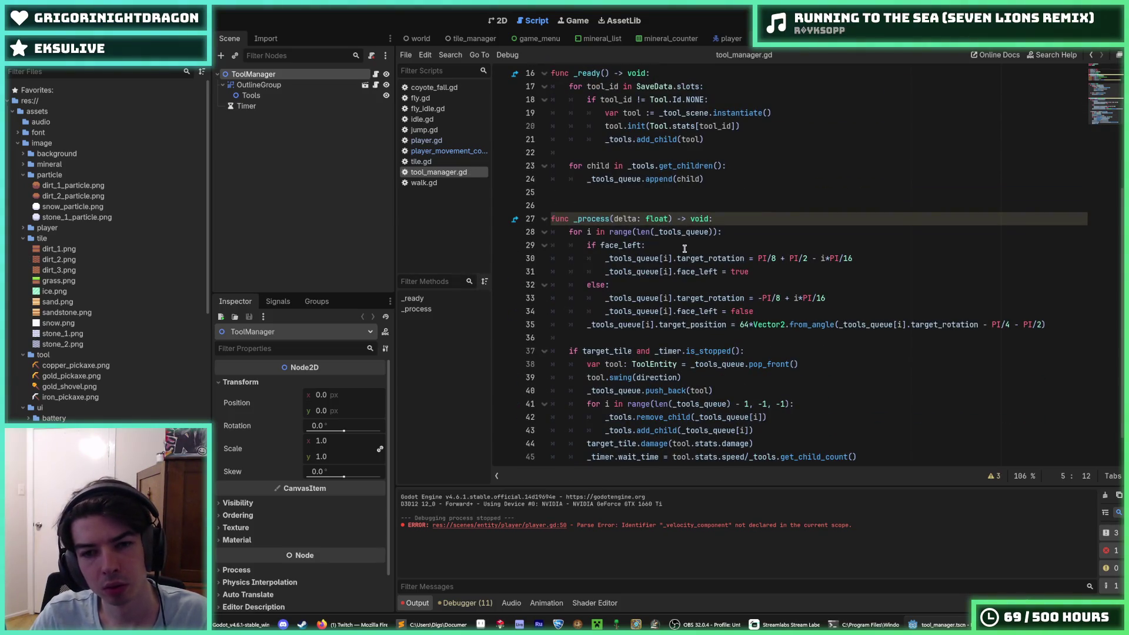
Step: Append '- int(_moving)*PI/16' to the left-facing tool rotation on line 30
{"action": "left_click", "coordinate": [684, 248]}
{"action": "scroll", "coordinate": [685, 248], "scroll_direction": "down", "scroll_amount": 1}
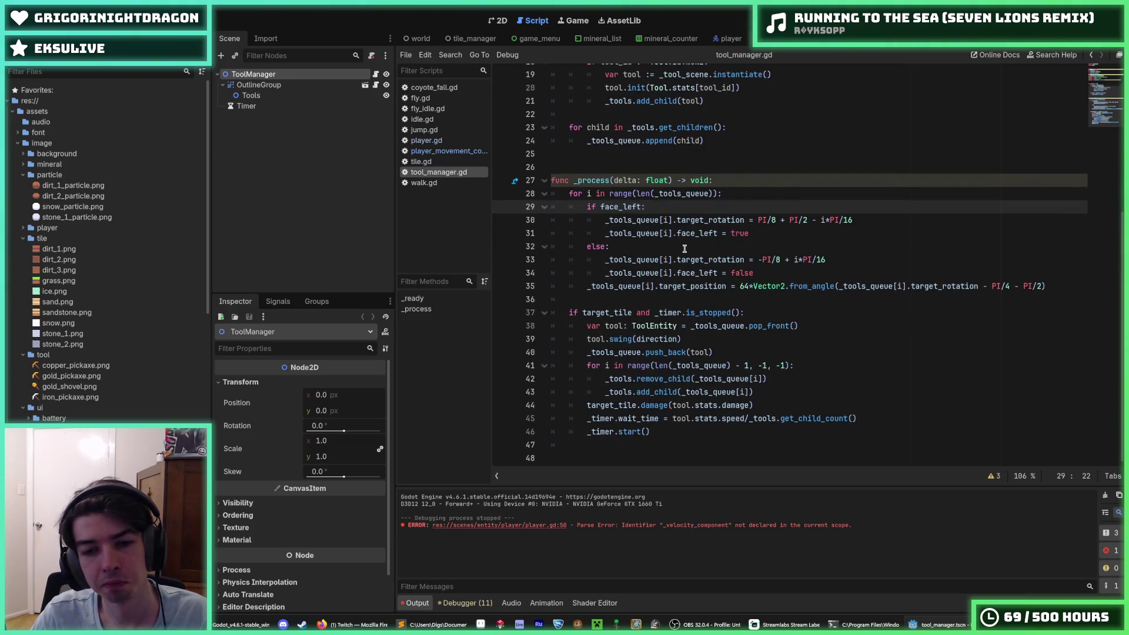
{"action": "left_click", "coordinate": [815, 321]}
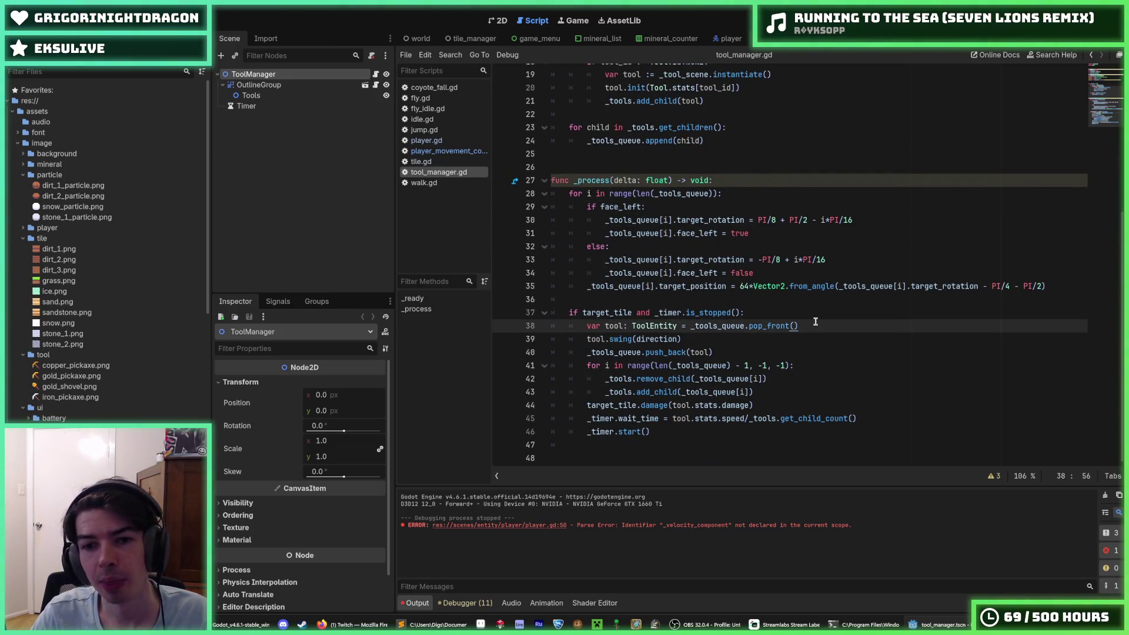
{"action": "scroll", "coordinate": [841, 294], "scroll_direction": "up", "scroll_amount": 1}
{"action": "left_click", "coordinate": [870, 259]}
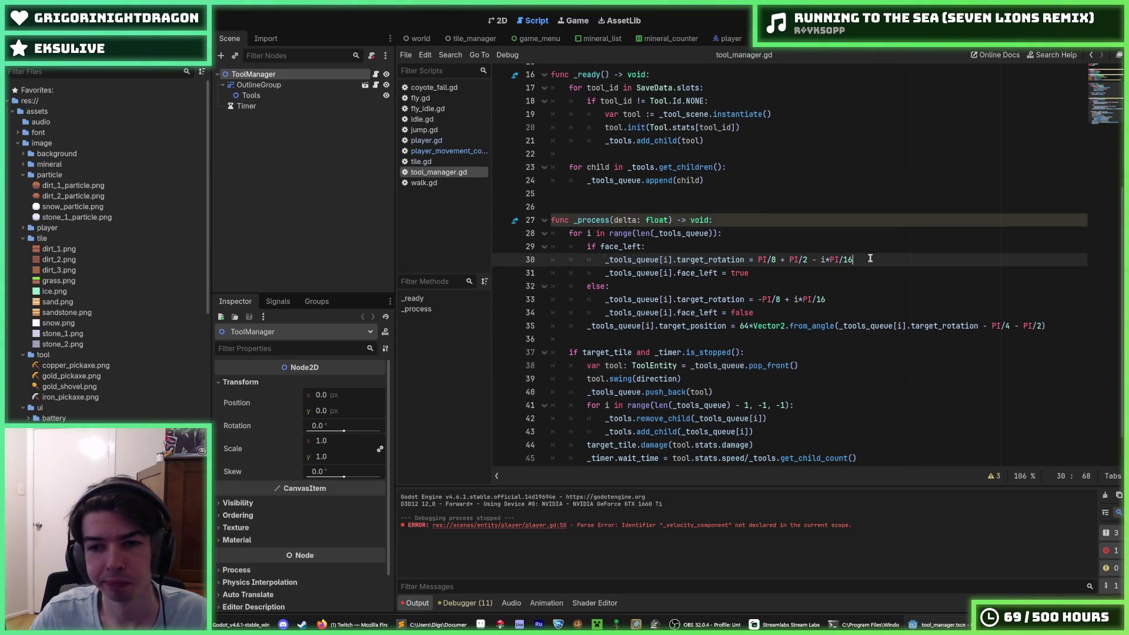
{"action": "type", "text": "+"}
{"action": "key", "text": "BackSpace"}
{"action": "key", "text": "BackSpace"}
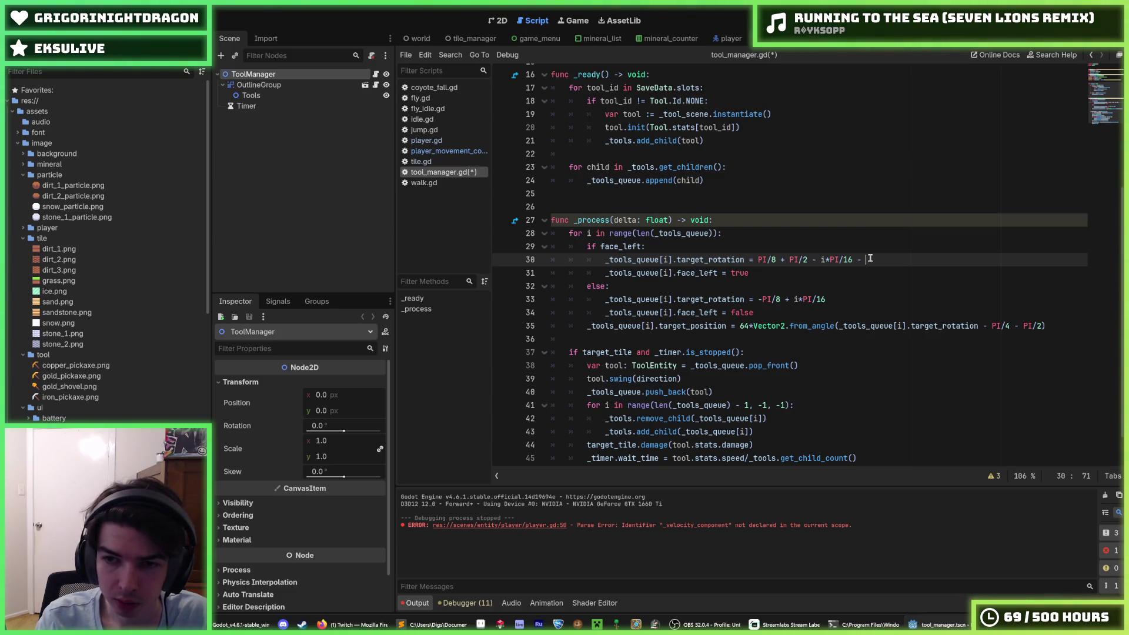
{"action": "type", "text": "i"}
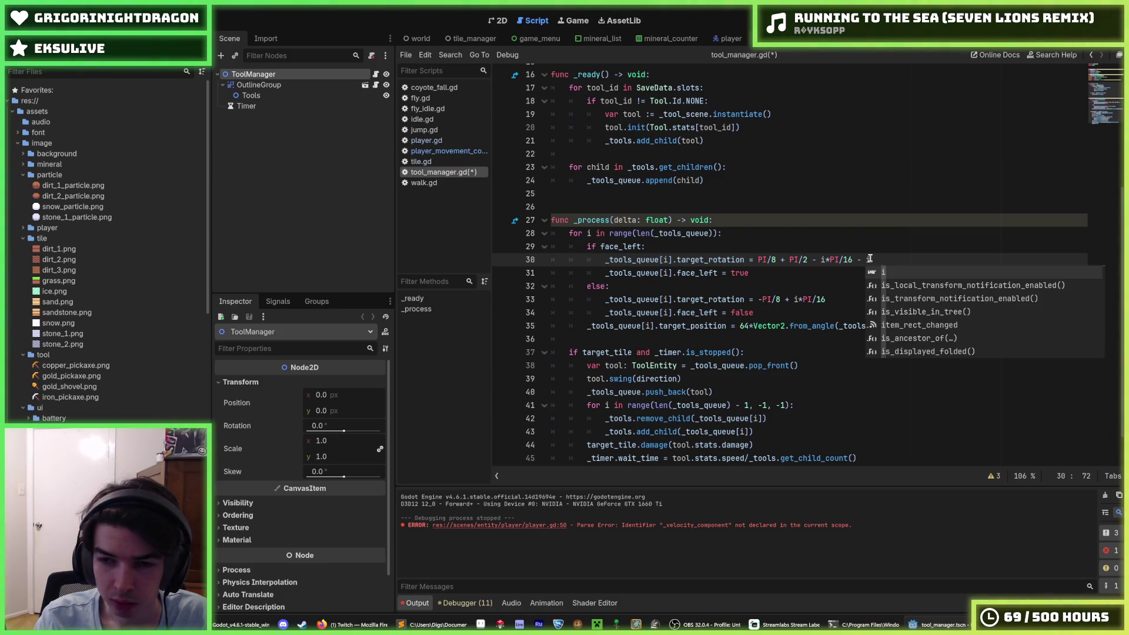
{"action": "key", "text": "BackSpace"}
{"action": "type", "text": "PI/16"}
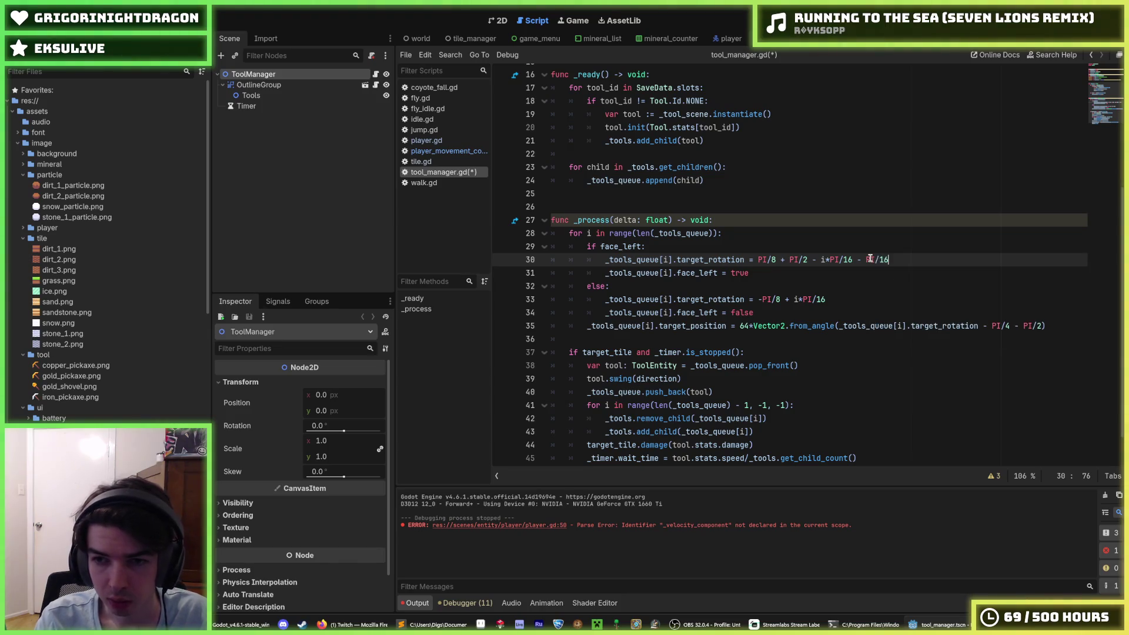
{"action": "type", "text": "_moving"}
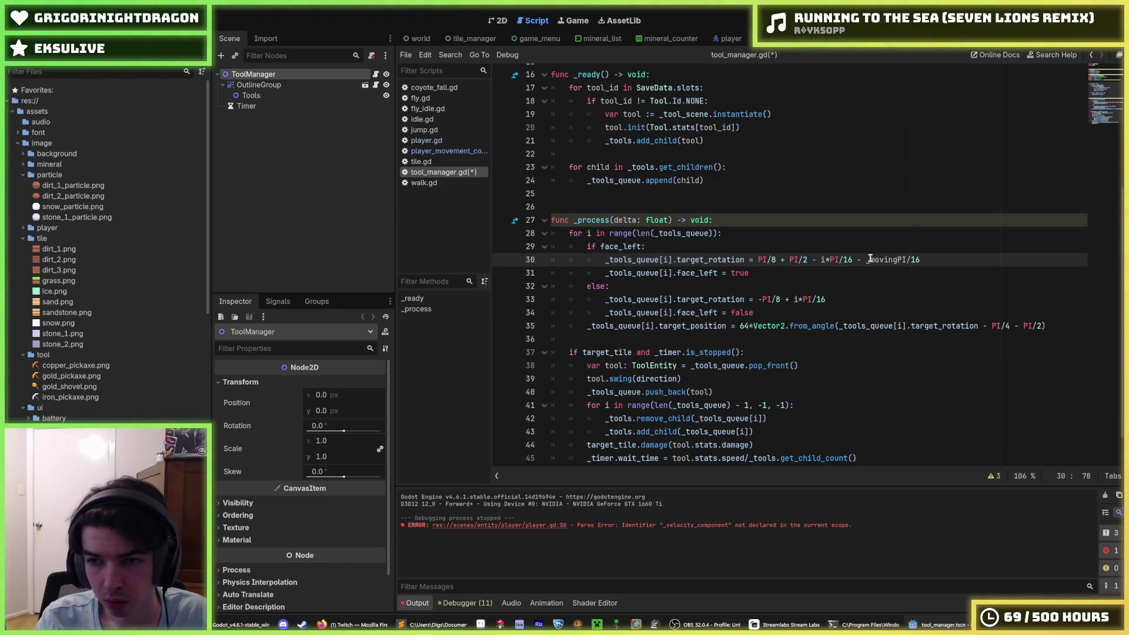
{"action": "type", "text": ")"}
{"action": "type", "text": "int("}
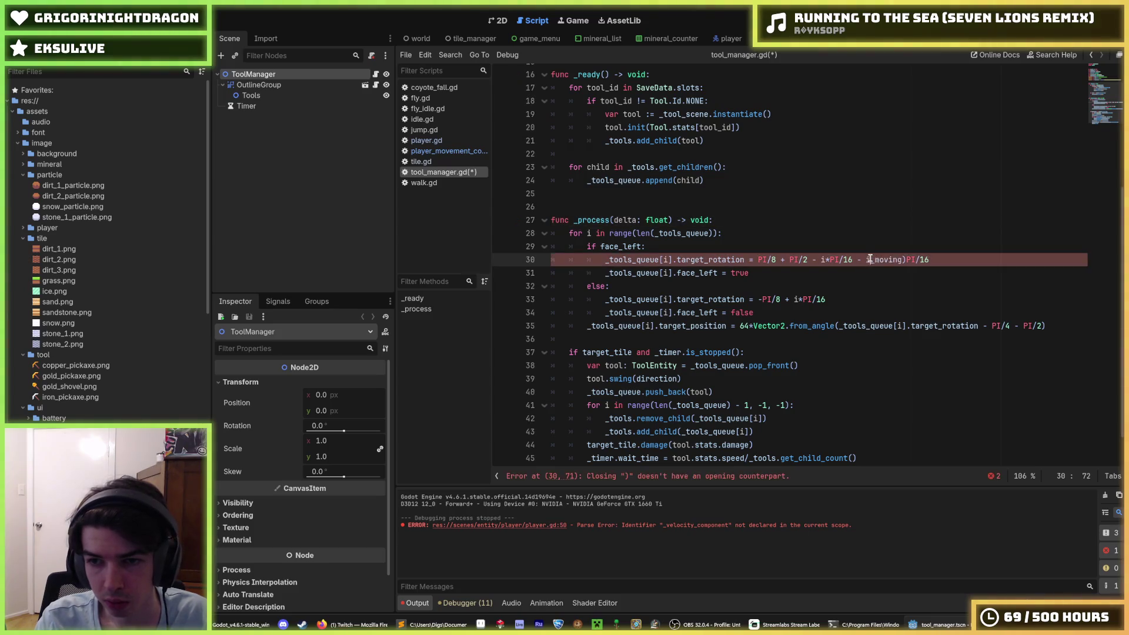
{"action": "key", "text": "End"}
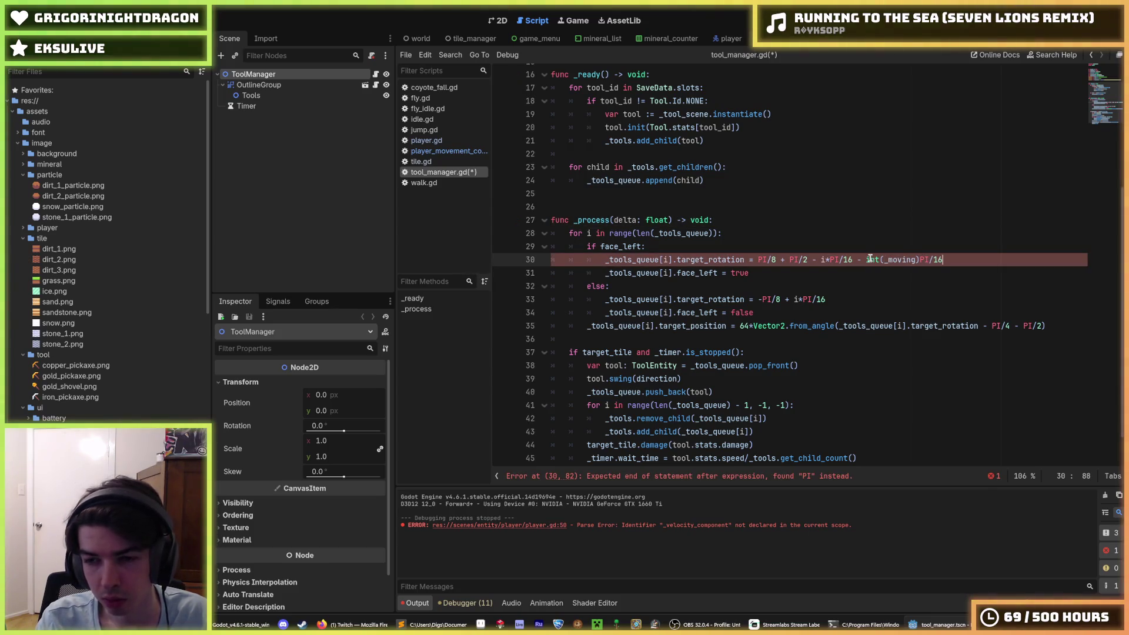
{"action": "type", "text": ")"}
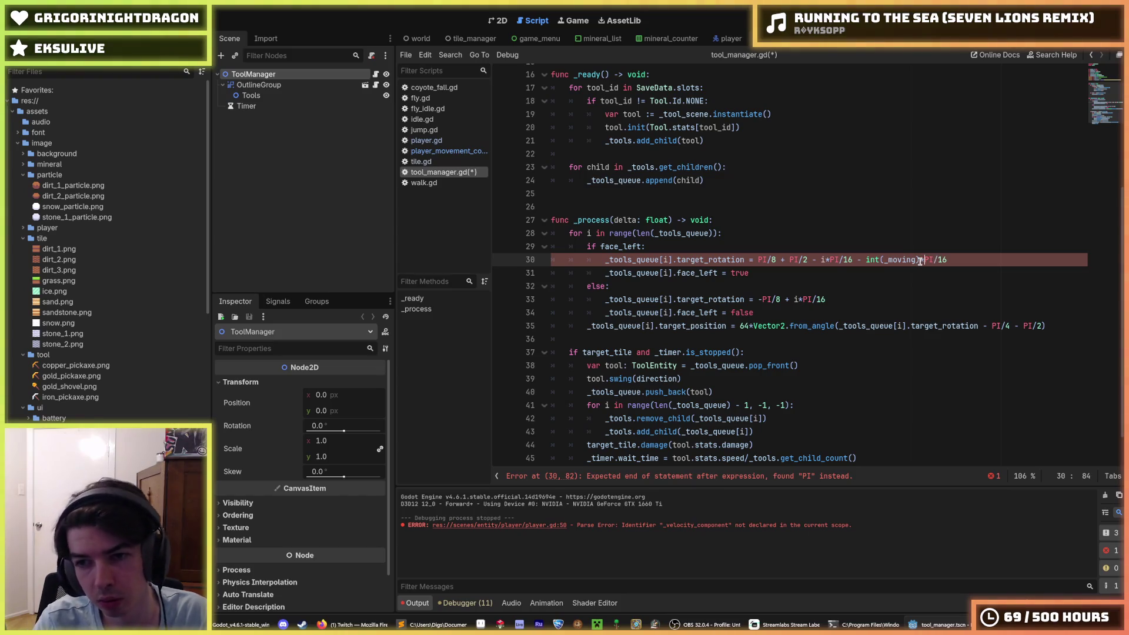
Step: Add '+ int(_moving)*PI/16' to the right-facing rotation on line 33, save, and playtest
{"action": "left_click_drag", "start_coordinate": [967, 255], "coordinate": [856, 261]}
{"action": "key", "text": "ctrl+c"}
{"action": "left_click", "coordinate": [853, 296]}
{"action": "key", "text": "ctrl+v"}
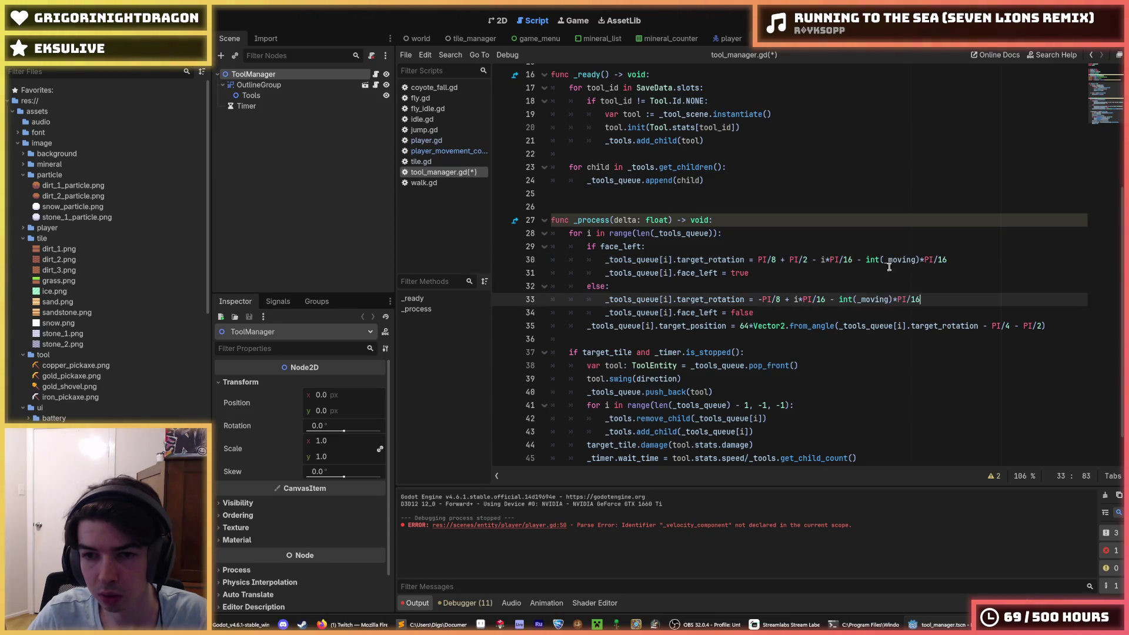
{"action": "key", "text": "BackSpace"}
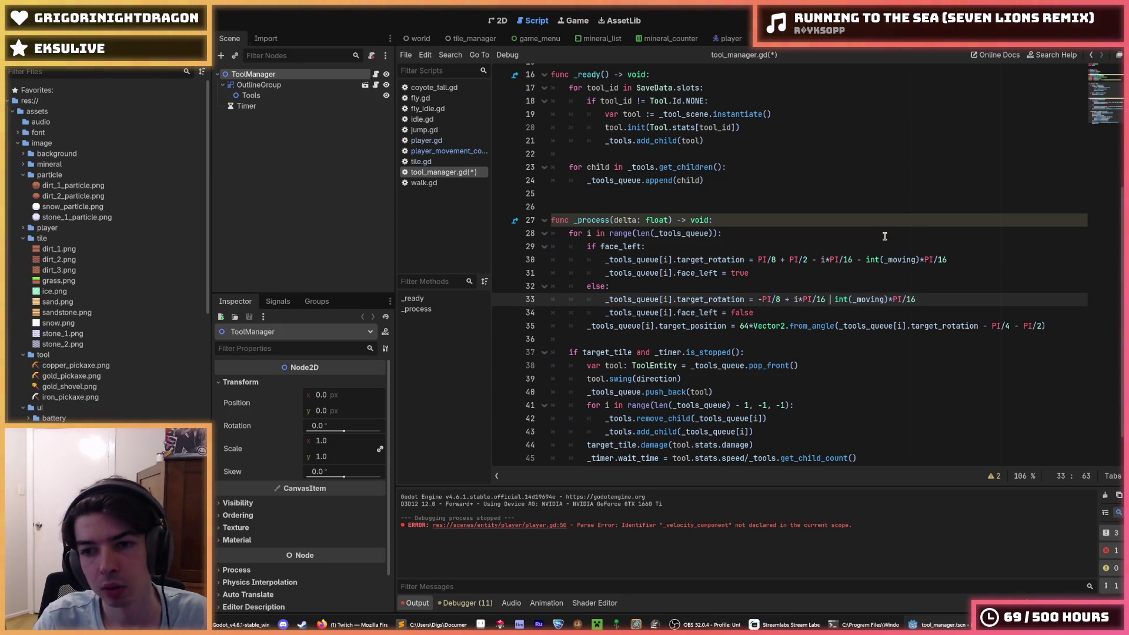
{"action": "type", "text": "+"}
{"action": "key", "text": "ctrl+s"}
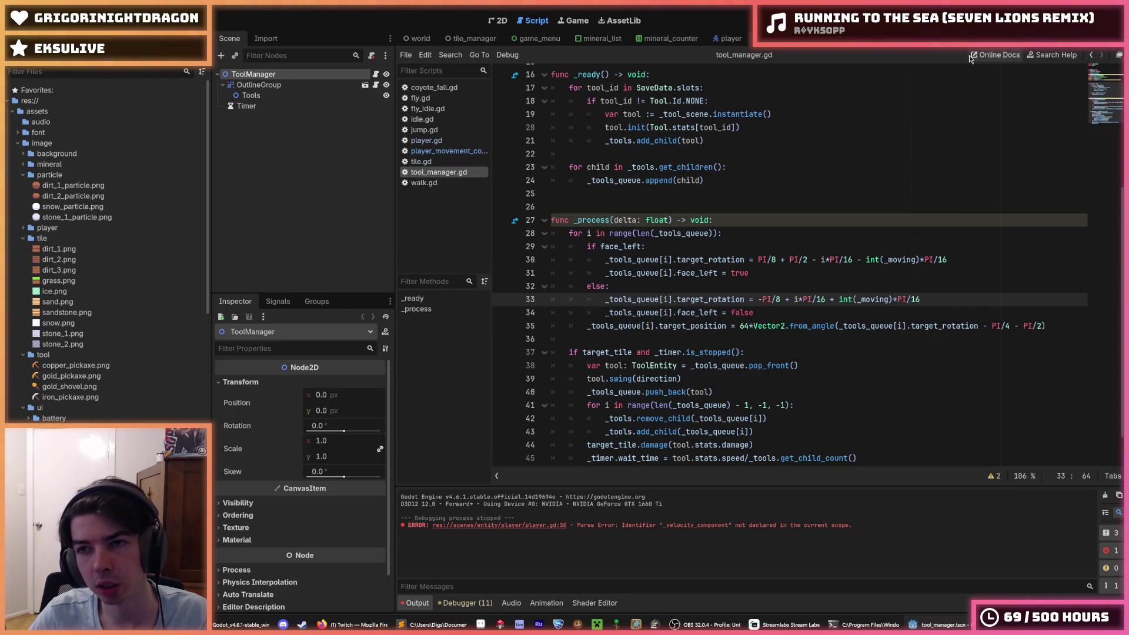
{"action": "key", "text": "F5"}
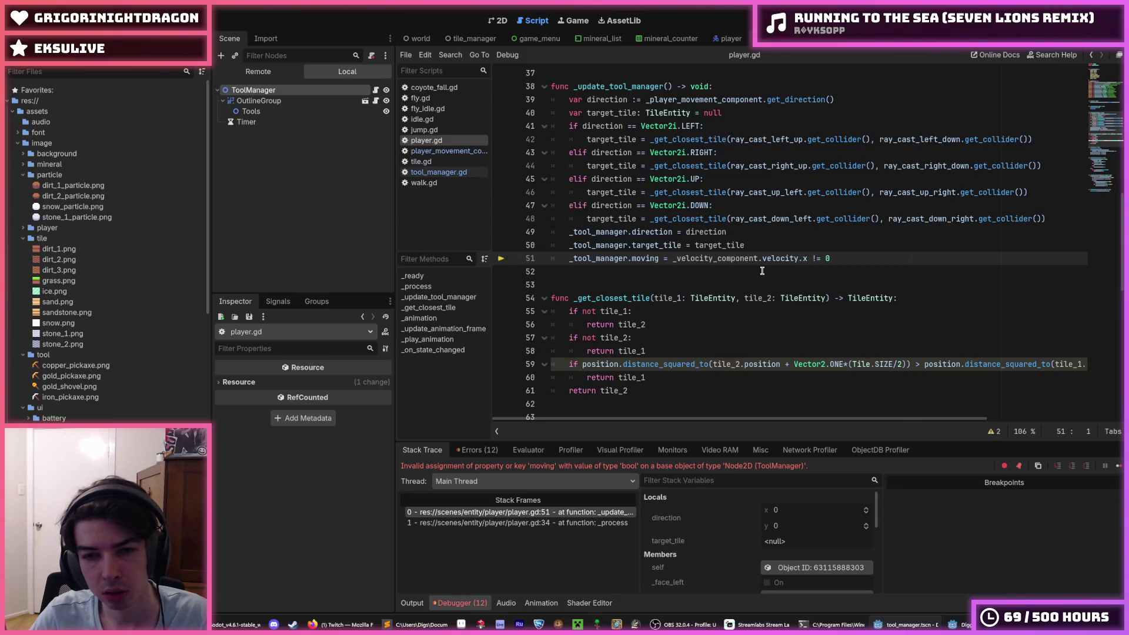
Step: Check the failing moving assignment in player.gd, rename the declaration to moving, and rerun
{"action": "left_click", "coordinate": [666, 259]}
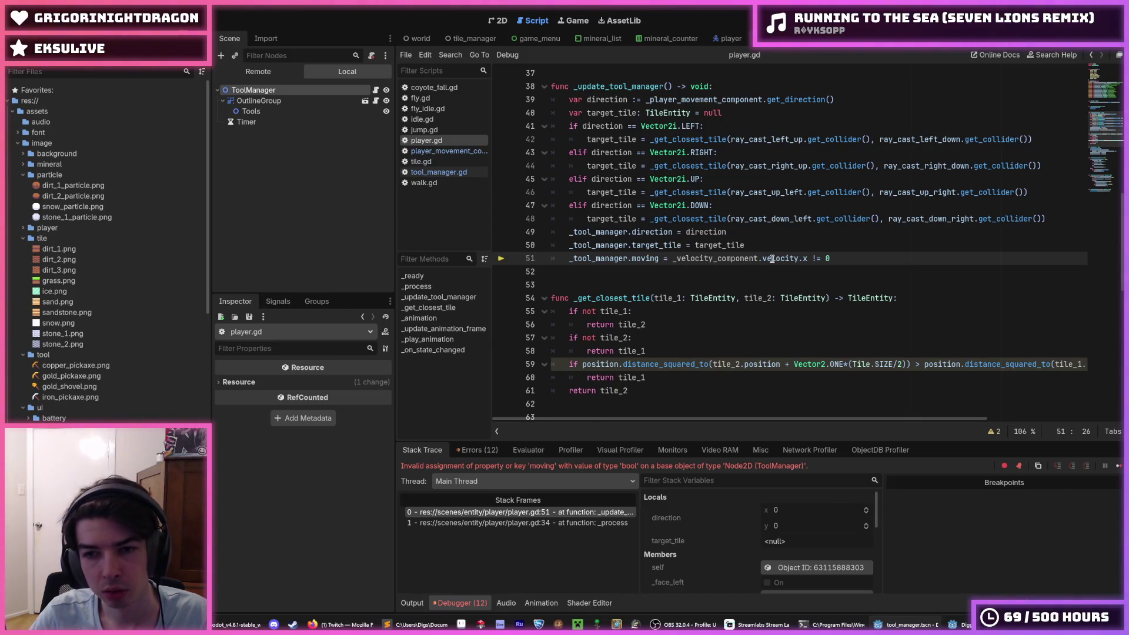
{"action": "left_click", "coordinate": [675, 259]}
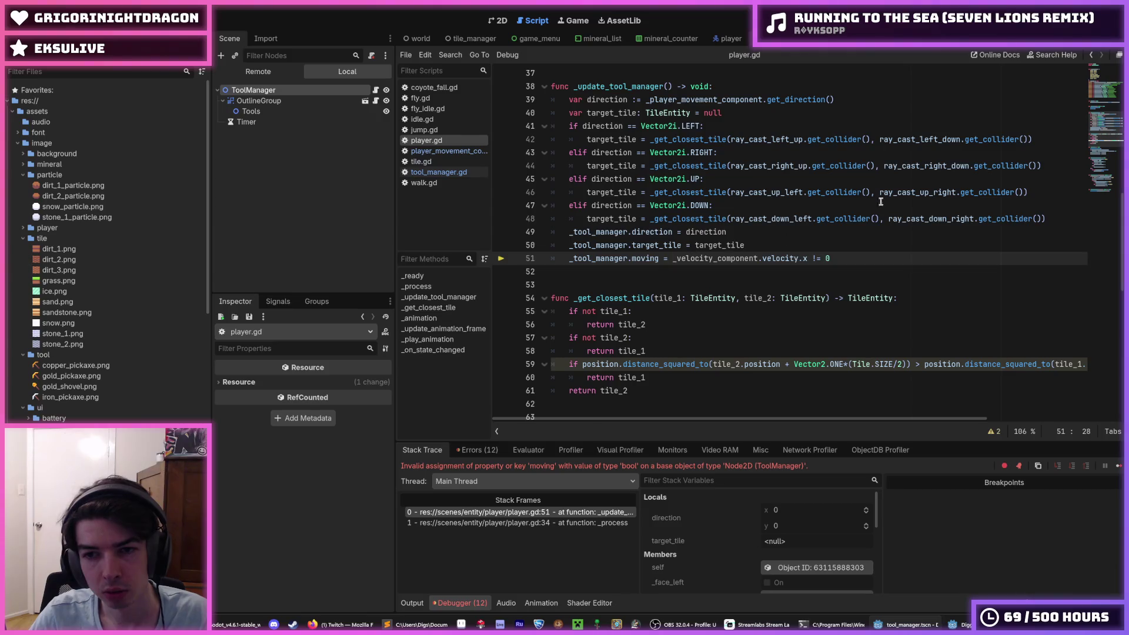
{"action": "mouse_move", "coordinate": [911, 167]}
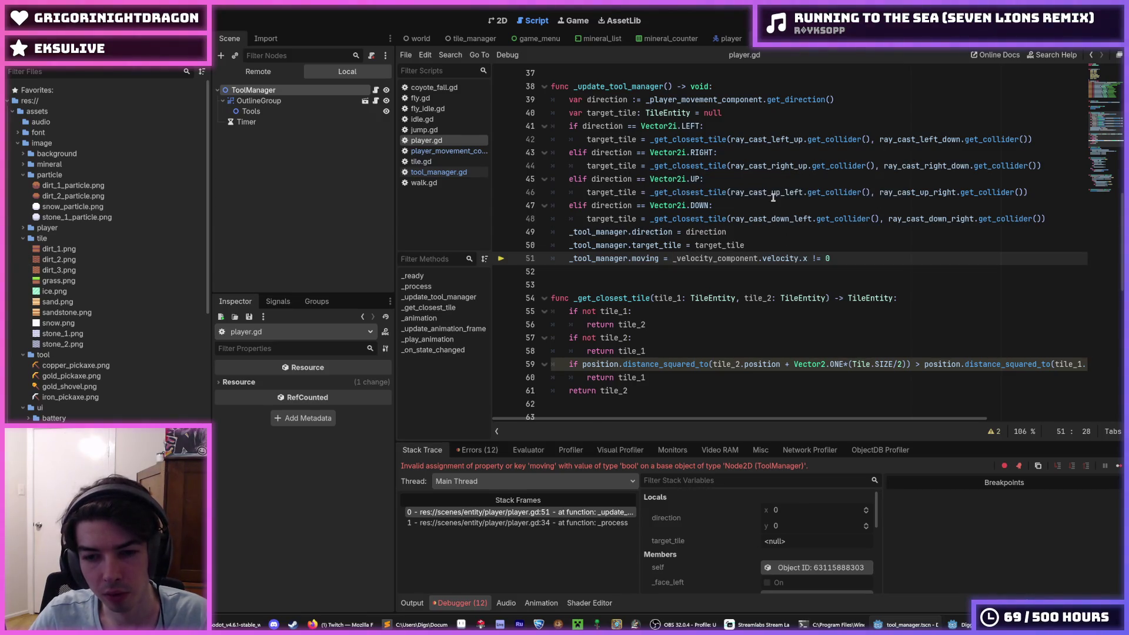
{"action": "left_click", "coordinate": [647, 261], "text": "ctrl"}
{"action": "scroll", "coordinate": [653, 199], "scroll_direction": "up", "scroll_amount": 1}
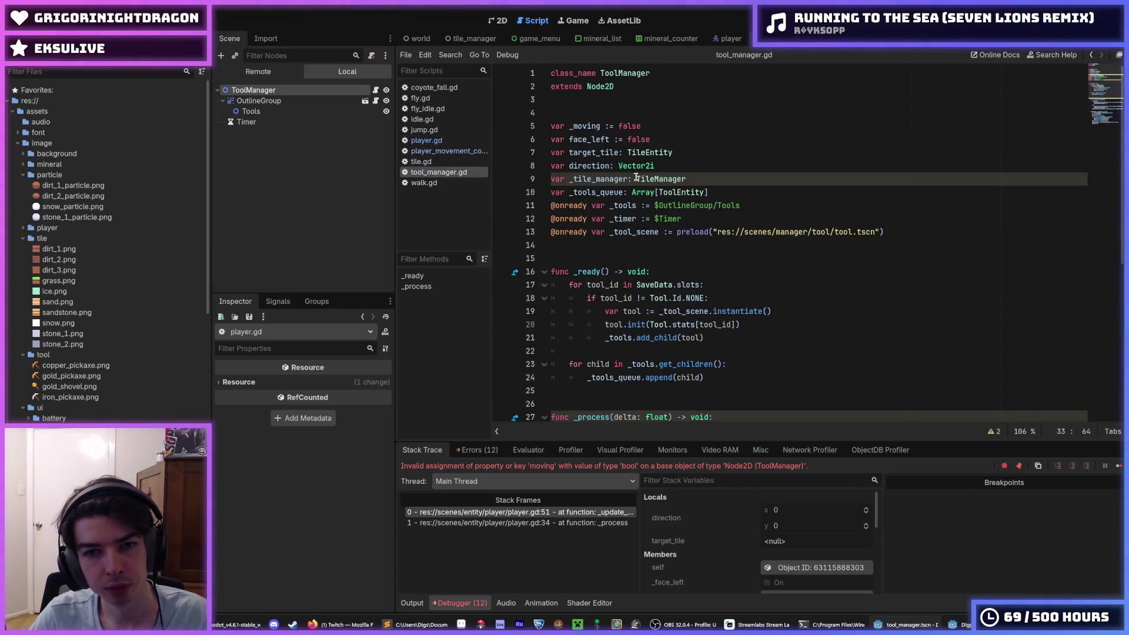
{"action": "left_click", "coordinate": [575, 126]}
{"action": "key", "text": "BackSpace"}
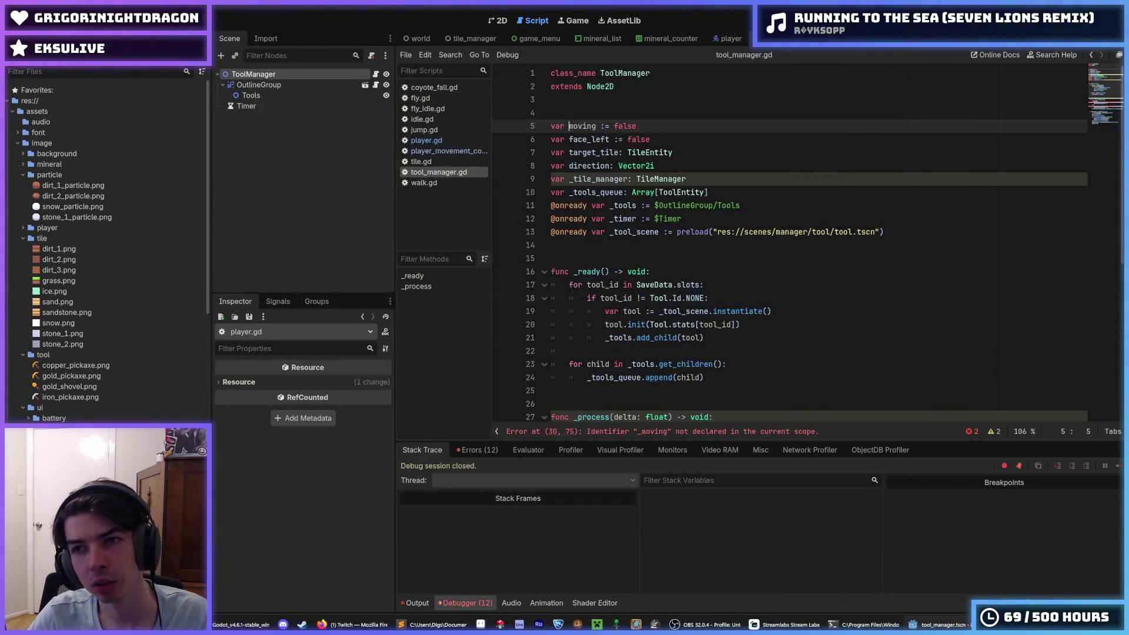
{"action": "key", "text": "F5"}
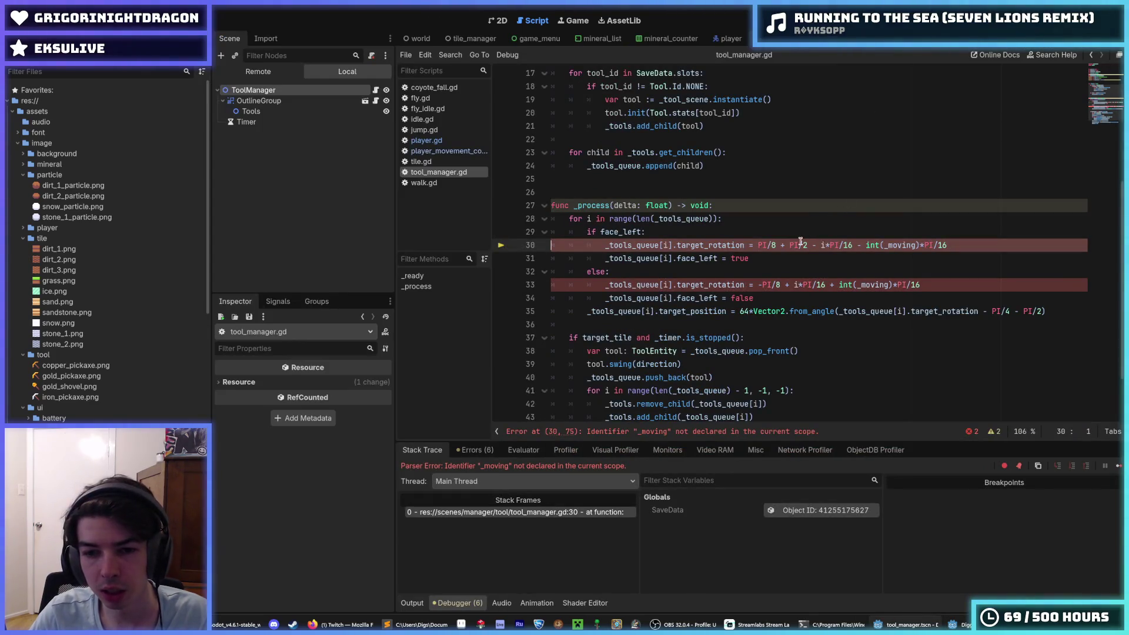
Step: Replace _moving with moving in both rotation formulas and relaunch the game
{"action": "double_click", "coordinate": [889, 244]}
{"action": "key", "text": "ctrl+d"}
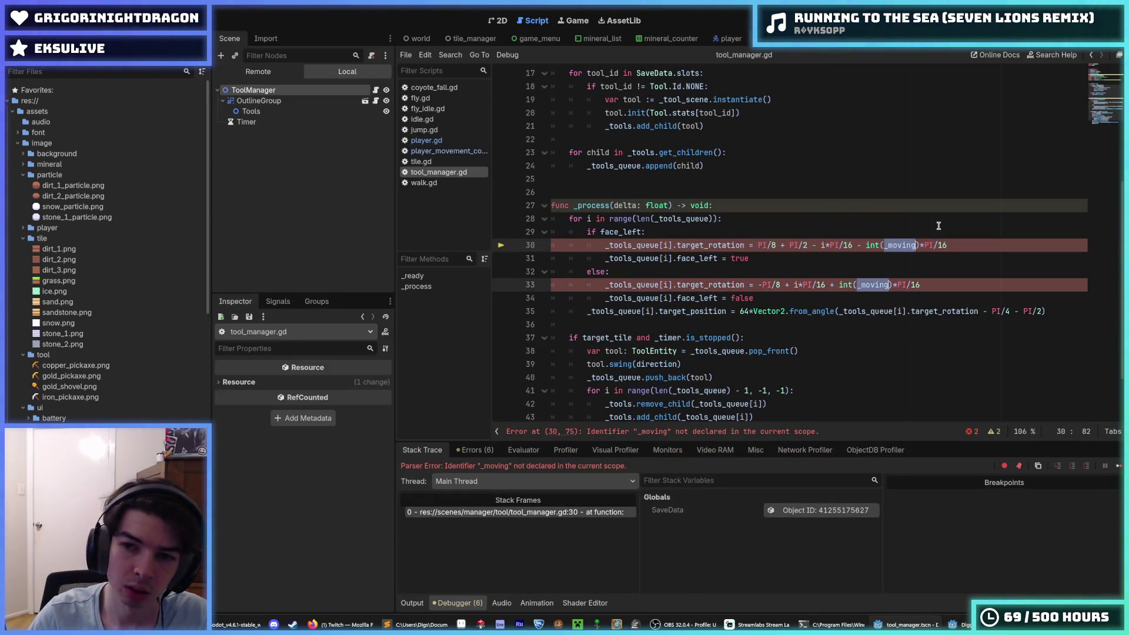
{"action": "type", "text": "moving"}
{"action": "left_click", "coordinate": [937, 231]}
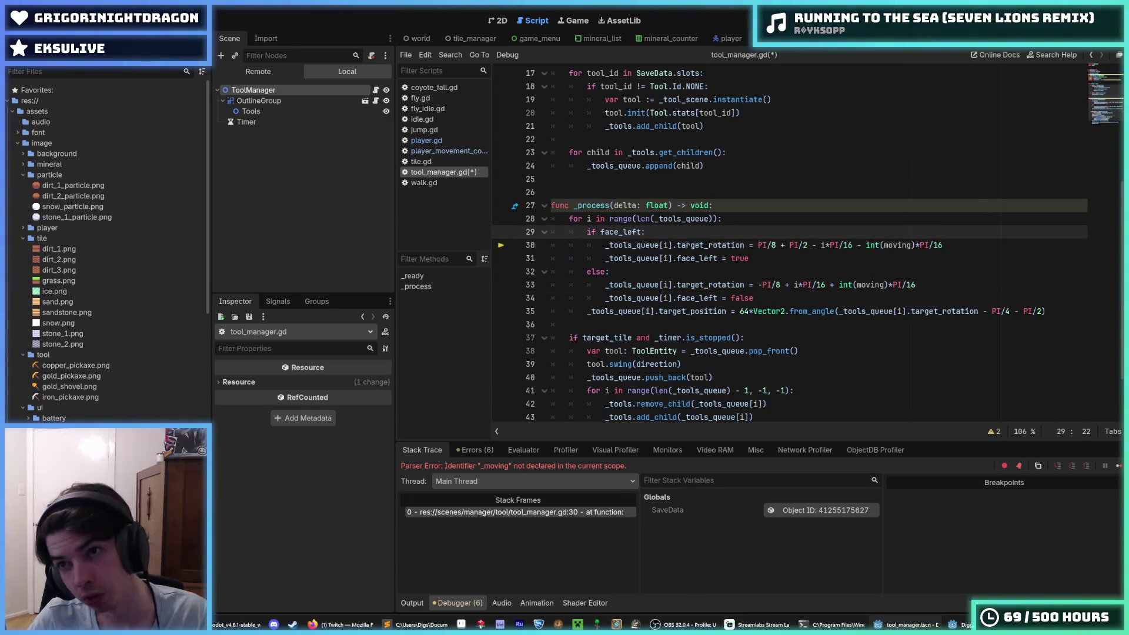
{"action": "key", "text": "F5"}
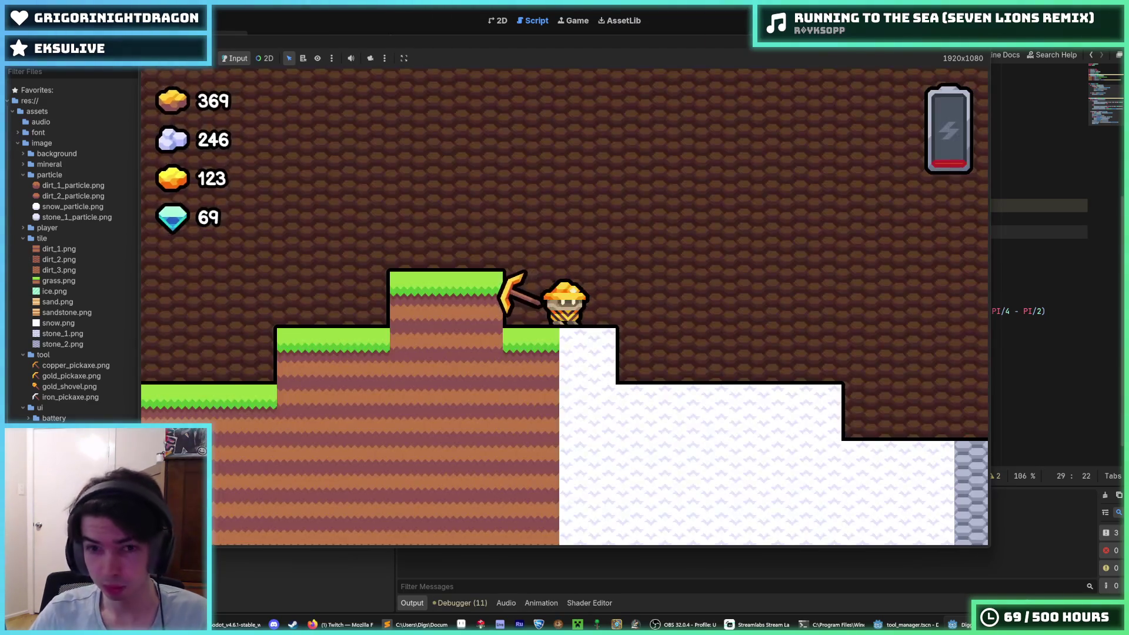
Step: Walk the miner left and right with A and D to watch the pickaxe tilt, then stop the game
{"action": "key", "text": "d"}
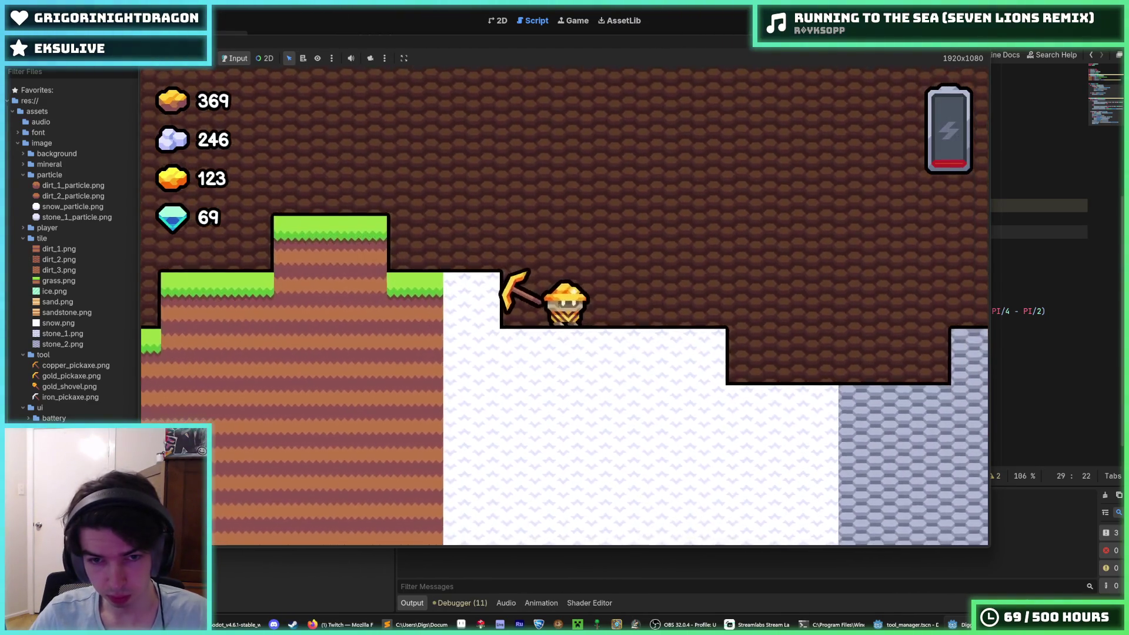
{"action": "key", "text": "a"}
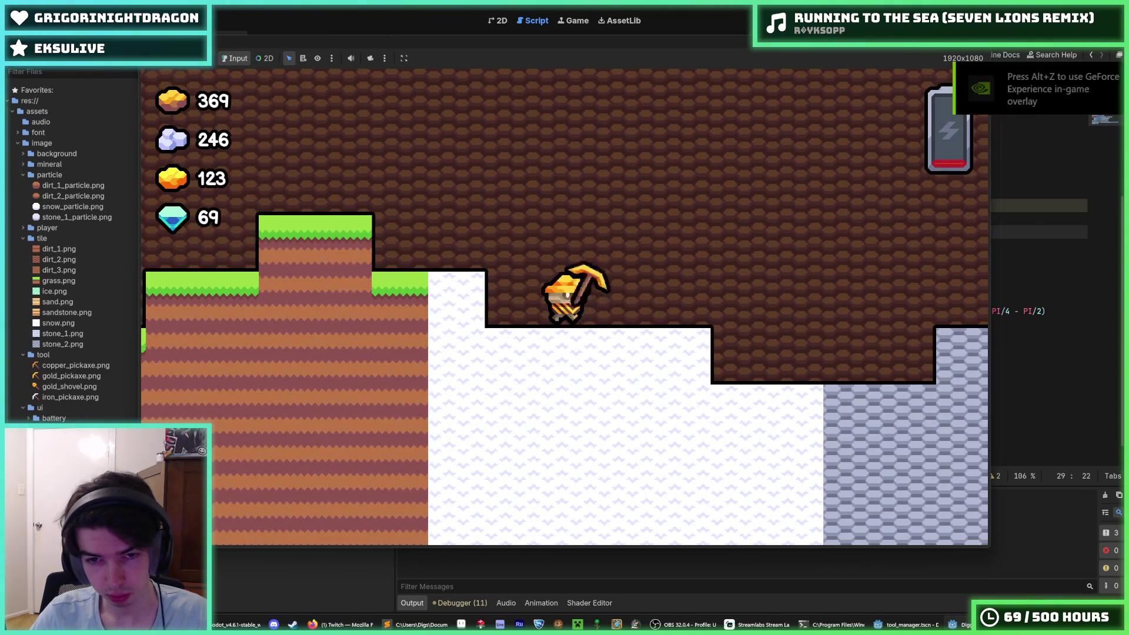
{"action": "key", "text": "d"}
{"action": "key", "text": "d"}
{"action": "key", "text": "a"}
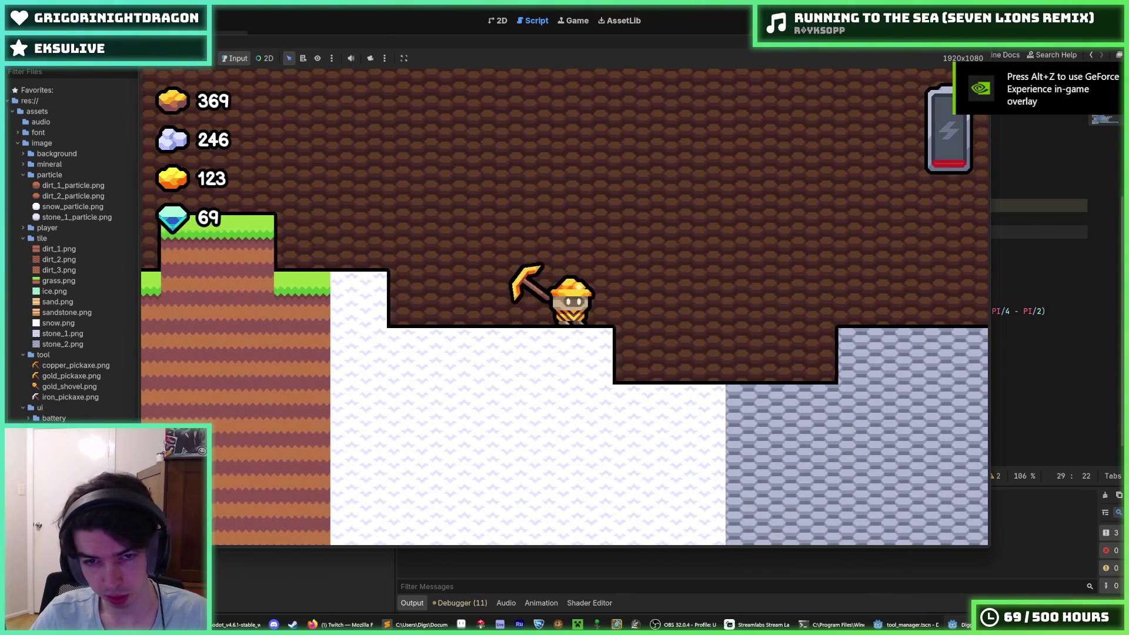
{"action": "key", "text": "d"}
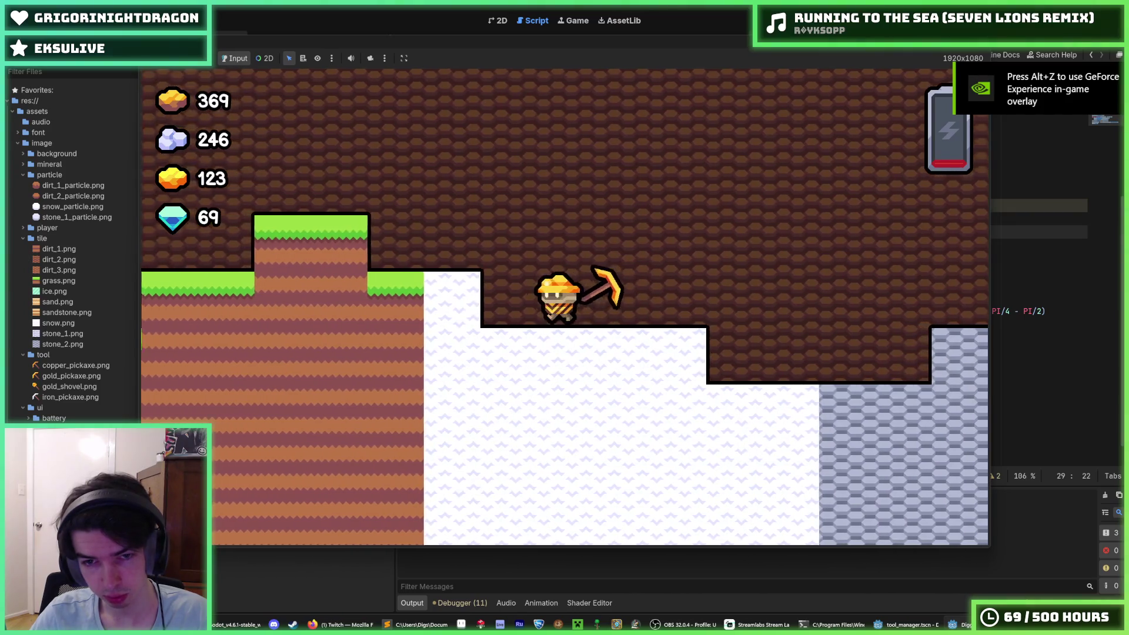
{"action": "key", "text": "a"}
{"action": "key", "text": "d"}
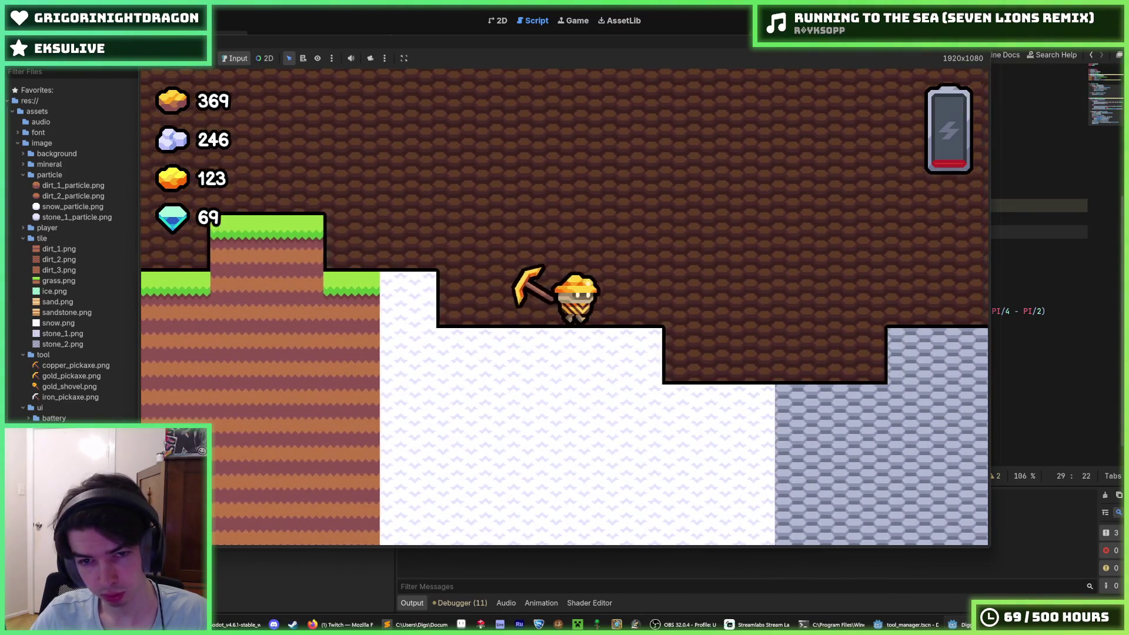
{"action": "key", "text": "F8"}
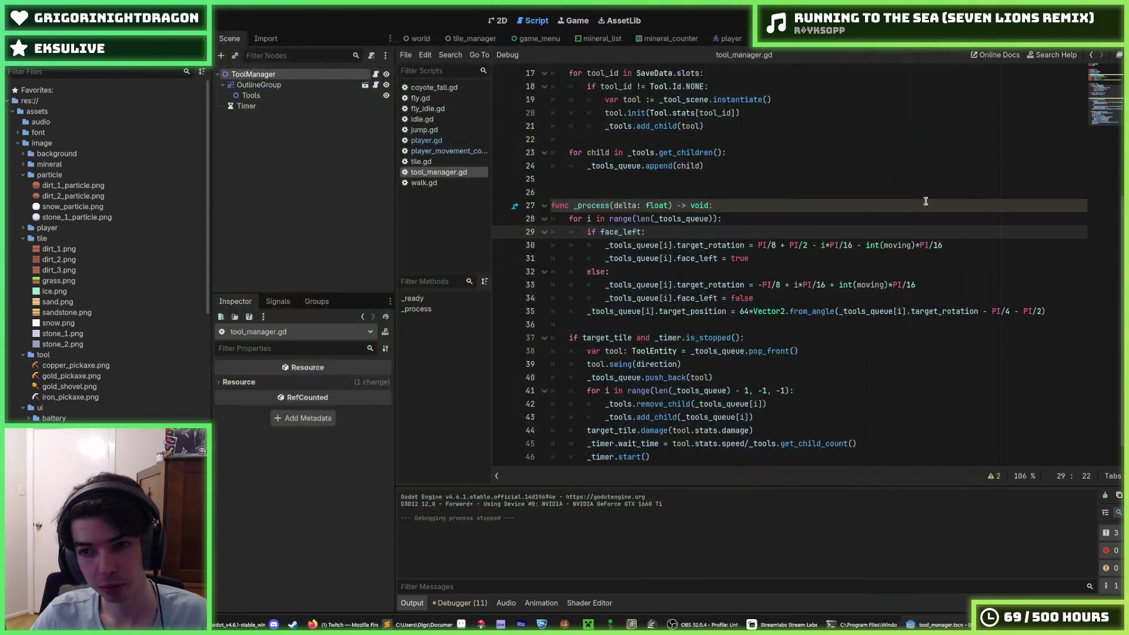
Step: Flip the tilt so line 30 adds int(moving)*PI/16 and line 33 subtracts it, save, and run
{"action": "left_click", "coordinate": [863, 245]}
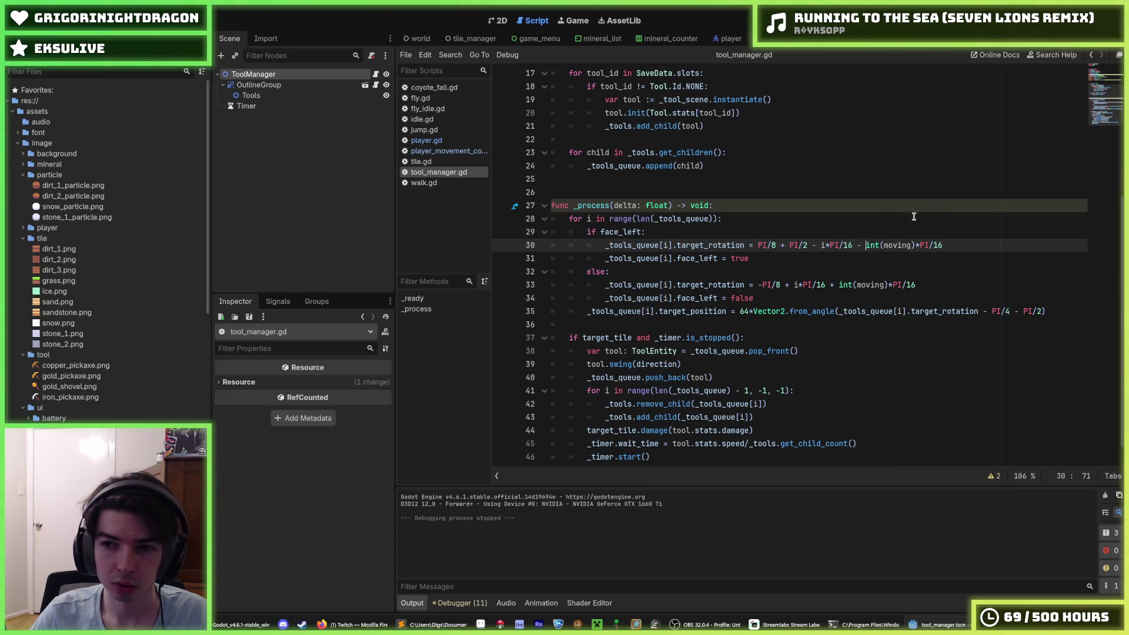
{"action": "type", "text": "(1"}
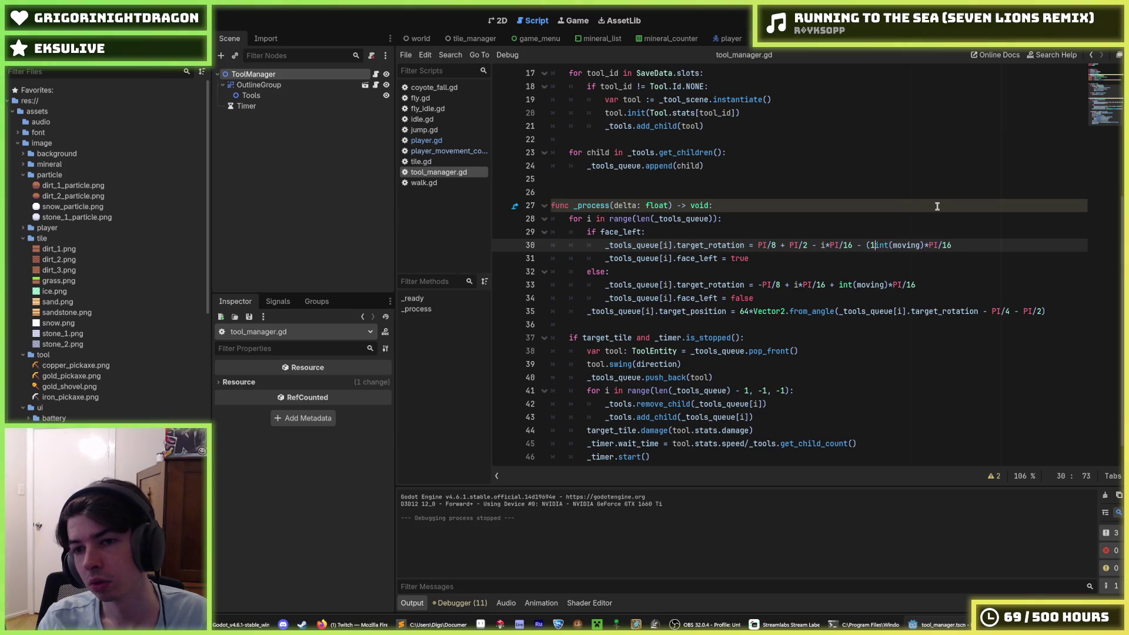
{"action": "key", "text": "BackSpace"}
{"action": "type", "text": "not"}
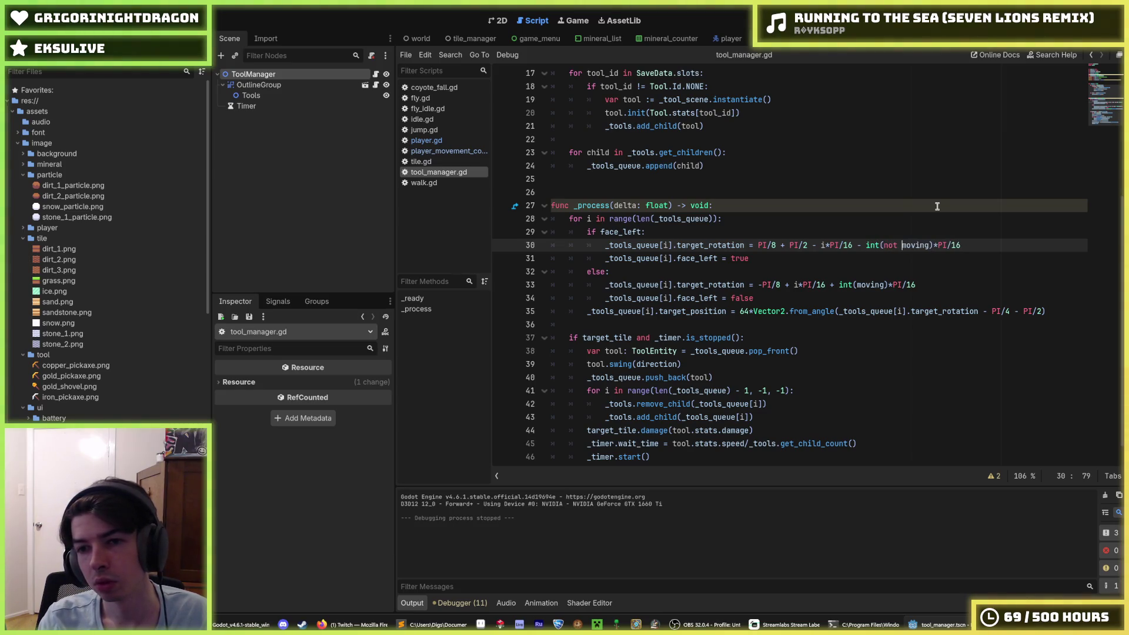
{"action": "key", "text": "Down"}
{"action": "key", "text": "Down"}
{"action": "key", "text": "Down"}
{"action": "key", "text": "Left"}
{"action": "key", "text": "Left"}
{"action": "key", "text": "Left"}
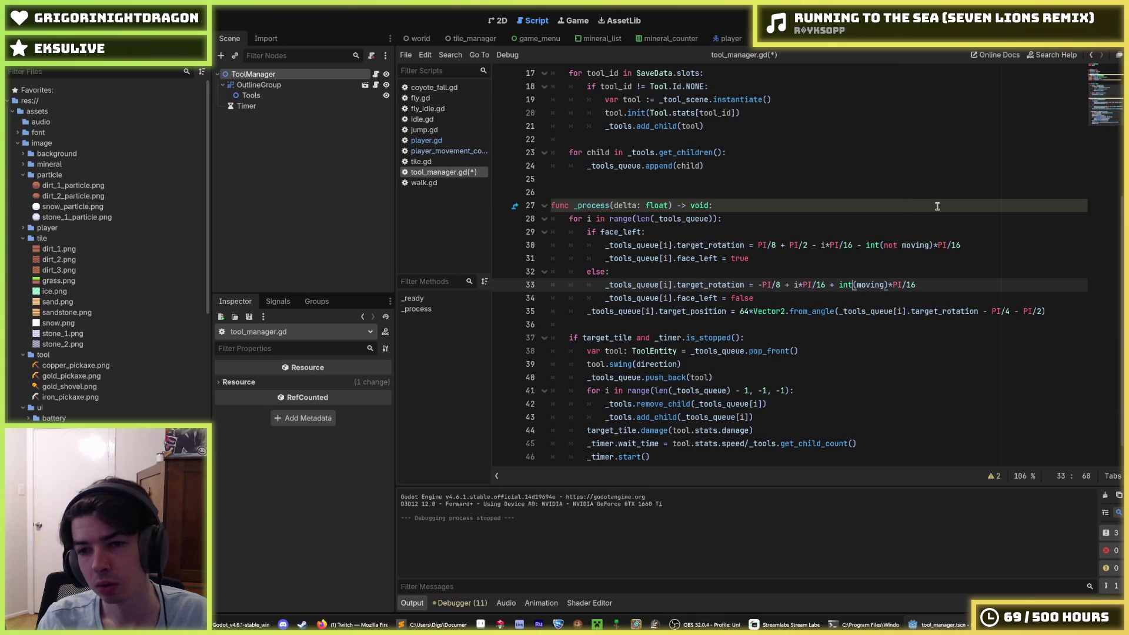
{"action": "type", "text": "not"}
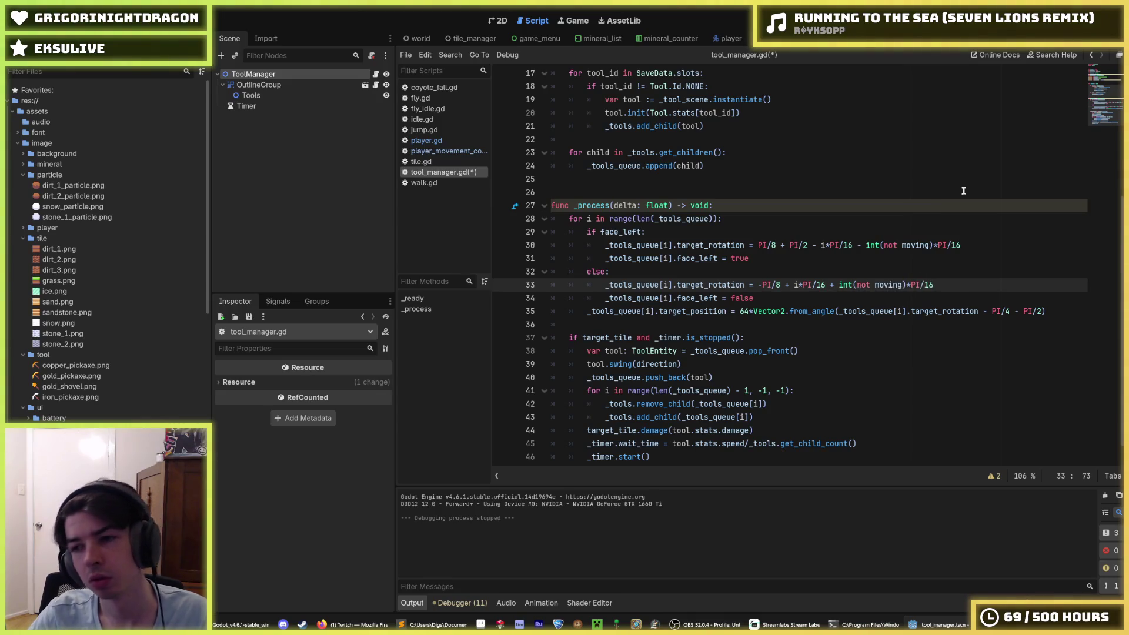
{"action": "key", "text": "ctrl+z"}
{"action": "key", "text": "ctrl+z"}
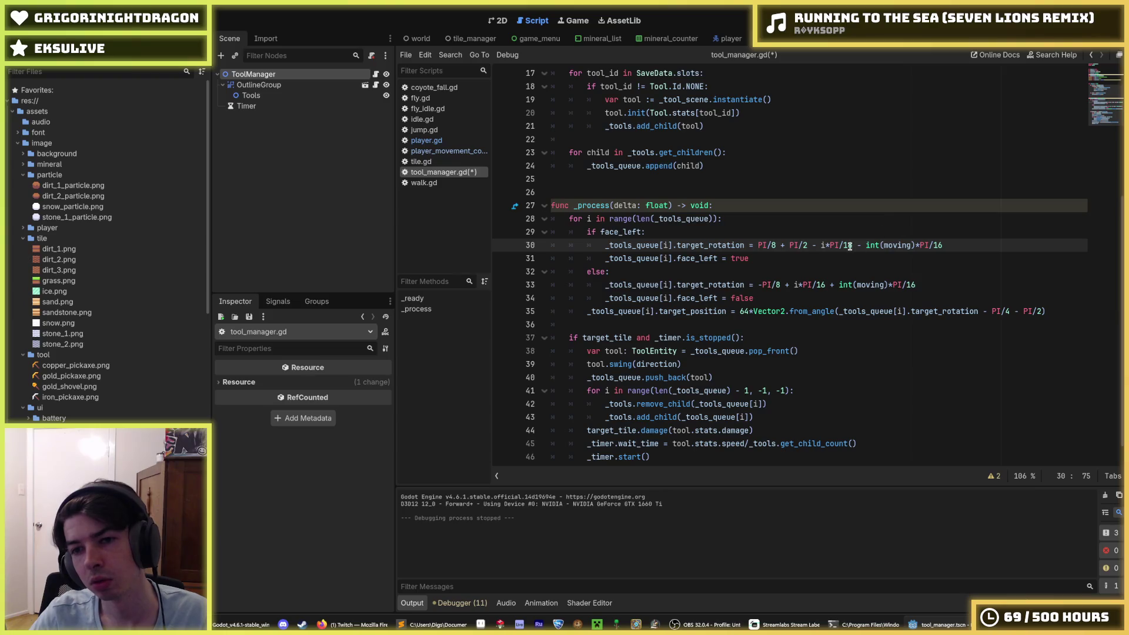
{"action": "type", "text": "+"}
{"action": "key", "text": "Down"}
{"action": "key", "text": "Down"}
{"action": "key", "text": "Down"}
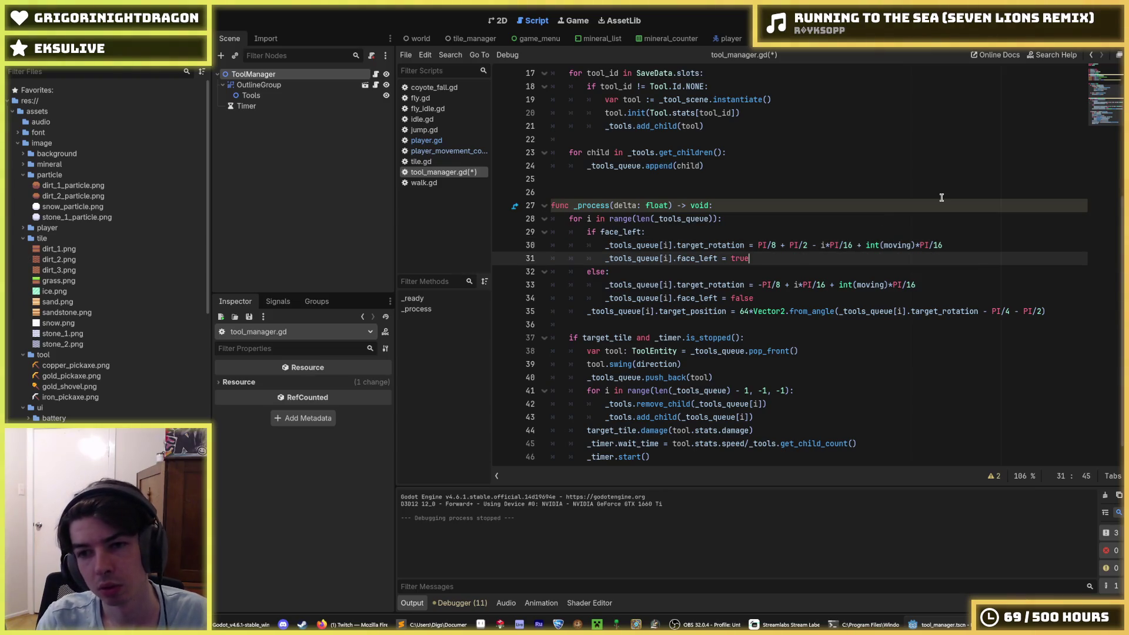
{"action": "key", "text": "Left"}
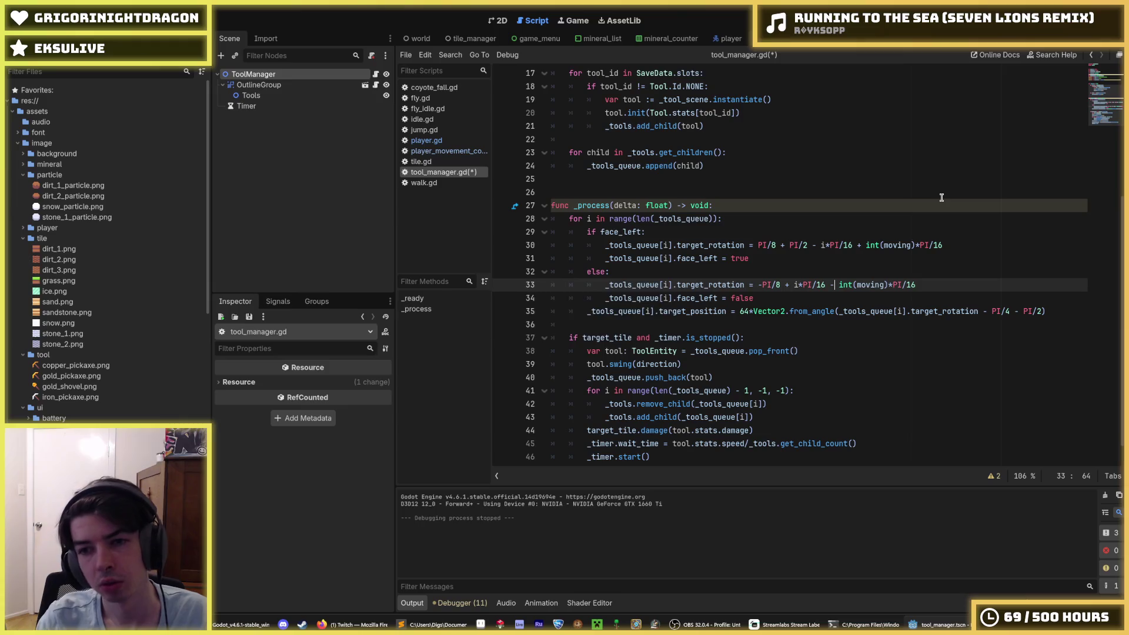
{"action": "key", "text": "ctrl+s"}
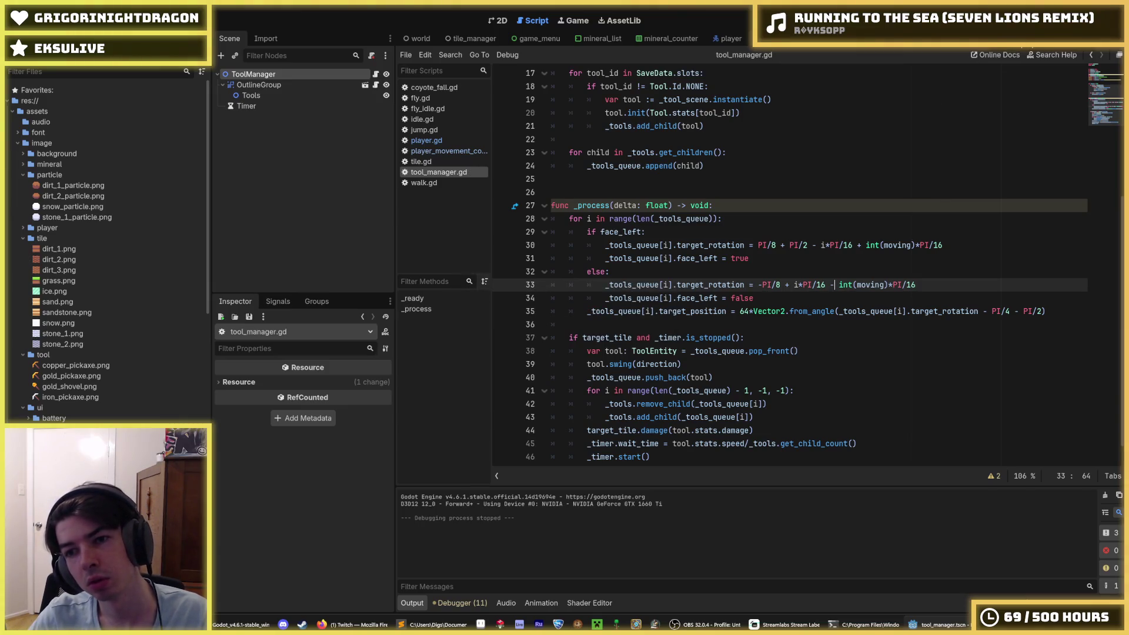
{"action": "key", "text": "F5"}
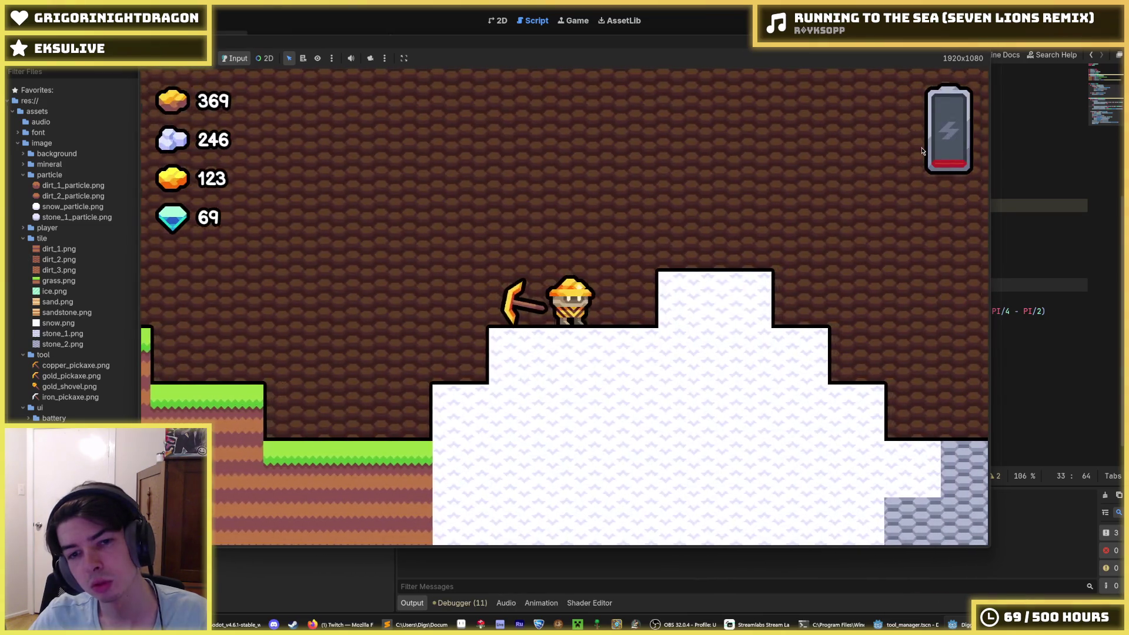
Step: Playtest the reversed tilt by walking the miner both ways and jumping, then close the game
{"action": "key", "text": "d"}
{"action": "key", "text": "a"}
{"action": "key", "text": "d"}
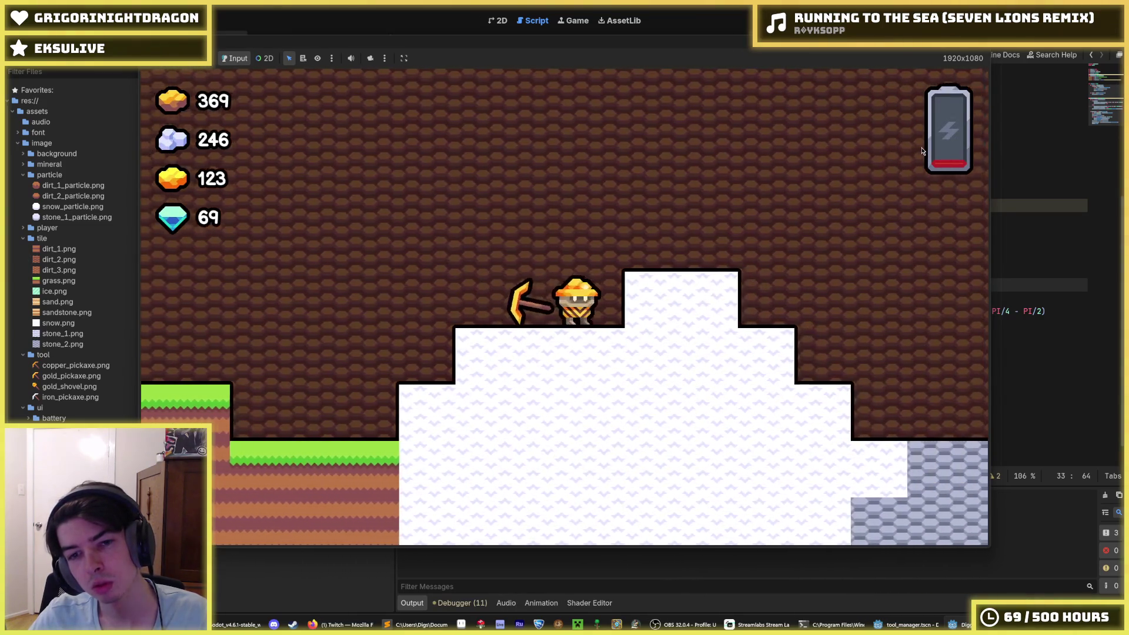
{"action": "key", "text": "d"}
{"action": "key", "text": "a"}
{"action": "key", "text": "space"}
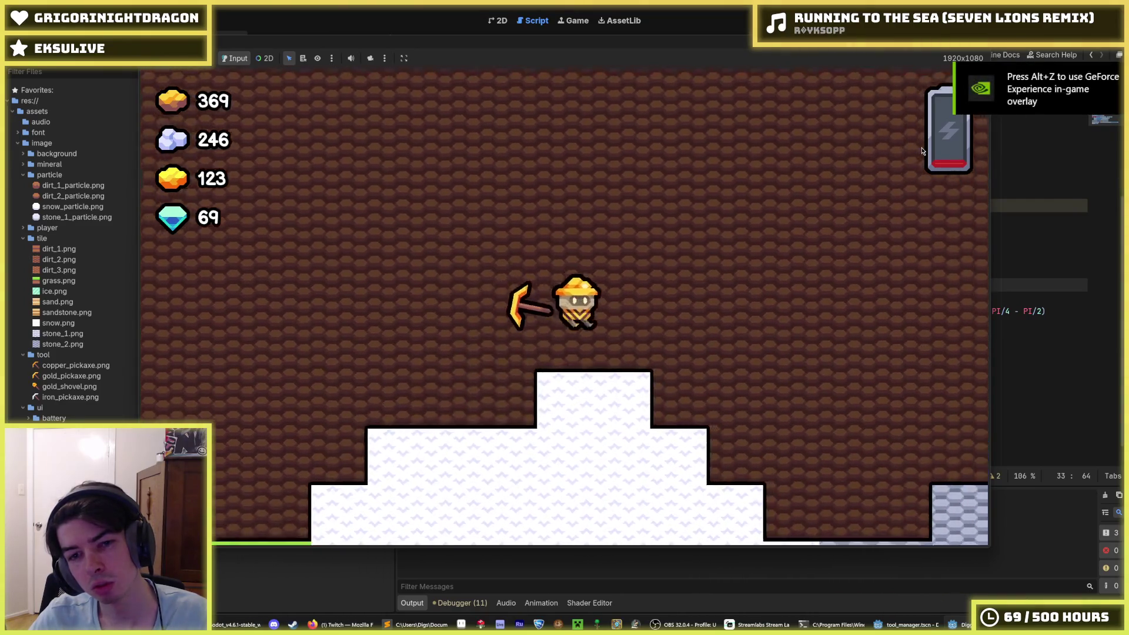
{"action": "key", "text": "d"}
{"action": "key", "text": "a"}
{"action": "key", "text": "d"}
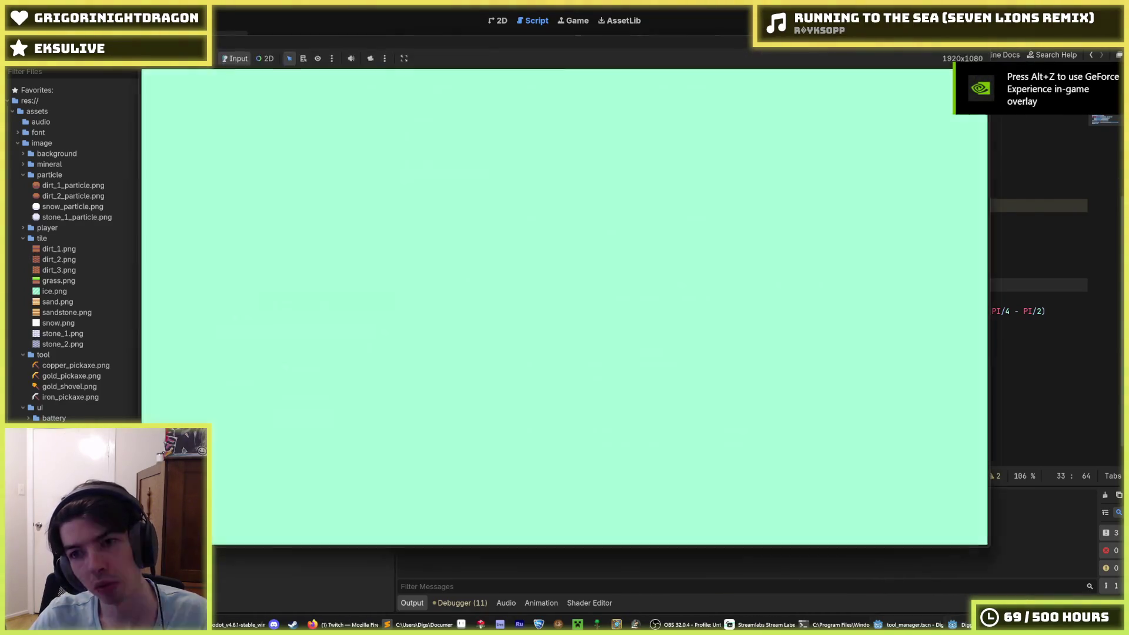
{"action": "key", "text": "alt+F4"}
Step: Change the per-tool rotation step divisor from 16 to 8, save, and run again
{"action": "left_click", "coordinate": [845, 246]}
{"action": "type", "text": "8"}
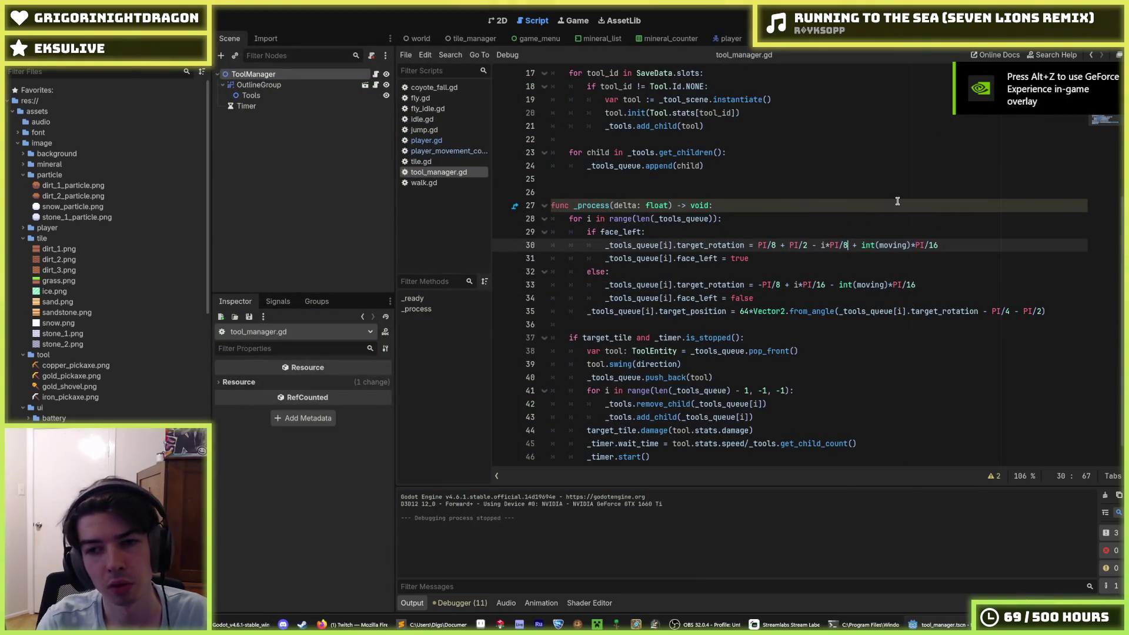
{"action": "key", "text": "Down"}
{"action": "key", "text": "Down"}
{"action": "key", "text": "Down"}
{"action": "key", "text": "Left"}
{"action": "key", "text": "BackSpace"}
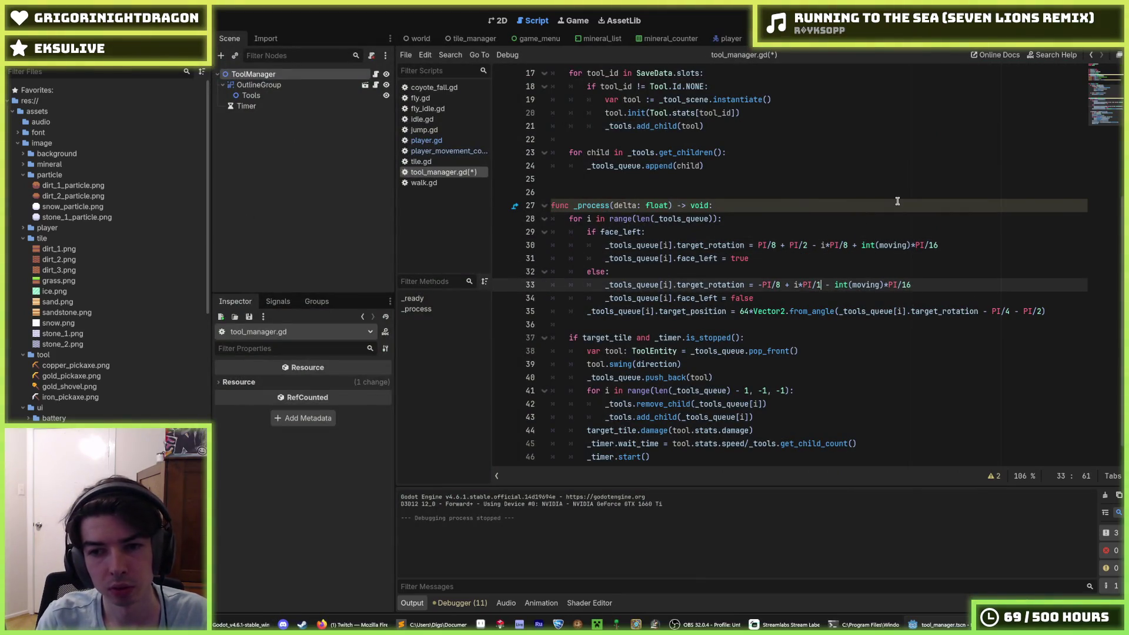
{"action": "key", "text": "F5"}
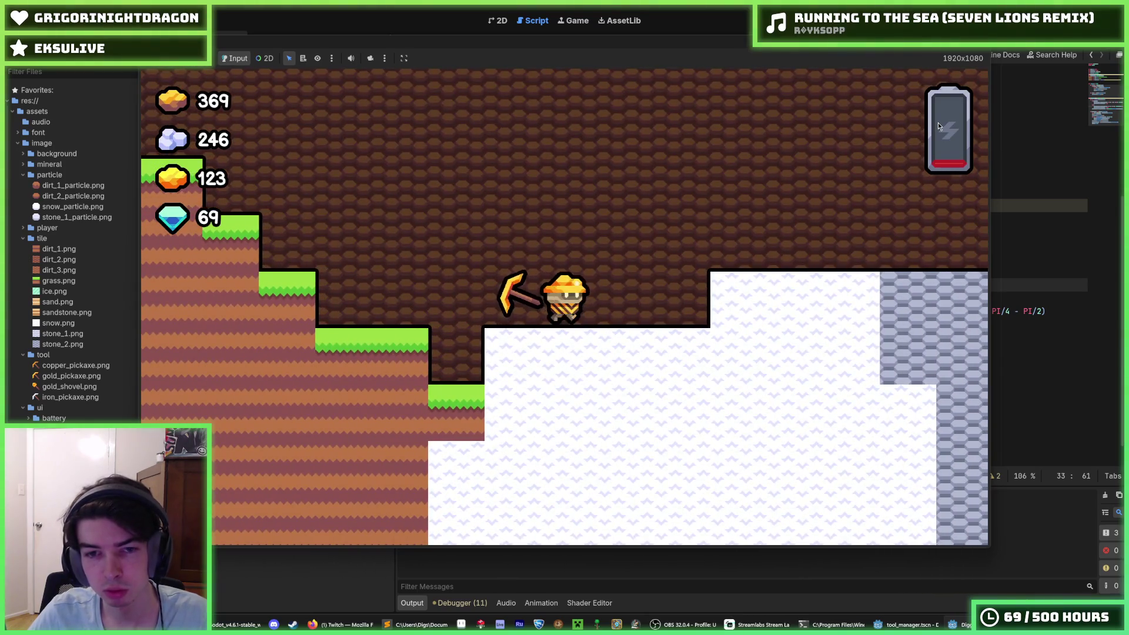
Step: Briefly walk the miner right, stop the game, and select line 30's step divisor
{"action": "key", "text": "d"}
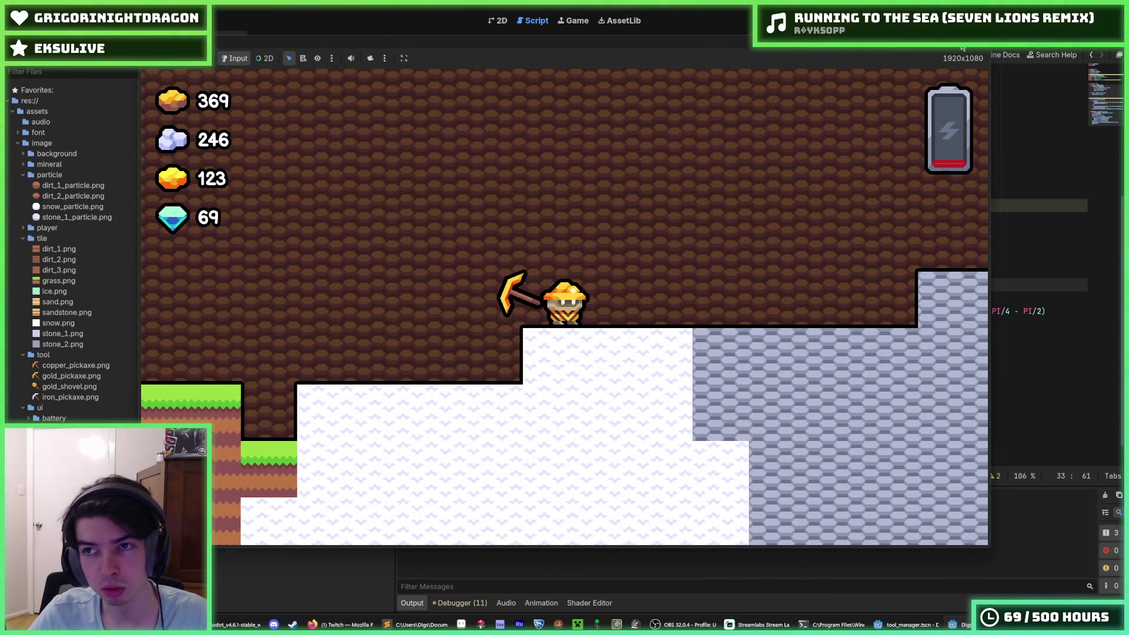
{"action": "key", "text": "F8"}
{"action": "left_click", "coordinate": [848, 245]}
{"action": "left_click_drag", "start_coordinate": [849, 245], "coordinate": [845, 246]}
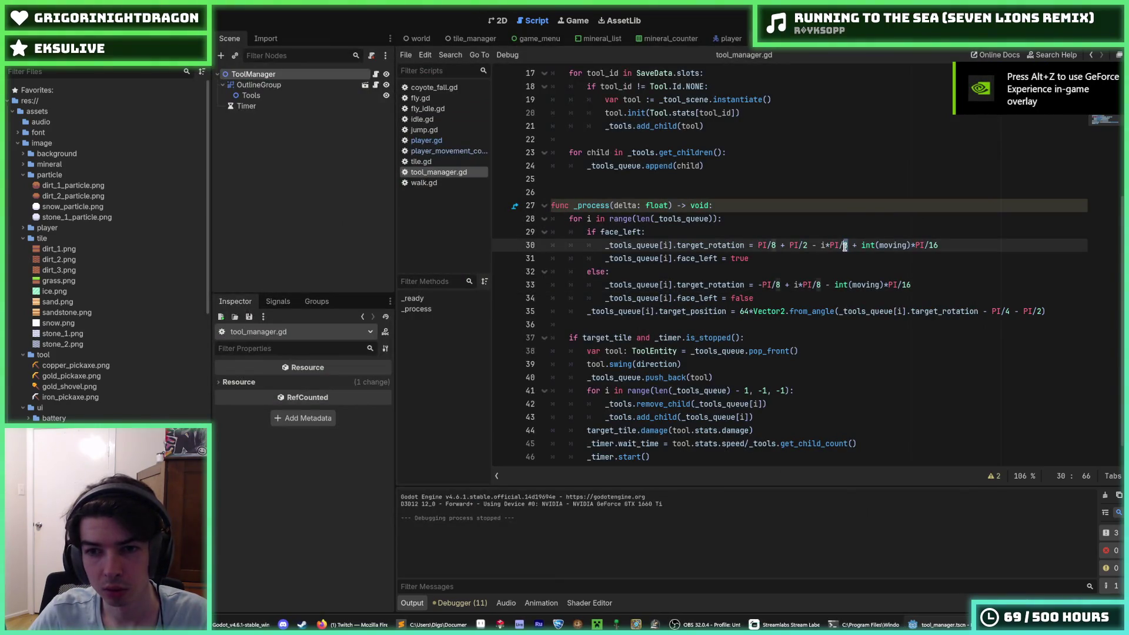
Step: Restore the i*PI/16 step, set base tool angles to PI/4 and -PI/4, save, and run
{"action": "double_click", "coordinate": [818, 285], "text": "alt"}
{"action": "type", "text": "16"}
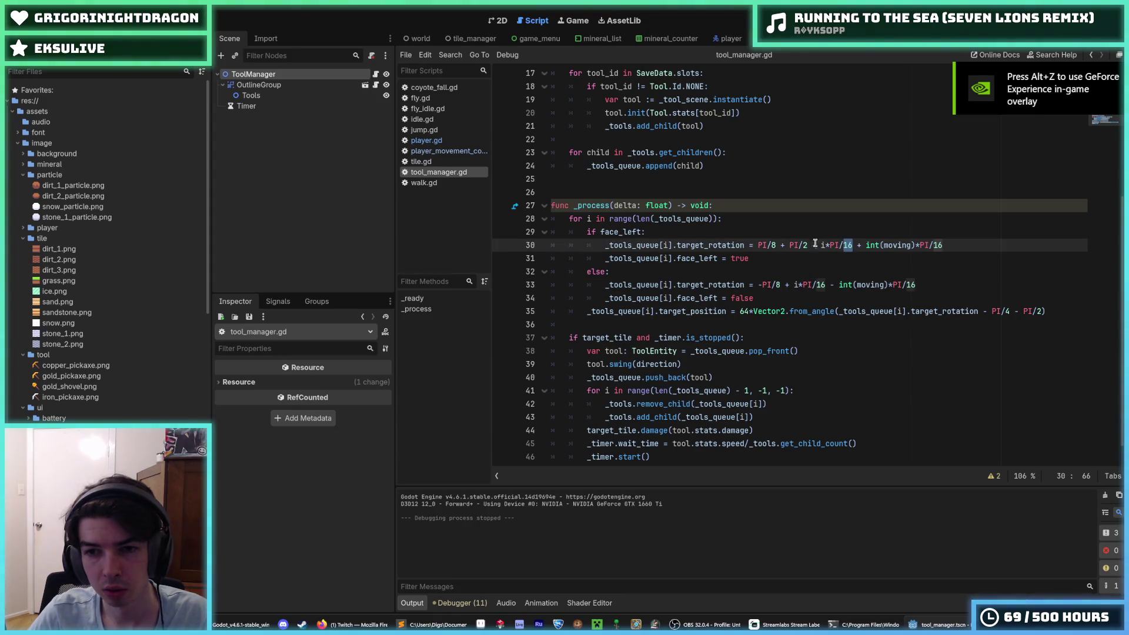
{"action": "left_click", "coordinate": [808, 245]}
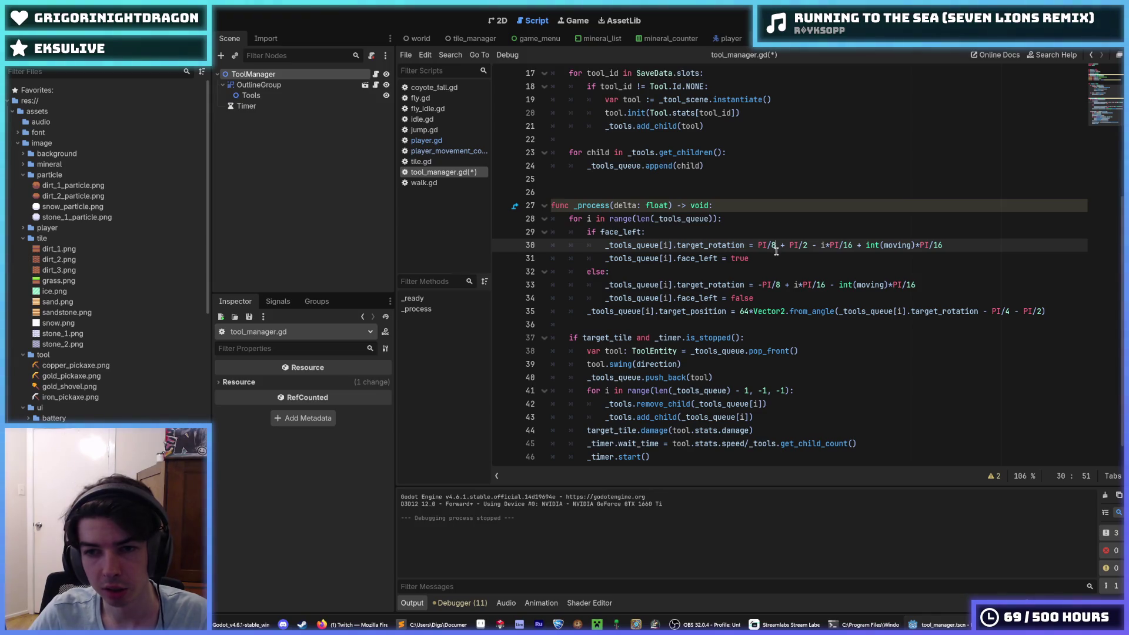
{"action": "key", "text": "BackSpace"}
{"action": "type", "text": "4"}
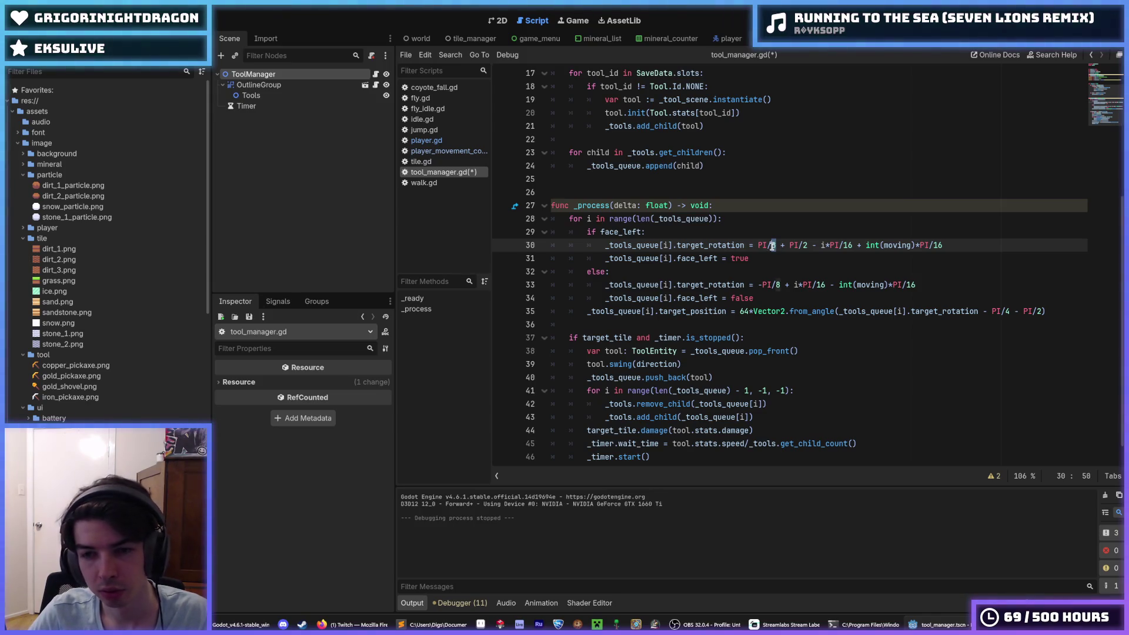
{"action": "left_click", "coordinate": [782, 284]}
{"action": "key", "text": "BackSpace"}
{"action": "type", "text": "4"}
{"action": "key", "text": "ctrl+s"}
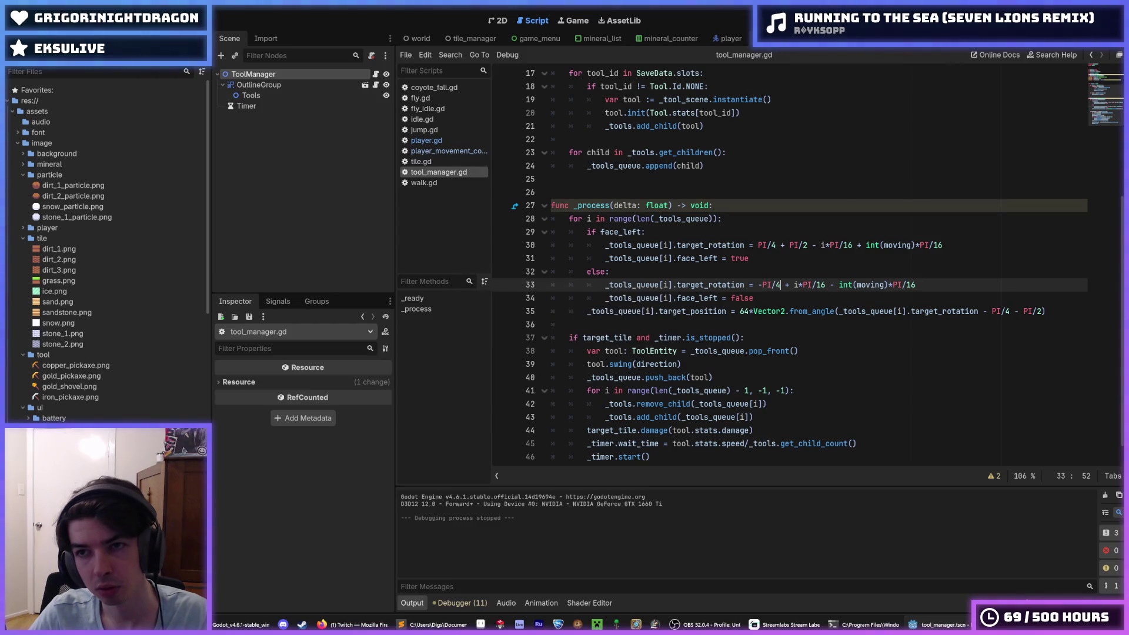
{"action": "key", "text": "F5"}
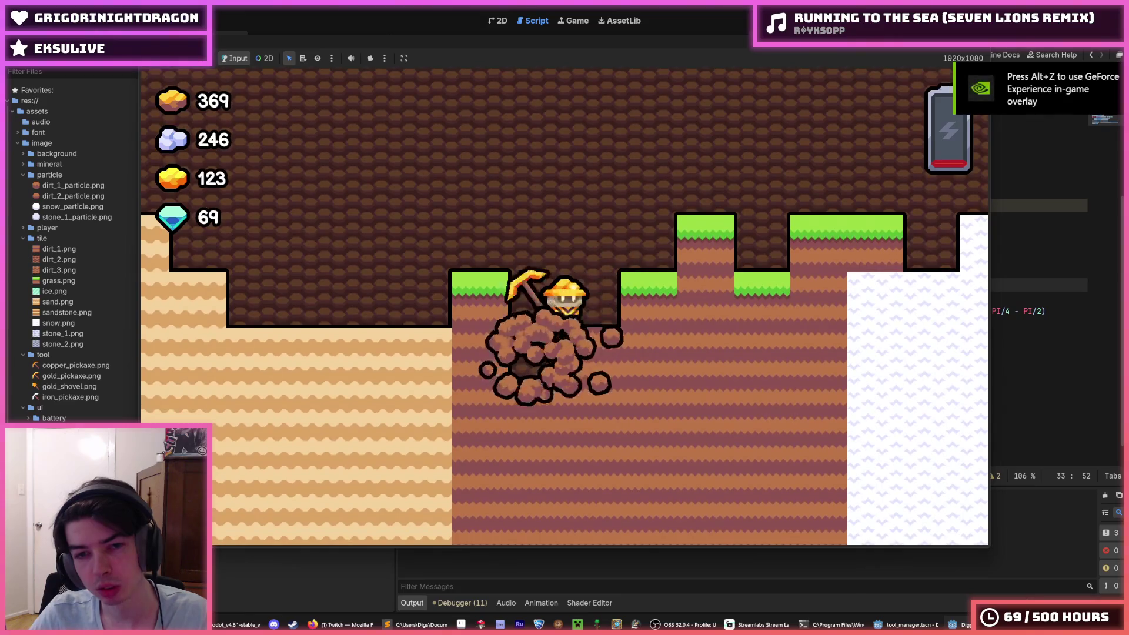
Step: Stop the game and change the base tool angle divisor on line 30 from PI/4 to PI/16
{"action": "key", "text": "F8"}
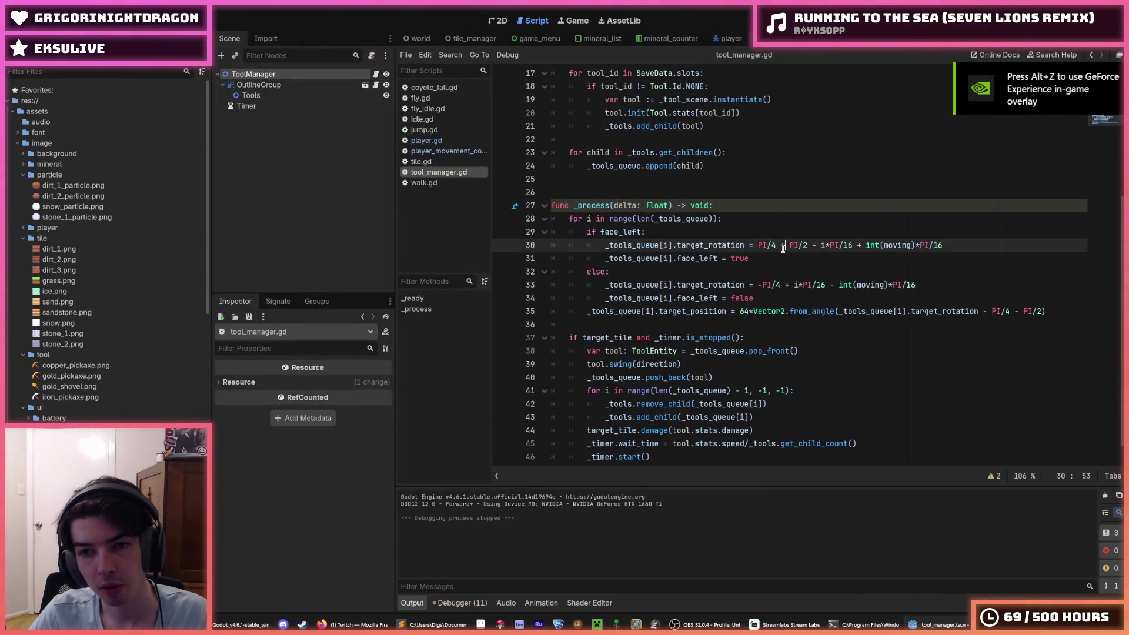
{"action": "key", "text": "Up"}
{"action": "key", "text": "Up"}
{"action": "key", "text": "Up"}
{"action": "type", "text": "8"}
{"action": "key", "text": "BackSpace"}
{"action": "type", "text": "16"}
{"action": "left_click", "coordinate": [779, 285]}
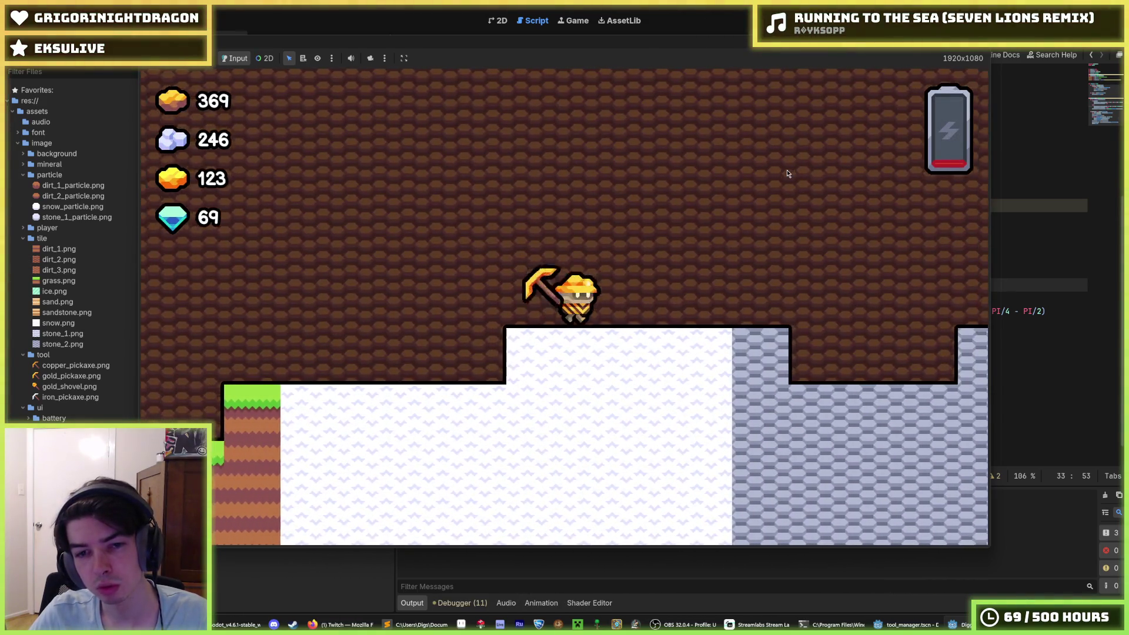
Step: Walk the miner left and right onto the snow ledge to watch the pickaxe tilt
{"action": "key", "text": "d"}
{"action": "key", "text": "a"}
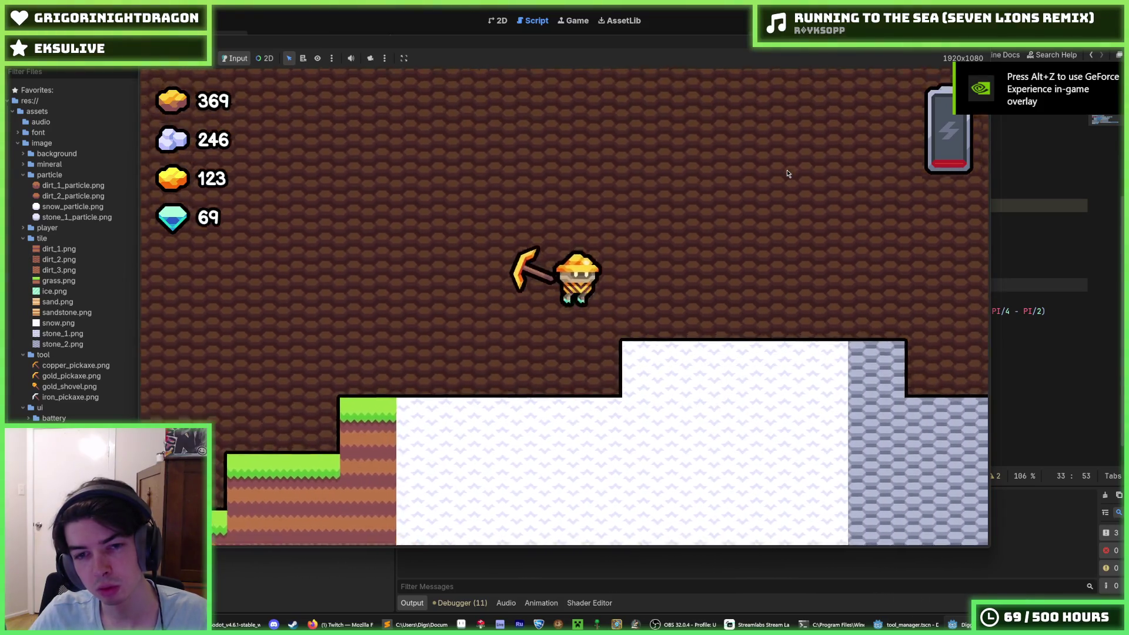
{"action": "key", "text": "d"}
{"action": "key", "text": "a"}
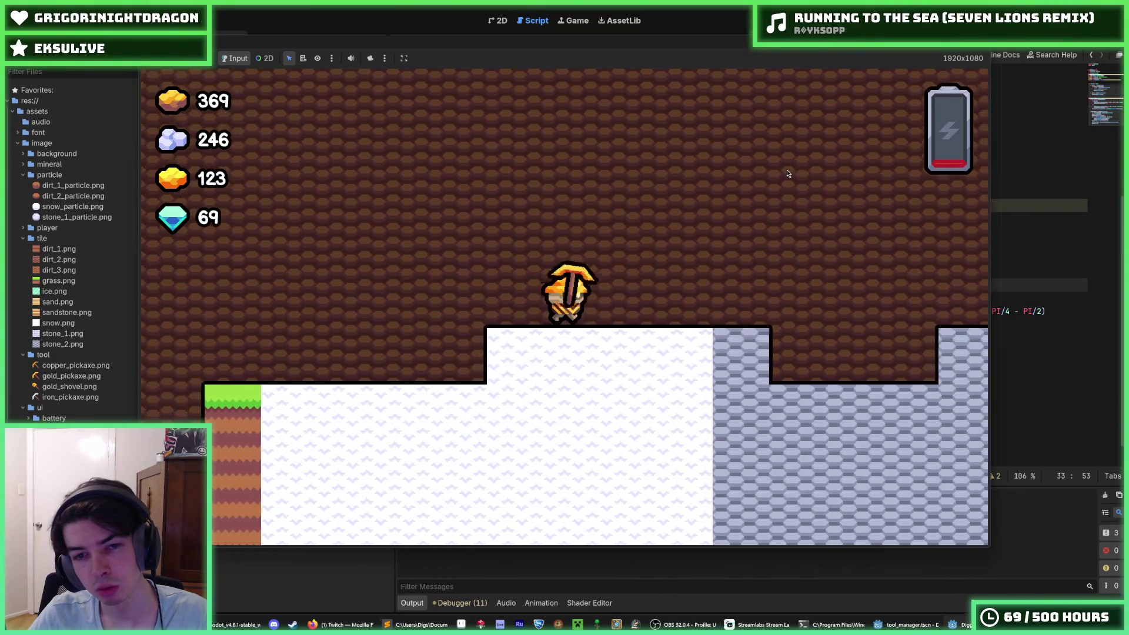
{"action": "key", "text": "d"}
{"action": "key", "text": "a"}
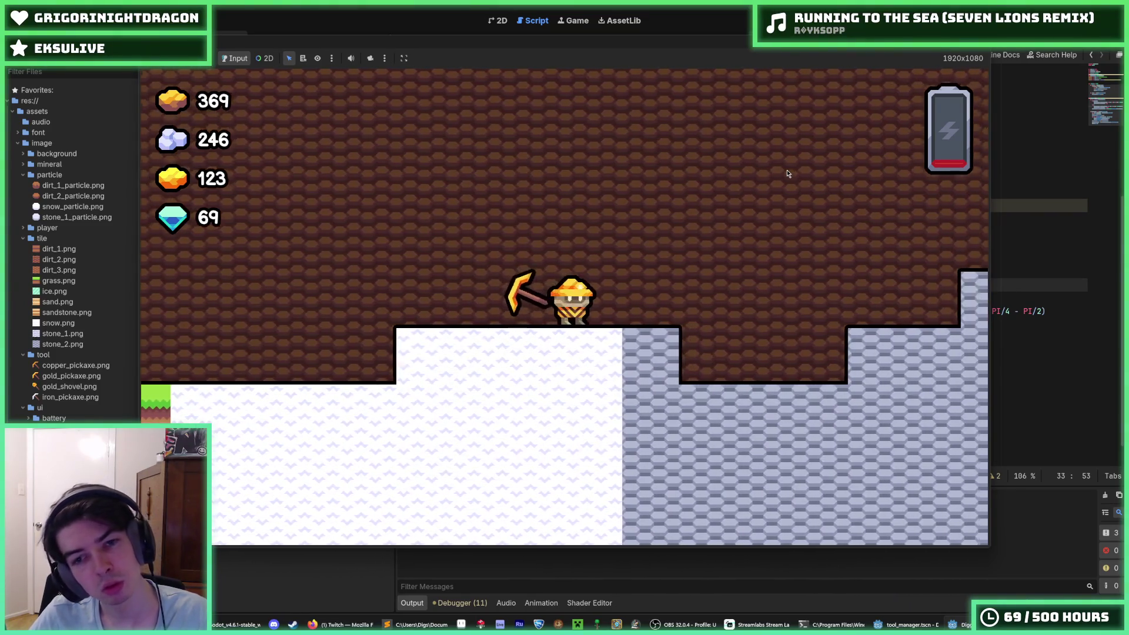
{"action": "key", "text": "d"}
{"action": "key", "text": "a"}
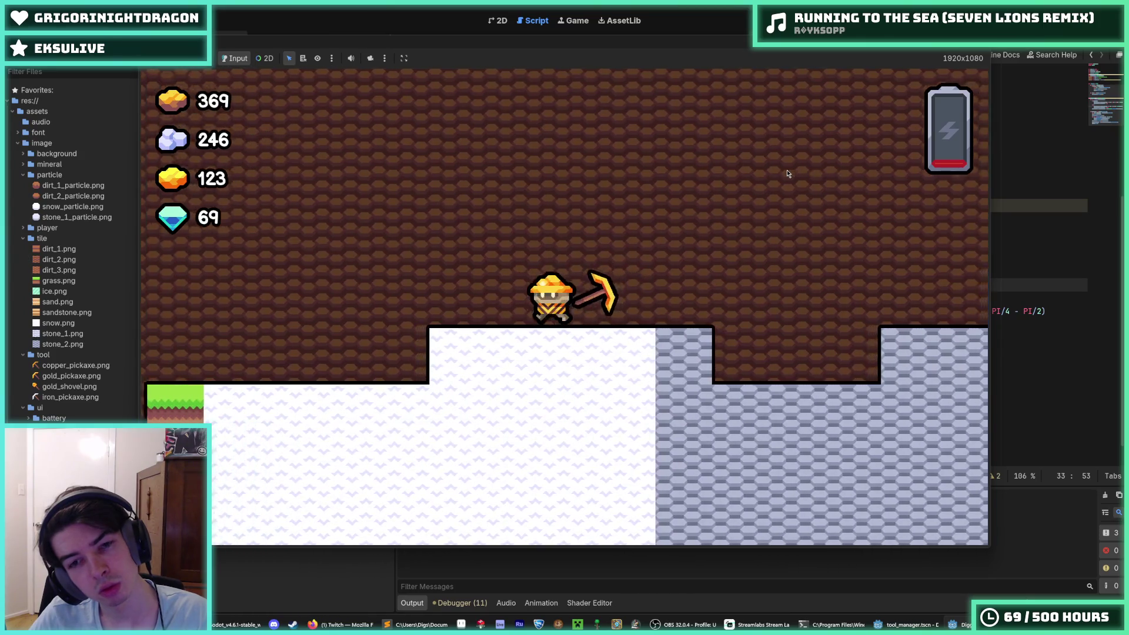
{"action": "key", "text": "a"}
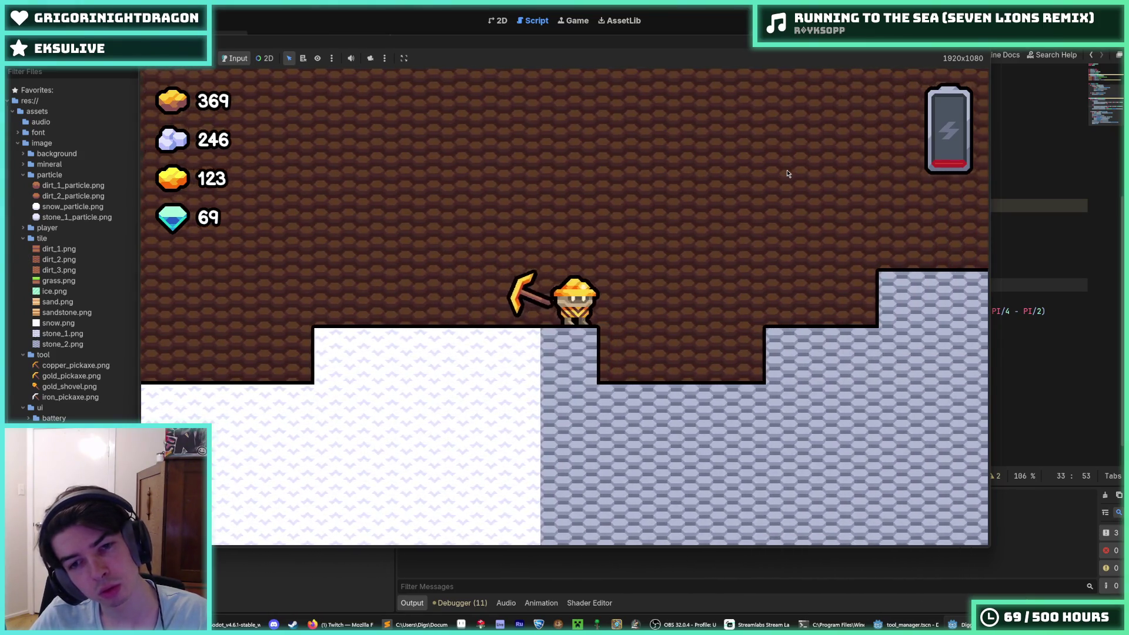
Step: Dig the miner down and sideways through the snow blocks
{"action": "key", "text": "a"}
{"action": "key", "text": "s"}
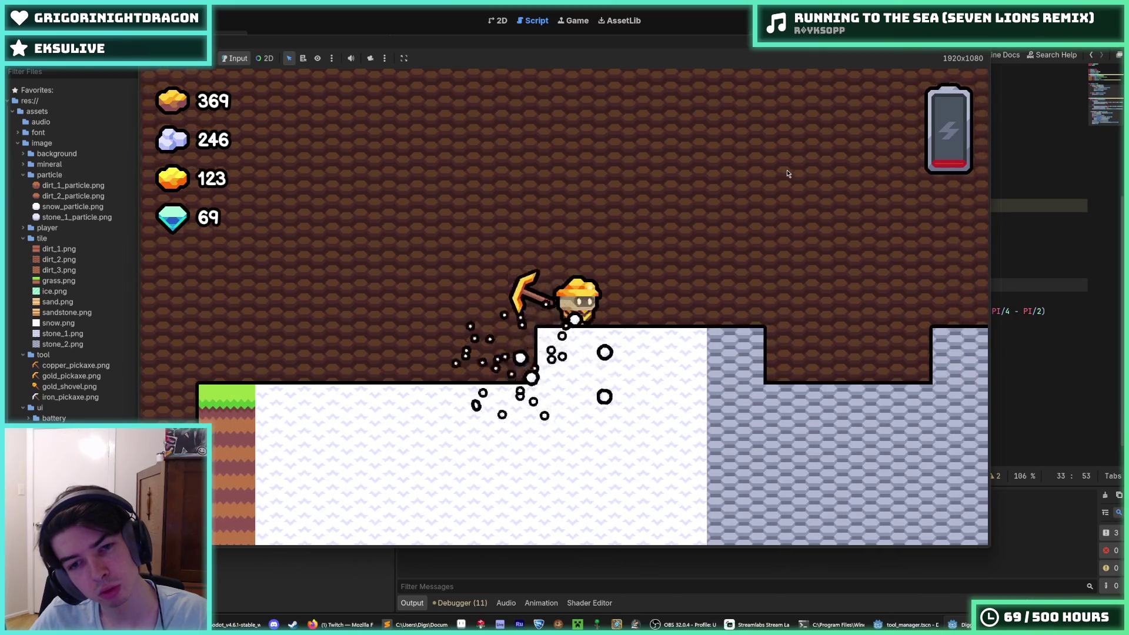
{"action": "key", "text": "d"}
{"action": "key", "text": "d"}
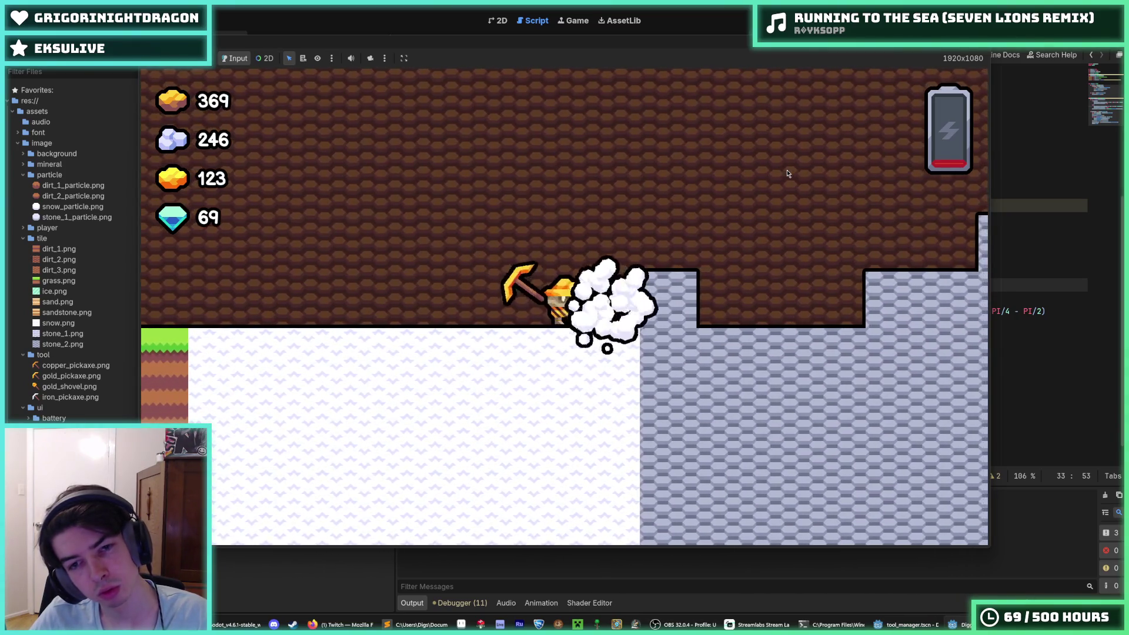
{"action": "key", "text": "s"}
{"action": "key", "text": "a"}
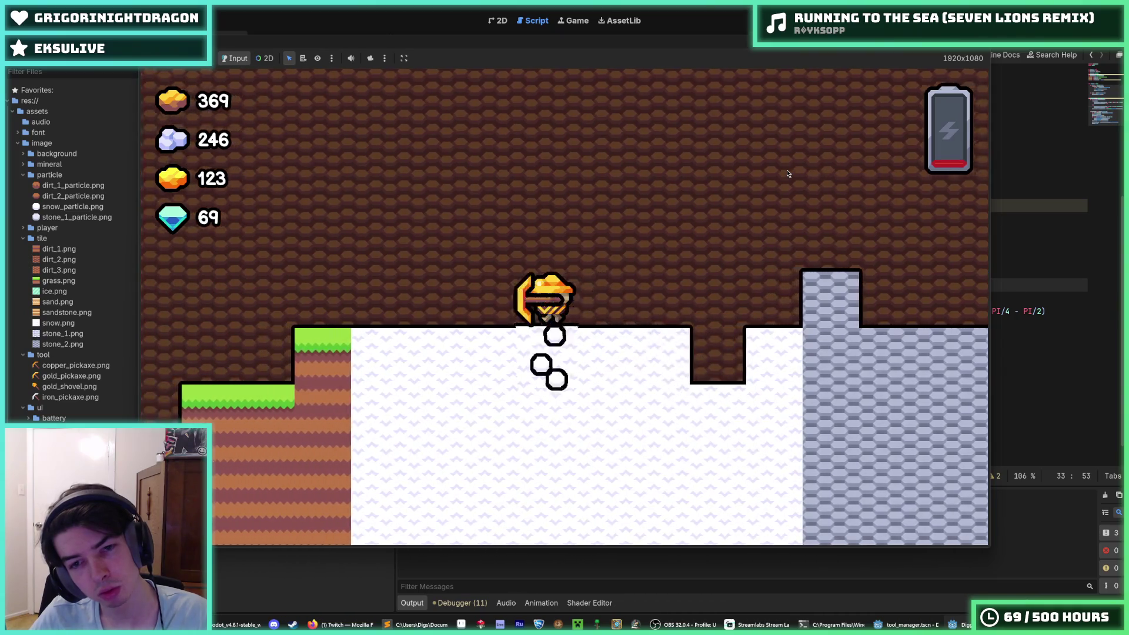
{"action": "key", "text": "d"}
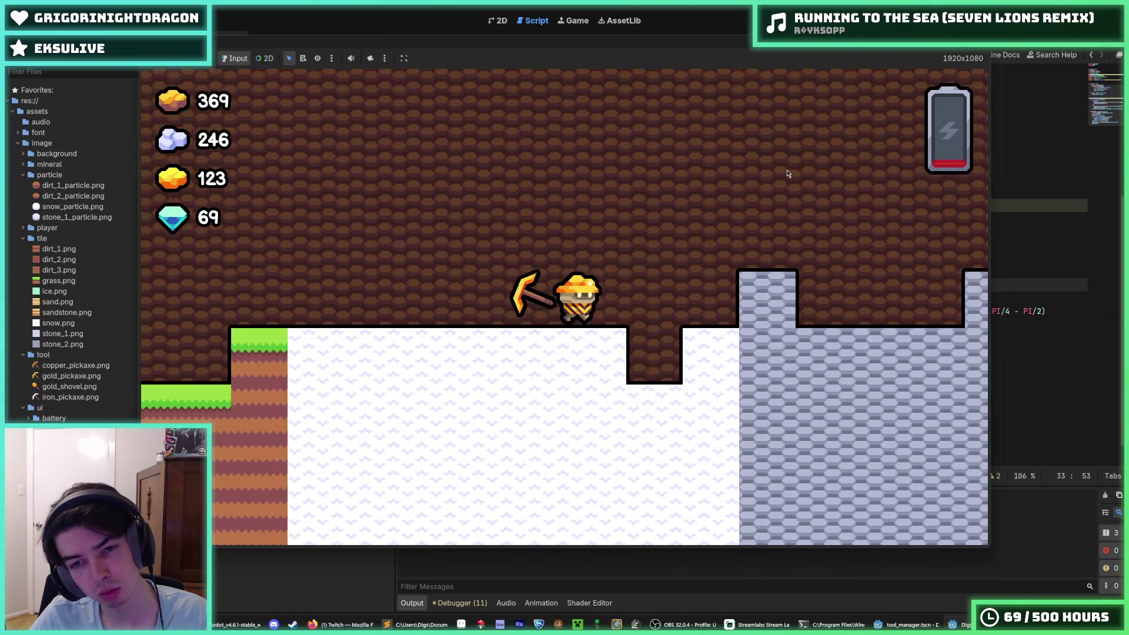
{"action": "key", "text": "s"}
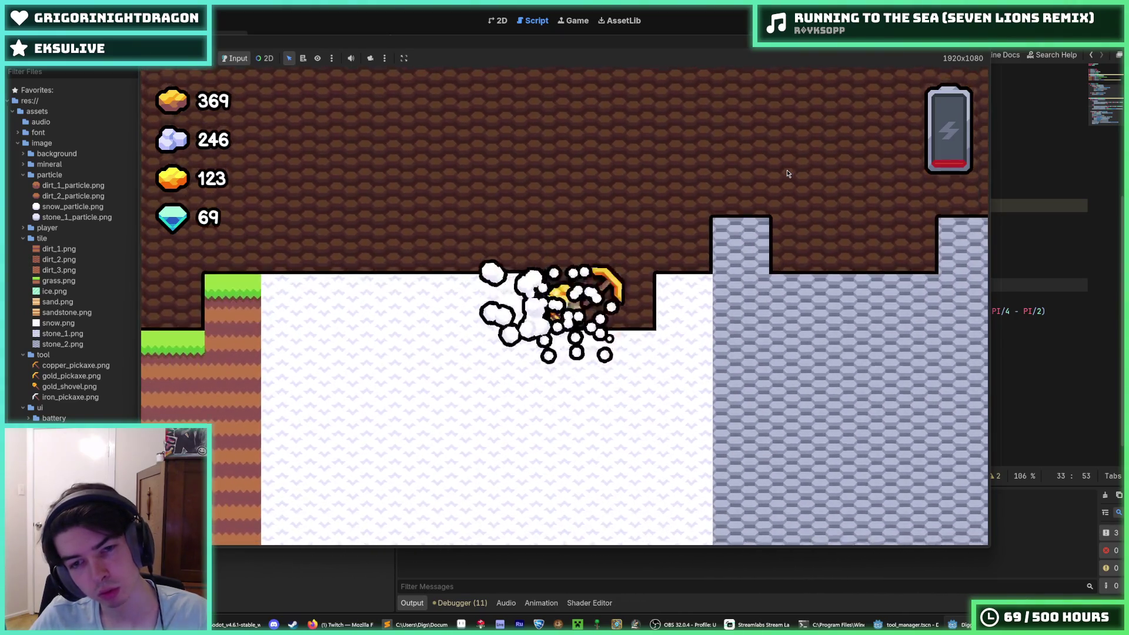
{"action": "key", "text": "a"}
{"action": "key", "text": "d"}
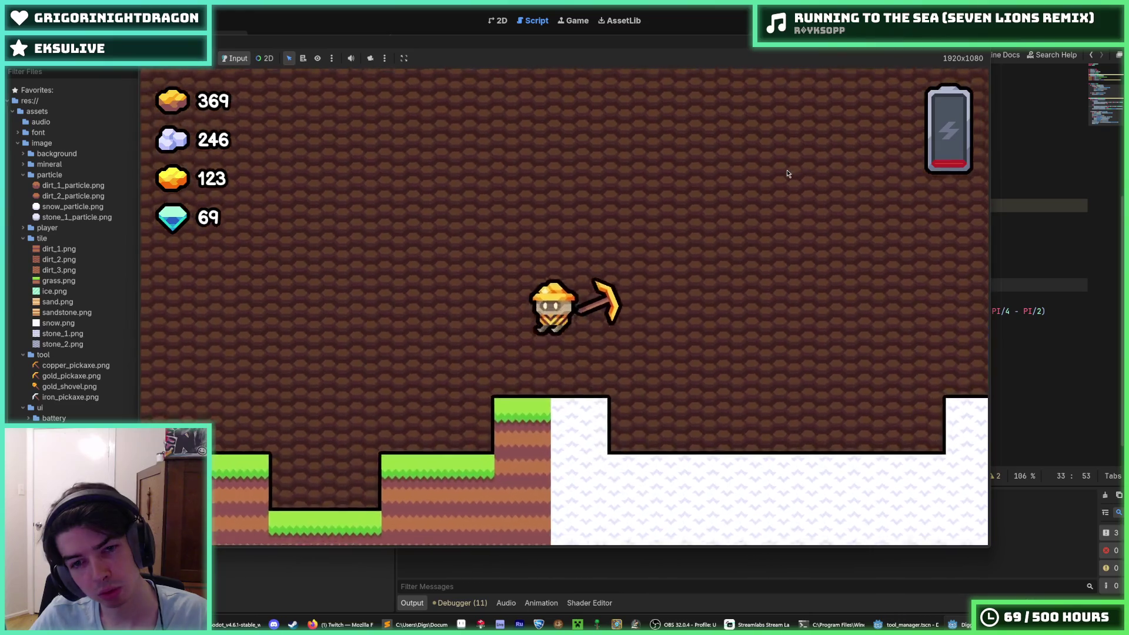
Step: Jump onto the ledge, dig through the dirt, then drop back and dig the snow
{"action": "key", "text": "w"}
{"action": "key", "text": "a"}
{"action": "key", "text": "a"}
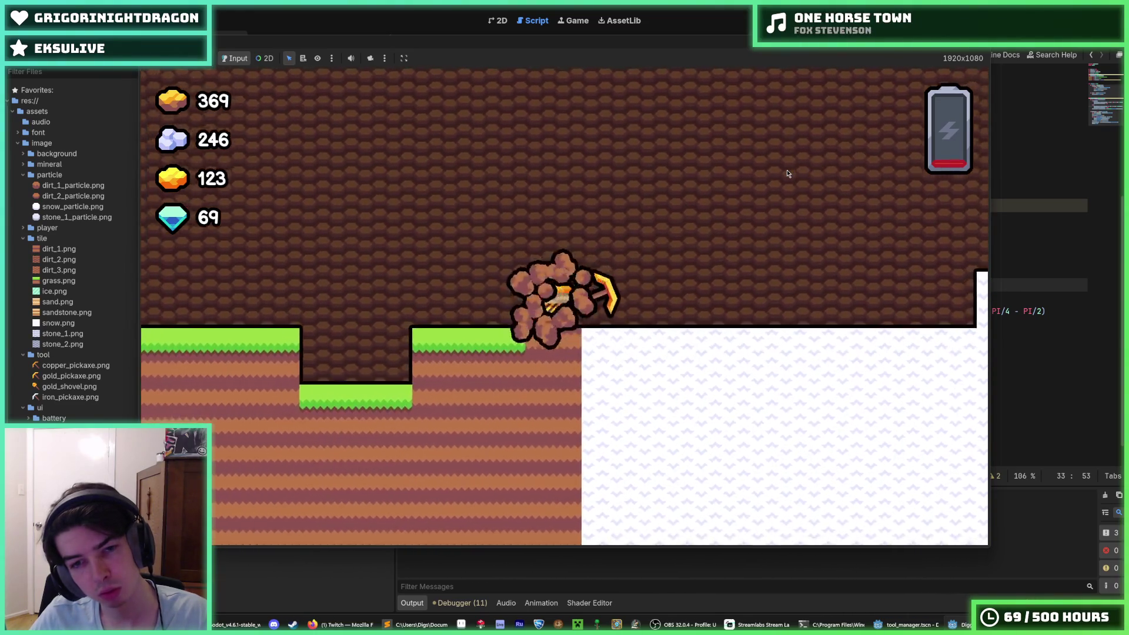
{"action": "key", "text": "d"}
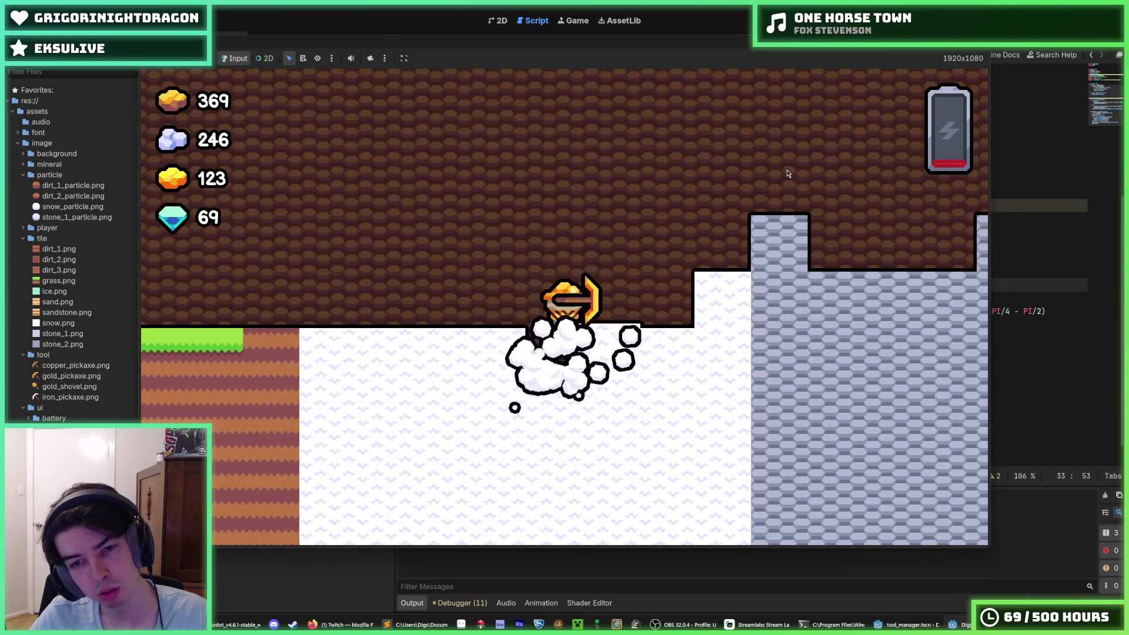
{"action": "key", "text": "a"}
{"action": "key", "text": "d"}
{"action": "key", "text": "a"}
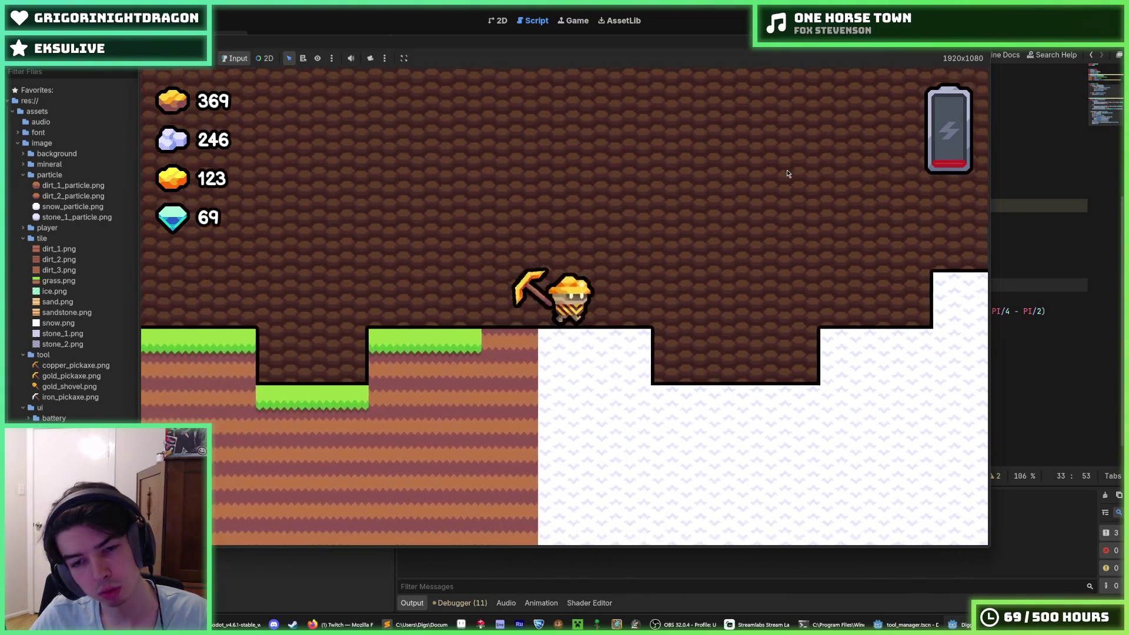
{"action": "key", "text": "d"}
{"action": "key", "text": "a"}
{"action": "key", "text": "d"}
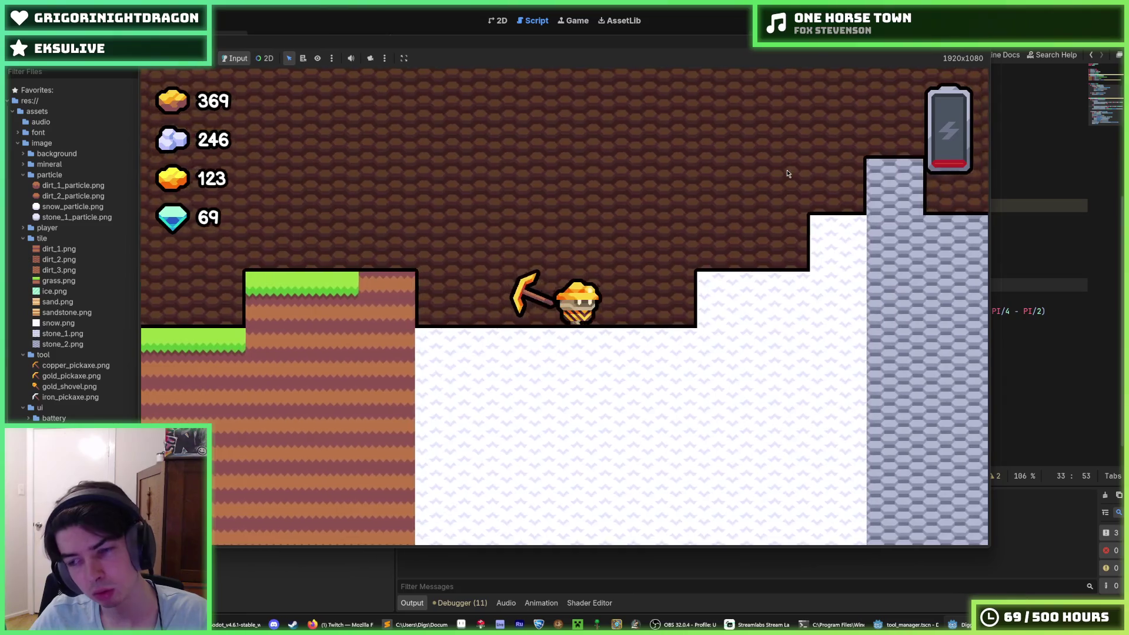
Step: Walk the miner back and forth across the dirt and snow to check the tool tilt
{"action": "key", "text": "a"}
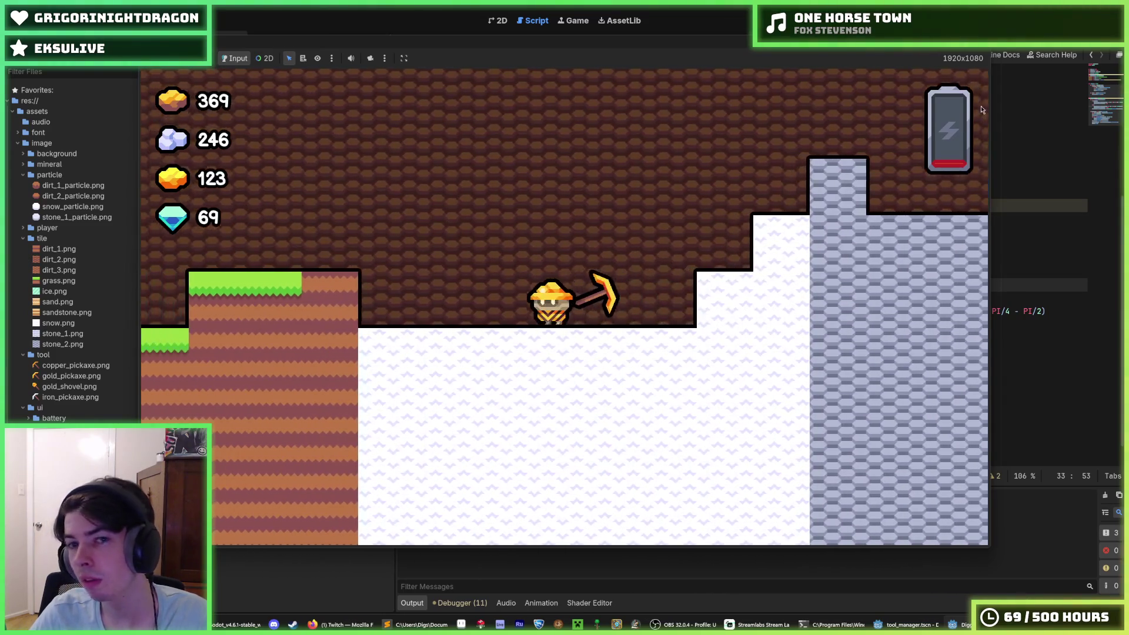
{"action": "key", "text": "d"}
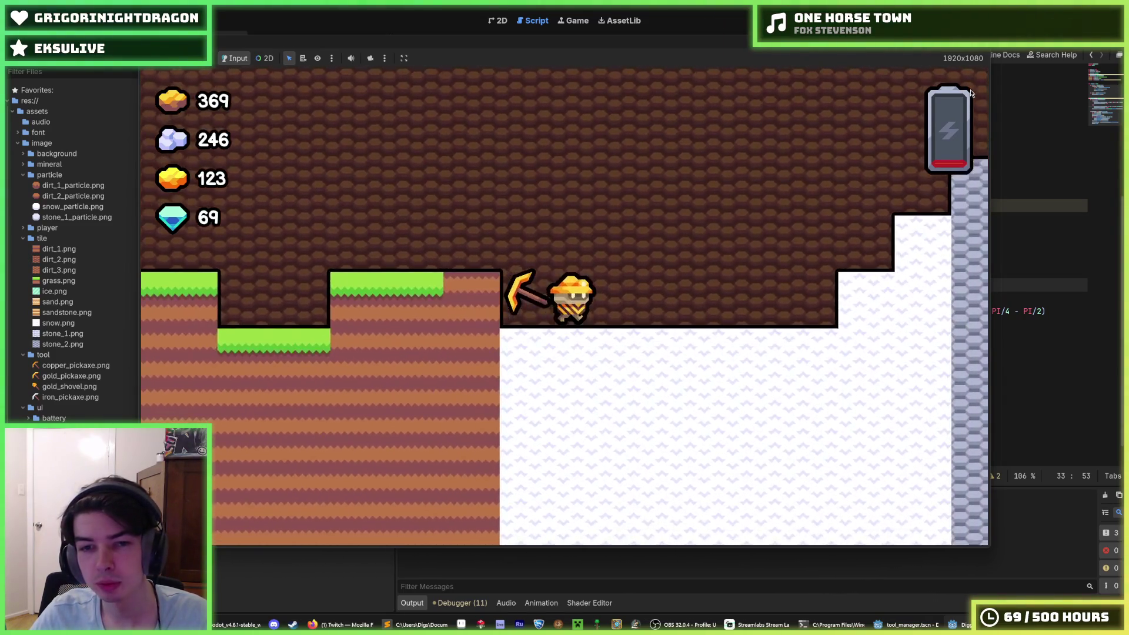
{"action": "key", "text": "a"}
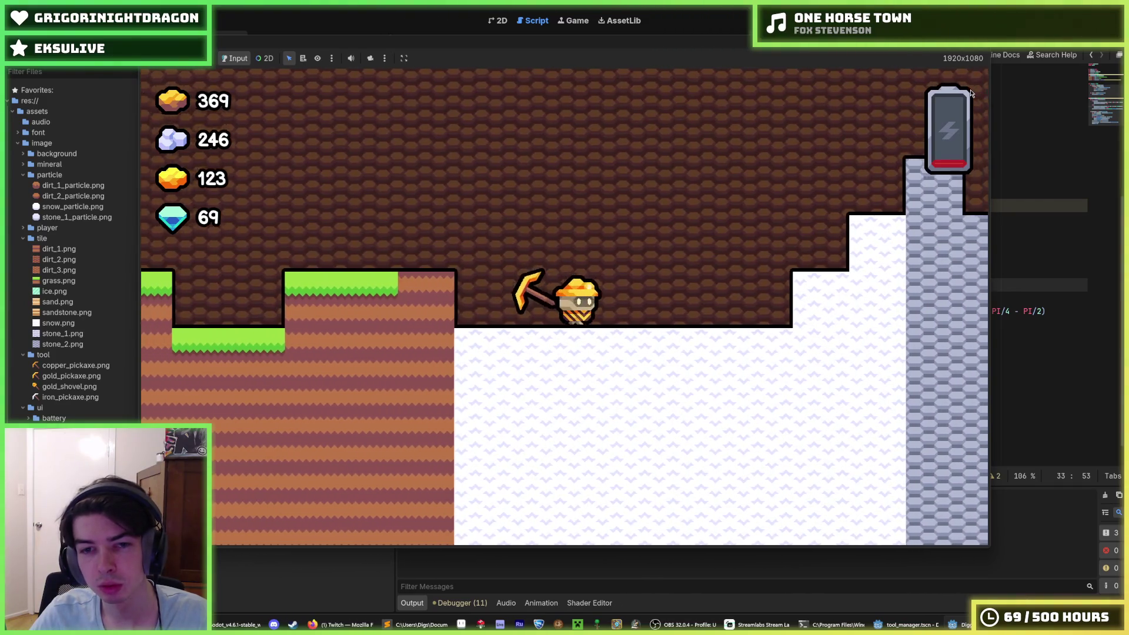
{"action": "key", "text": "d"}
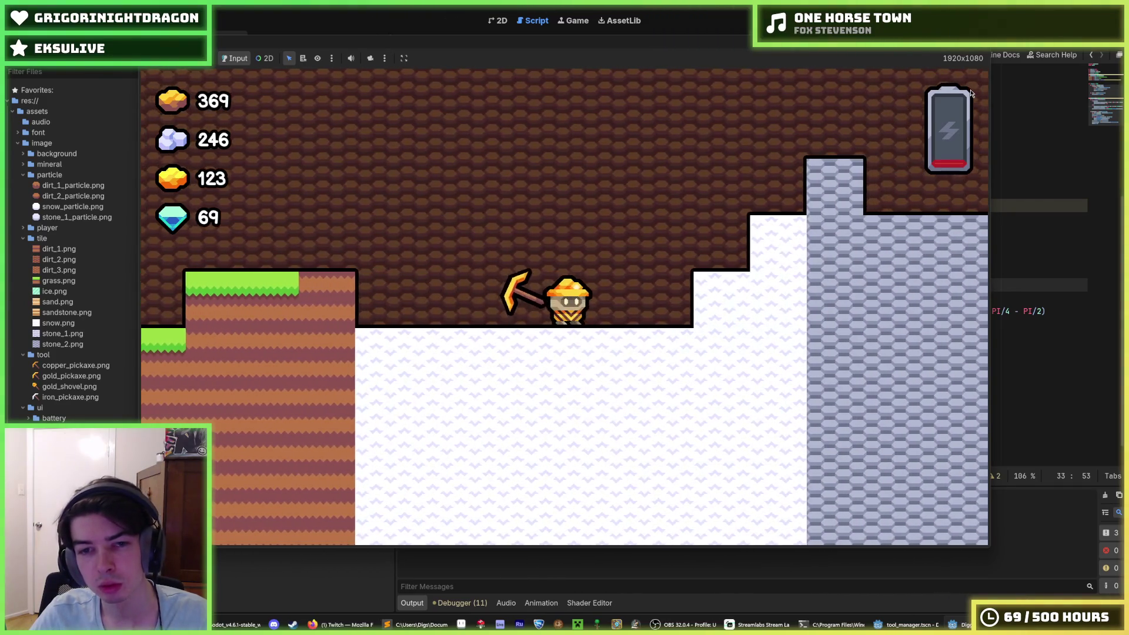
{"action": "key", "text": "a"}
{"action": "key", "text": "d"}
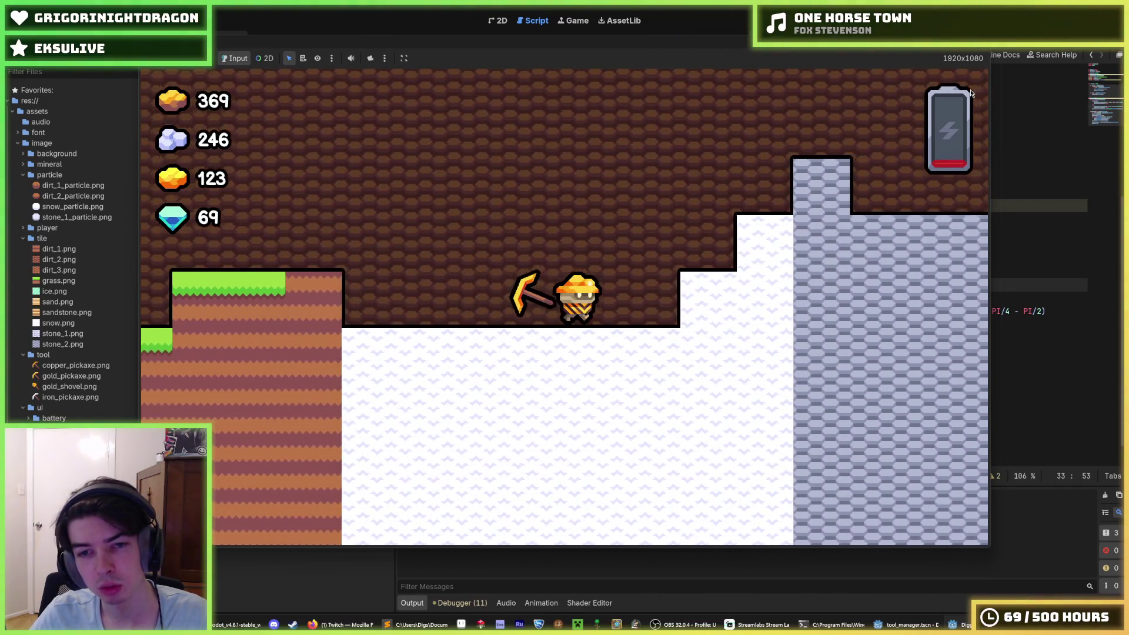
{"action": "key", "text": "a"}
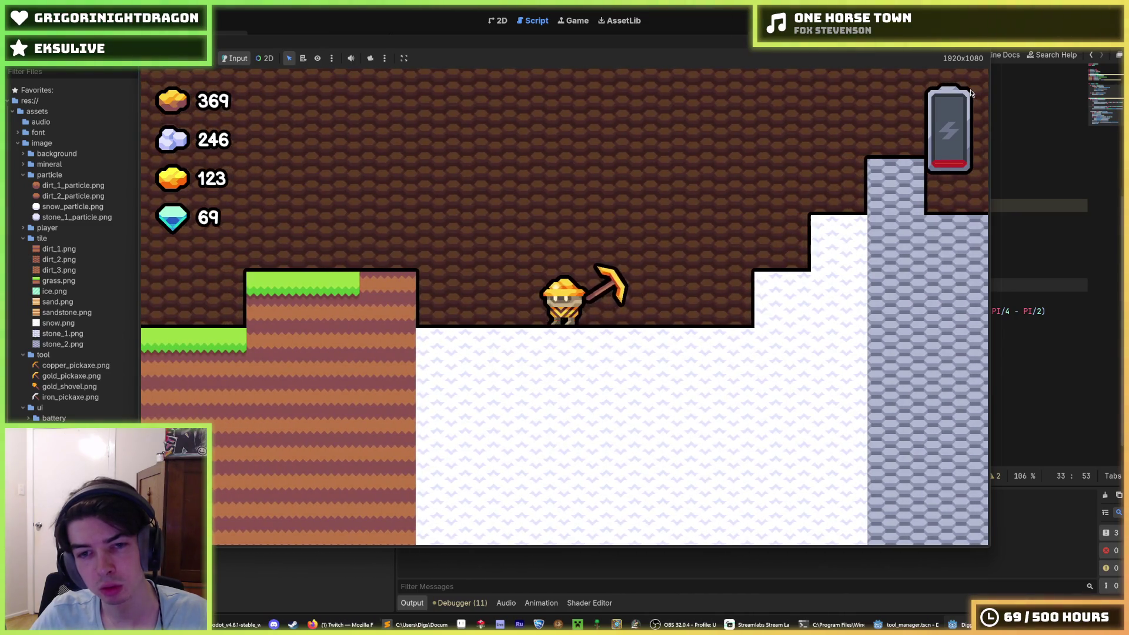
{"action": "key", "text": "d"}
{"action": "key", "text": "a"}
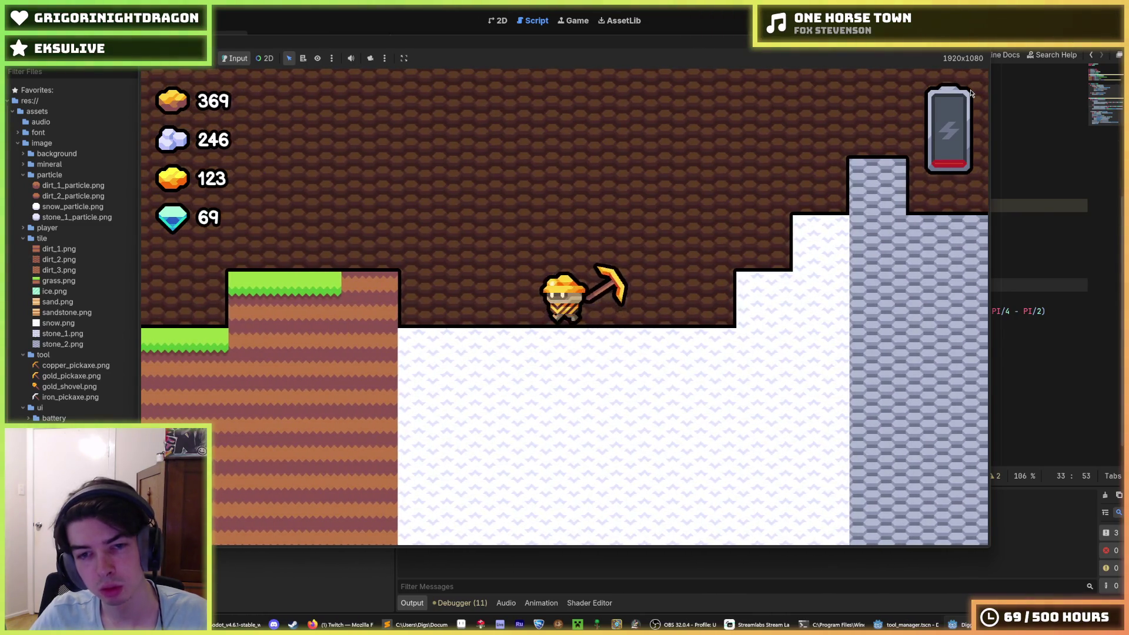
{"action": "key", "text": "a"}
{"action": "key", "text": "d"}
Step: Fly the miner up, mine a snow block, then stop the game with F8
{"action": "key", "text": "space"}
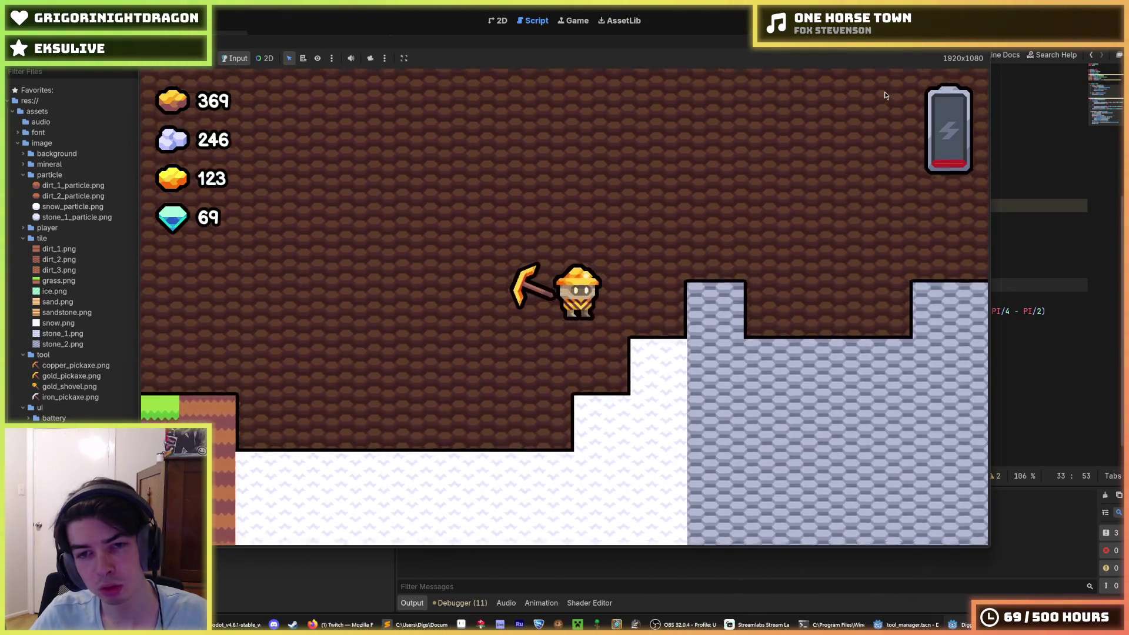
{"action": "key", "text": "d"}
{"action": "key", "text": "a"}
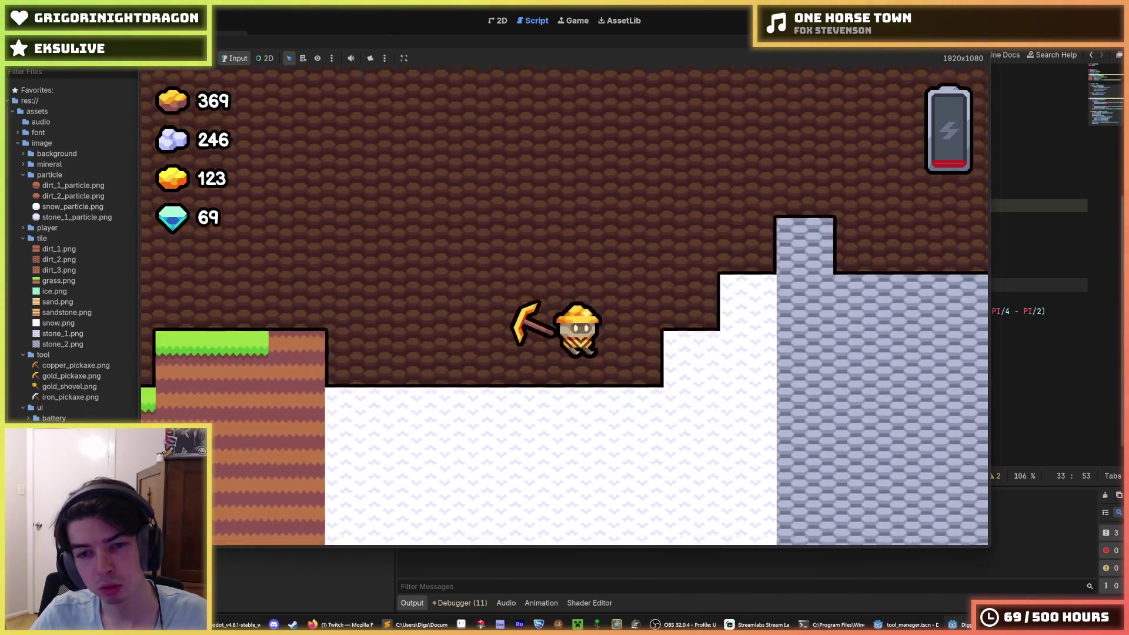
{"action": "key", "text": "d"}
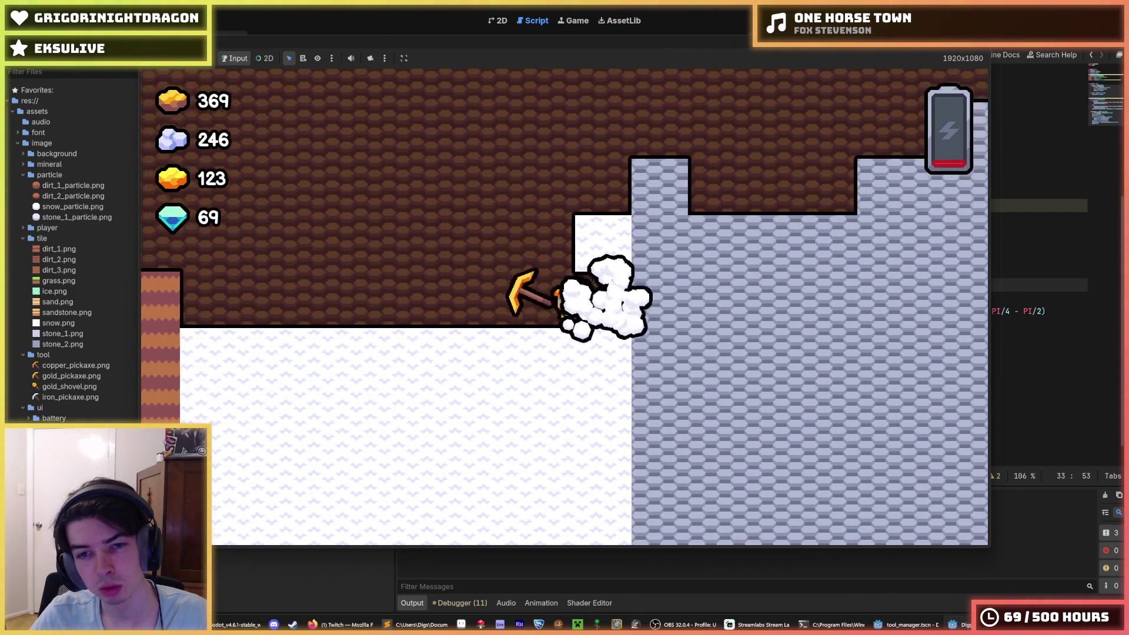
{"action": "key", "text": "a"}
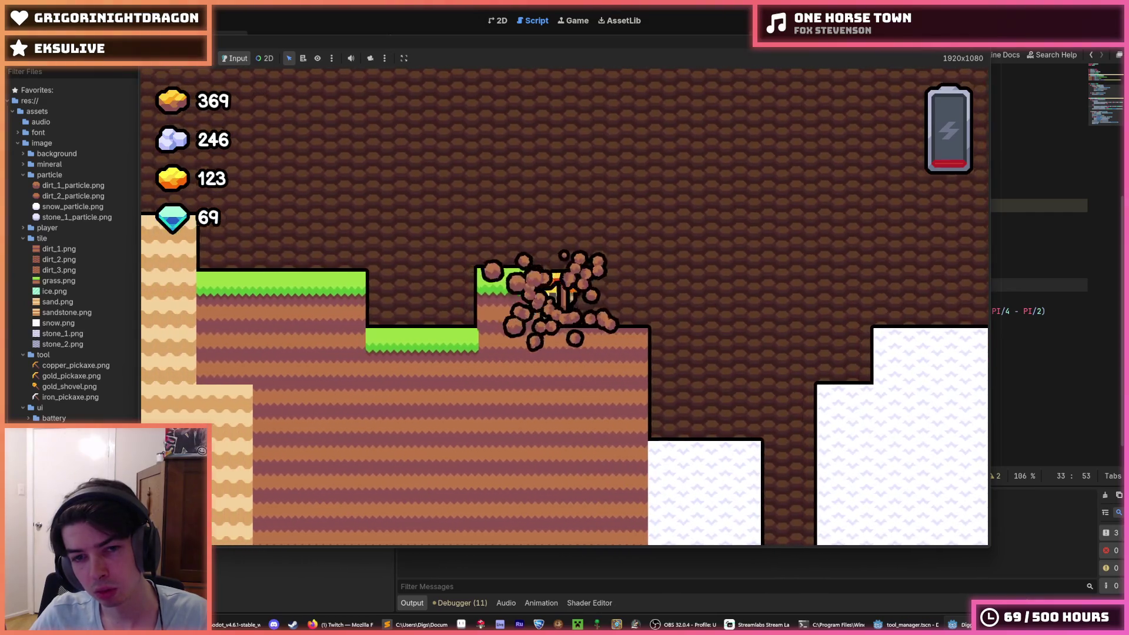
{"action": "key", "text": "F8"}
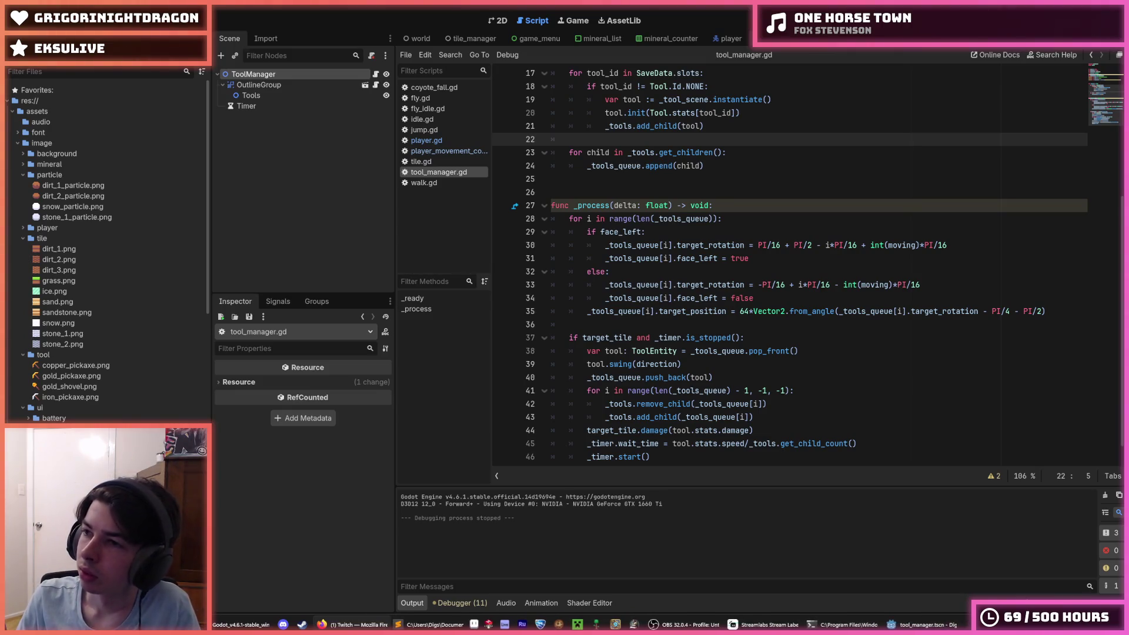
{"action": "left_click", "coordinate": [828, 201]}
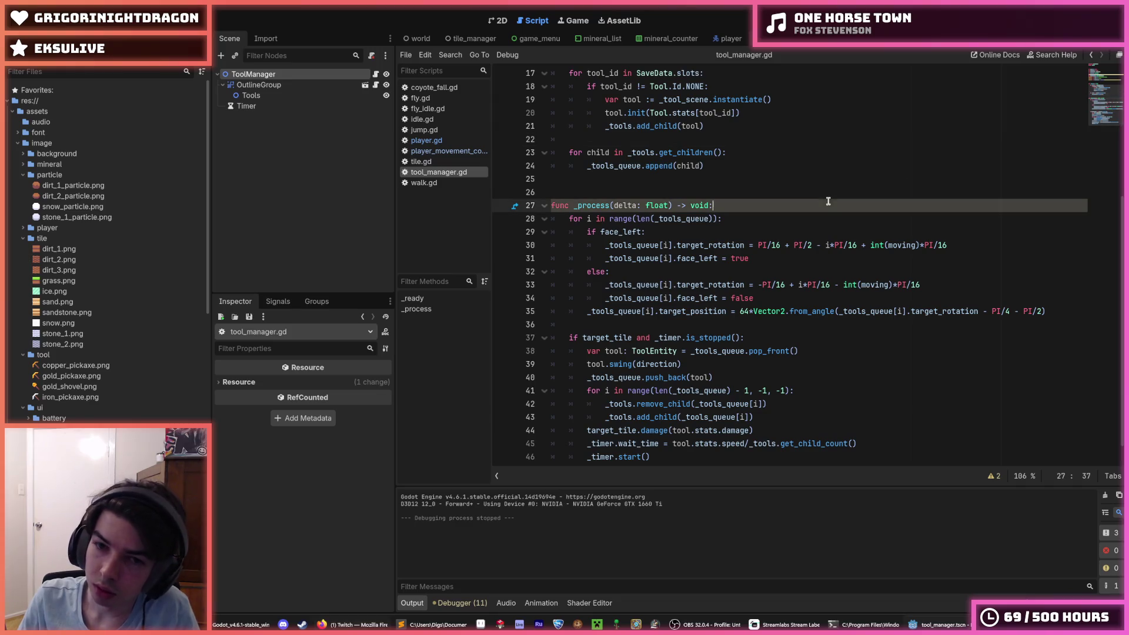
{"action": "left_click", "coordinate": [810, 227]}
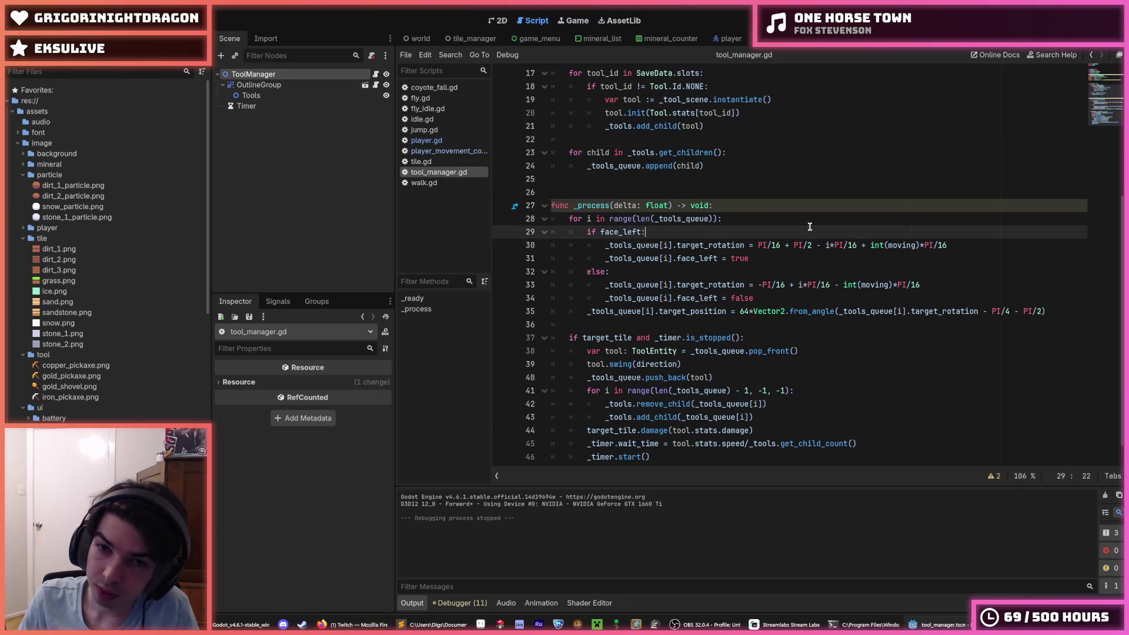
{"action": "left_click", "coordinate": [773, 246]}
{"action": "left_click", "coordinate": [947, 256]}
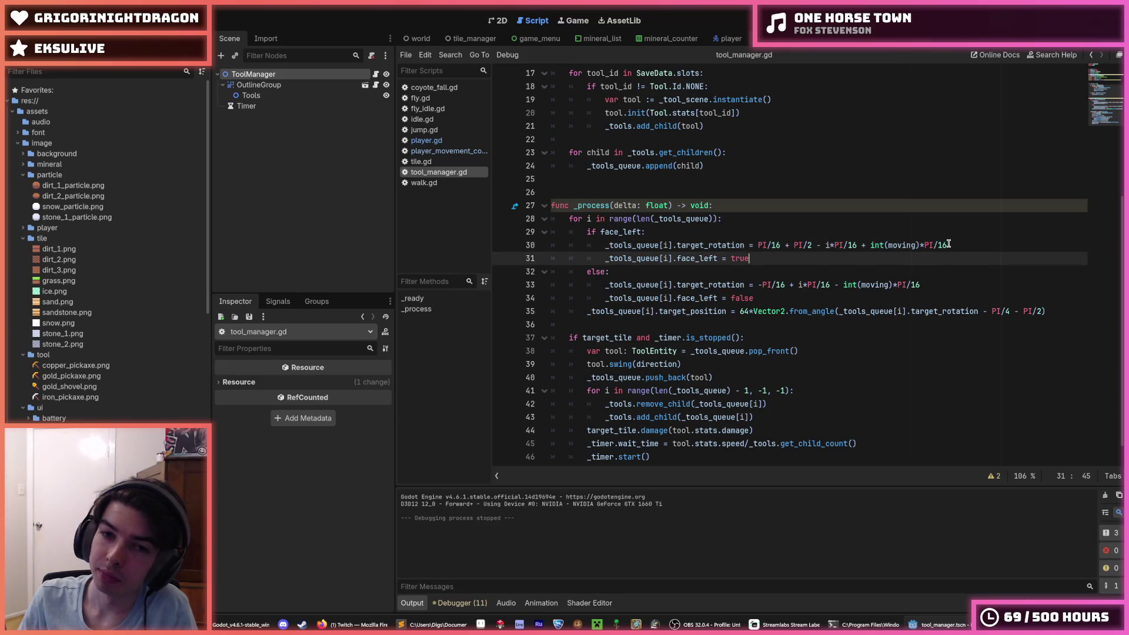
{"action": "left_click", "coordinate": [949, 244]}
{"action": "left_click", "coordinate": [950, 259]}
{"action": "left_click", "coordinate": [947, 246]}
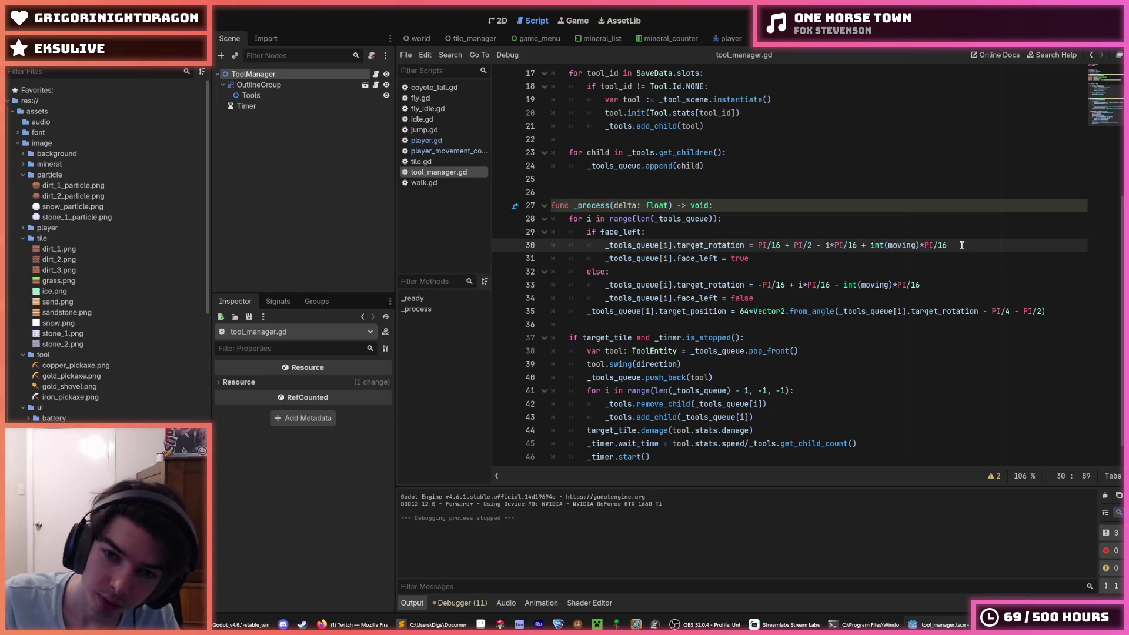
{"action": "scroll", "coordinate": [962, 245], "scroll_direction": "down", "scroll_amount": 1}
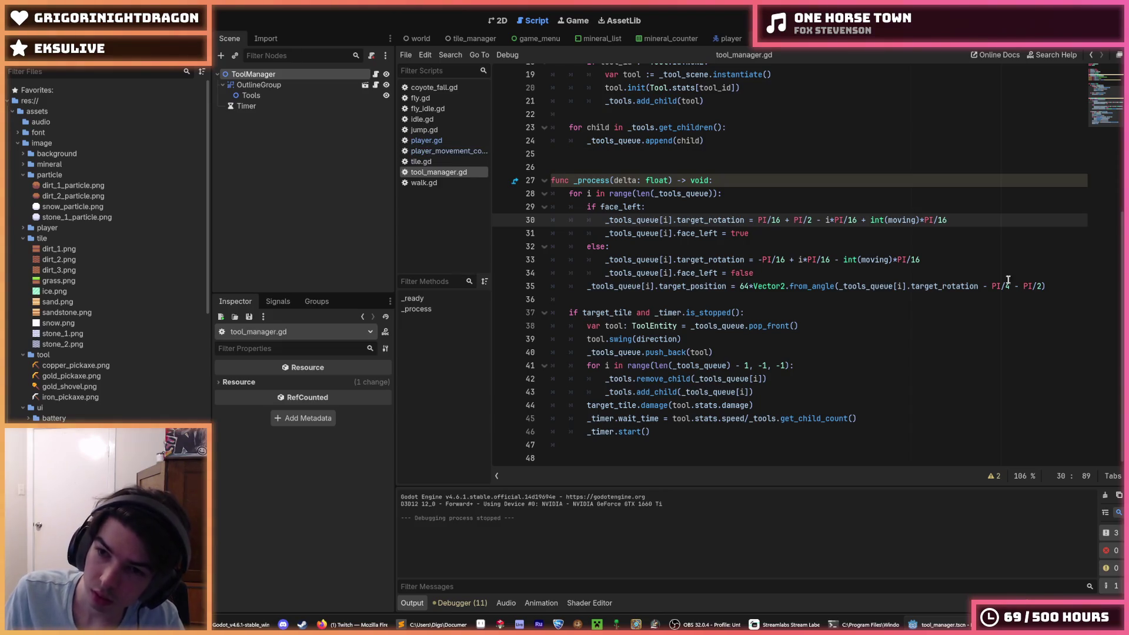
{"action": "left_click", "coordinate": [1034, 286]}
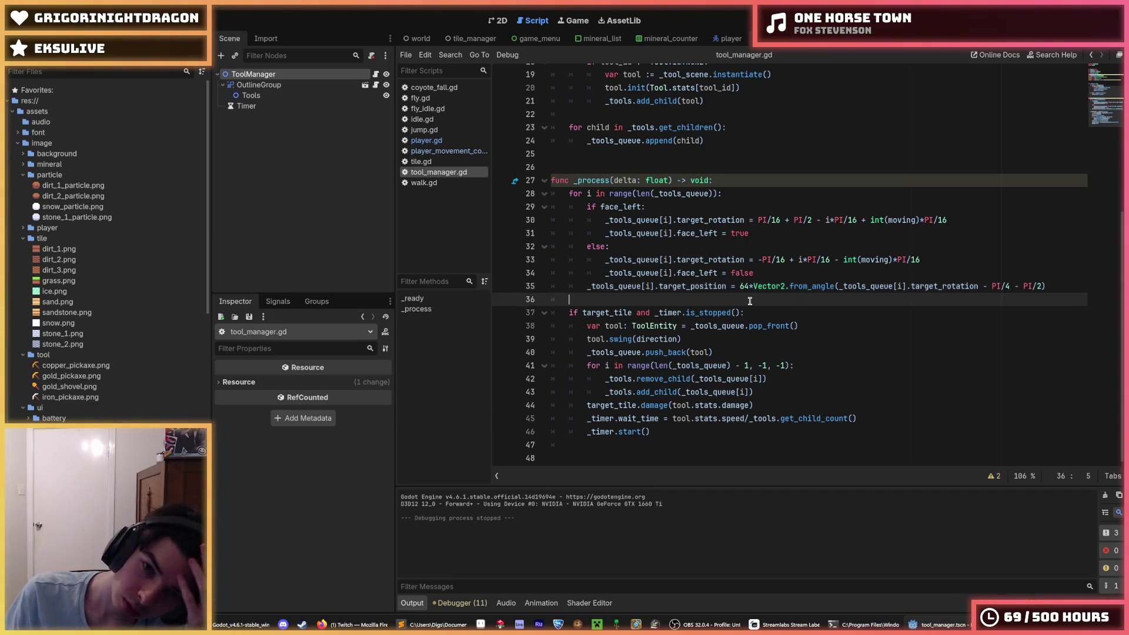
{"action": "double_click", "coordinate": [720, 287]}
{"action": "left_click", "coordinate": [623, 286]}
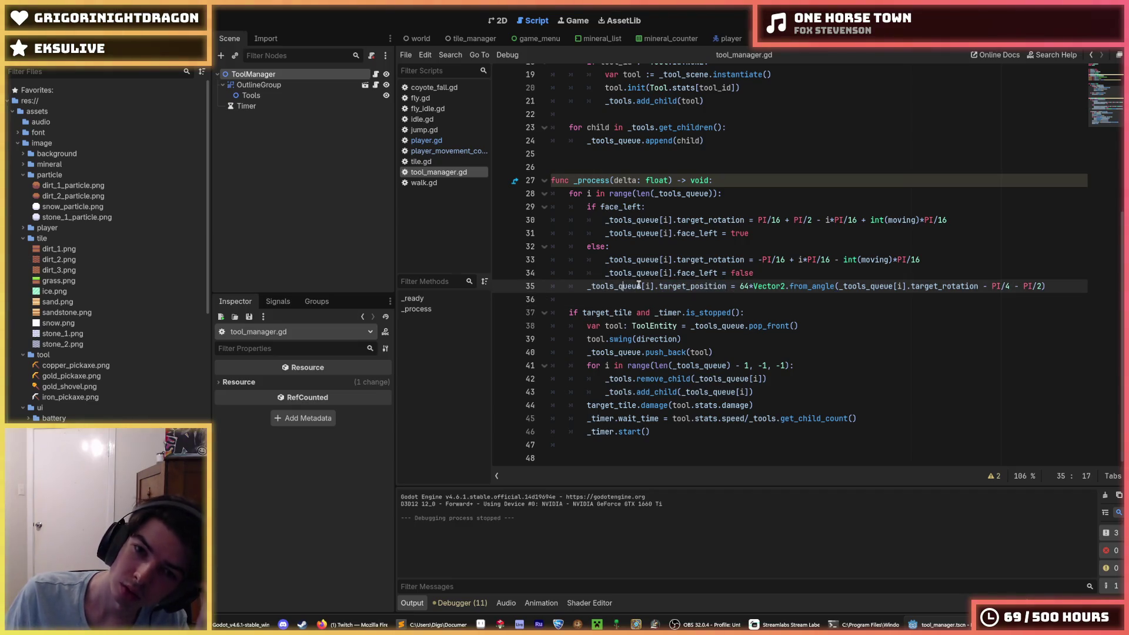
{"action": "mouse_move", "coordinate": [654, 287]}
{"action": "left_mouse_down"}
{"action": "mouse_move", "coordinate": [587, 286]}
{"action": "mouse_move", "coordinate": [654, 285]}
{"action": "left_mouse_up"}
{"action": "left_click", "coordinate": [586, 286]}
{"action": "left_click", "coordinate": [654, 285]}
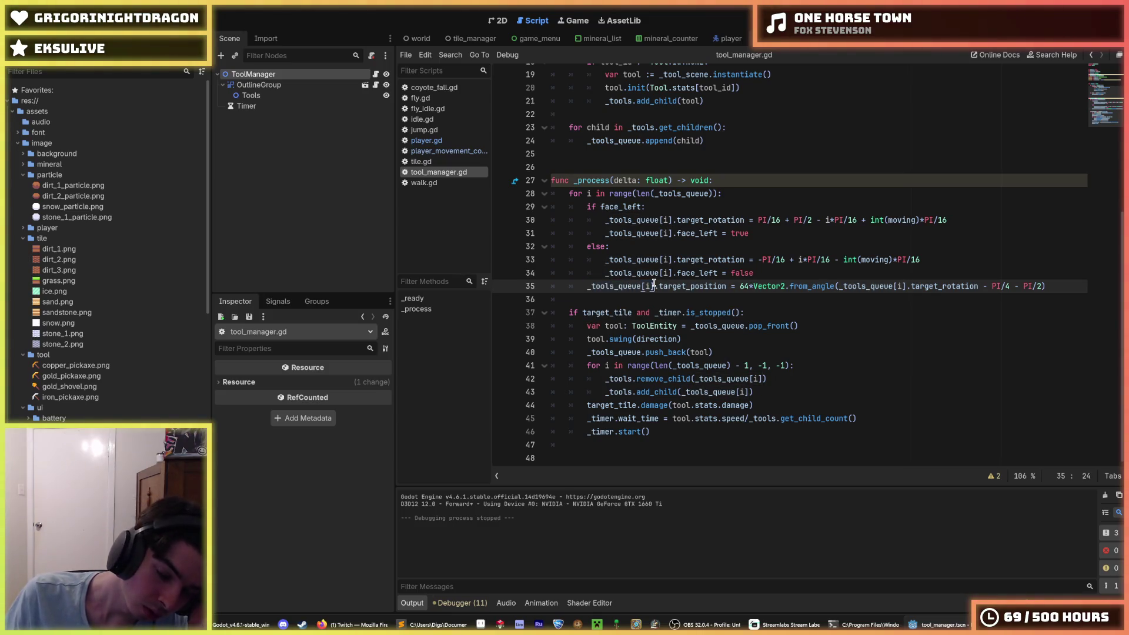
{"action": "left_click", "coordinate": [729, 284]}
{"action": "left_click", "coordinate": [1049, 284]}
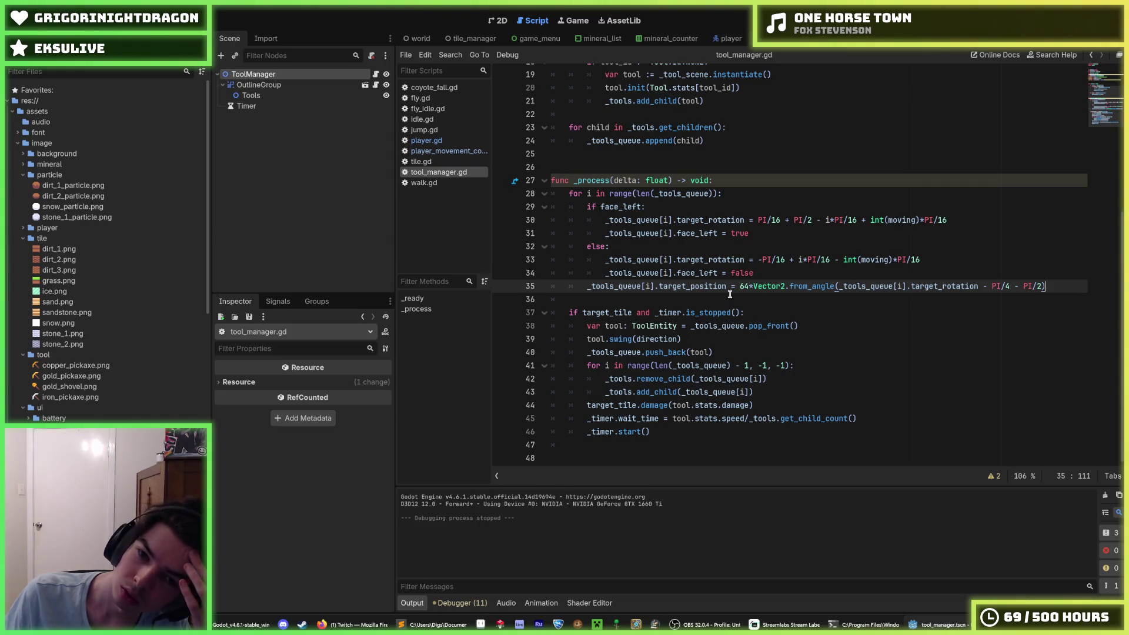
{"action": "mouse_move", "coordinate": [725, 290]}
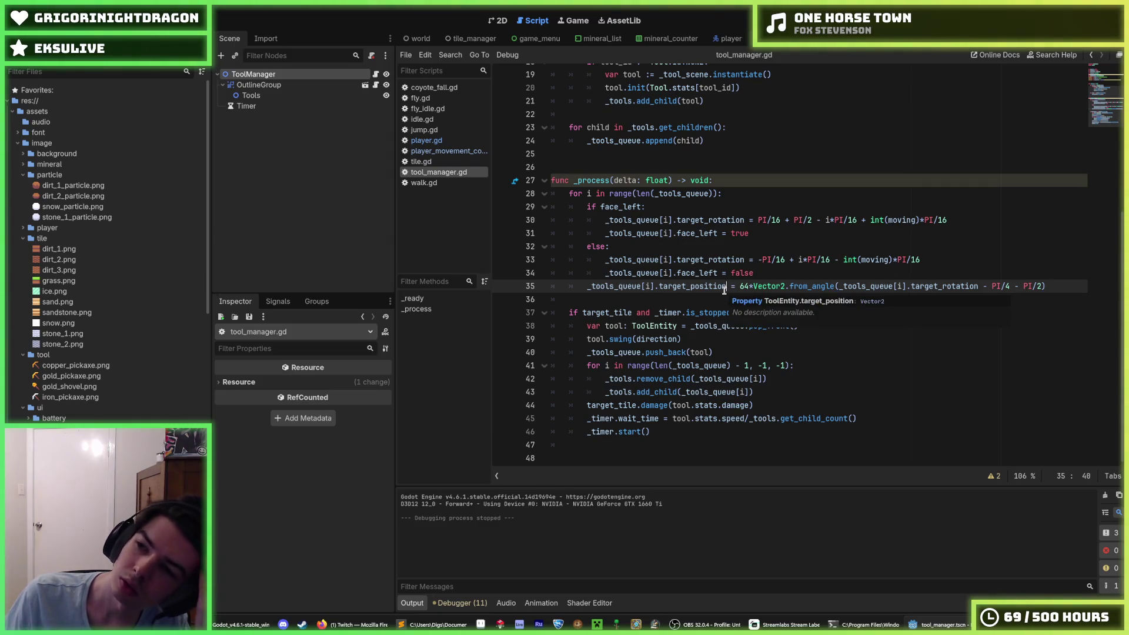
{"action": "left_click", "coordinate": [680, 162]}
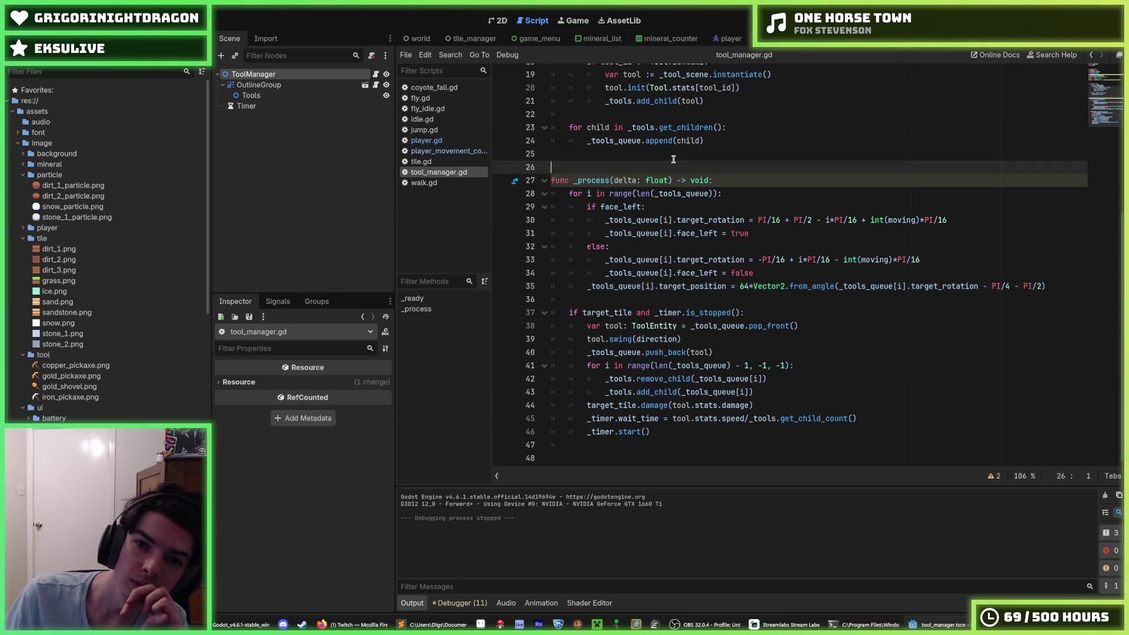
{"action": "left_click", "coordinate": [655, 151]}
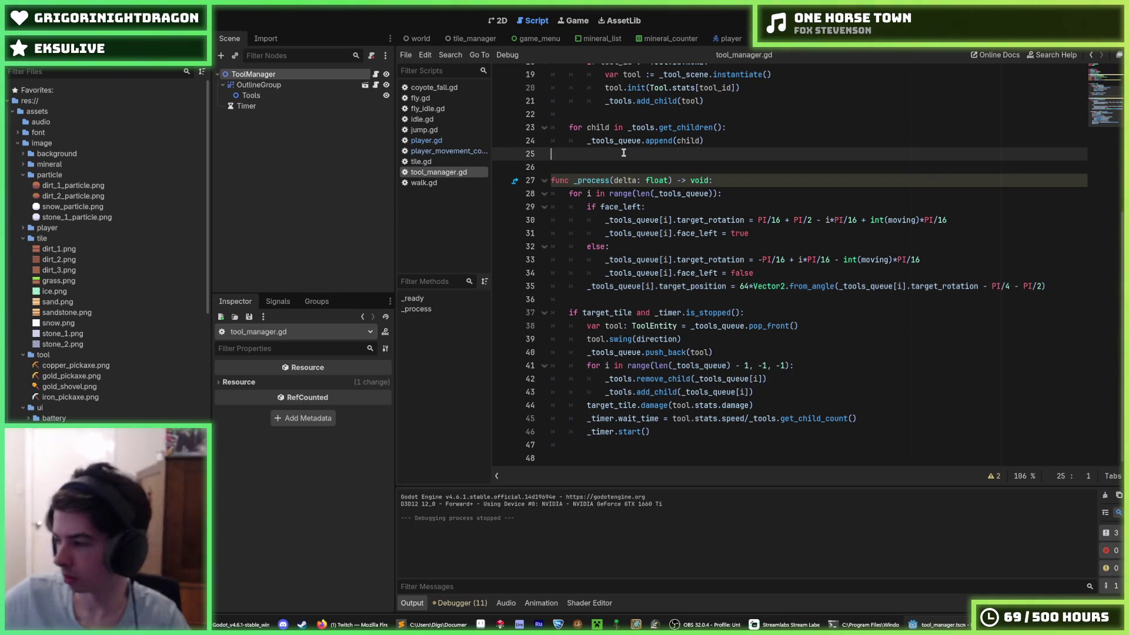
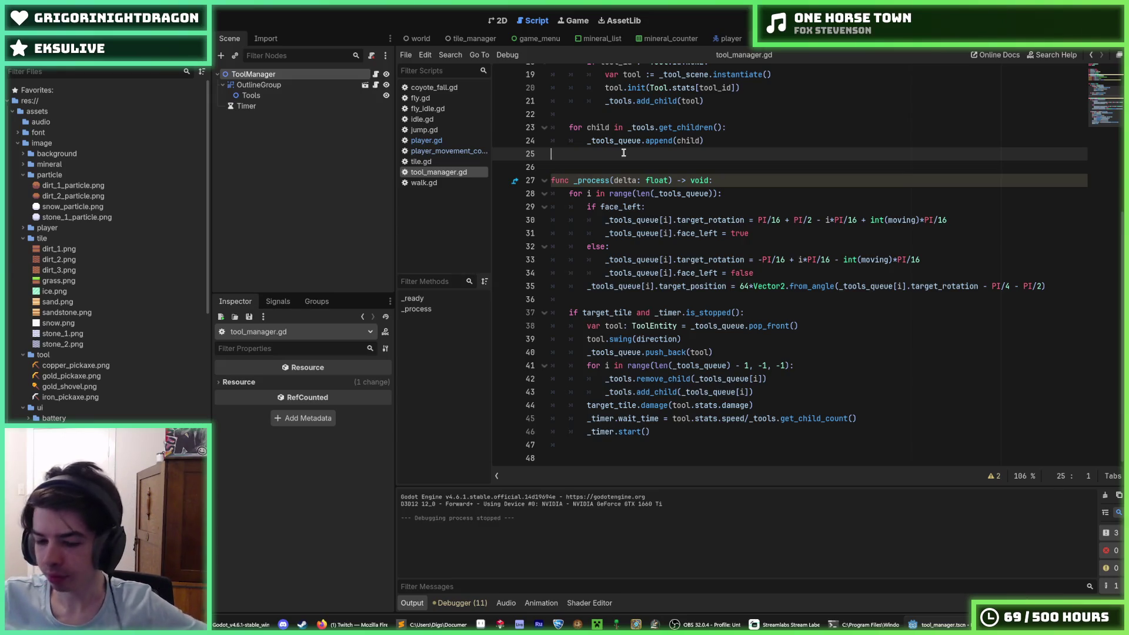
Step: Close tile.gd, the player movement component, idle.gd, jump.gd, fly_idle.gd, fly.gd, coyote_fall.gd and walk.gd
{"action": "scroll", "coordinate": [623, 153], "scroll_direction": "up", "scroll_amount": 6}
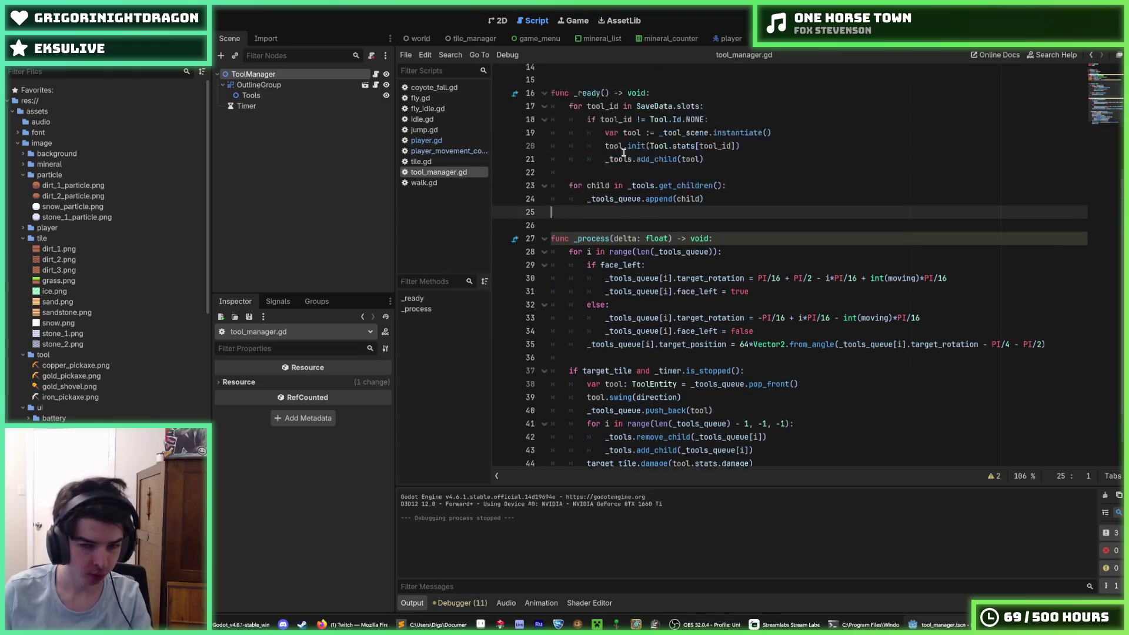
{"action": "scroll", "coordinate": [647, 235], "scroll_direction": "down", "scroll_amount": 5}
{"action": "scroll", "coordinate": [651, 244], "scroll_direction": "down", "scroll_amount": 1}
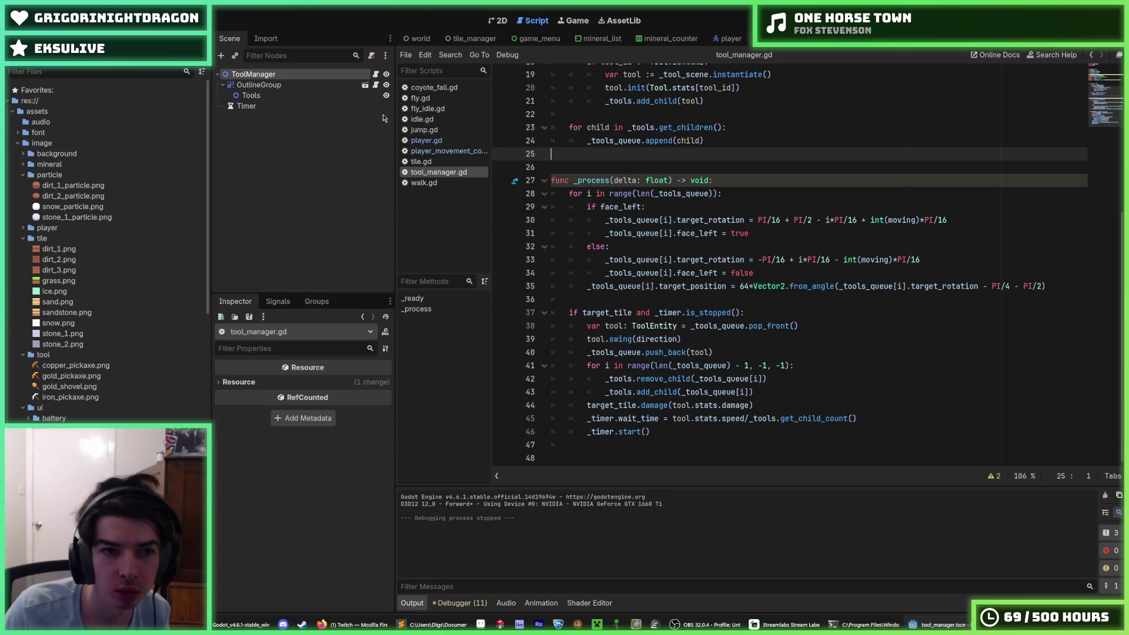
{"action": "middle_click", "coordinate": [435, 161]}
{"action": "middle_click", "coordinate": [436, 151]}
{"action": "middle_click", "coordinate": [439, 119]}
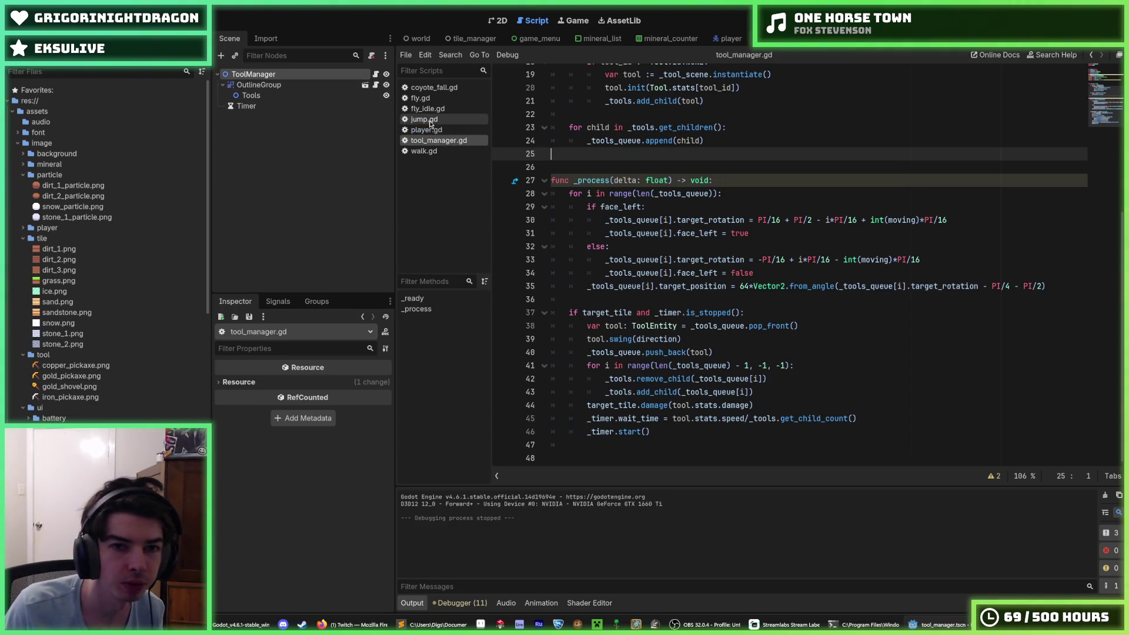
{"action": "middle_click", "coordinate": [441, 111]}
{"action": "middle_click", "coordinate": [440, 99]}
{"action": "middle_click", "coordinate": [439, 88]}
{"action": "middle_click", "coordinate": [438, 88]}
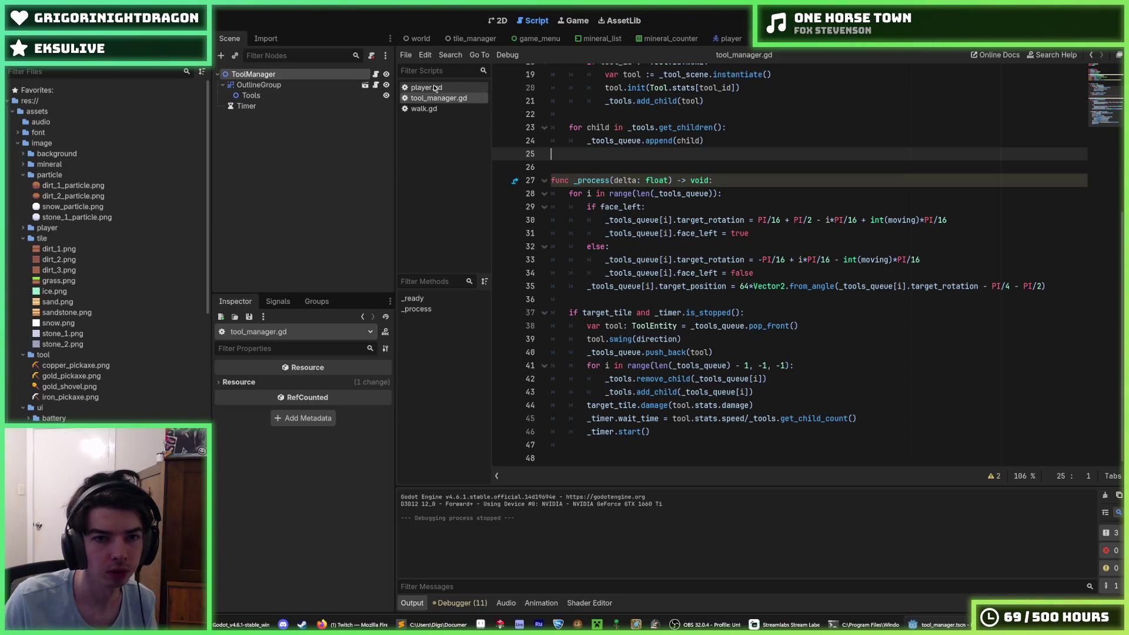
{"action": "middle_click", "coordinate": [441, 109]}
Step: Open the Tool class script tool.gd from the FileSystem panel
{"action": "scroll", "coordinate": [79, 352], "scroll_direction": "down", "scroll_amount": 10}
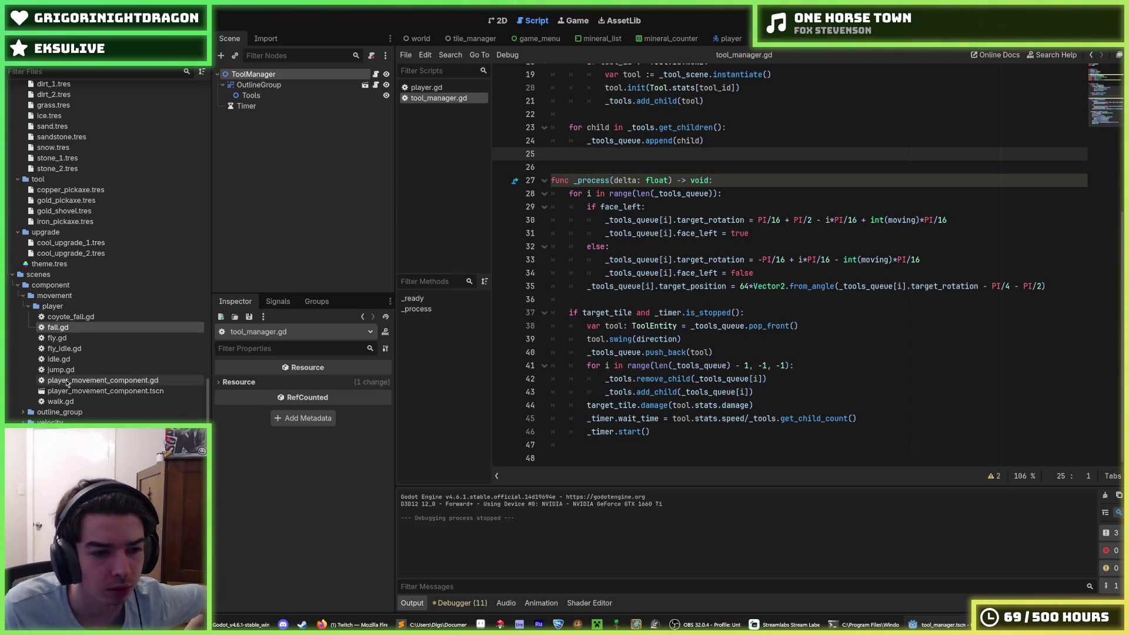
{"action": "scroll", "coordinate": [67, 383], "scroll_direction": "up", "scroll_amount": 5}
{"action": "scroll", "coordinate": [67, 383], "scroll_direction": "up", "scroll_amount": 3}
{"action": "double_click", "coordinate": [49, 349]}
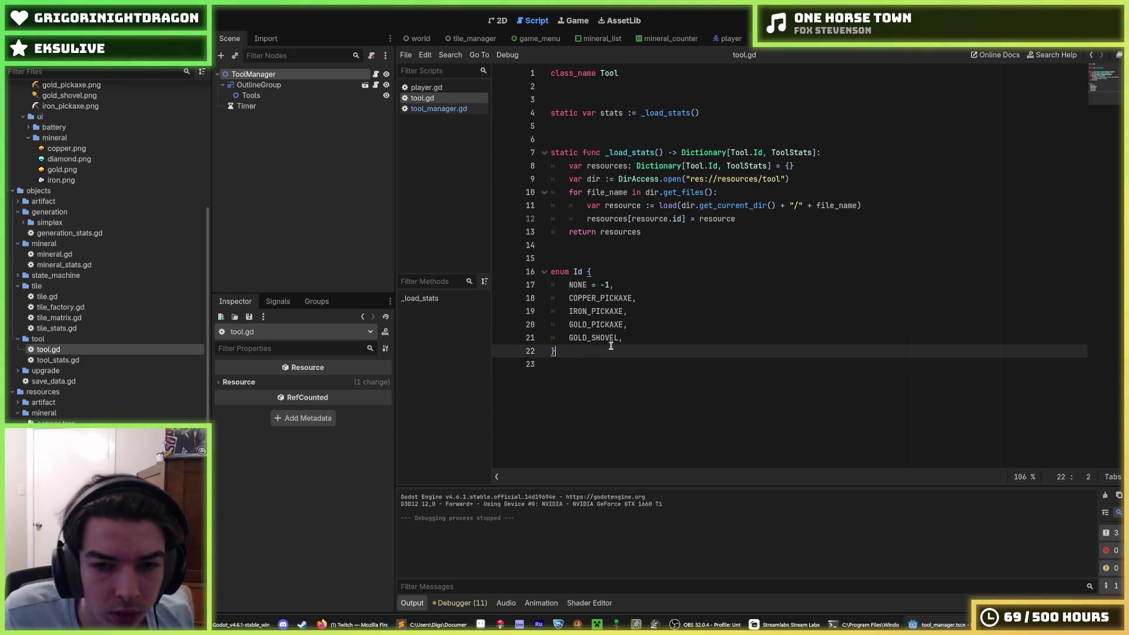
Step: Close the Tool class script with Ctrl+W, then switch to the Tool scene's tool.gd showing swing
{"action": "left_click", "coordinate": [652, 341]}
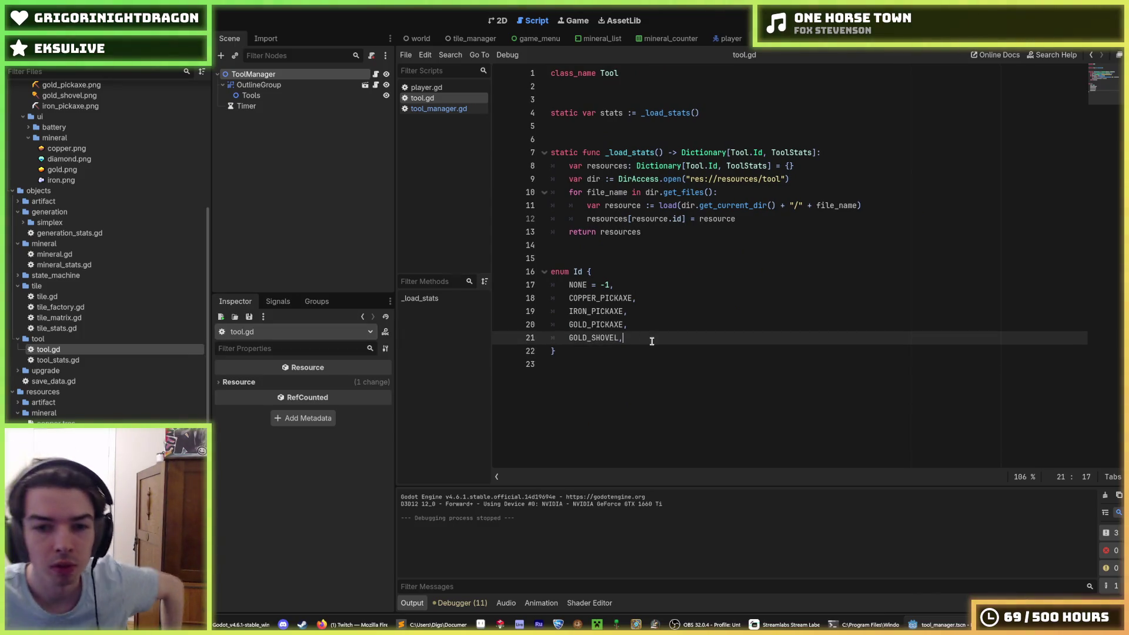
{"action": "key", "text": "ctrl+w"}
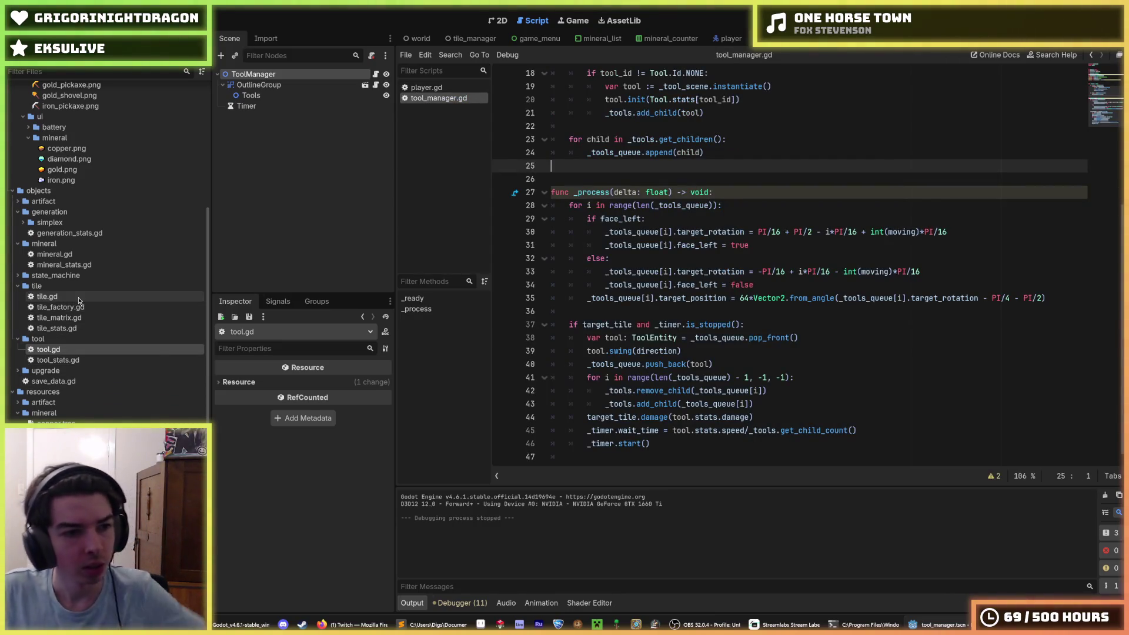
{"action": "scroll", "coordinate": [78, 300], "scroll_direction": "down", "scroll_amount": 10}
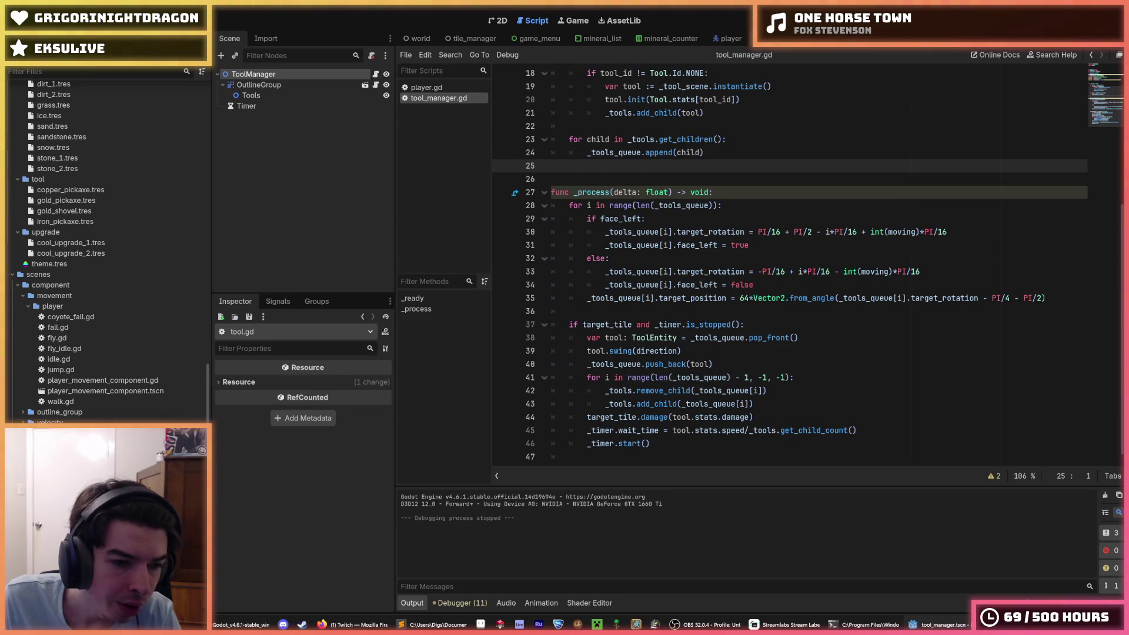
{"action": "key", "text": "ctrl+Tab"}
{"action": "scroll", "coordinate": [721, 297], "scroll_direction": "down", "scroll_amount": 5}
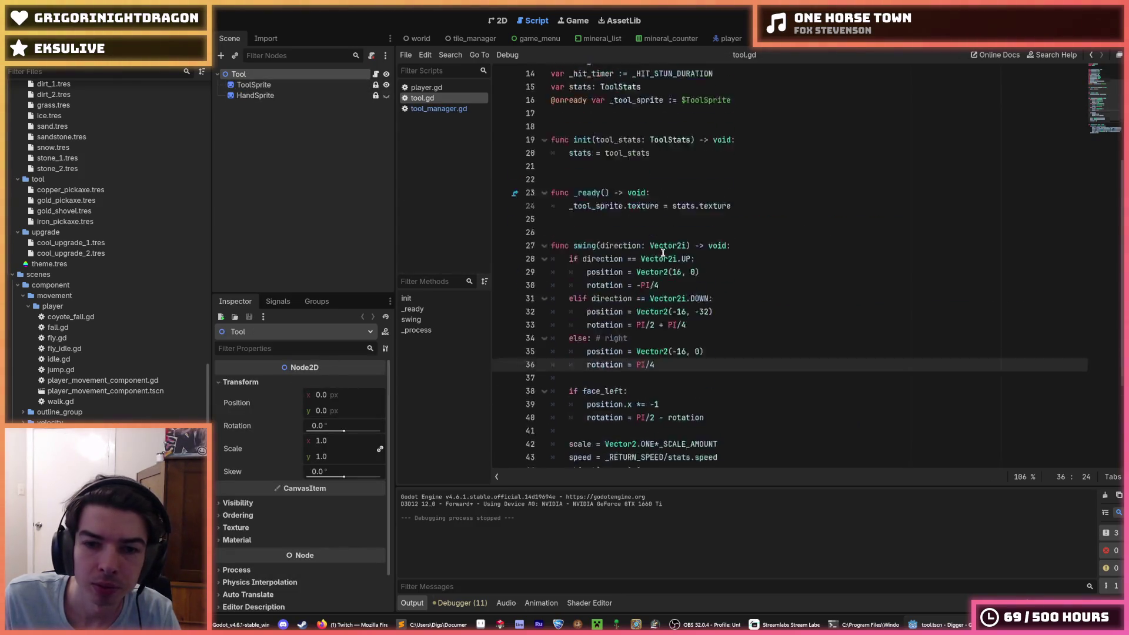
Step: Review tool.gd's position.x flip and target_position lerp lines, and check the Tool node's script
{"action": "left_click", "coordinate": [721, 296]}
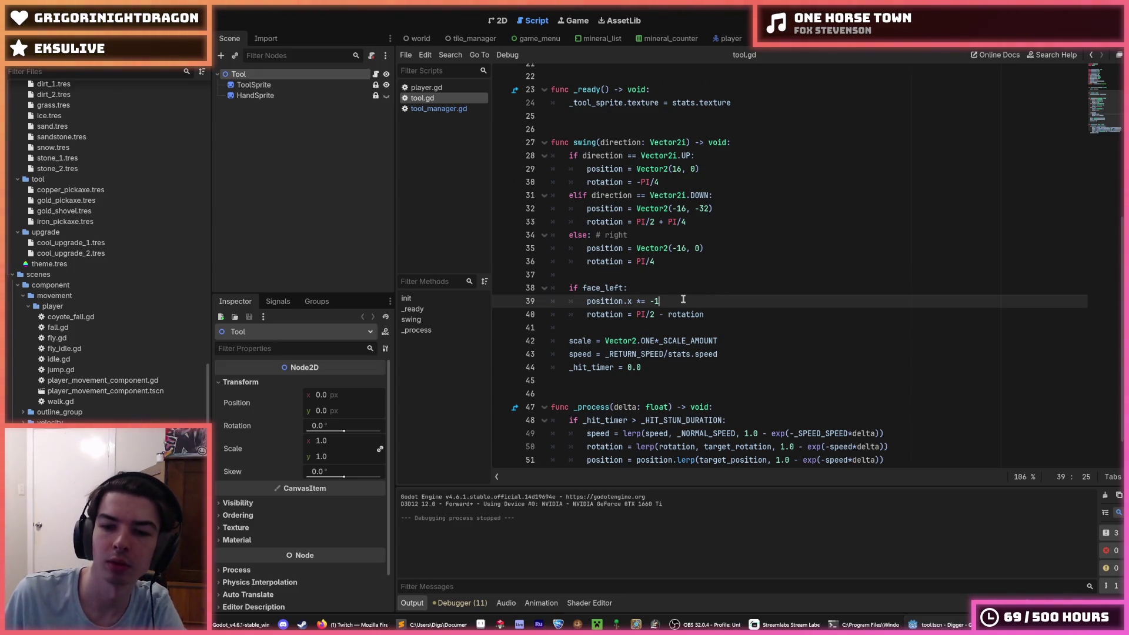
{"action": "scroll", "coordinate": [683, 299], "scroll_direction": "down", "scroll_amount": 1}
{"action": "double_click", "coordinate": [721, 421]}
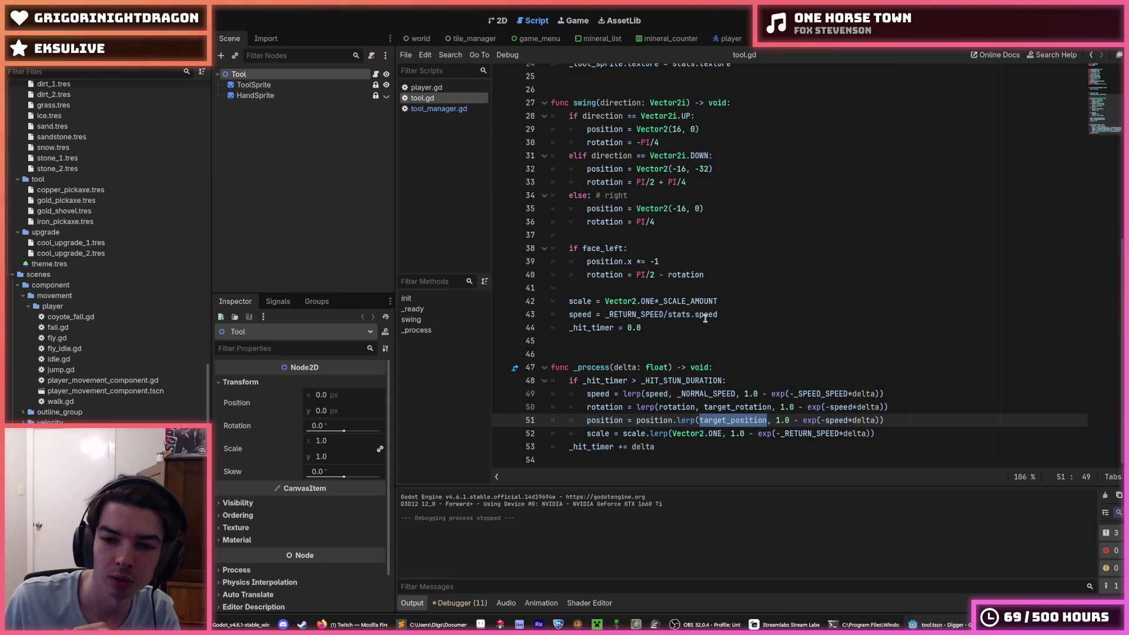
{"action": "scroll", "coordinate": [706, 318], "scroll_direction": "up", "scroll_amount": 8}
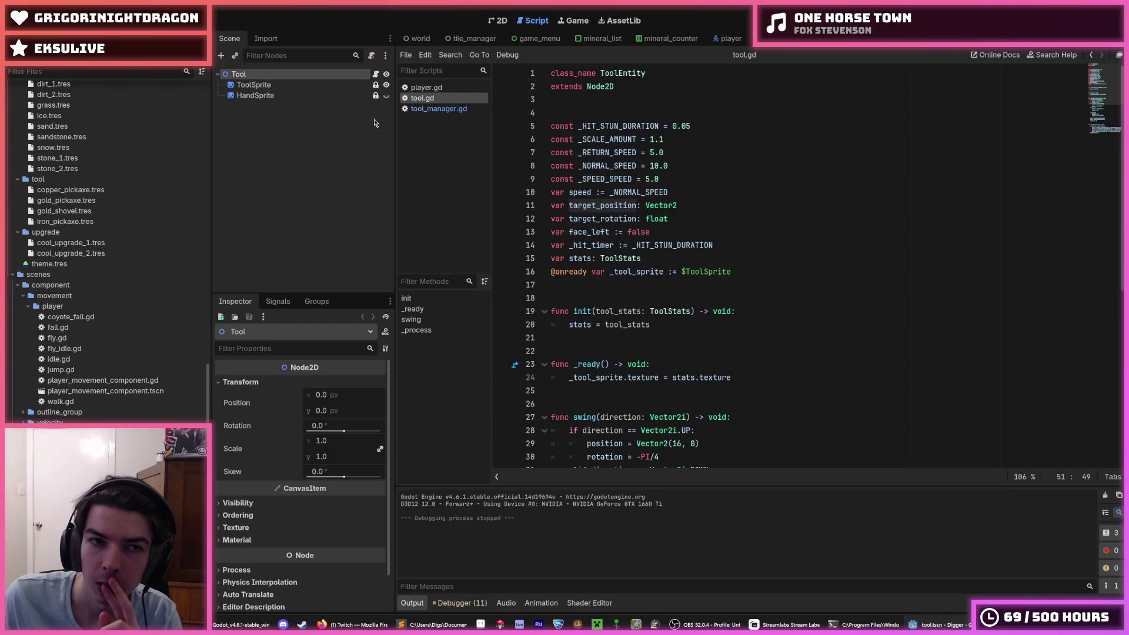
{"action": "left_click", "coordinate": [376, 75]}
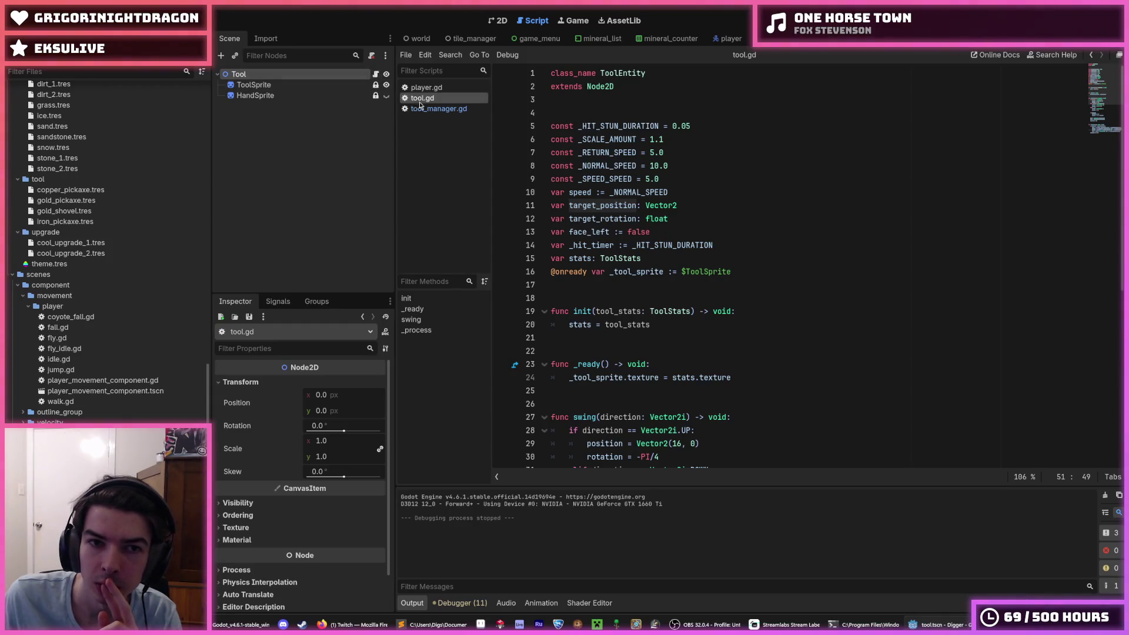
Step: In tool_manager.gd, examine _tools_queue and target_position on line 35 and target_rotation on line 30
{"action": "left_click", "coordinate": [439, 109]}
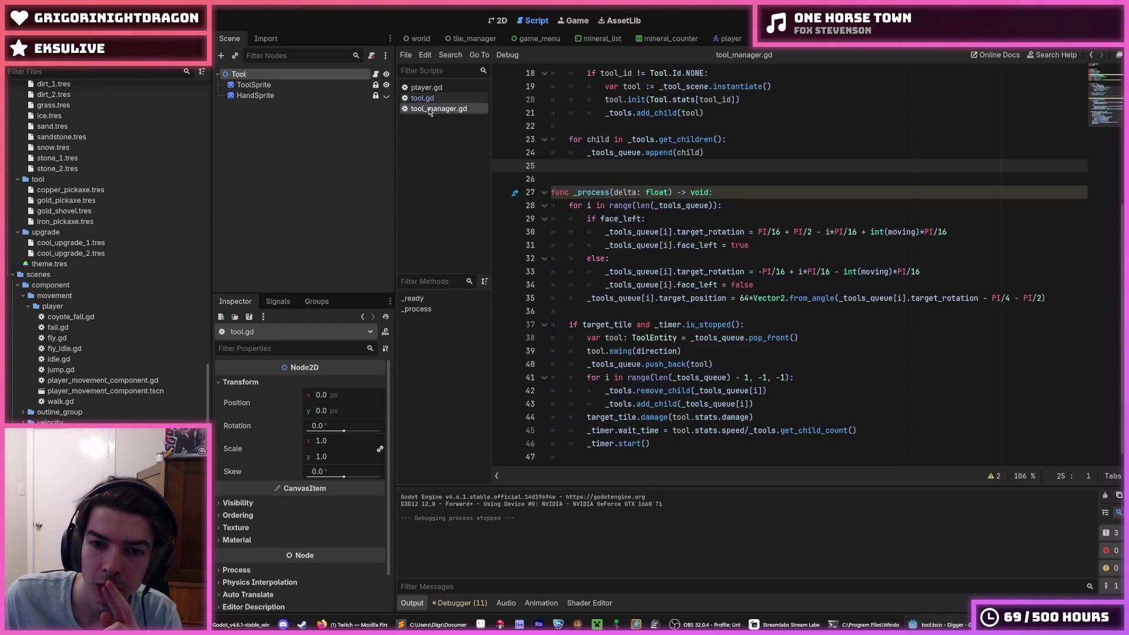
{"action": "double_click", "coordinate": [631, 296]}
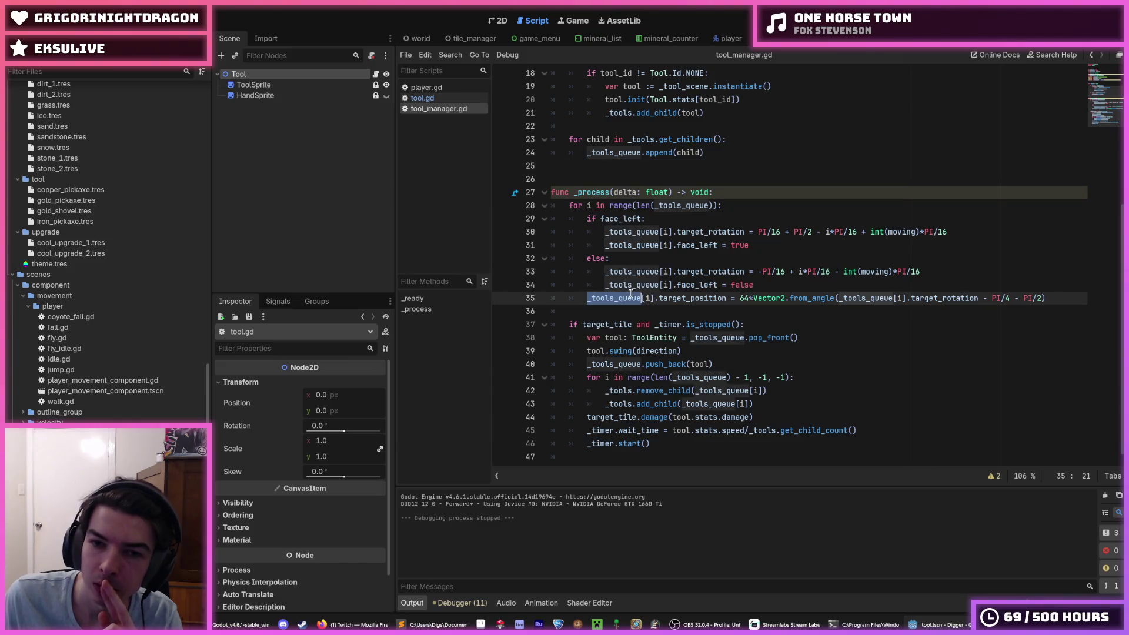
{"action": "double_click", "coordinate": [700, 299]}
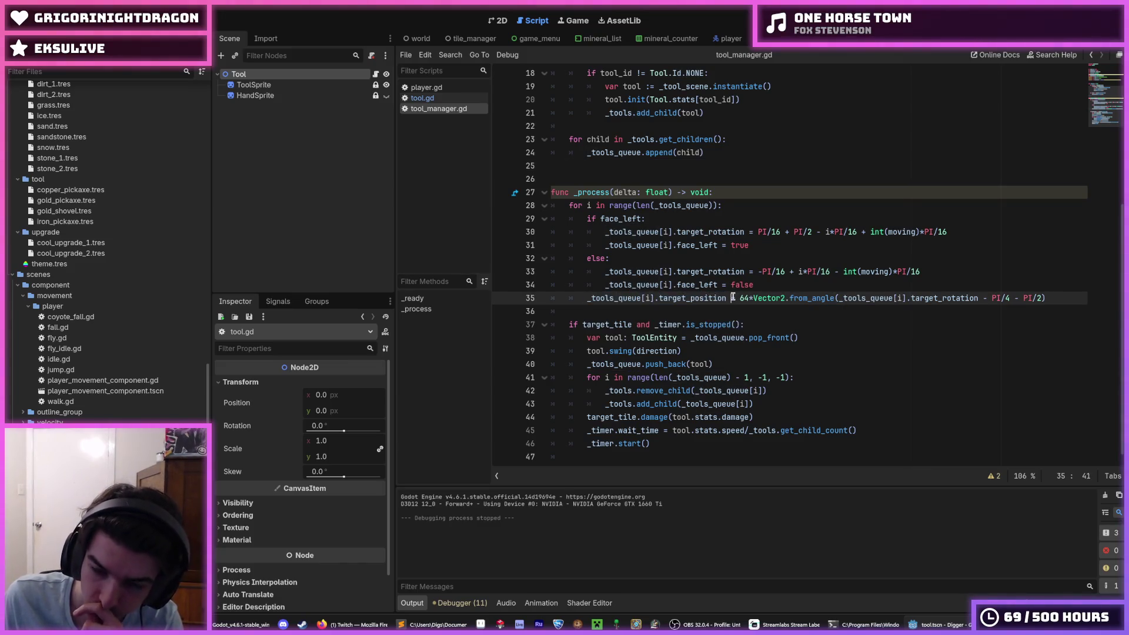
{"action": "left_click", "coordinate": [713, 292]}
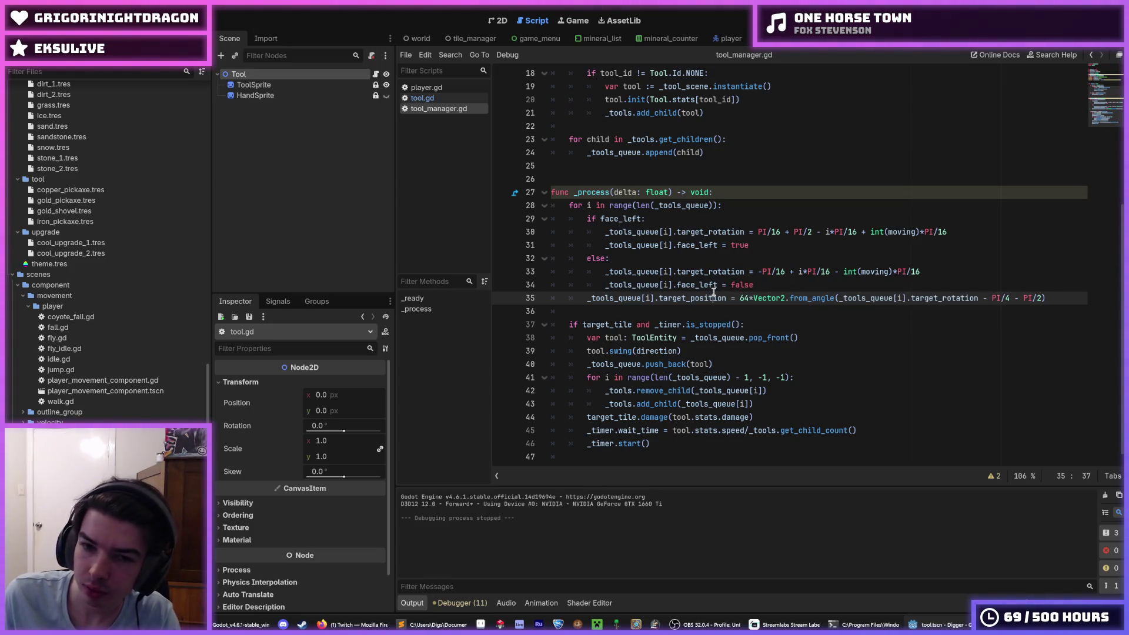
{"action": "double_click", "coordinate": [713, 293]}
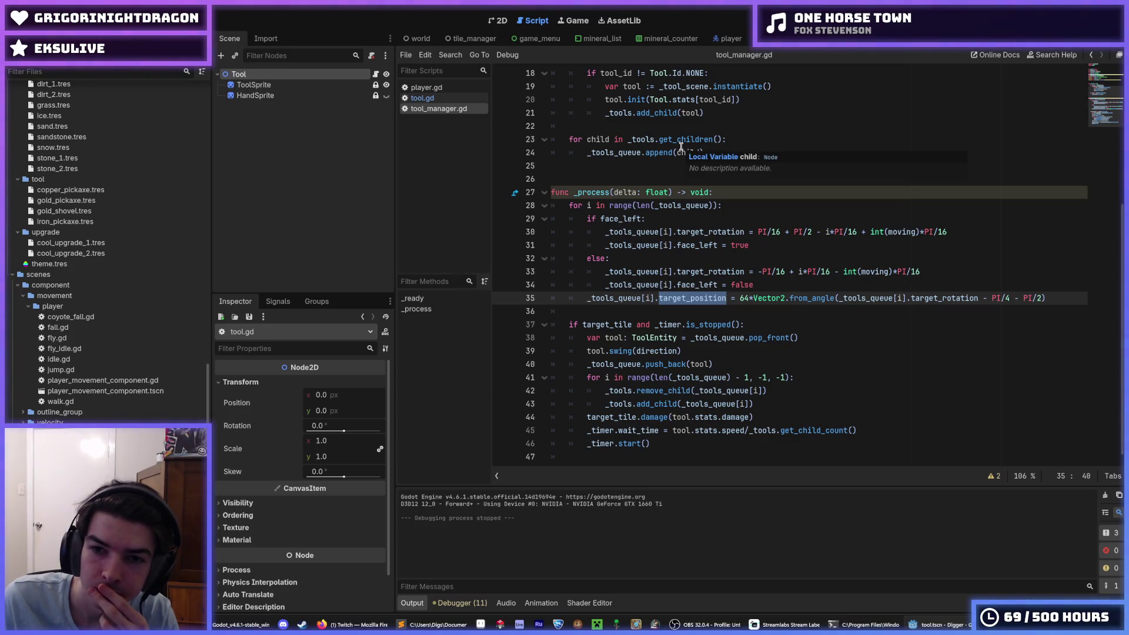
{"action": "double_click", "coordinate": [690, 231]}
{"action": "left_click", "coordinate": [690, 230]}
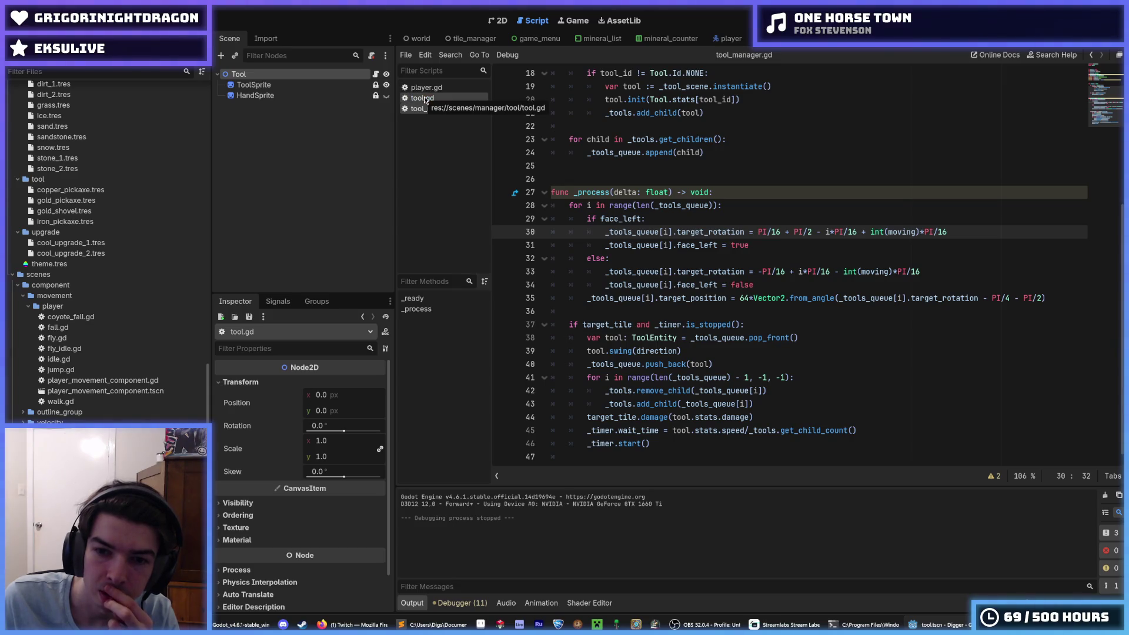
Step: Go to tool.gd's swing function and look up the documentation for position on line 29
{"action": "left_click", "coordinate": [426, 100]}
{"action": "scroll", "coordinate": [720, 232], "scroll_direction": "down", "scroll_amount": 3}
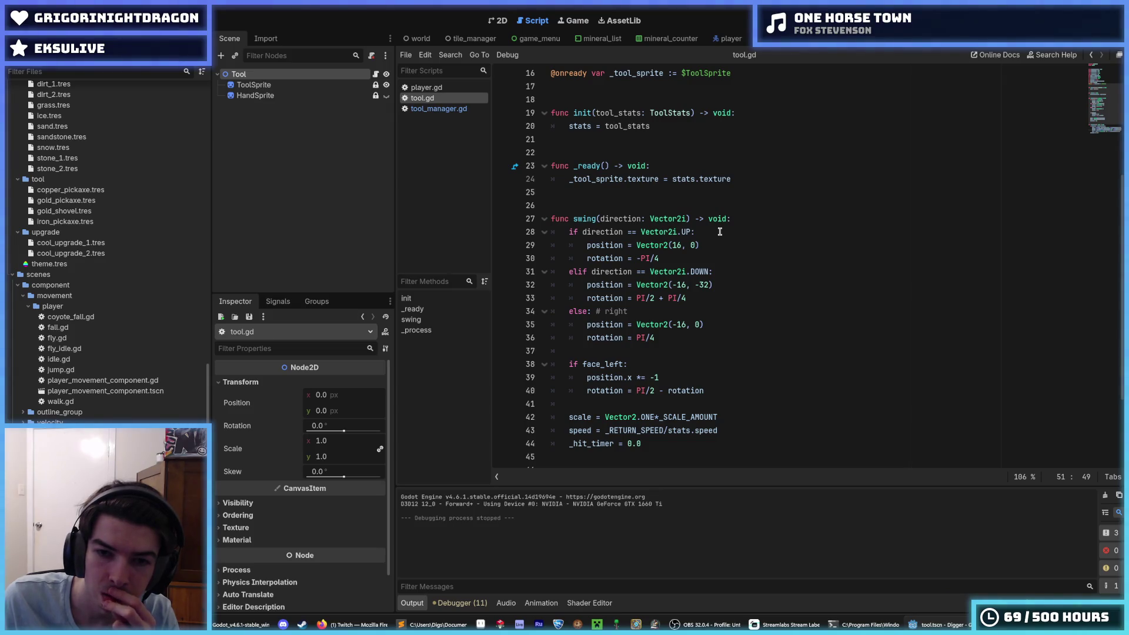
{"action": "left_click", "coordinate": [620, 244]}
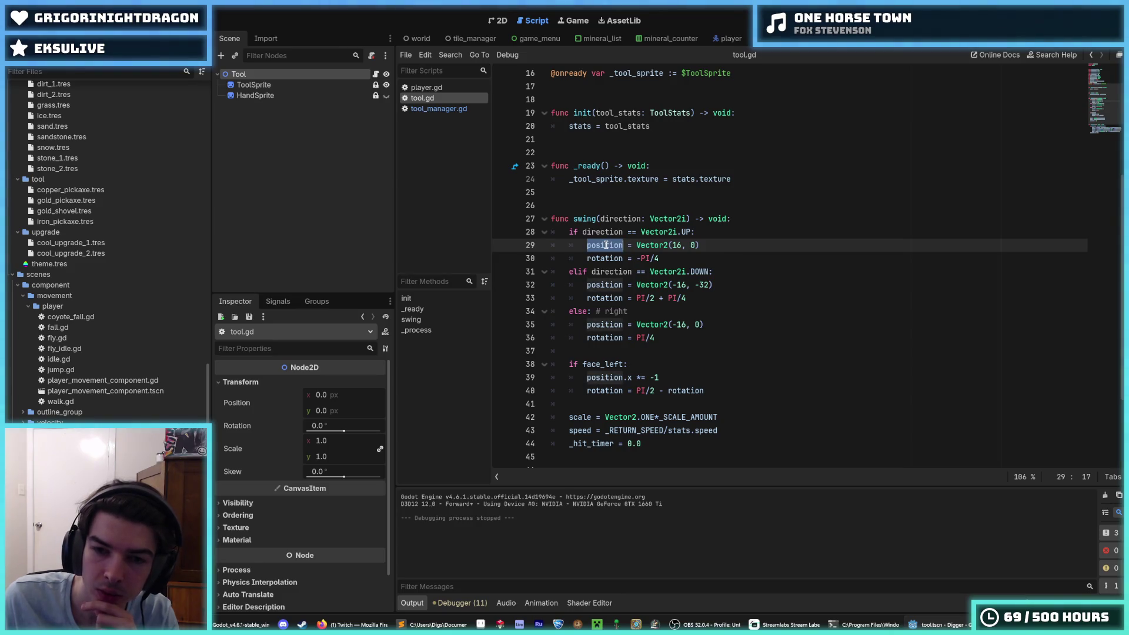
{"action": "triple_click", "coordinate": [605, 245]}
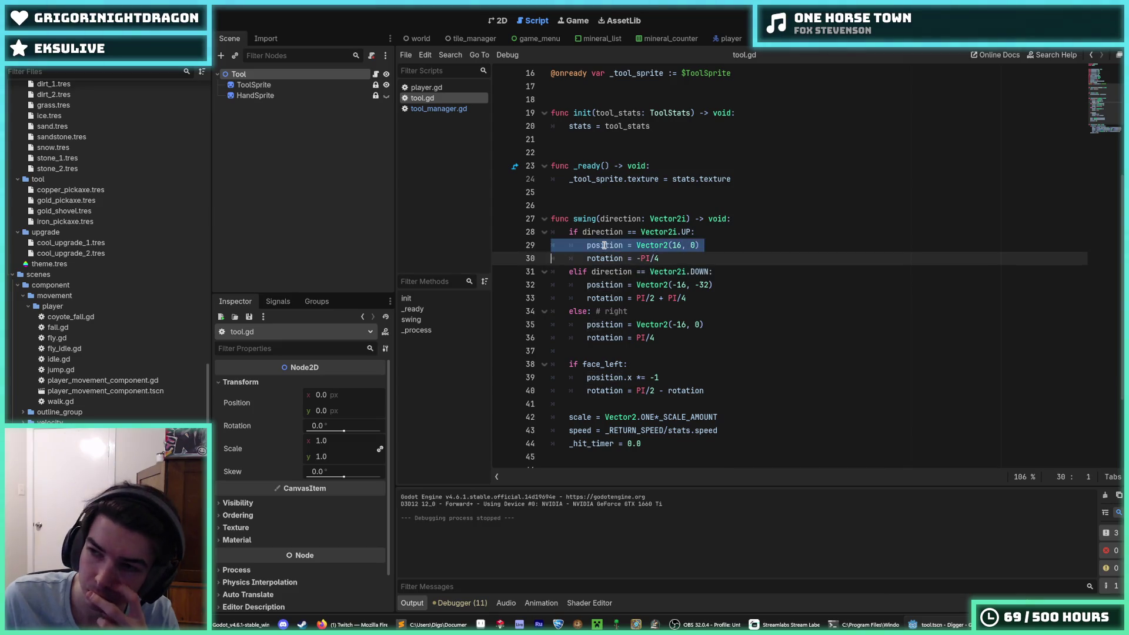
{"action": "double_click", "coordinate": [605, 245]}
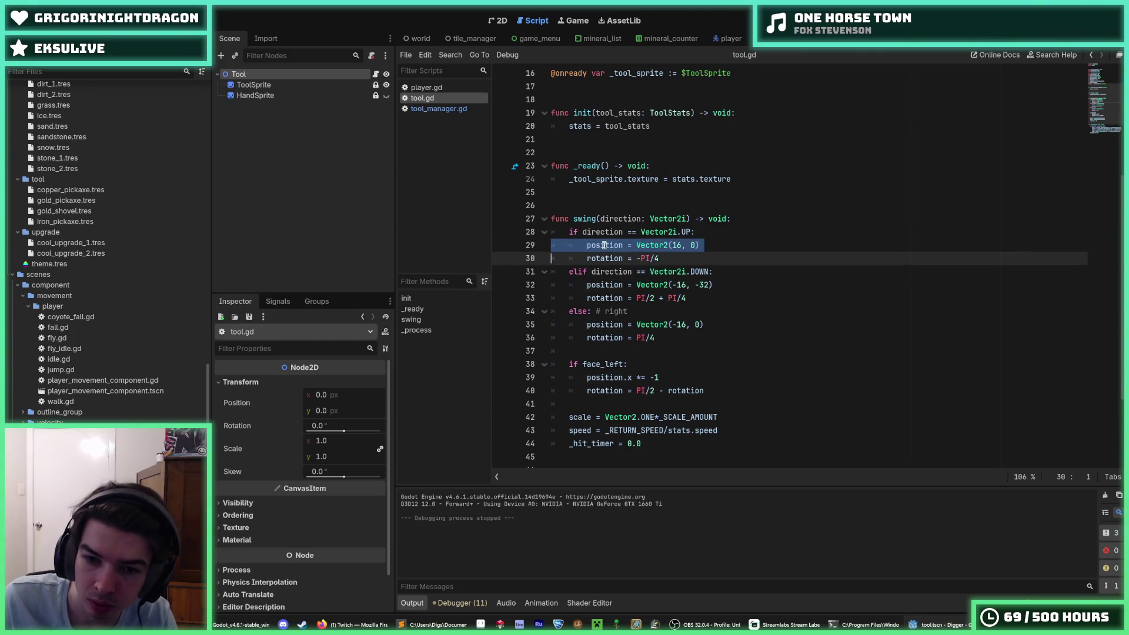
Step: Reselect position on line 29 to read its documentation, then place the caret at line 28's end
{"action": "mouse_move", "coordinate": [604, 245]}
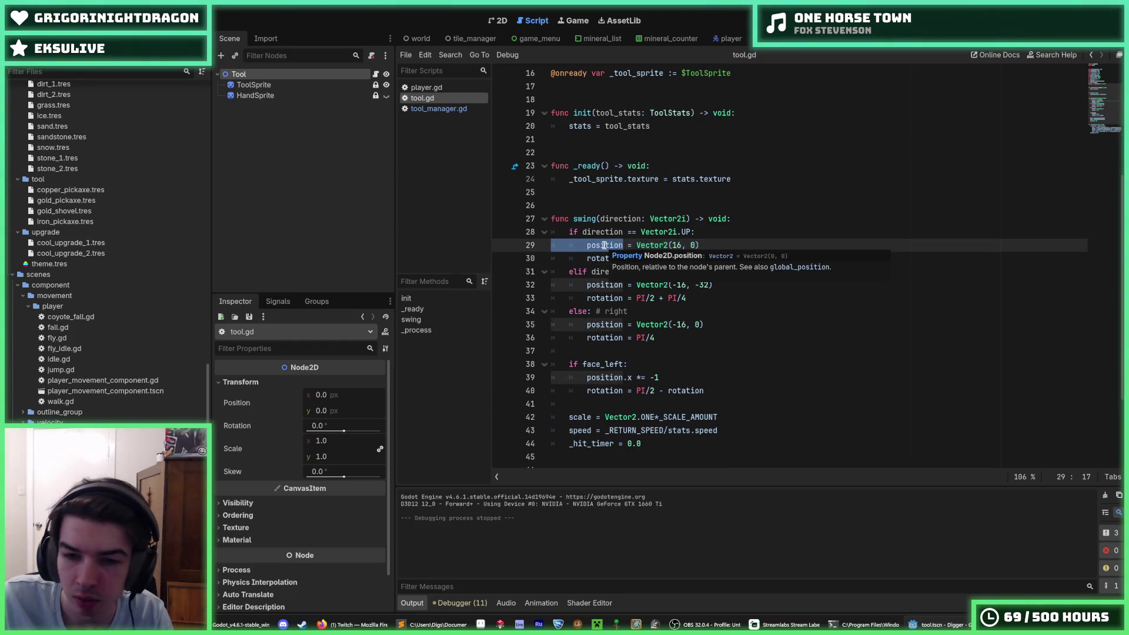
{"action": "triple_click", "coordinate": [605, 245]}
{"action": "double_click", "coordinate": [605, 244]}
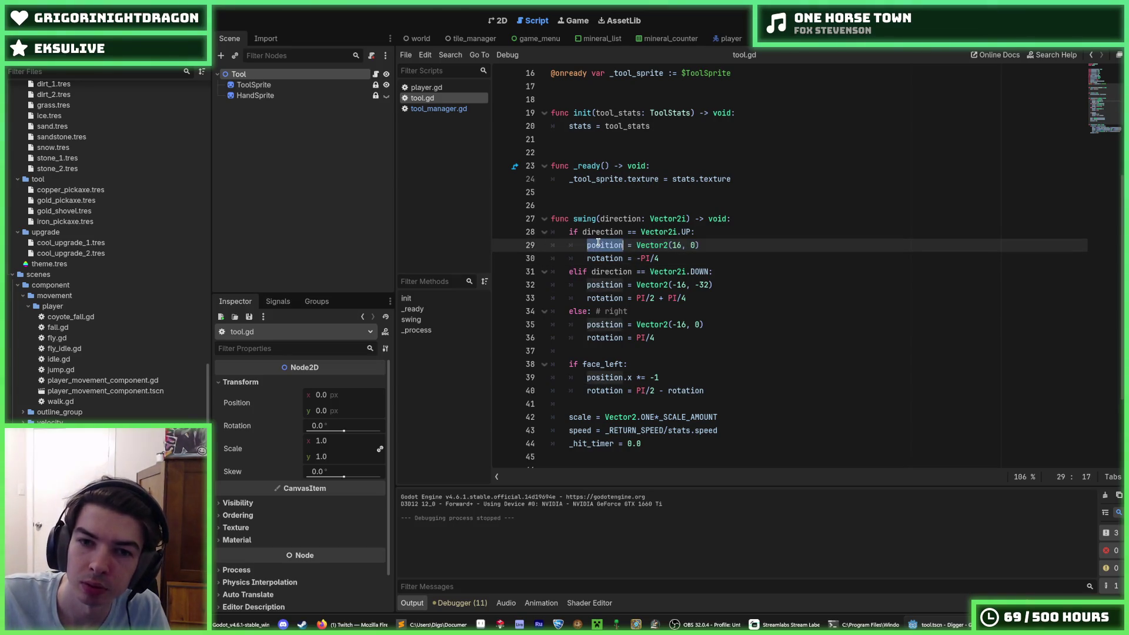
{"action": "left_click", "coordinate": [589, 246]}
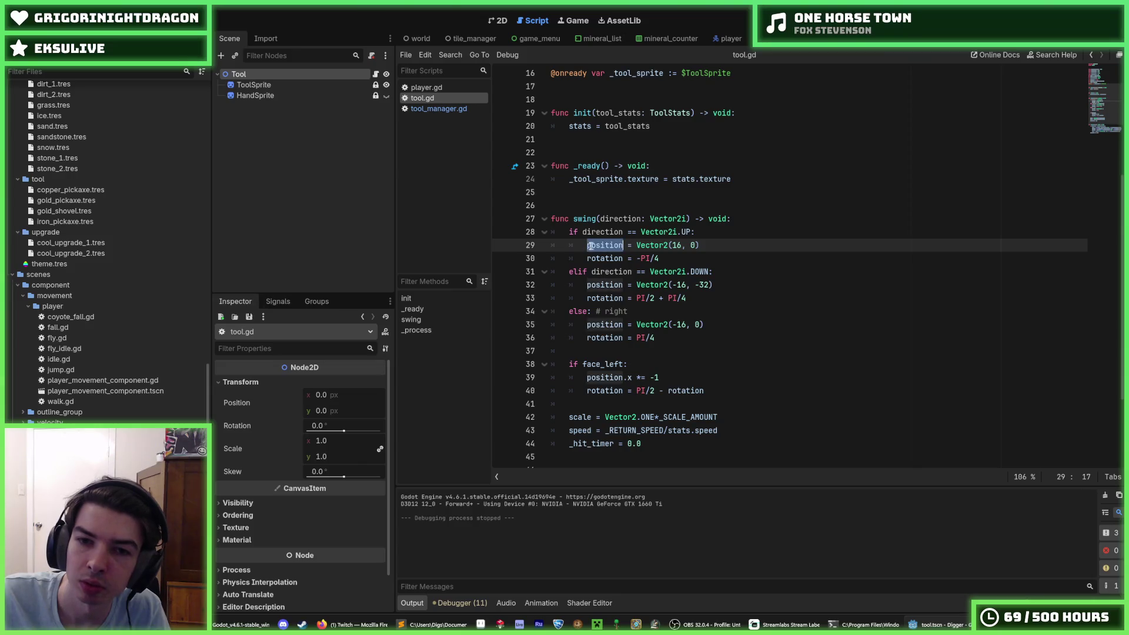
{"action": "left_click", "coordinate": [585, 246]}
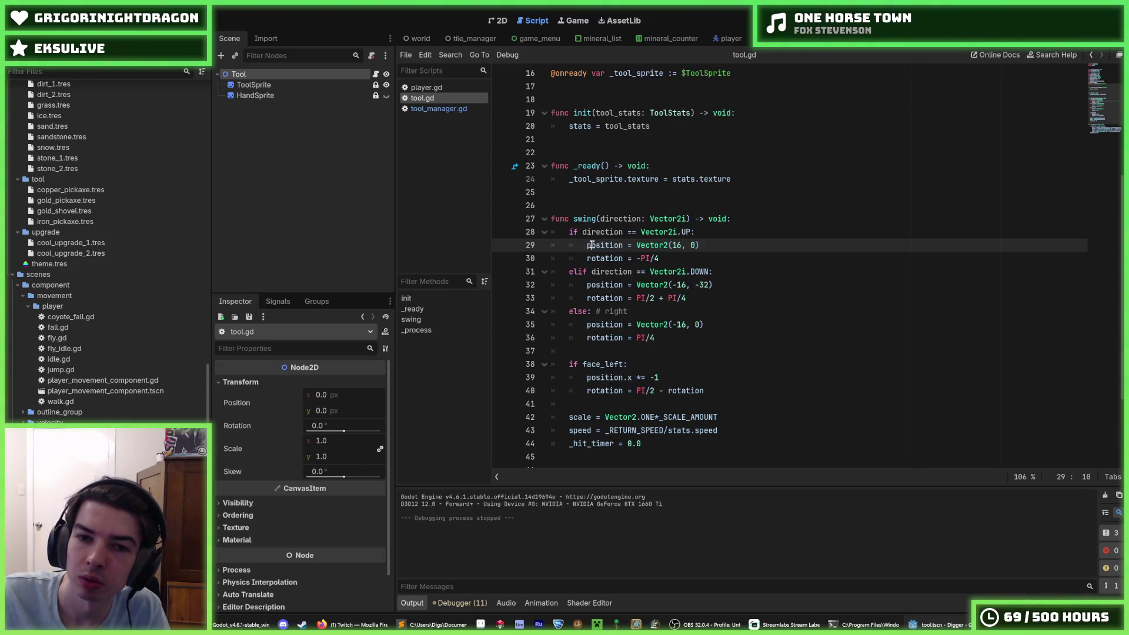
{"action": "double_click", "coordinate": [592, 246]}
{"action": "left_click", "coordinate": [590, 245]}
{"action": "double_click", "coordinate": [590, 245]}
{"action": "left_click", "coordinate": [589, 245]}
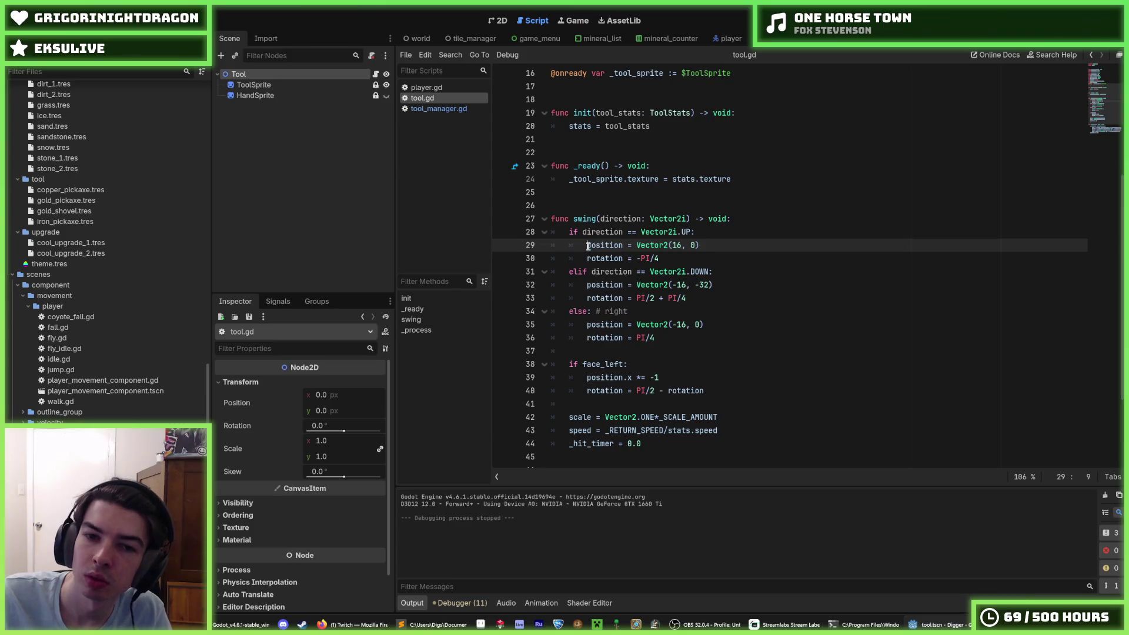
{"action": "mouse_move", "coordinate": [588, 247]}
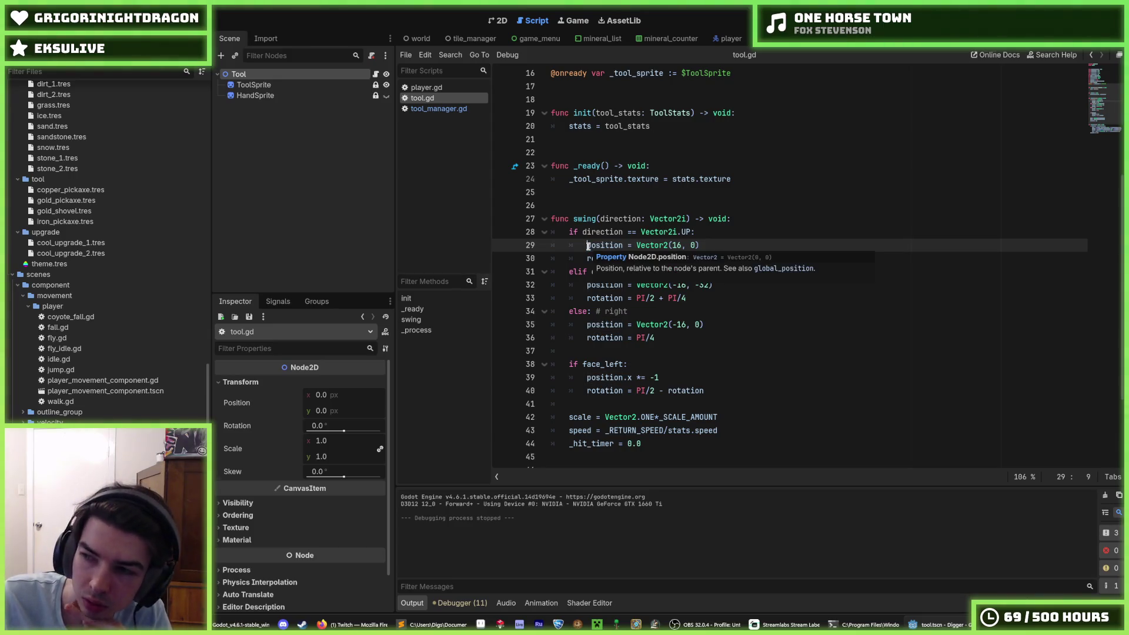
{"action": "left_click", "coordinate": [707, 233]}
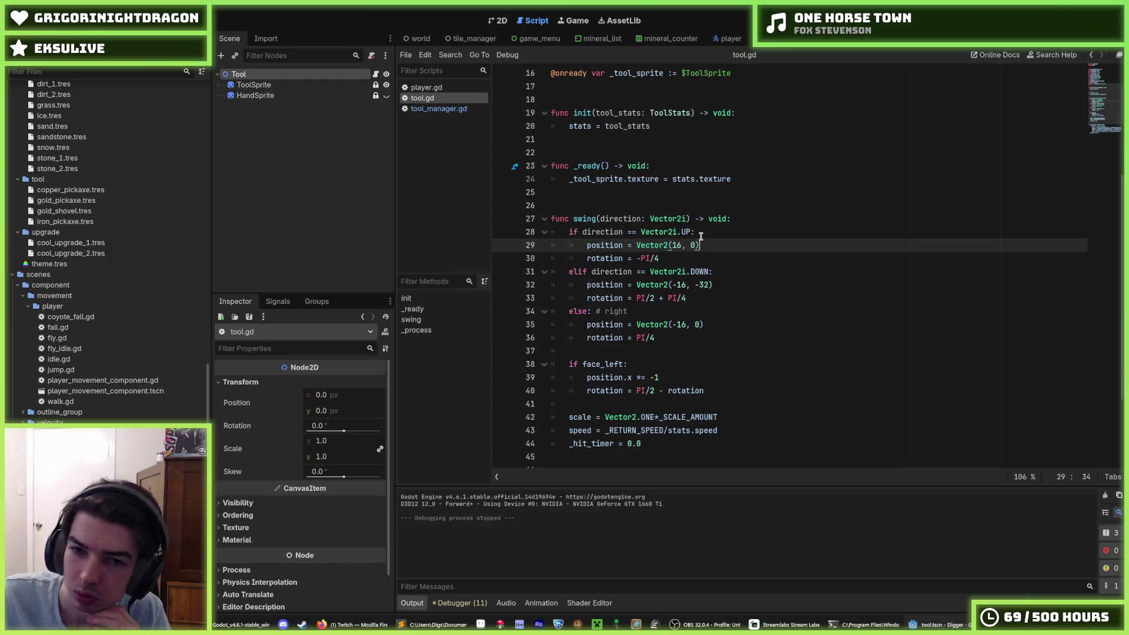